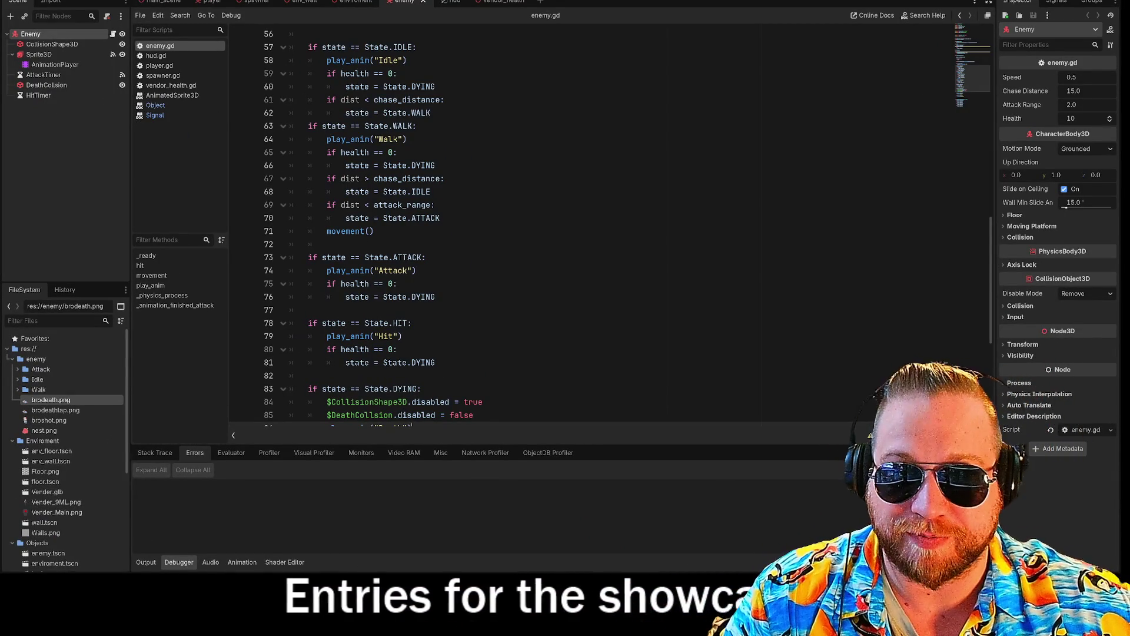
# Step: Run the First FPS project from the editor's play button
pyautogui.click(984, 2)
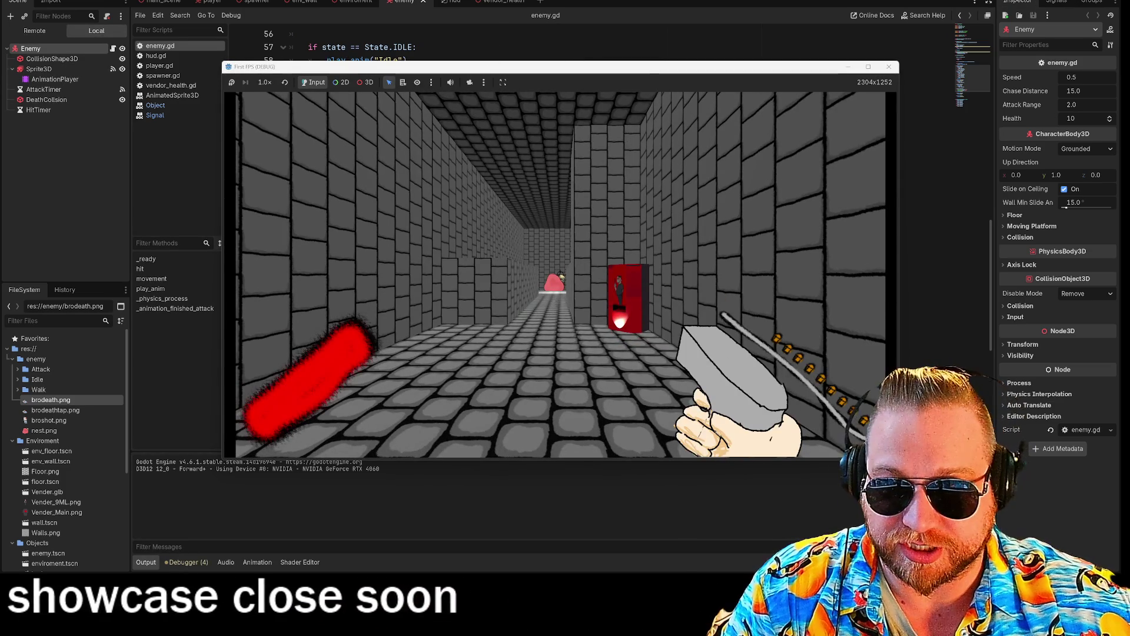
# Step: Capture the mouse, walk down the corridor and shoot the first enemies
pyautogui.click(556, 307)
pyautogui.press('w')
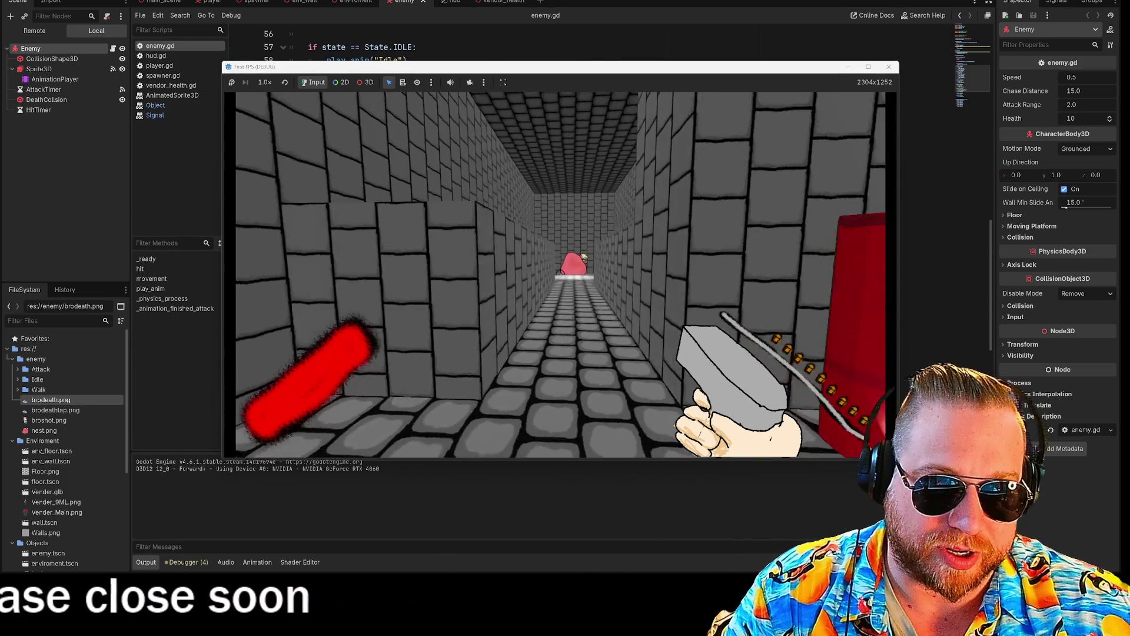
pyautogui.click(556, 274)
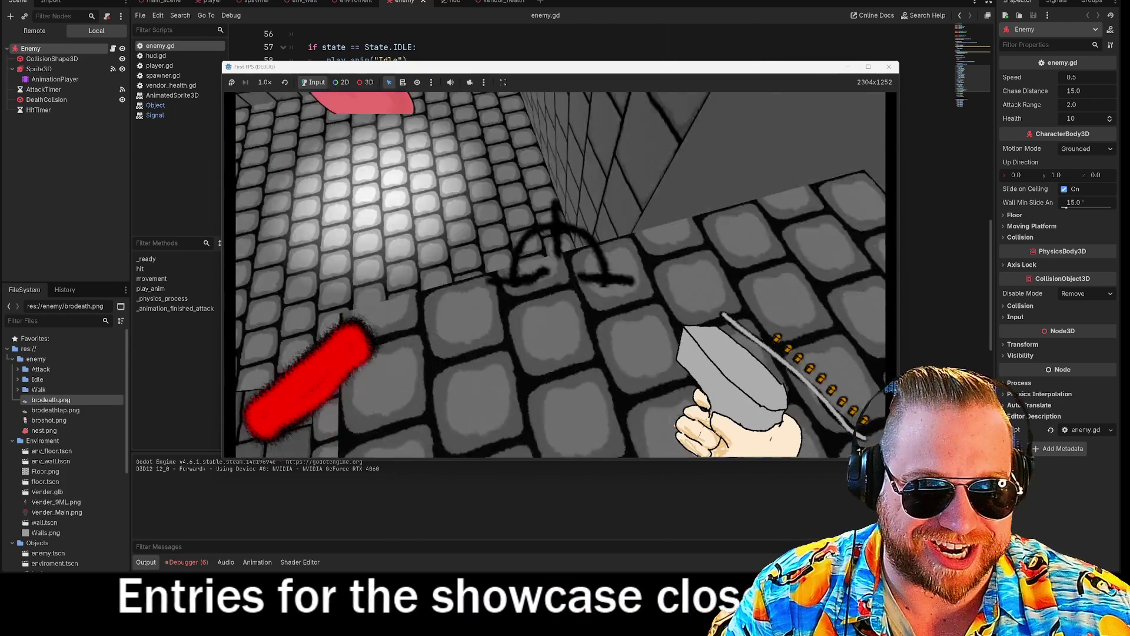
pyautogui.click(563, 272)
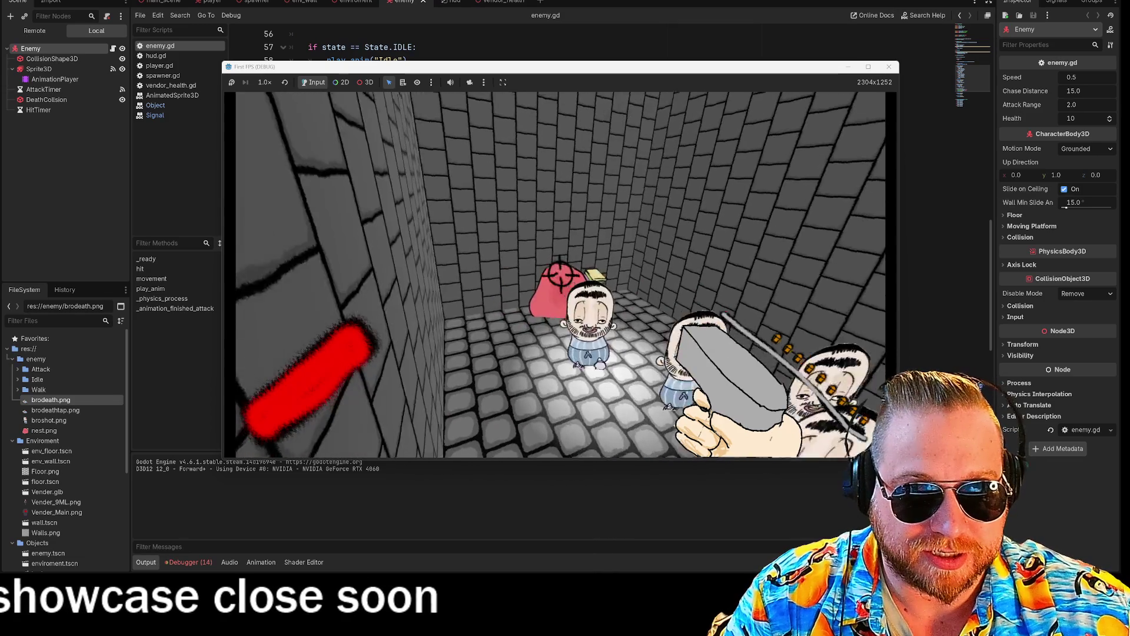
pyautogui.click(558, 271)
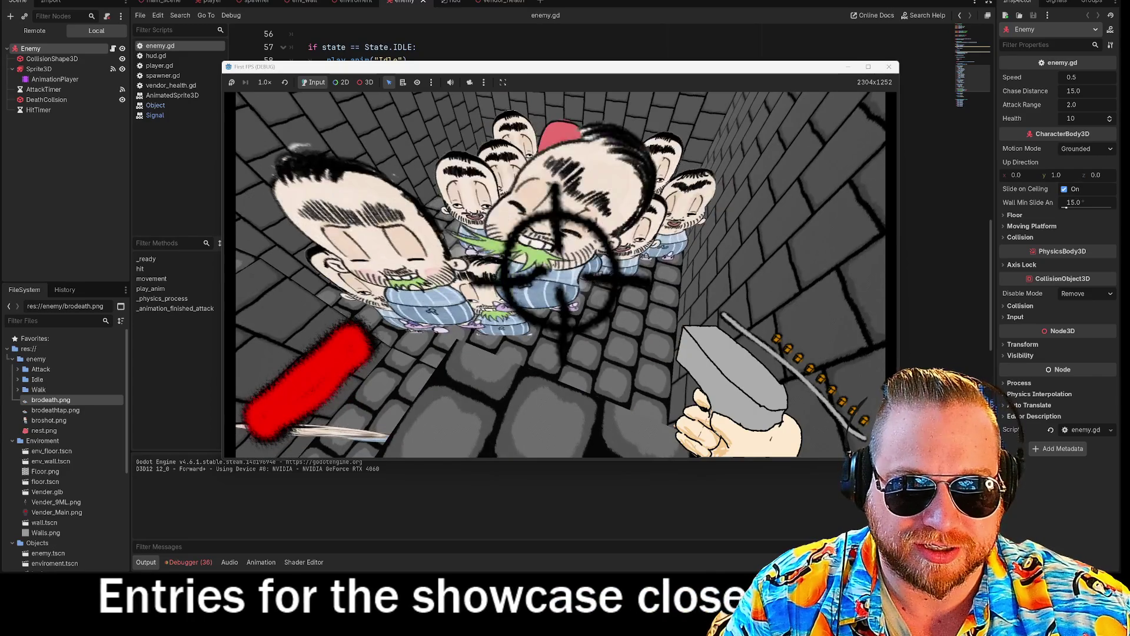
# Step: Keep firing into the swarm of enemies crowding the corridors
pyautogui.click(556, 265)
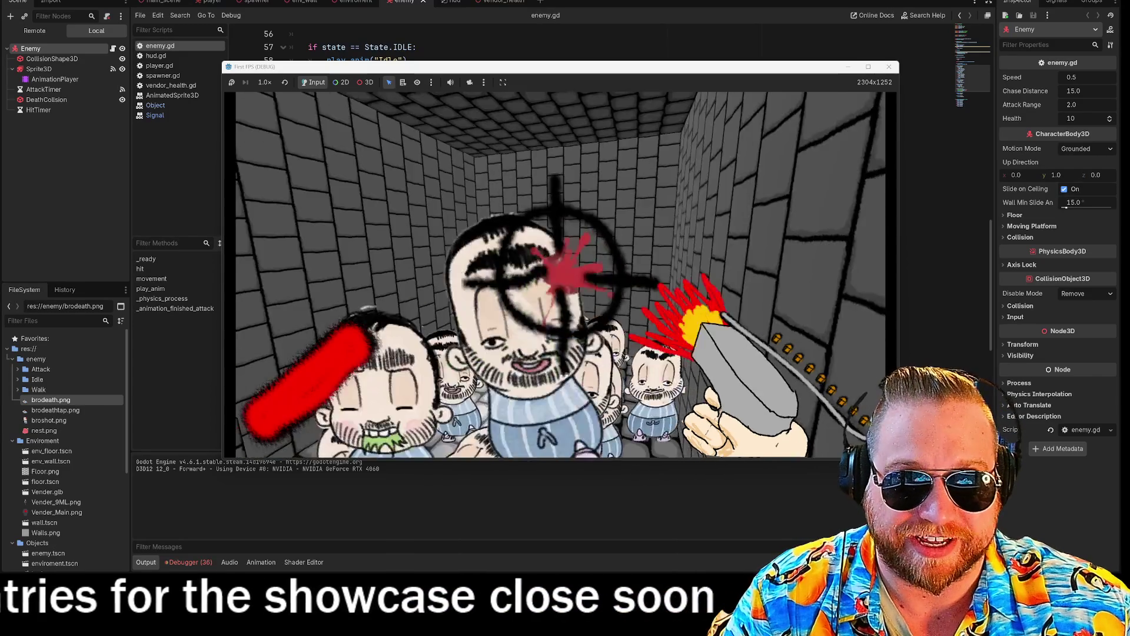
pyautogui.click(556, 264)
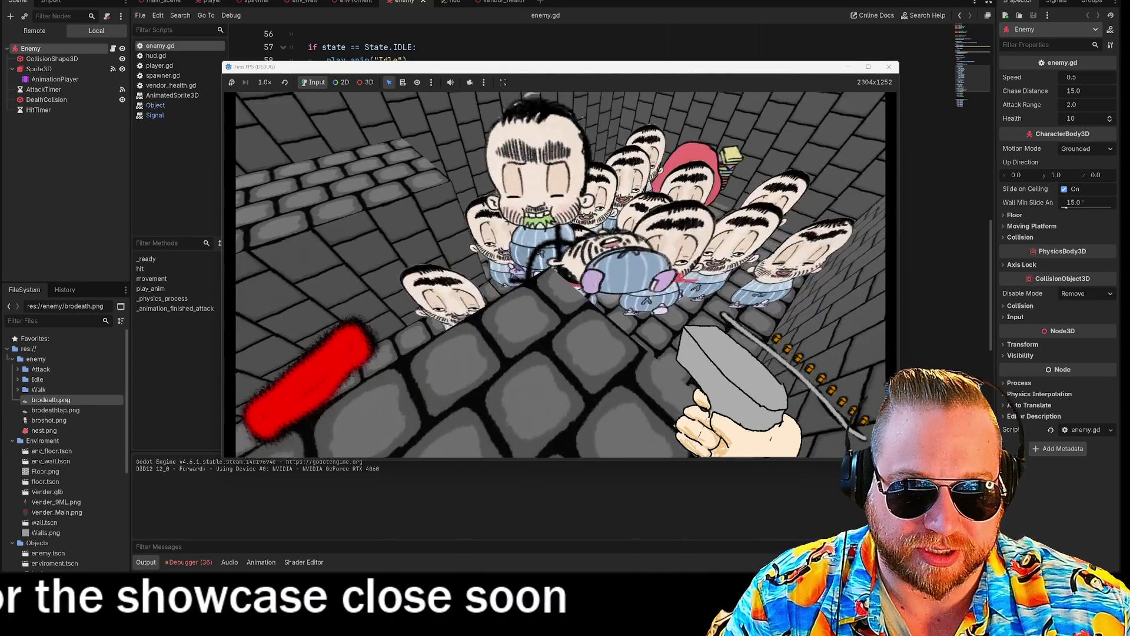
pyautogui.click(556, 265)
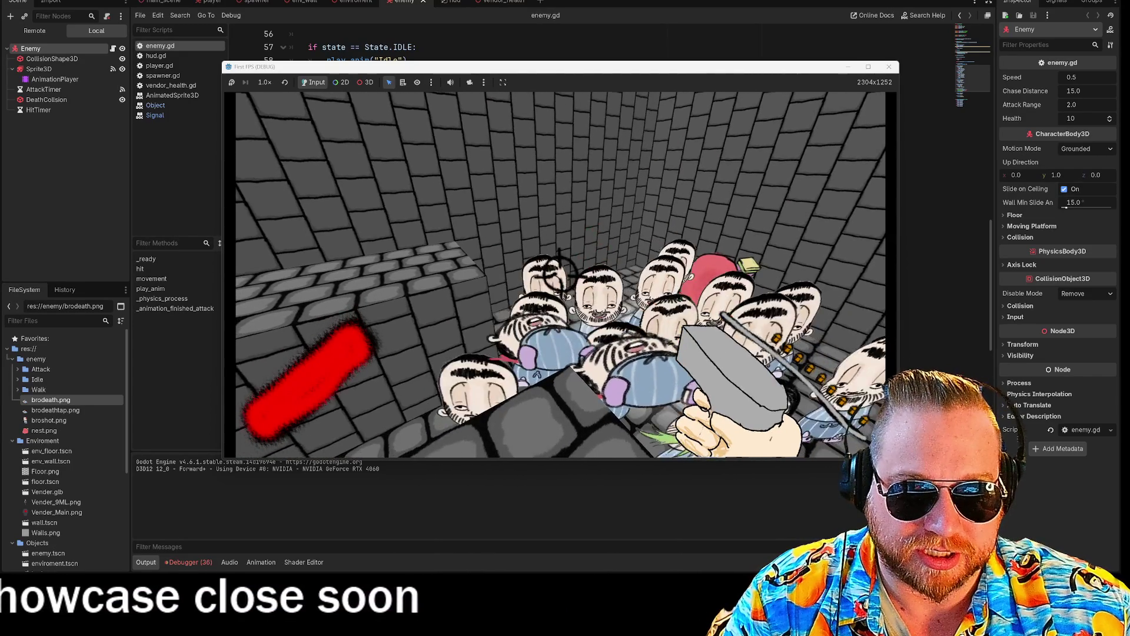
pyautogui.click(556, 271)
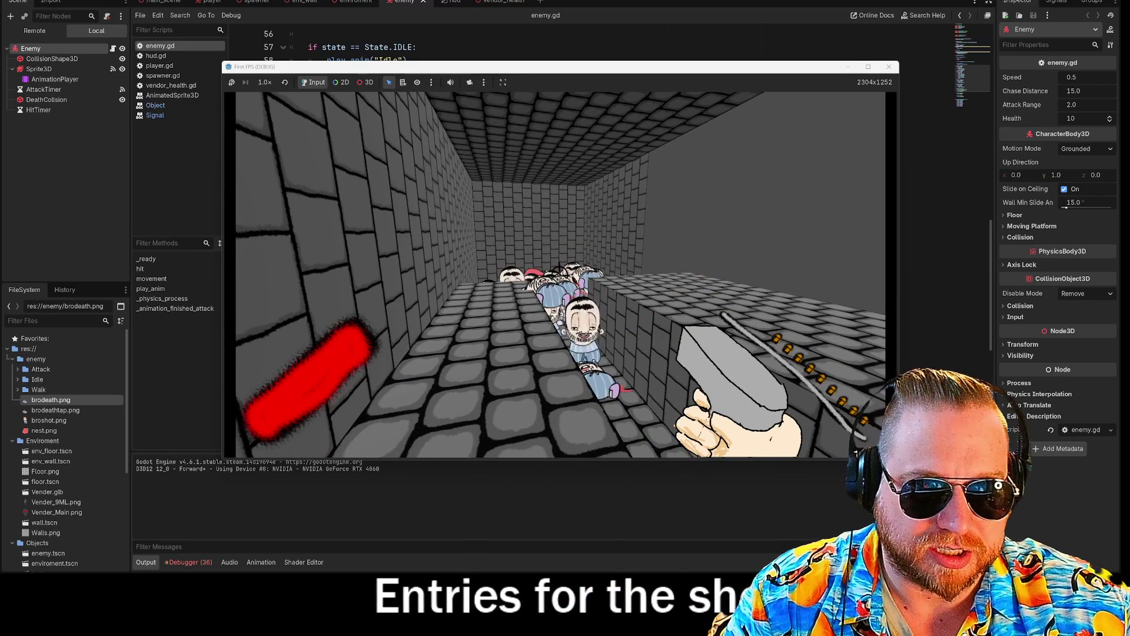
pyautogui.click(560, 273)
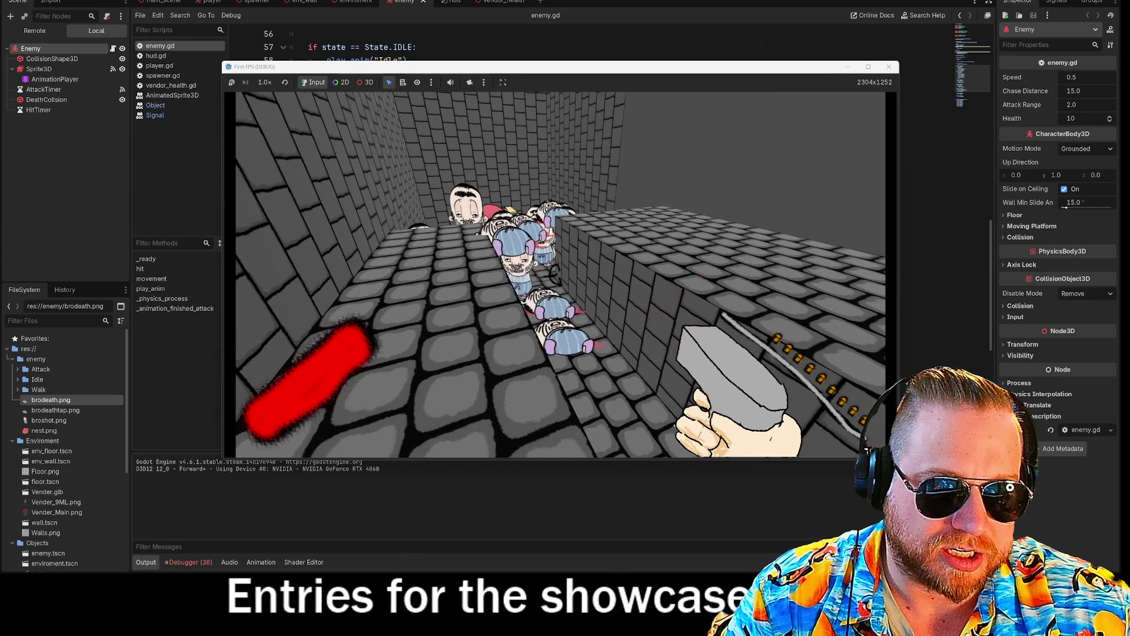
pyautogui.click(560, 273)
pyautogui.click(560, 274)
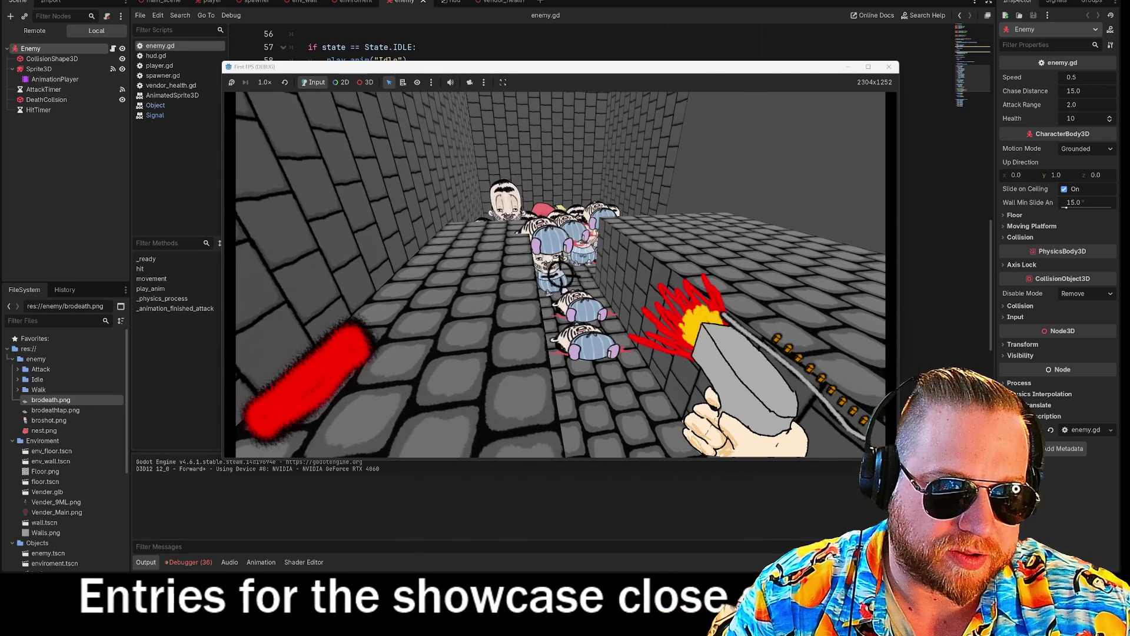
pyautogui.click(559, 273)
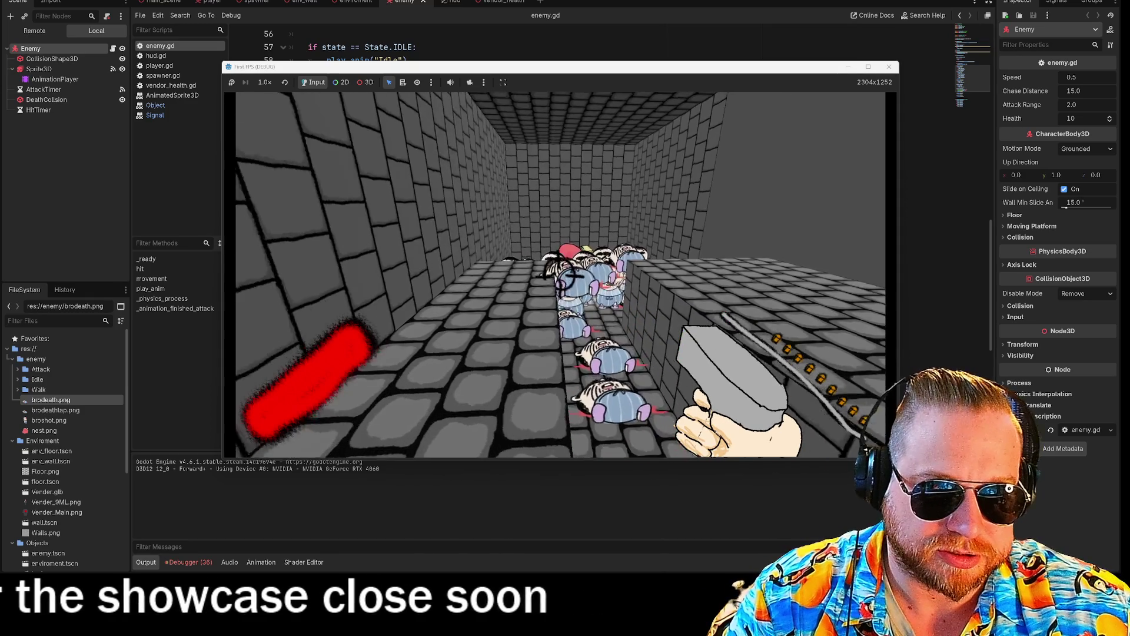
pyautogui.click(558, 253)
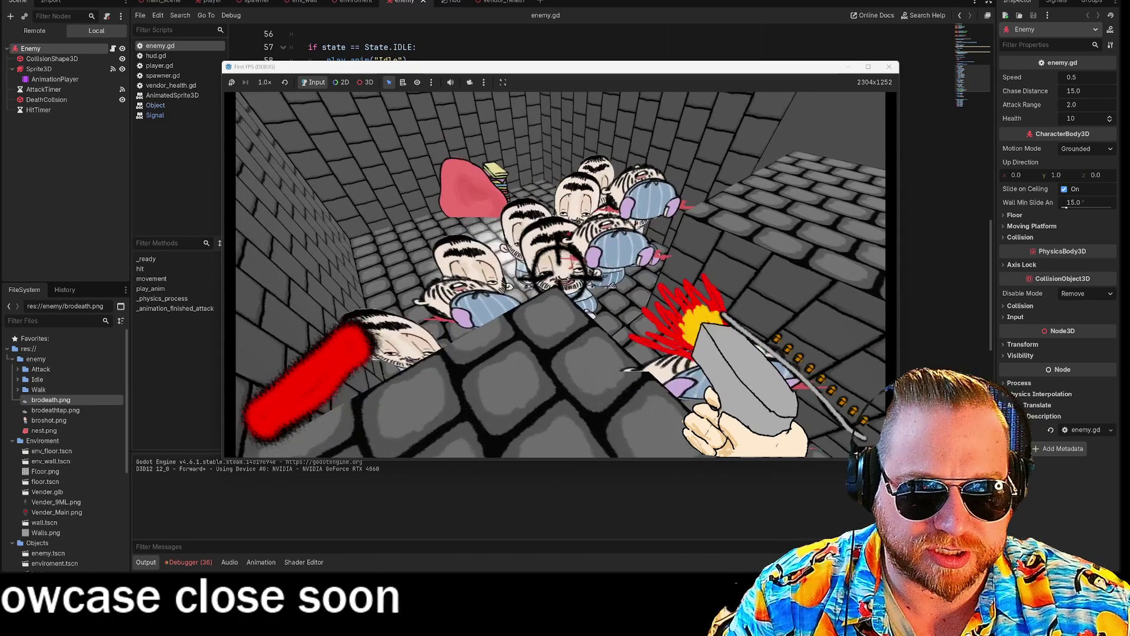
pyautogui.click(557, 269)
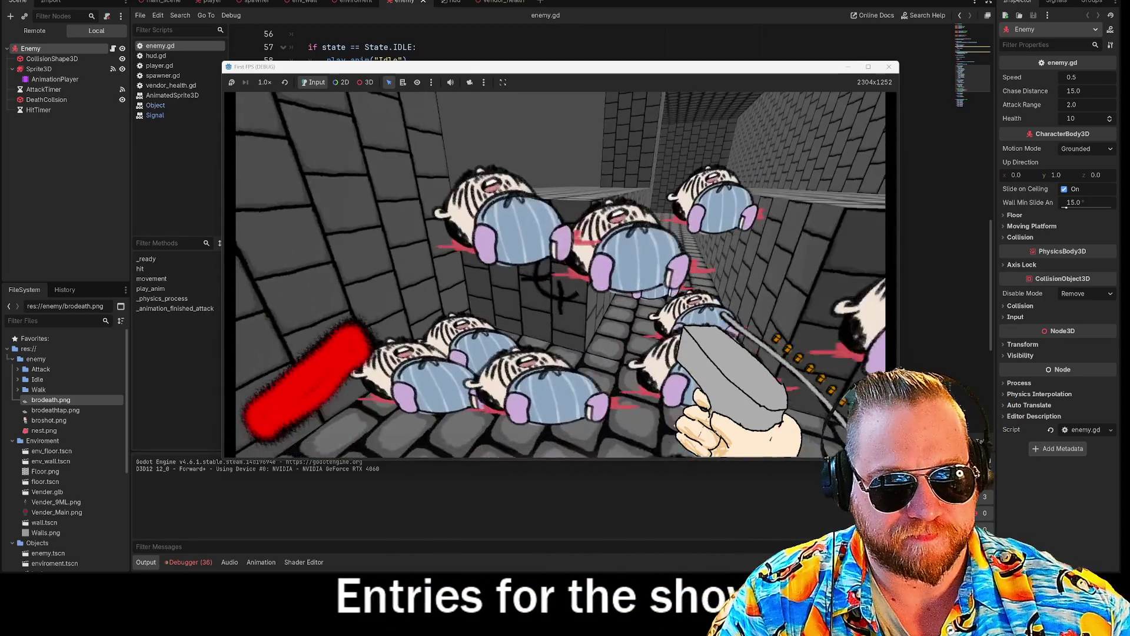
# Step: Shoot the remaining enemies, walk toward the corner, then stop the game with F8
pyautogui.click(558, 277)
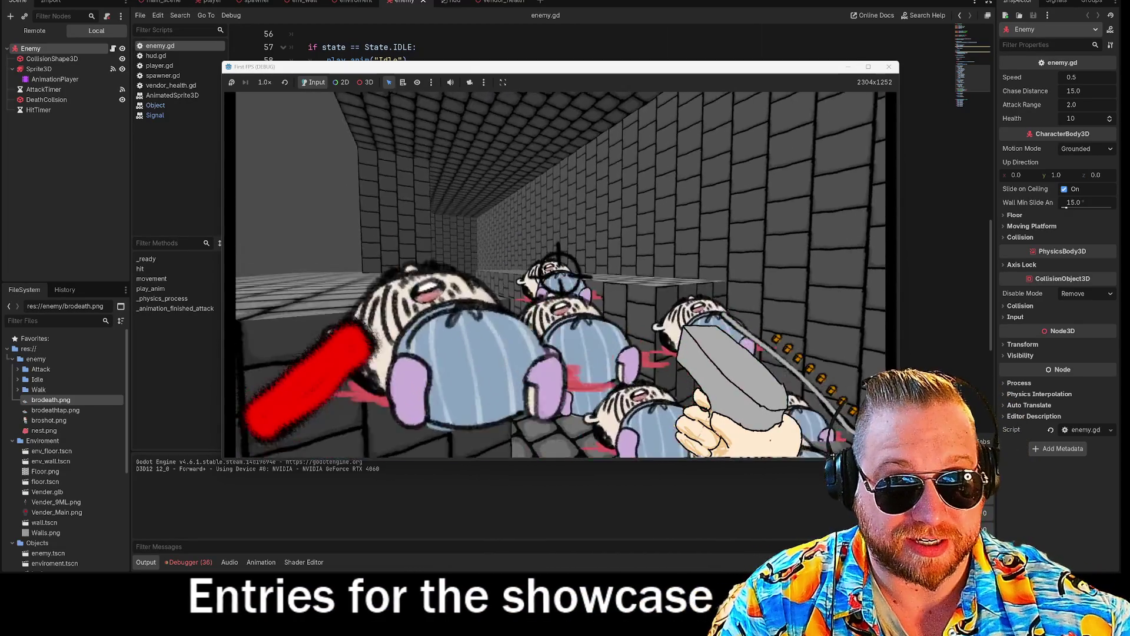
pyautogui.click(564, 272)
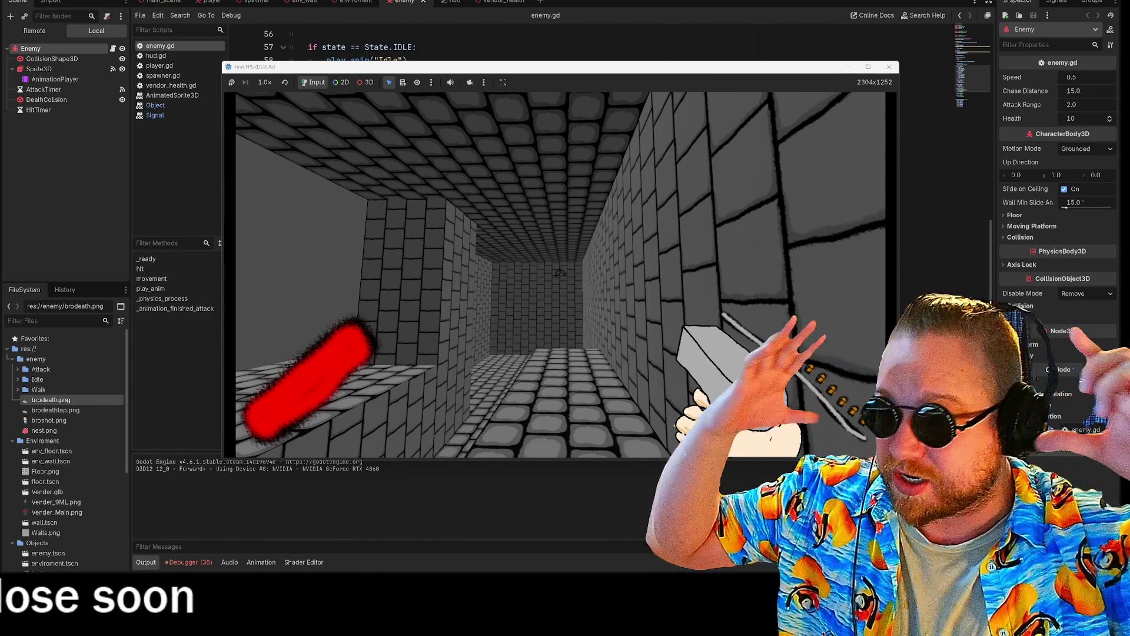
pyautogui.press('w')
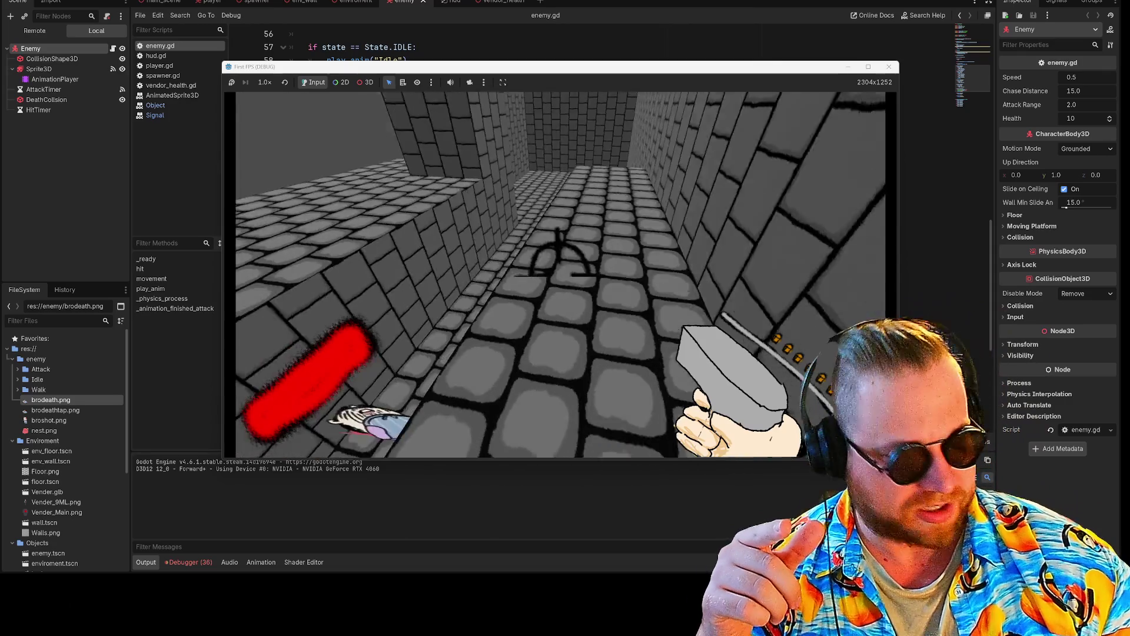
pyautogui.moveTo(565, 274)
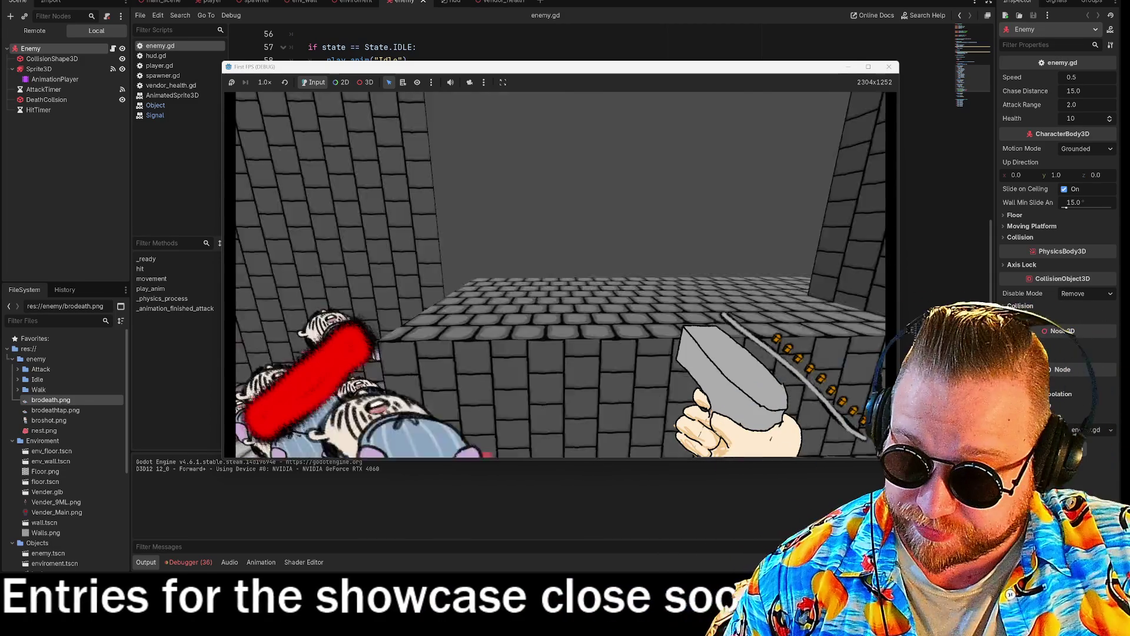
pyautogui.press('F8')
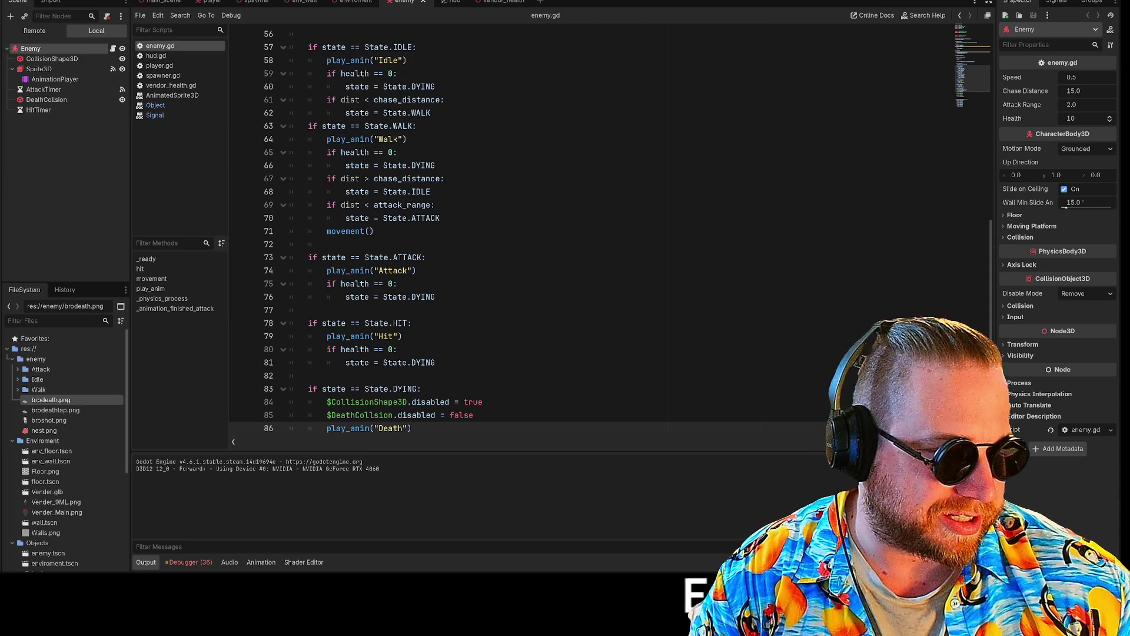
# Step: Jump to the play_anim and hit functions in enemy.gd
pyautogui.scroll(1, 588, 236)
pyautogui.scroll(-7, 589, 236)
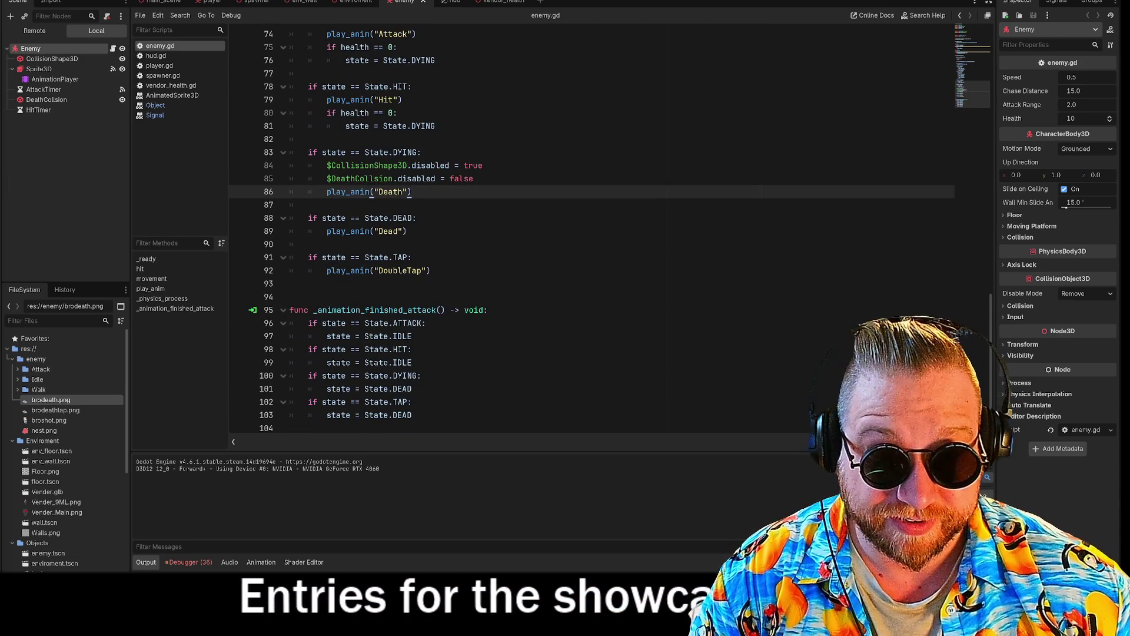
pyautogui.scroll(2, 589, 235)
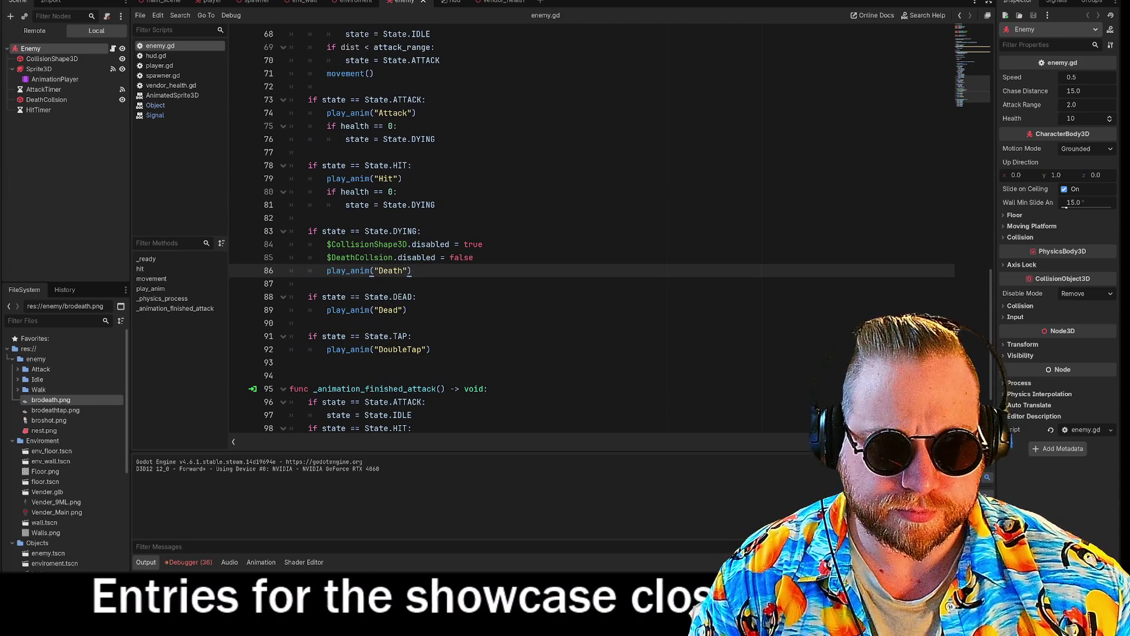
pyautogui.click(150, 289)
pyautogui.scroll(6, 529, 235)
pyautogui.click(412, 271)
pyautogui.scroll(3, 530, 235)
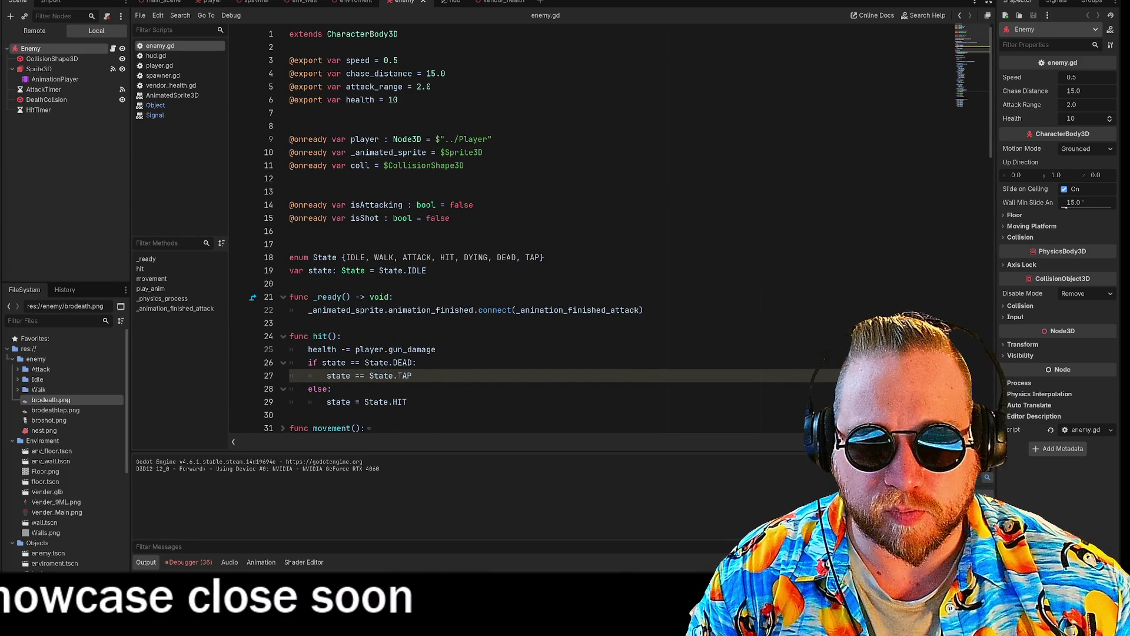
# Step: Check the DYING state's Death animation line, then select the enemy Sprite3D to show its SpriteFrames
pyautogui.scroll(-4, 589, 235)
pyautogui.scroll(-15, 589, 236)
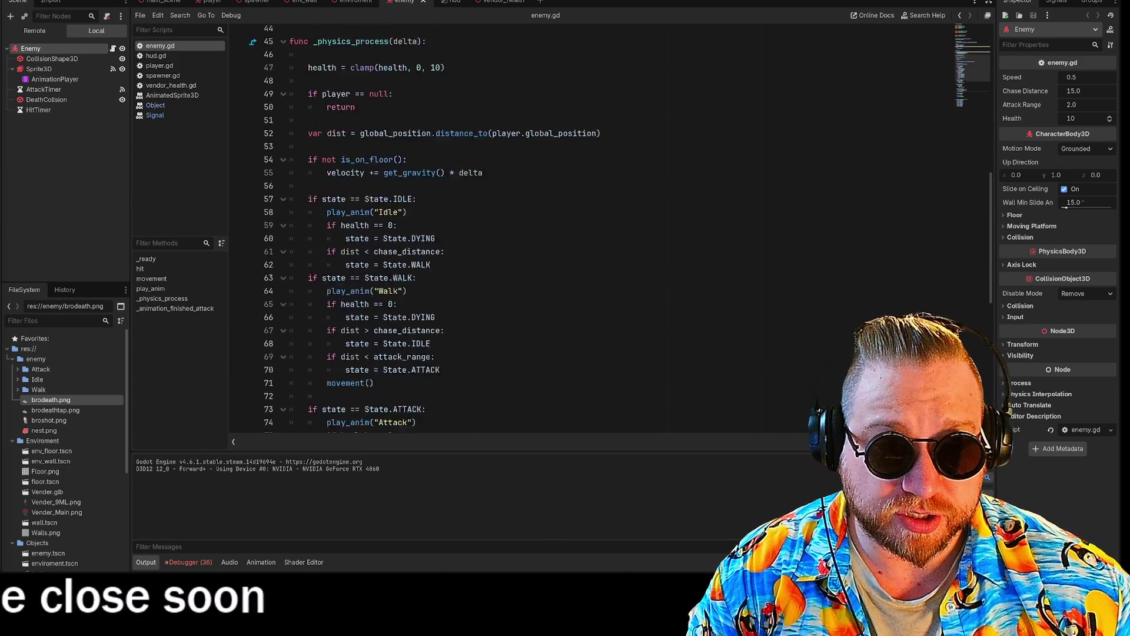
pyautogui.click(371, 375)
pyautogui.scroll(-5, 589, 236)
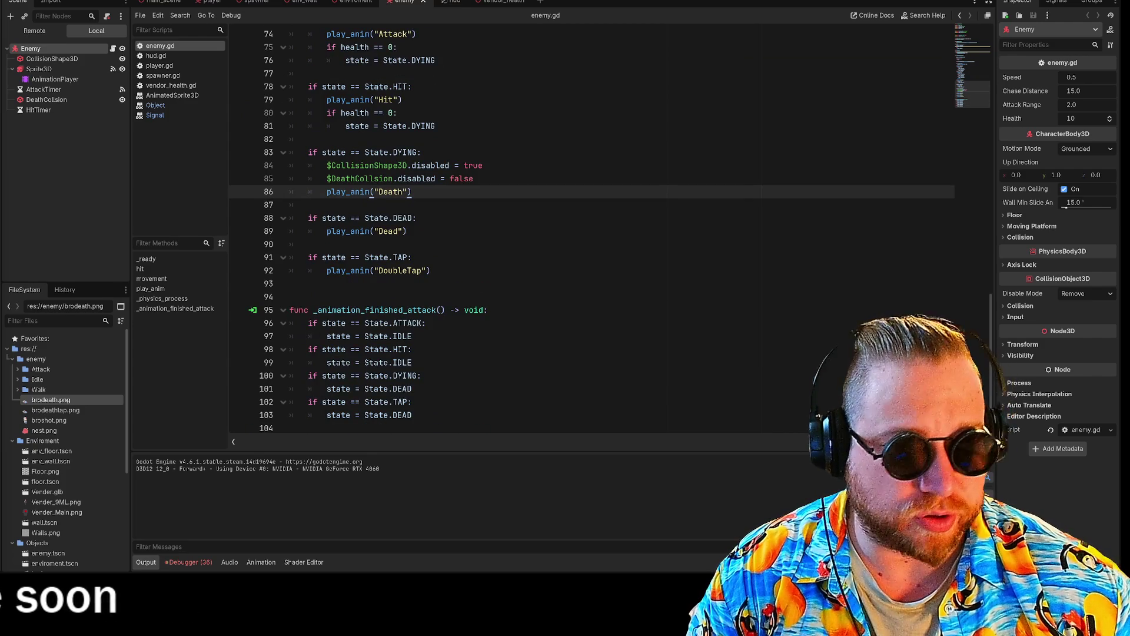
pyautogui.click(39, 69)
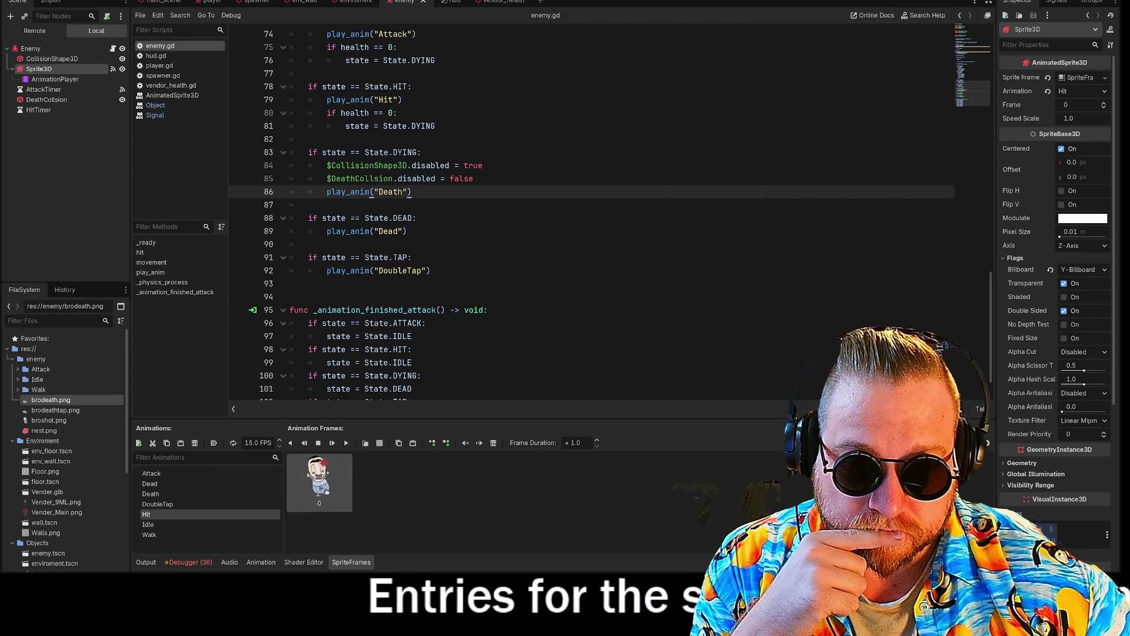
# Step: Set the Hit animation's speed to 10 FPS and run the game with F5
pyautogui.doubleClick(250, 442)
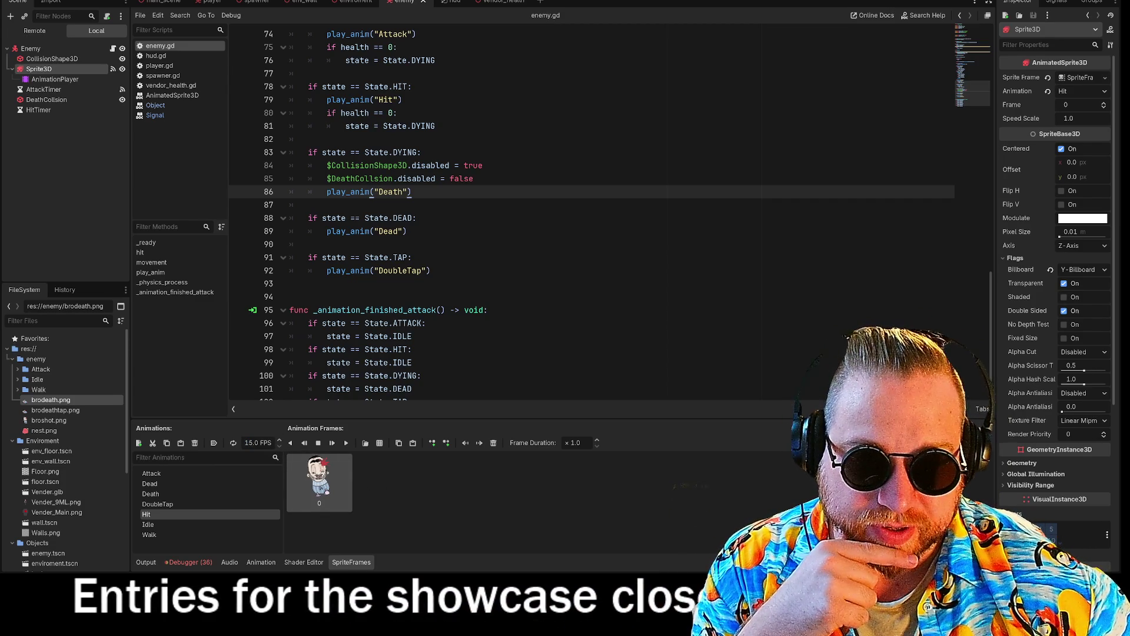
pyautogui.write('10')
pyautogui.press('Return')
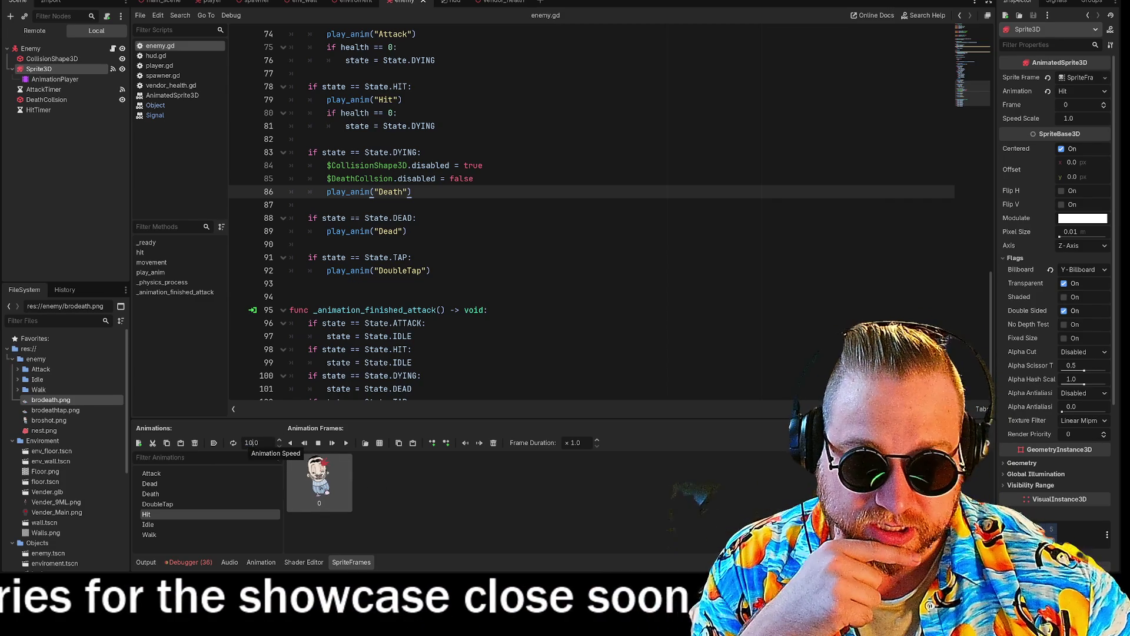
pyautogui.press('F5')
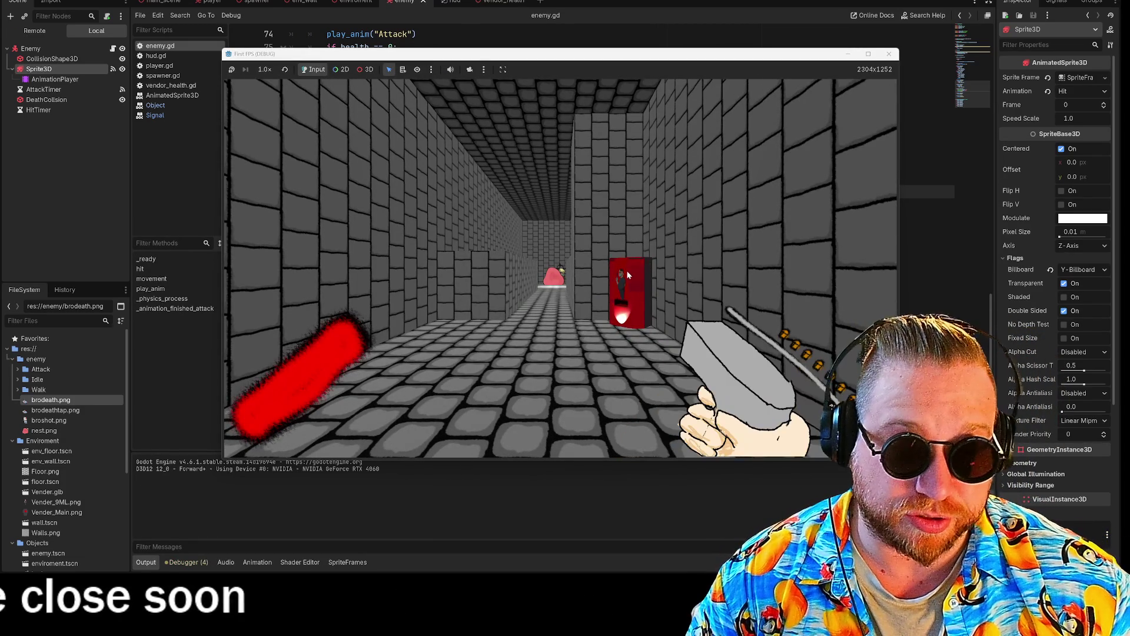
# Step: Walk the corridor, backing away and shooting enemies until they fall, then stop the test
pyautogui.press('w')
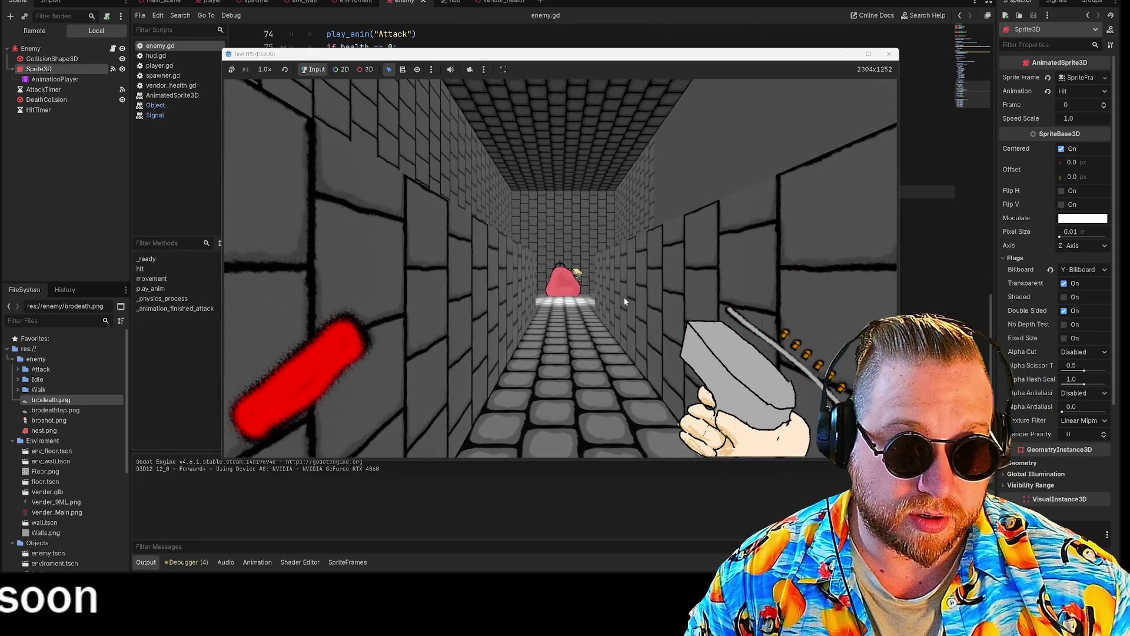
pyautogui.click(625, 298)
pyautogui.press('s')
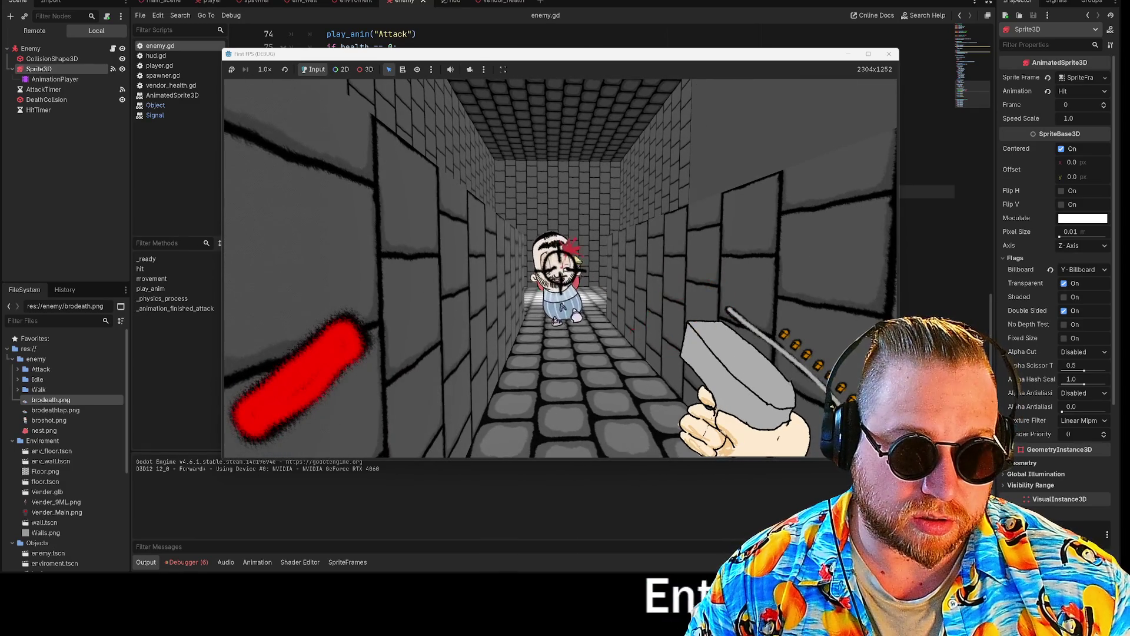
pyautogui.press('s')
pyautogui.click(562, 263)
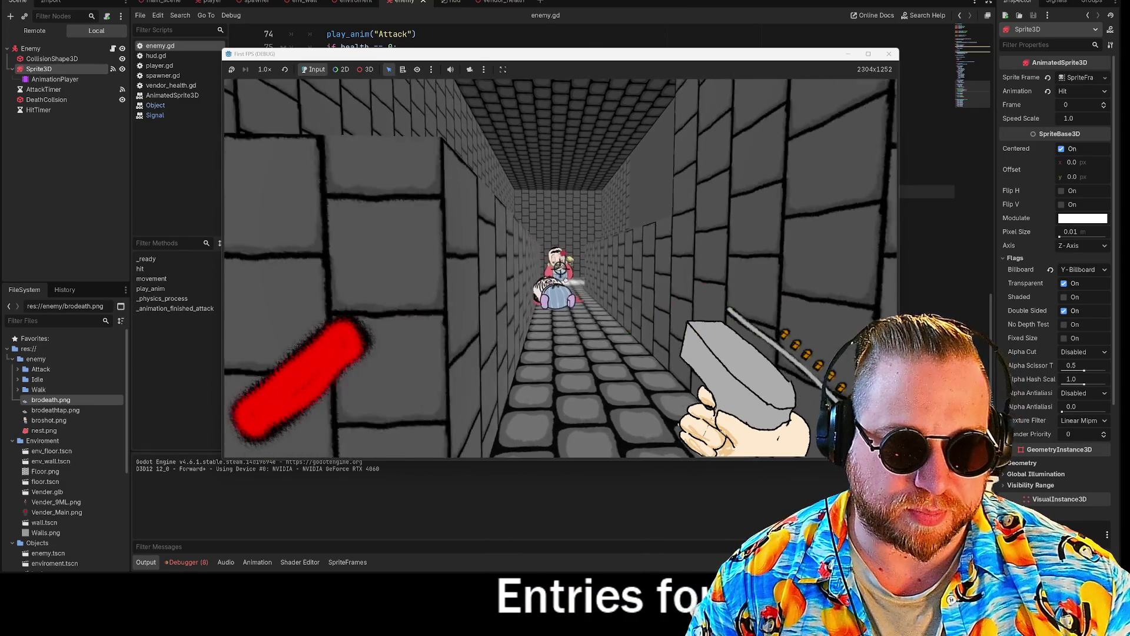
pyautogui.press('s')
pyautogui.press('w')
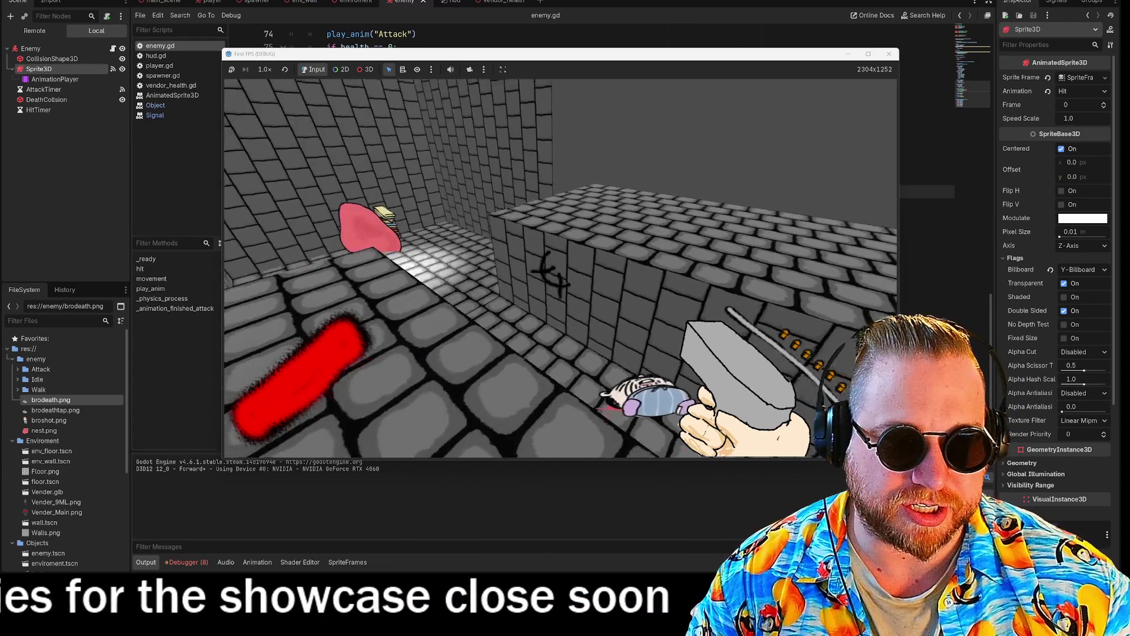
pyautogui.press('w')
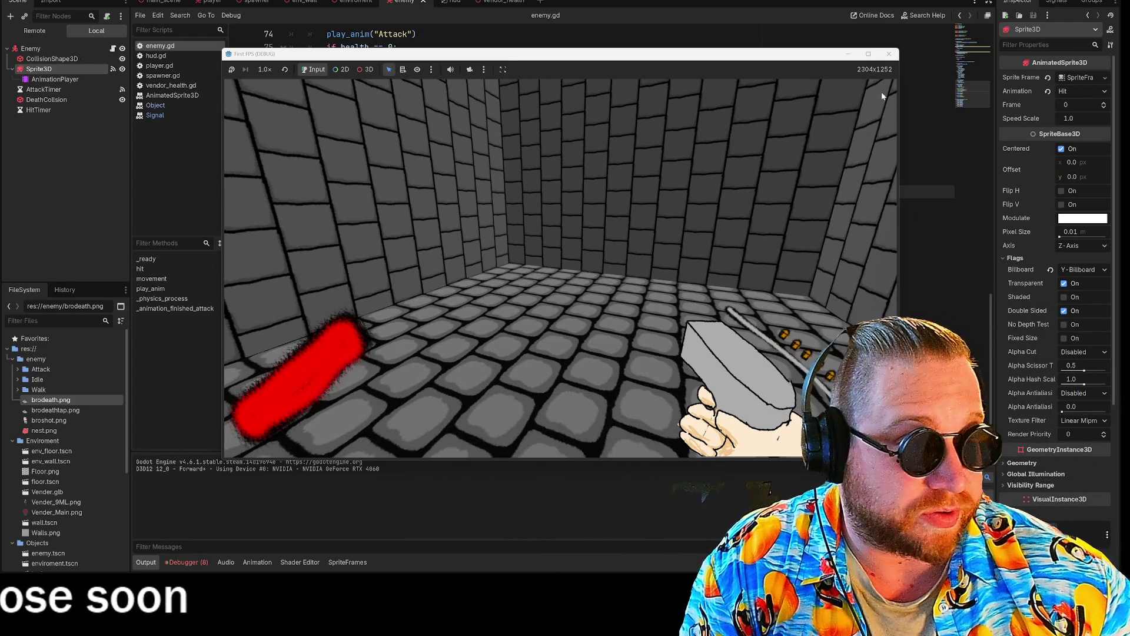
pyautogui.click(889, 54)
# Step: Drag the Bullets image from File Explorer's Recent files into Godot's UI folder
pyautogui.scroll(-3, 44, 489)
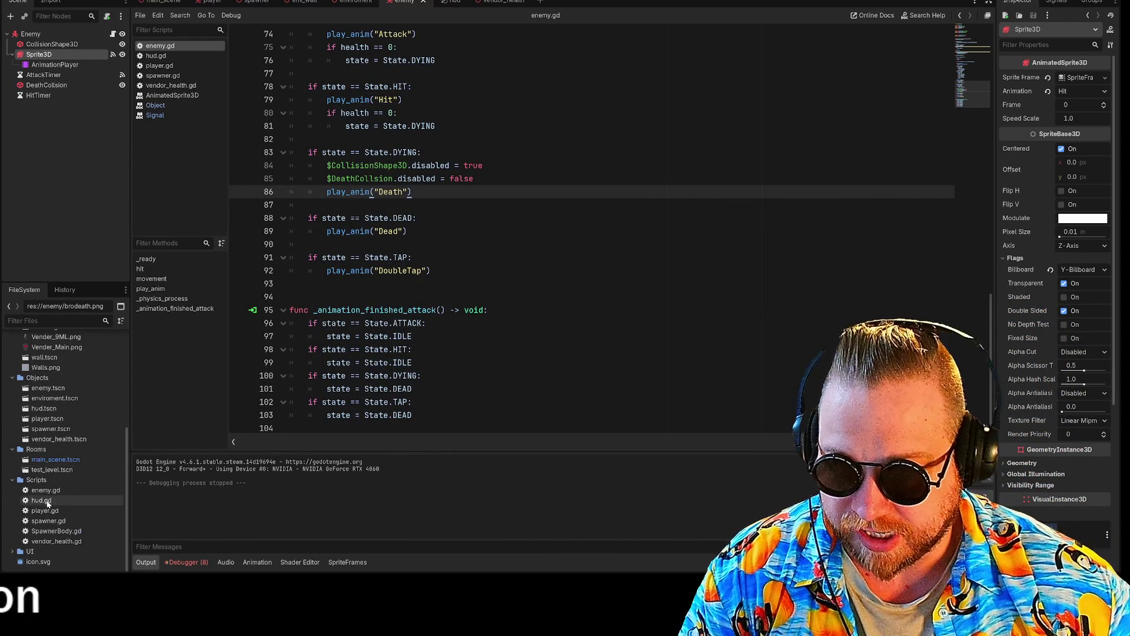
pyautogui.scroll(3, 69, 496)
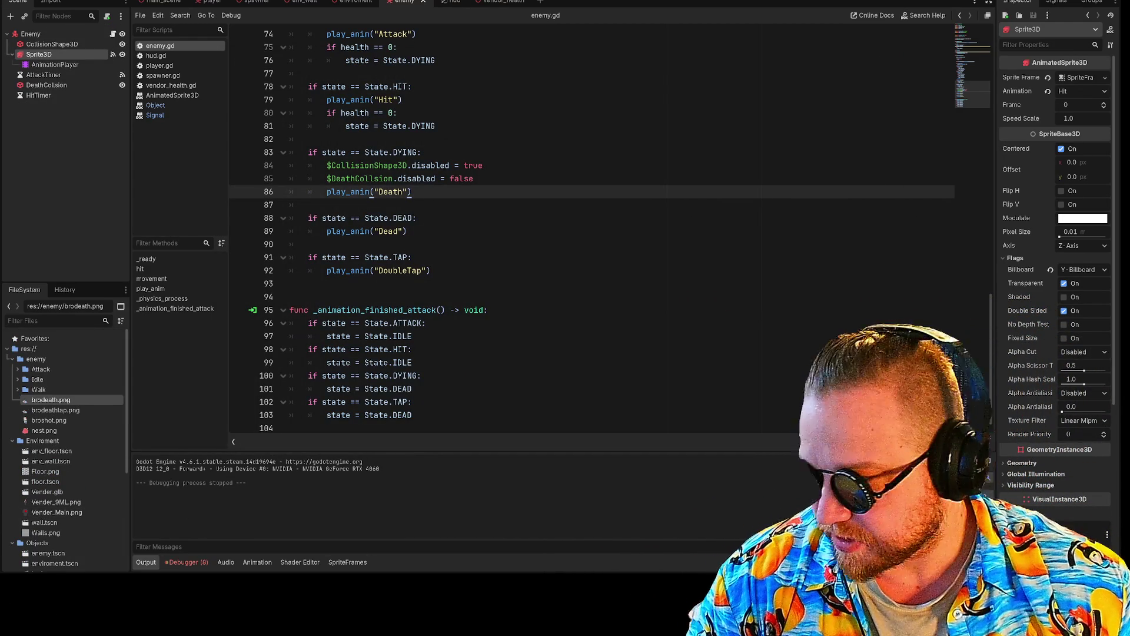
pyautogui.press('super+e')
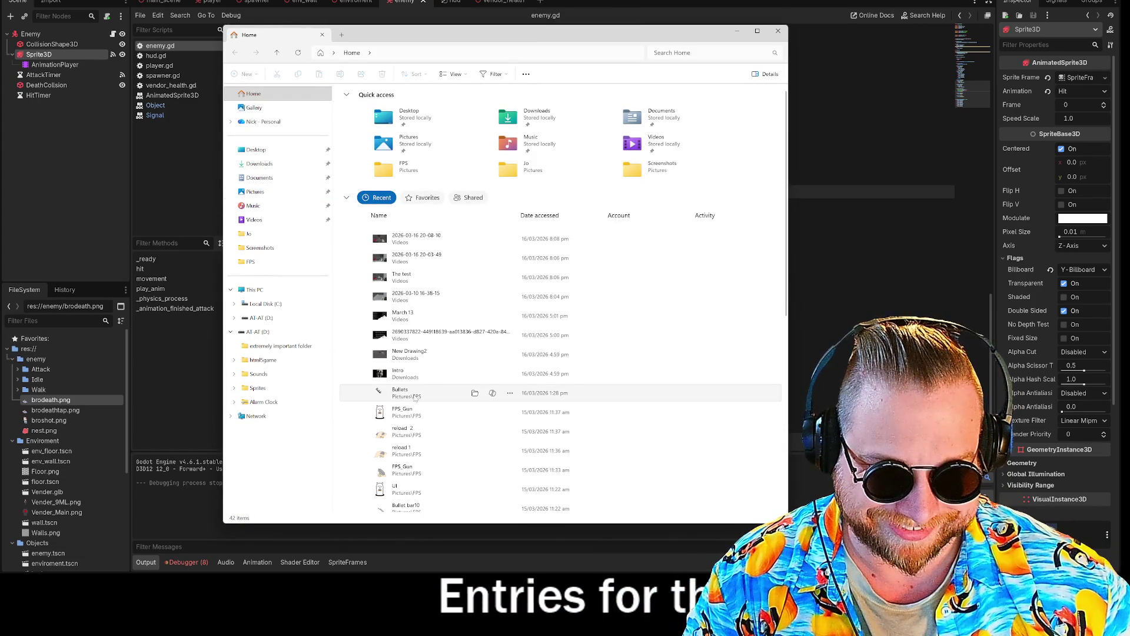
pyautogui.click(416, 398)
pyautogui.moveTo(58, 441)
pyautogui.mouseDown()
pyautogui.moveTo(56, 385)
pyautogui.moveTo(55, 534)
pyautogui.moveTo(31, 552)
pyautogui.moveTo(73, 493)
pyautogui.moveTo(68, 479)
pyautogui.moveTo(35, 497)
pyautogui.moveTo(31, 553)
pyautogui.mouseUp()
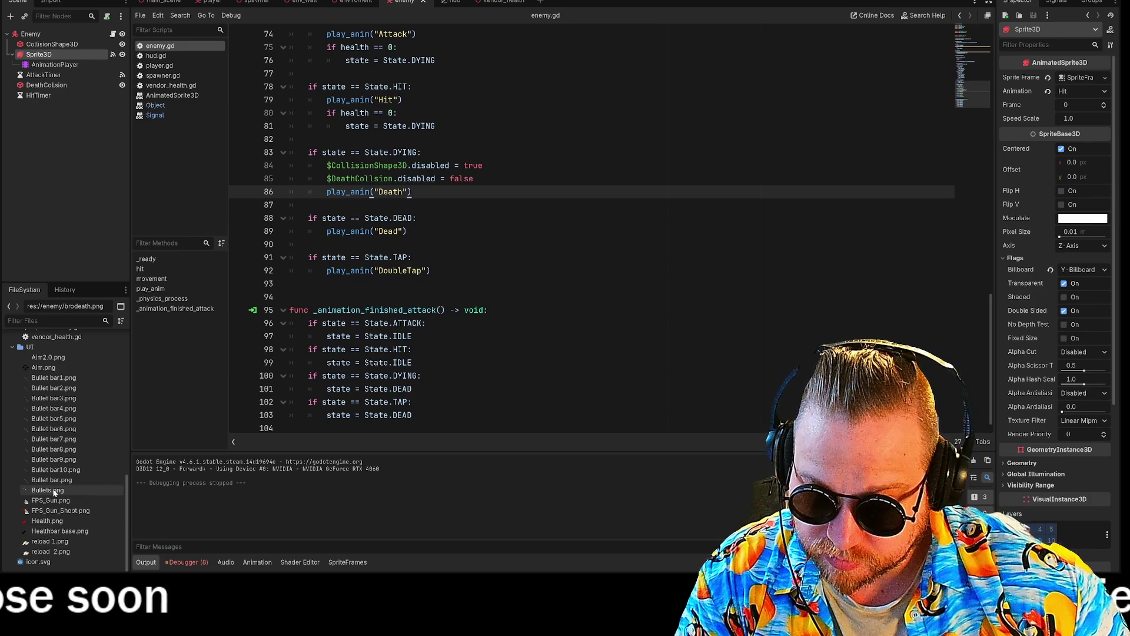
pyautogui.moveTo(54, 492)
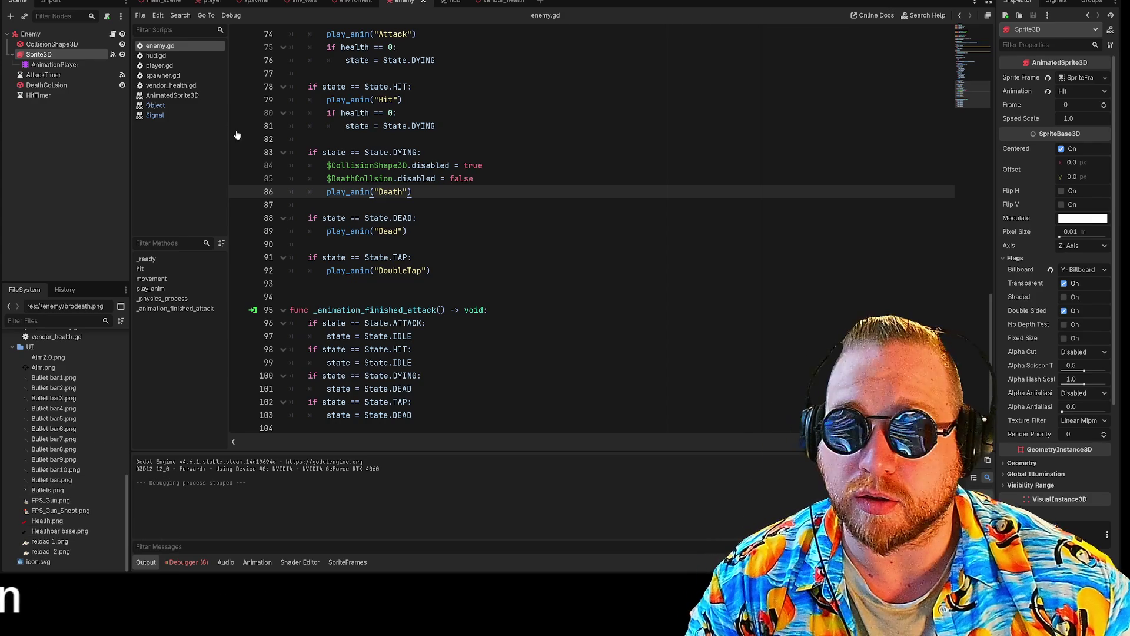
# Step: In the hud scene, change the Bulletbar node's type to Sprite2D
pyautogui.click(448, 2)
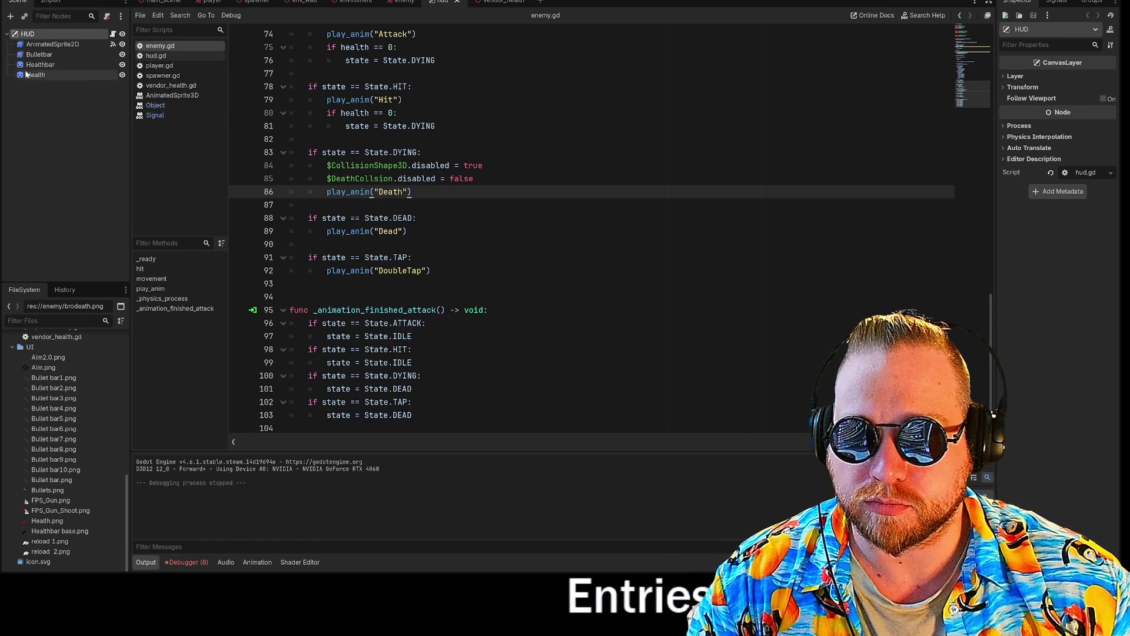
pyautogui.click(37, 55)
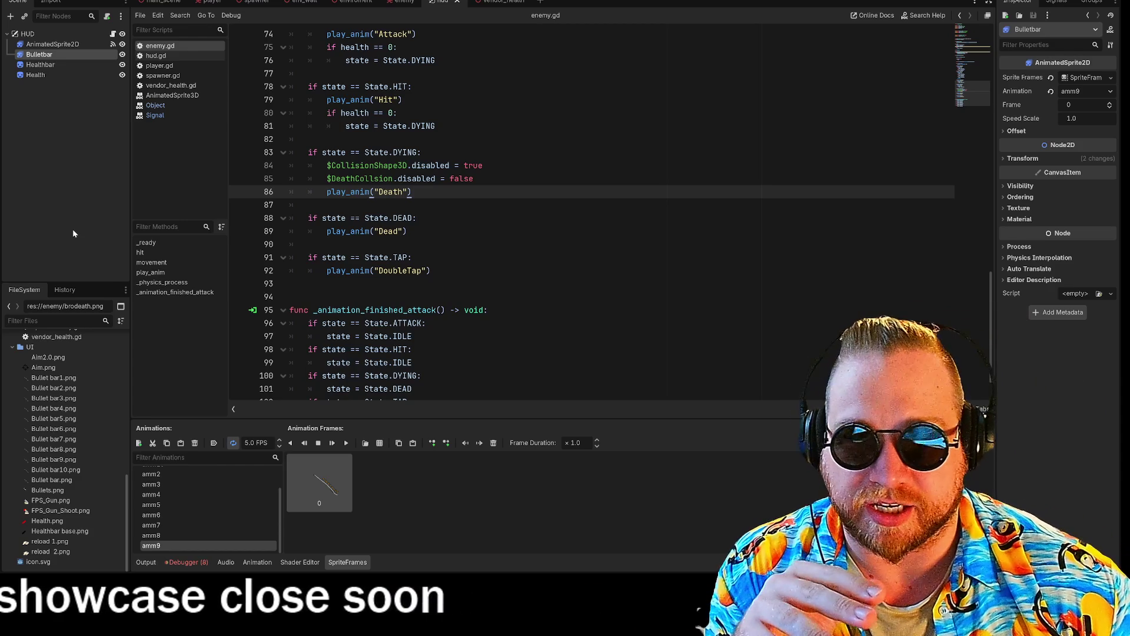
pyautogui.rightClick(39, 54)
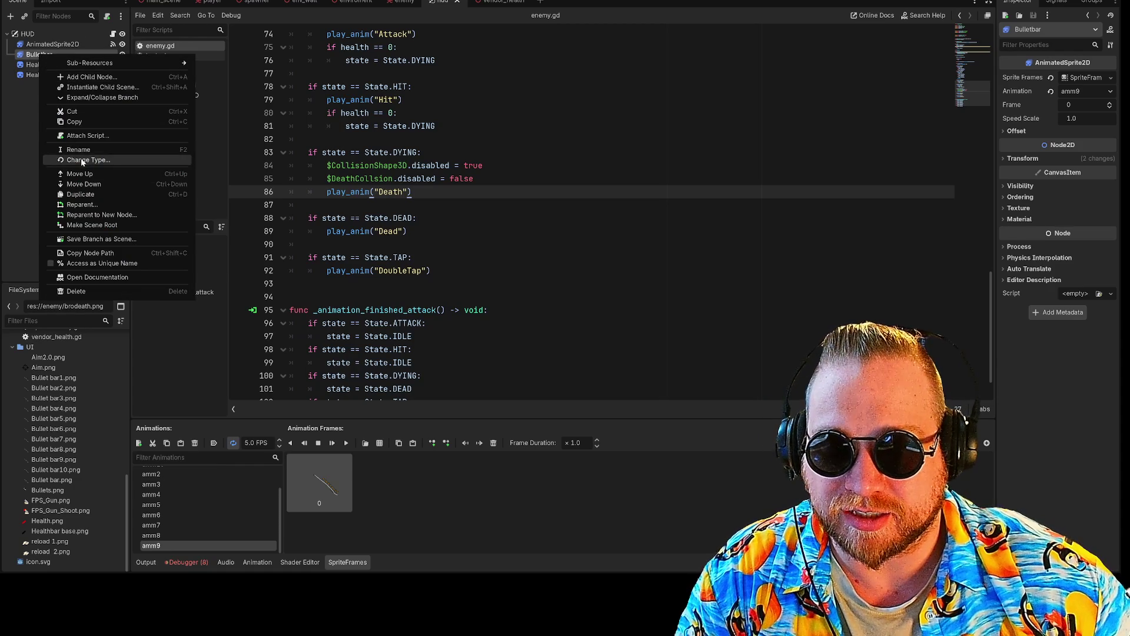
pyautogui.click(82, 160)
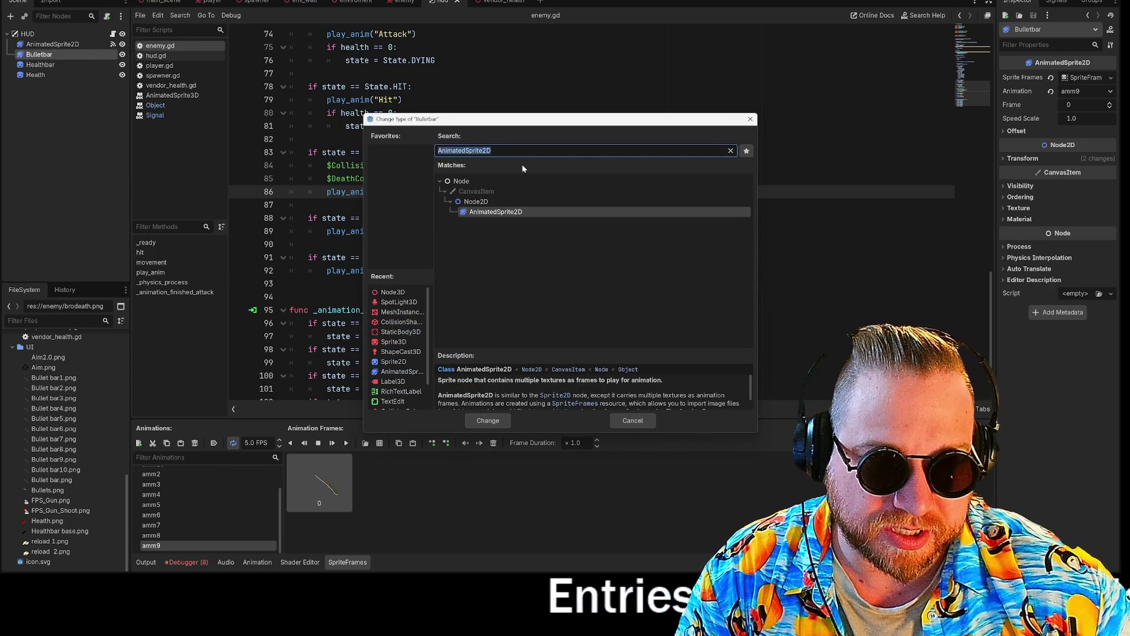
pyautogui.write('sp')
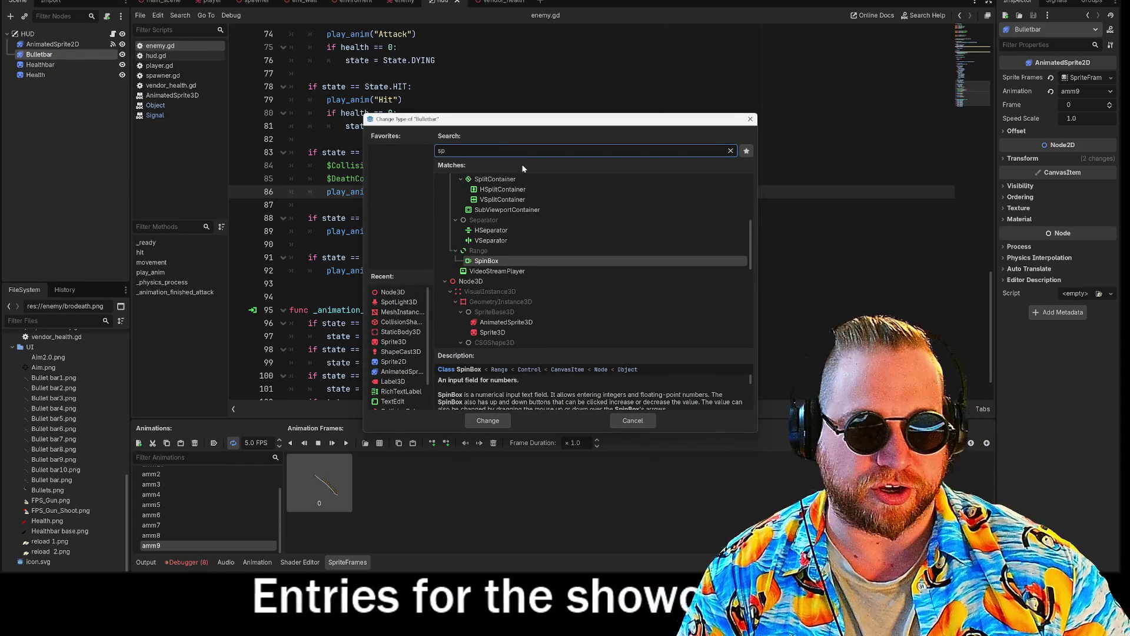
pyautogui.write('rit')
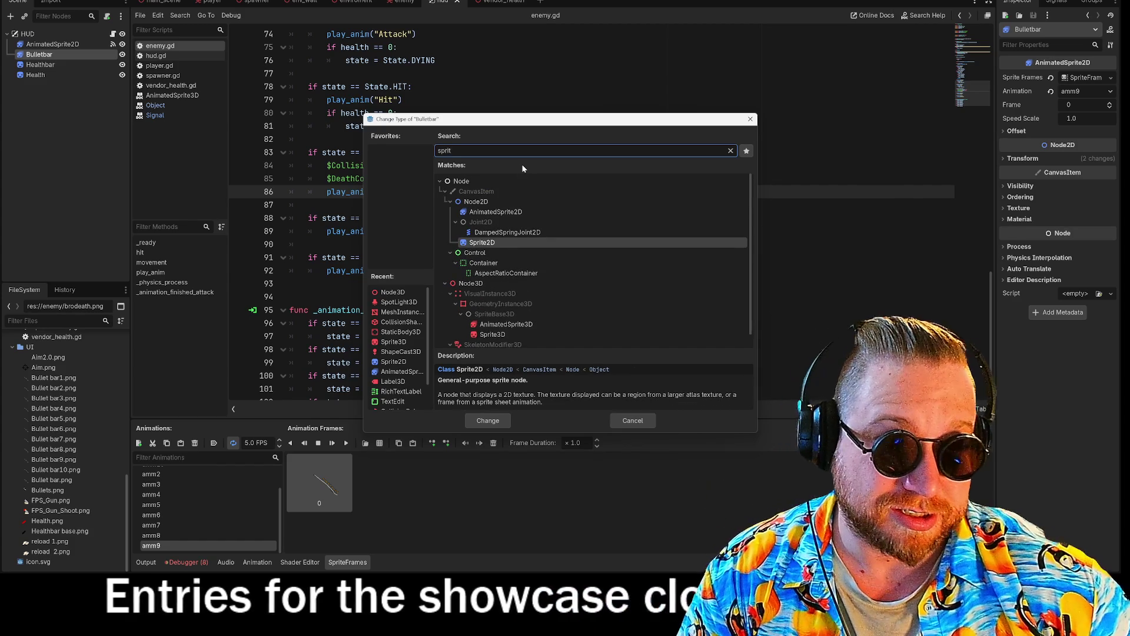
pyautogui.click(487, 421)
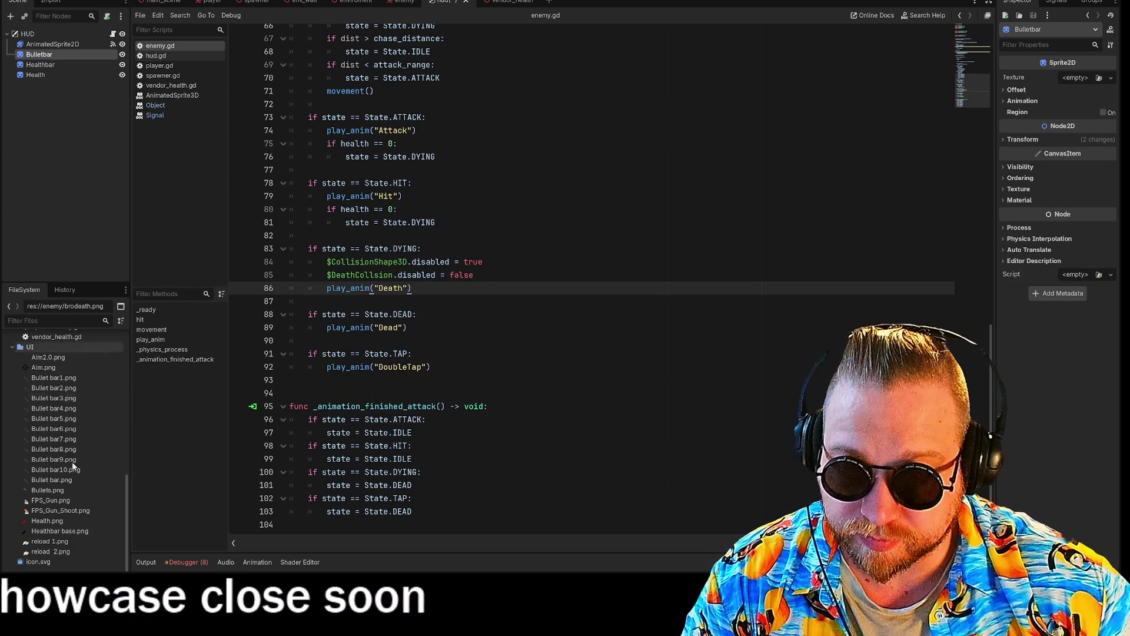
# Step: Assign Bullets.png as Bulletbar's texture and view it in the 2D editor
pyautogui.click(41, 492)
pyautogui.moveTo(90, 263)
pyautogui.mouseDown()
pyautogui.moveTo(41, 45)
pyautogui.moveTo(38, 56)
pyautogui.mouseUp()
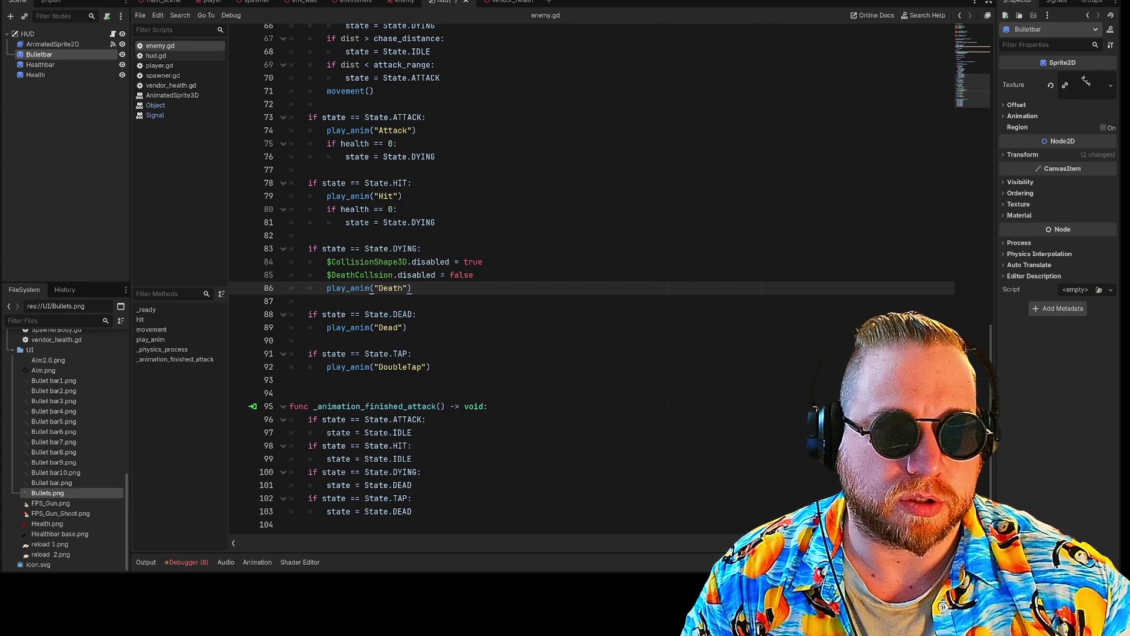
pyautogui.hotkey('ctrl', 'F1')
pyautogui.click(591, 230)
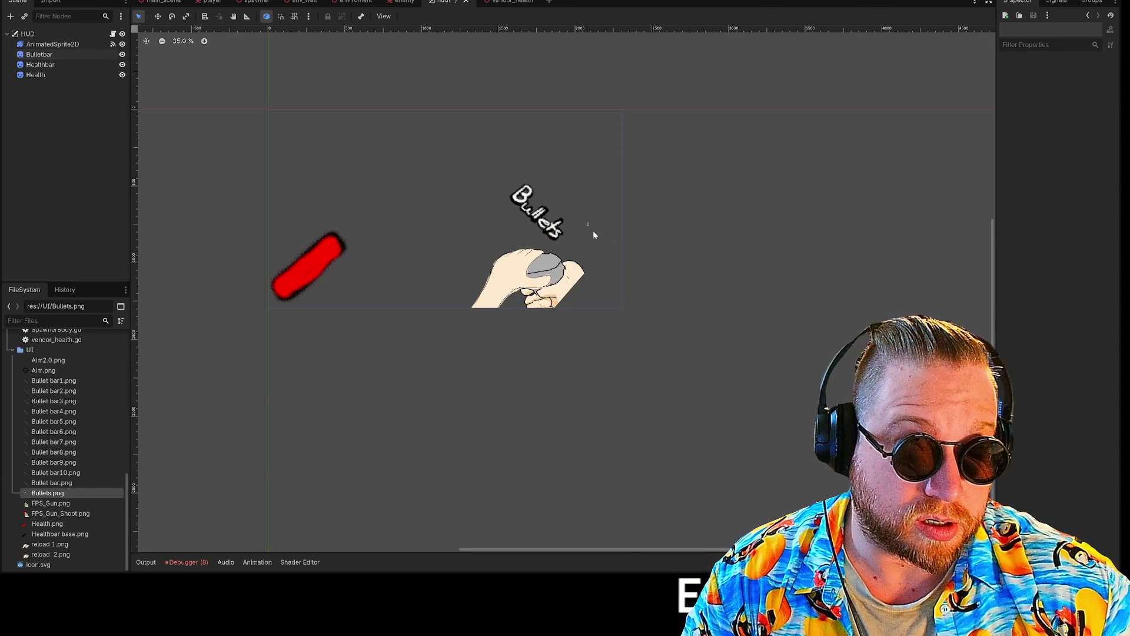
# Step: Select the Bullets sprite and move it toward the gun hand
pyautogui.click(537, 214)
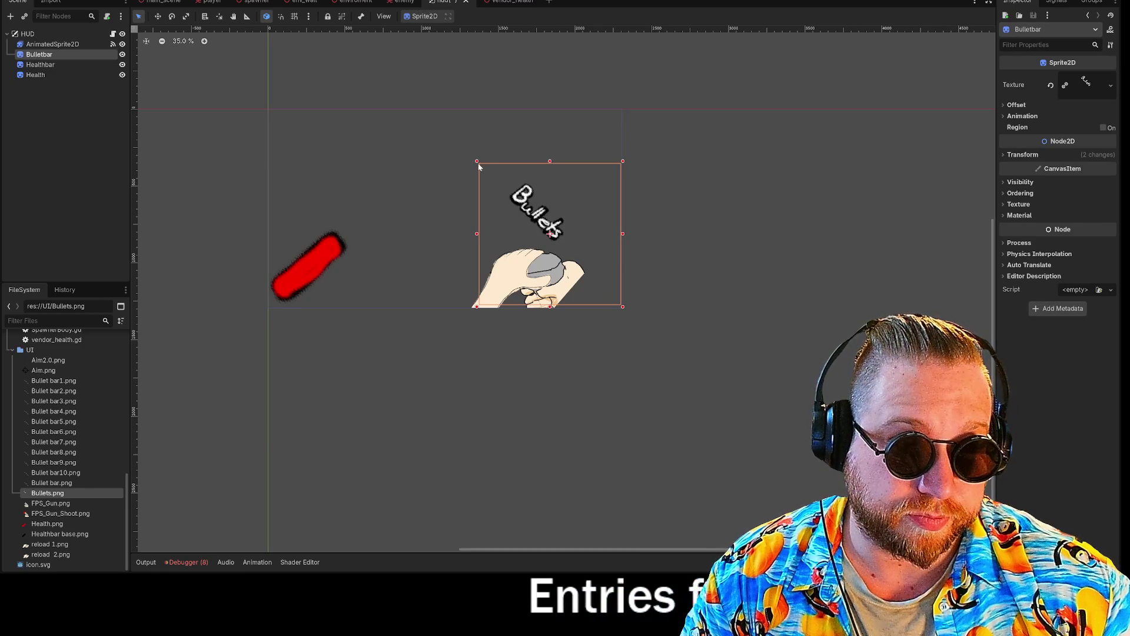
pyautogui.click(566, 250)
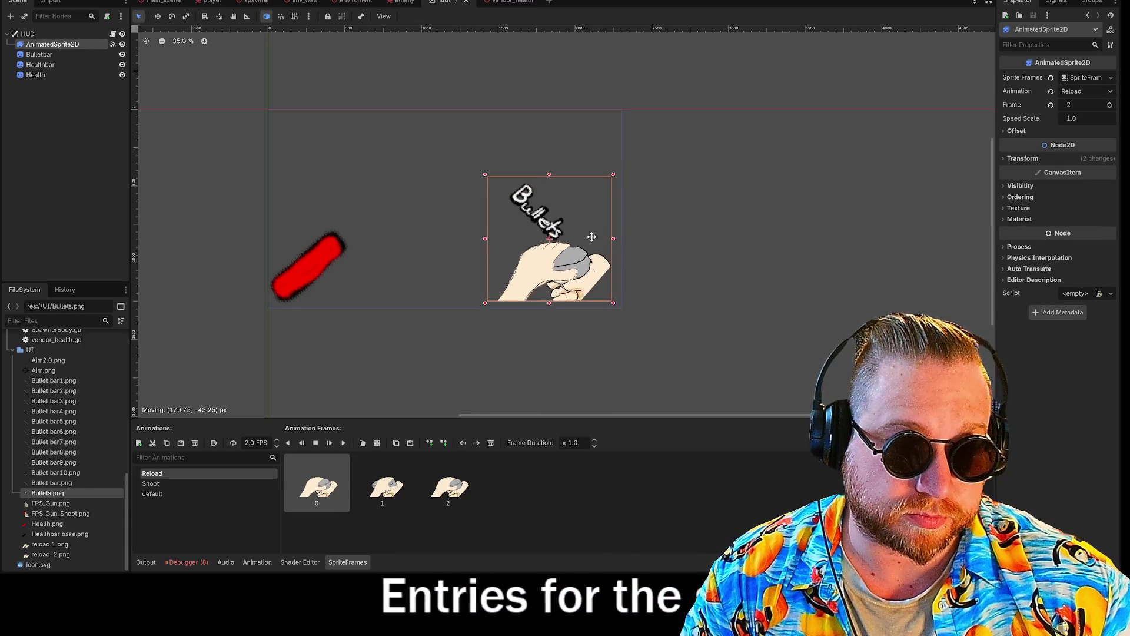
pyautogui.moveTo(557, 226)
pyautogui.mouseDown()
pyautogui.moveTo(601, 265)
pyautogui.moveTo(580, 253)
pyautogui.moveTo(586, 240)
pyautogui.mouseUp()
pyautogui.click(485, 171)
pyautogui.click(692, 341)
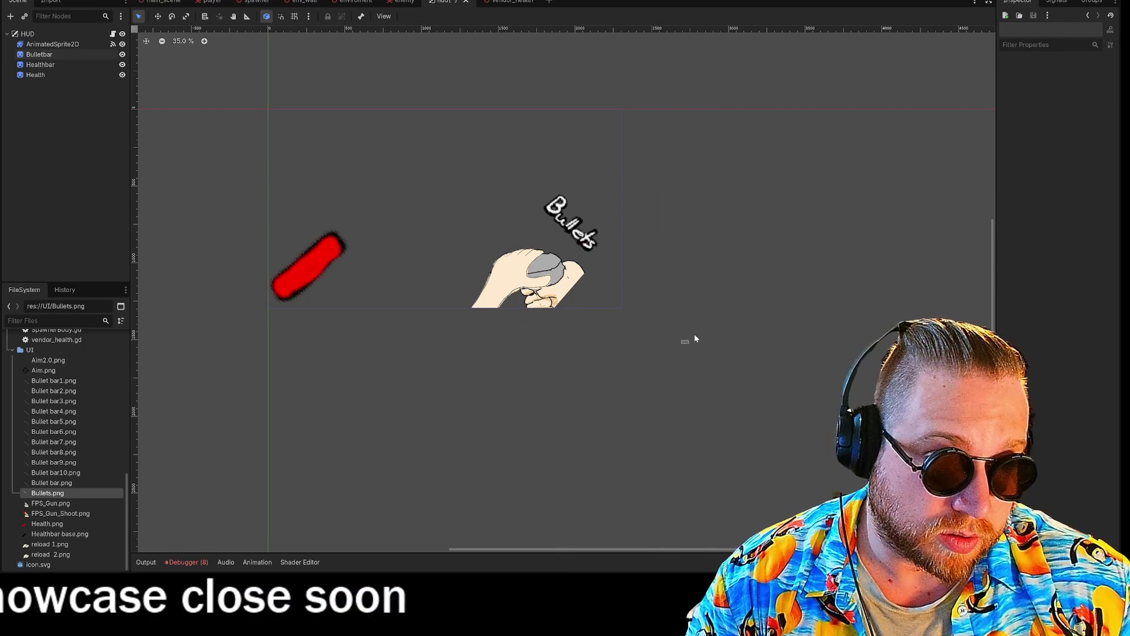
# Step: Enlarge the Bullets sprite, place it beside the hand, and save the hud scene
pyautogui.click(534, 224)
pyautogui.click(578, 222)
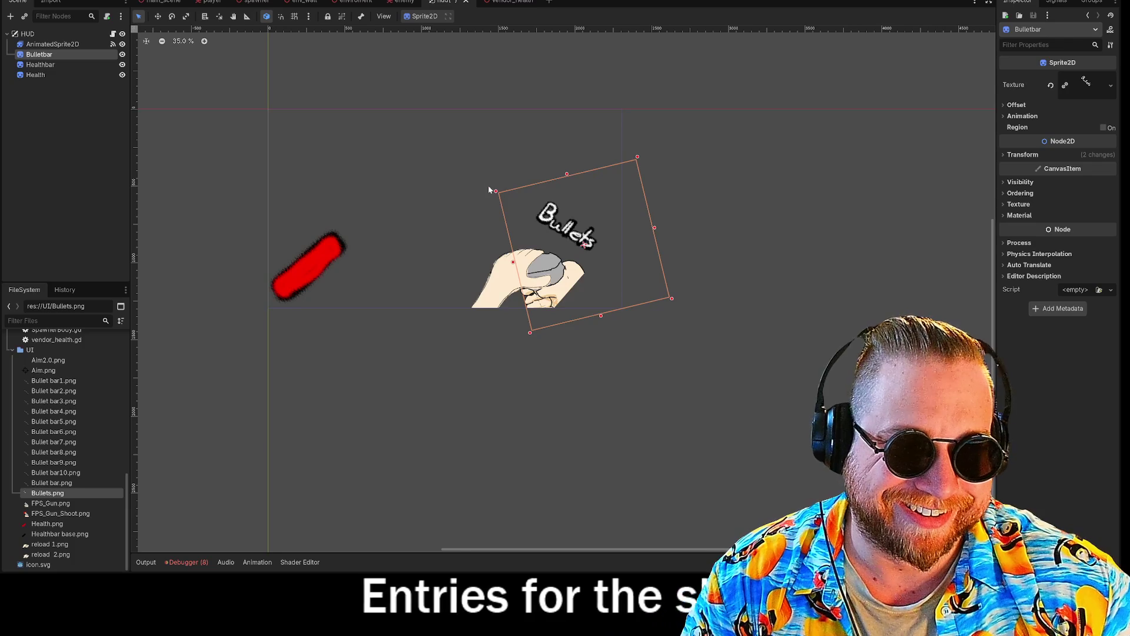
pyautogui.moveTo(498, 195); pyautogui.dragTo(463, 170)
pyautogui.moveTo(536, 212); pyautogui.dragTo(577, 248)
pyautogui.click(822, 238)
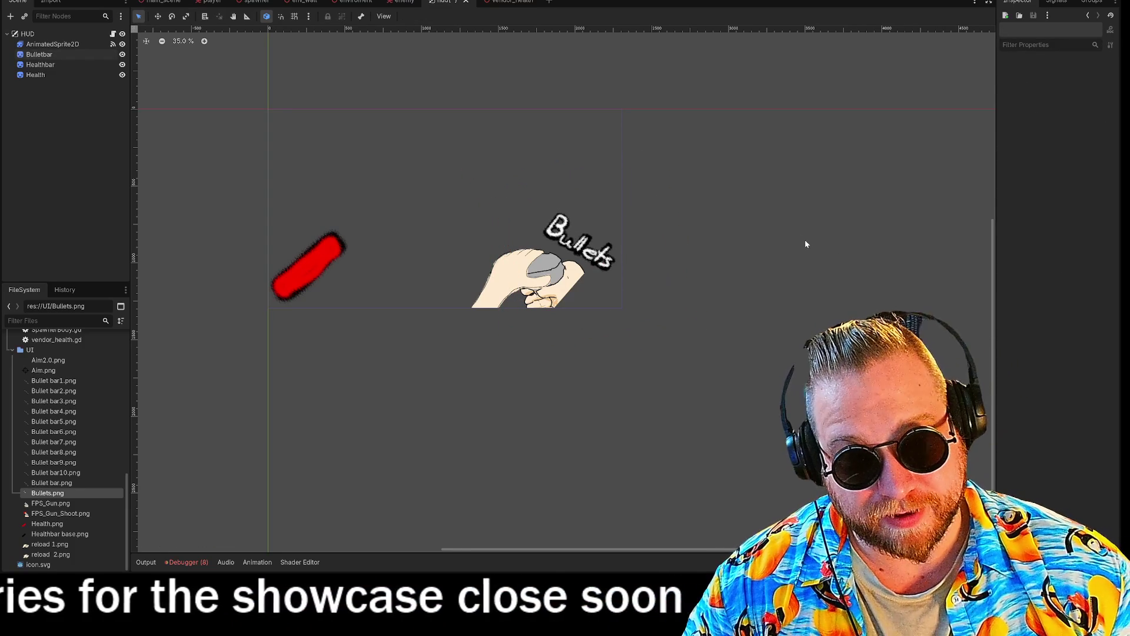
pyautogui.rightClick(447, 2)
pyautogui.click(487, 18)
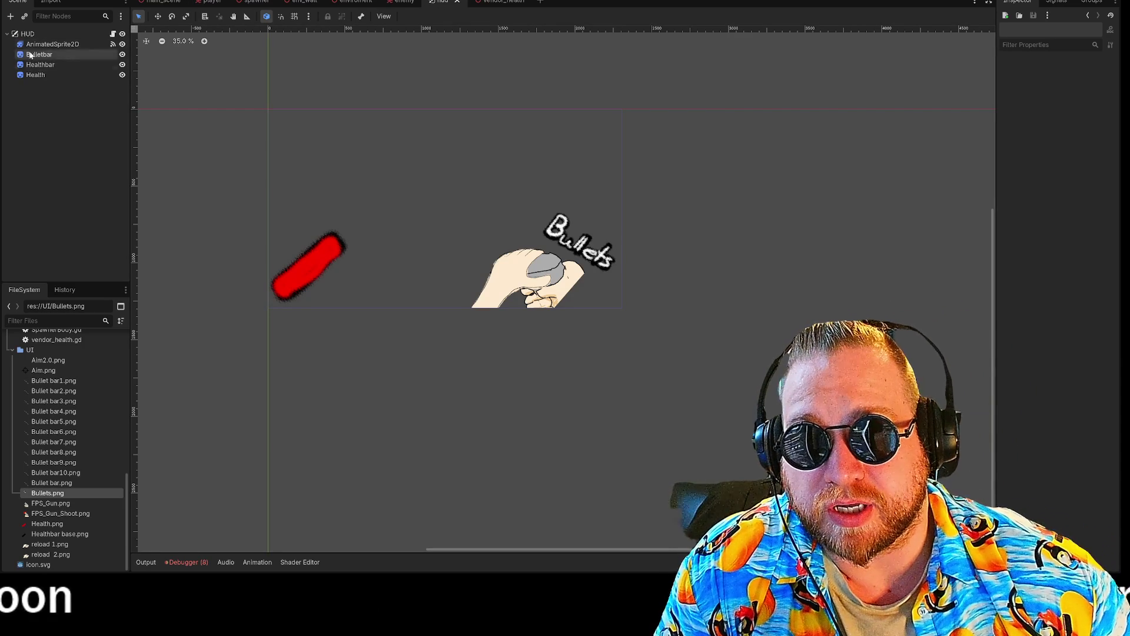
# Step: Open the hud.gd script attached to the HUD node
pyautogui.click(113, 35)
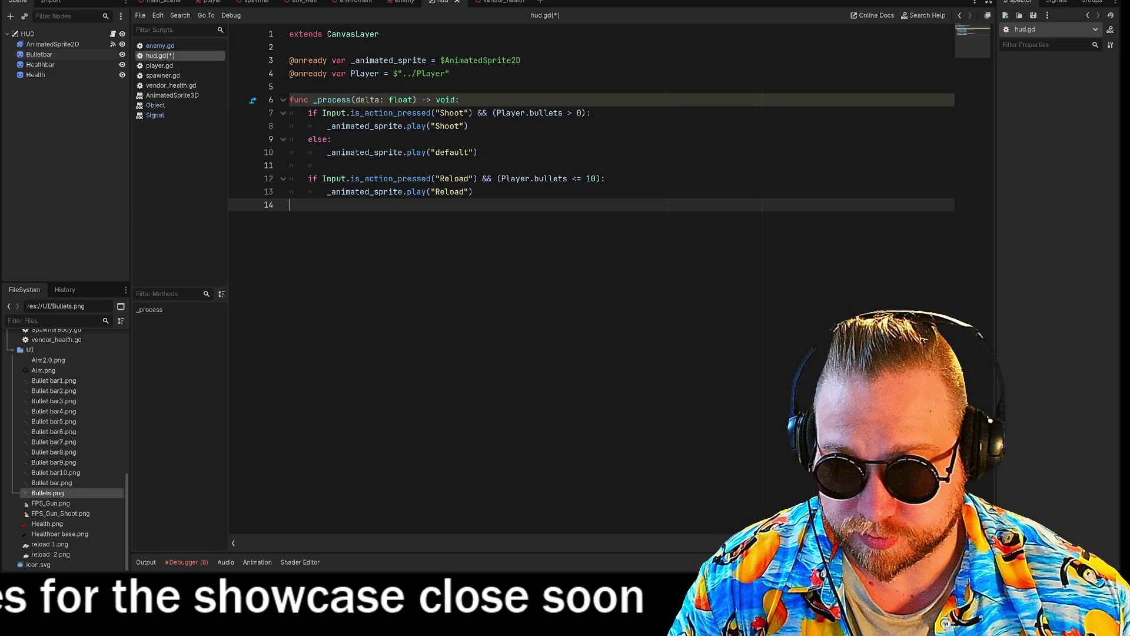
# Step: Add an indented line 15 in _process that starts with a $Bulletbar reference and a dot
pyautogui.press('Tab')
pyautogui.press('Return')
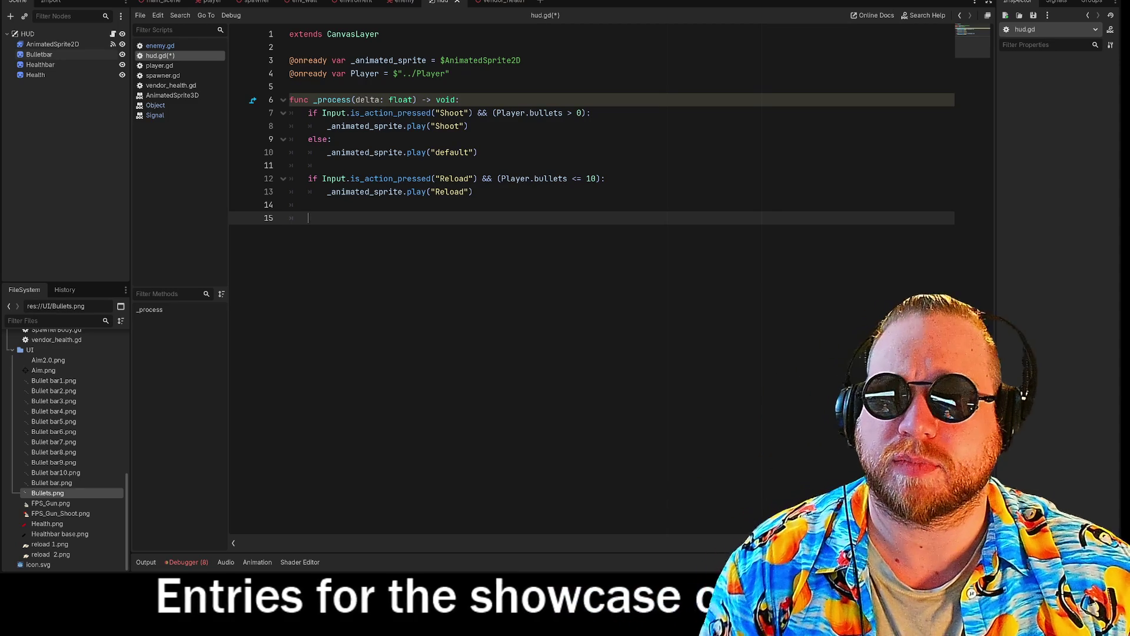
pyautogui.moveTo(39, 55); pyautogui.dragTo(388, 224)
pyautogui.write('.')
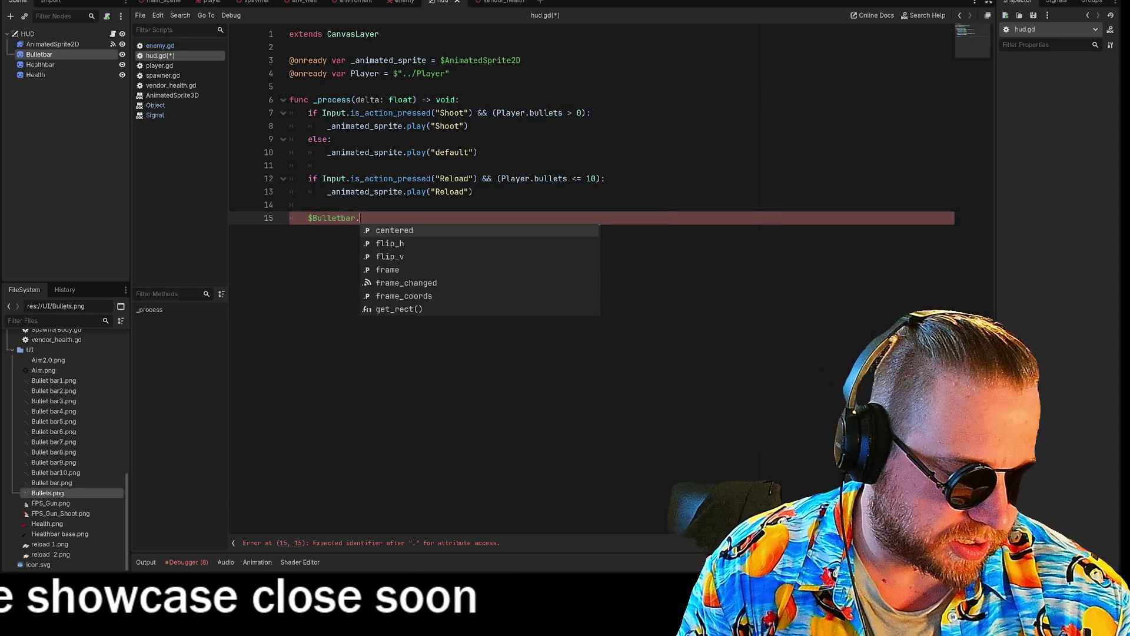
pyautogui.write('ALP')
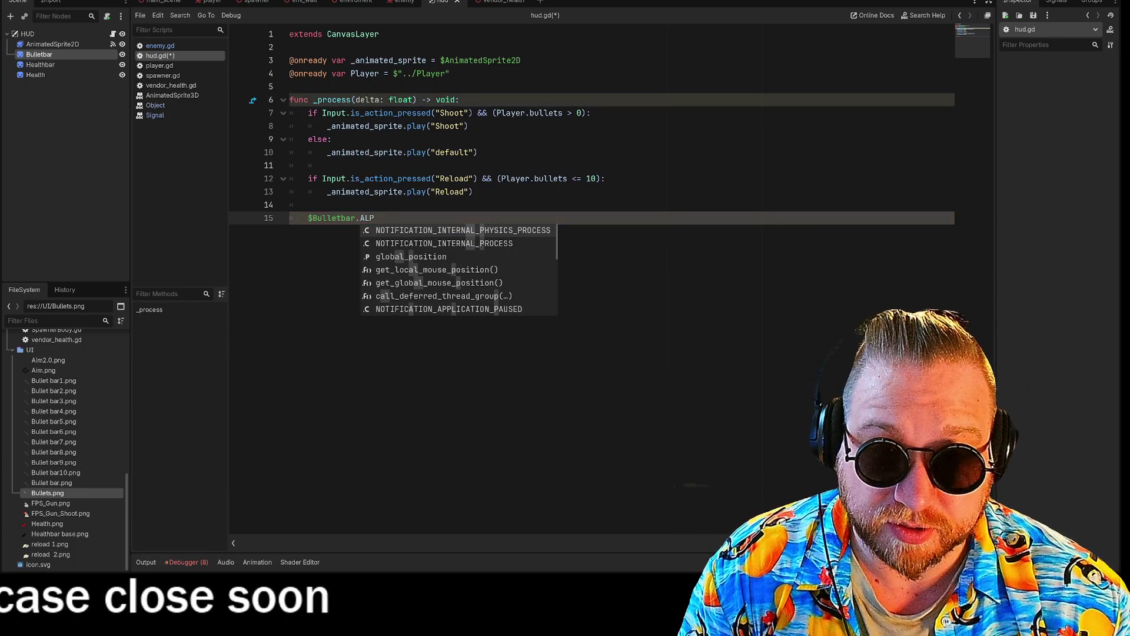
pyautogui.press('BackSpace')
pyautogui.press('BackSpace')
pyautogui.press('BackSpace')
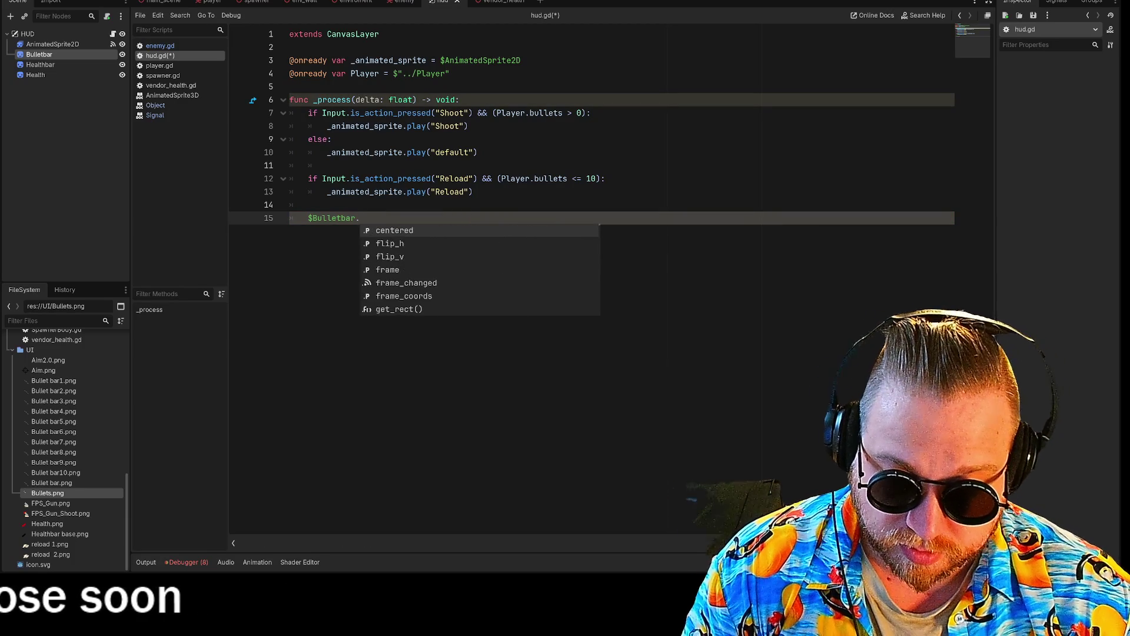
pyautogui.write('alpha')
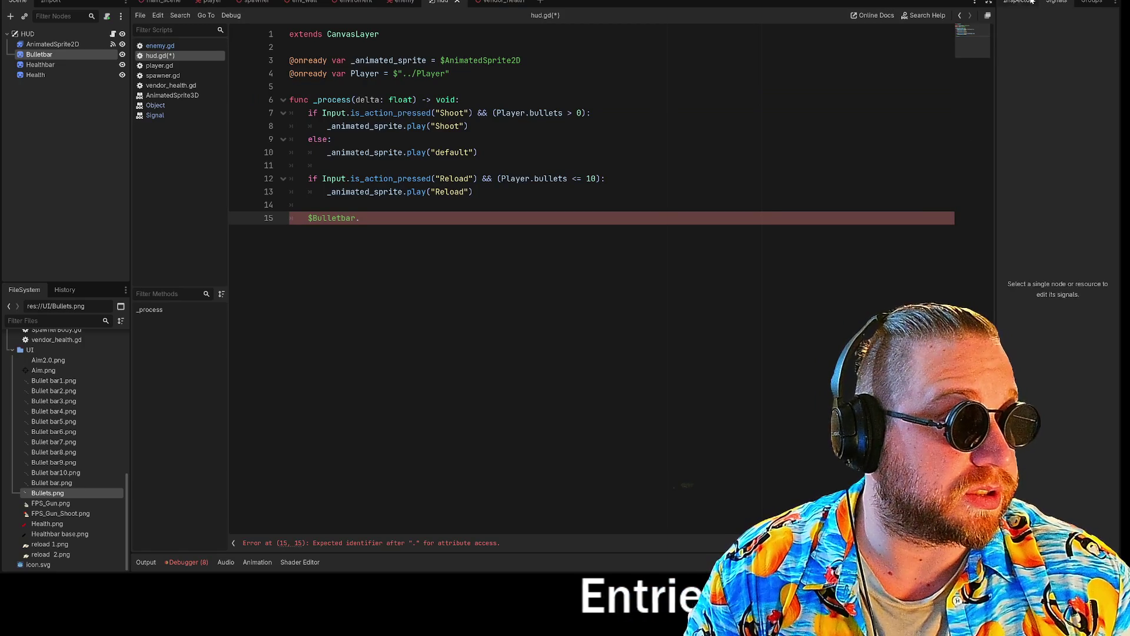
# Step: Select the Bulletbar sprite and expand its Animation, Offset, Transform and Visibility Inspector sections
pyautogui.click(41, 61)
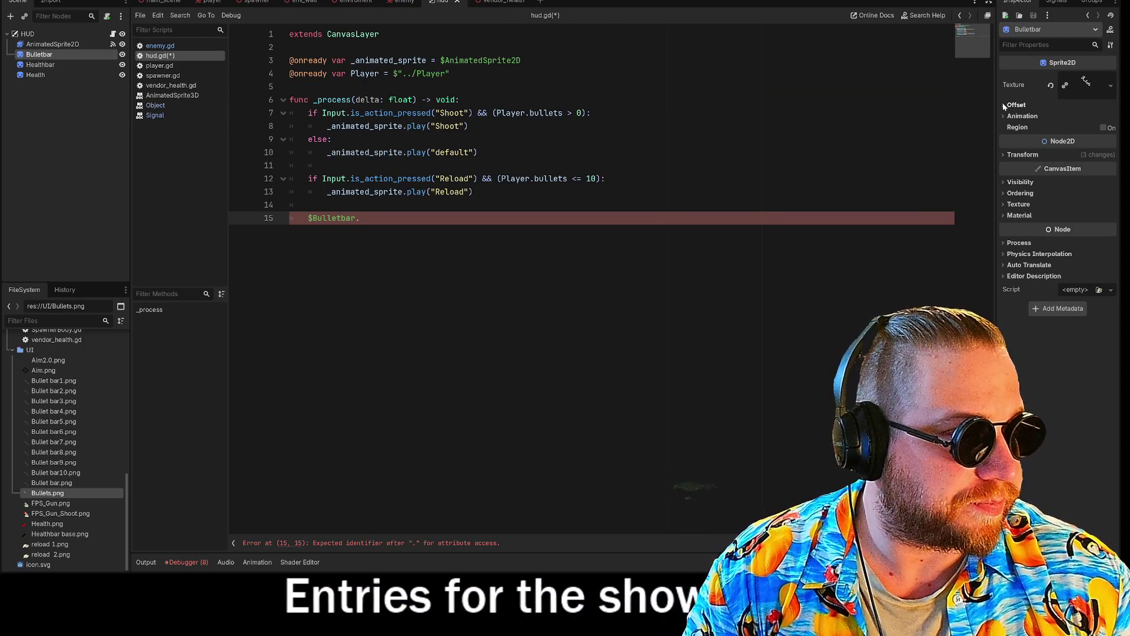
pyautogui.click(1003, 116)
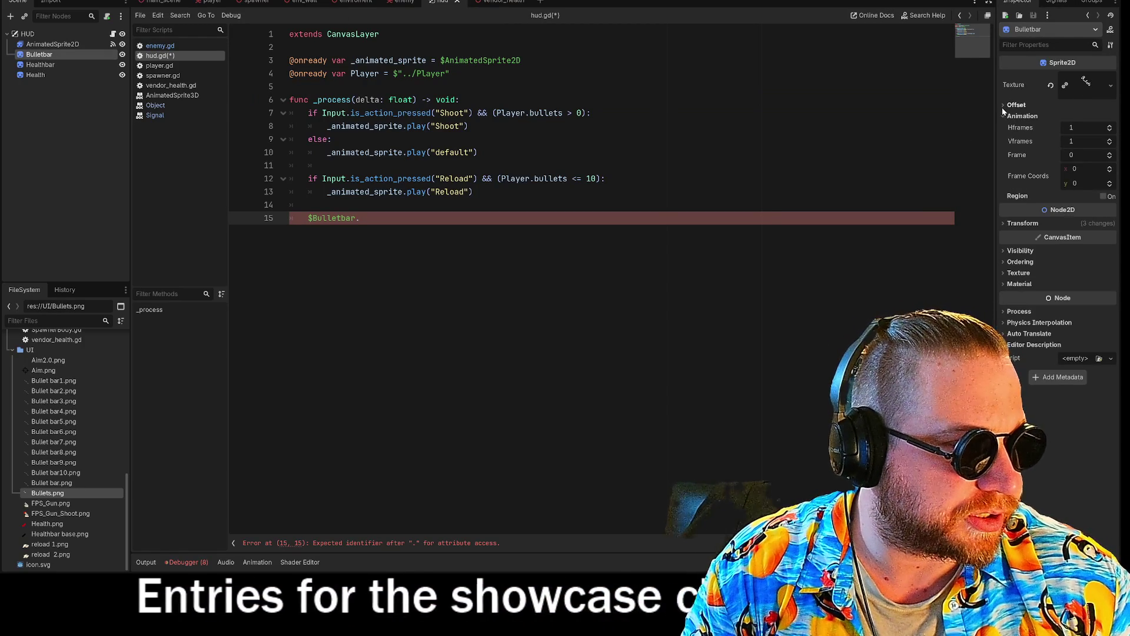
pyautogui.click(1003, 104)
pyautogui.click(1003, 105)
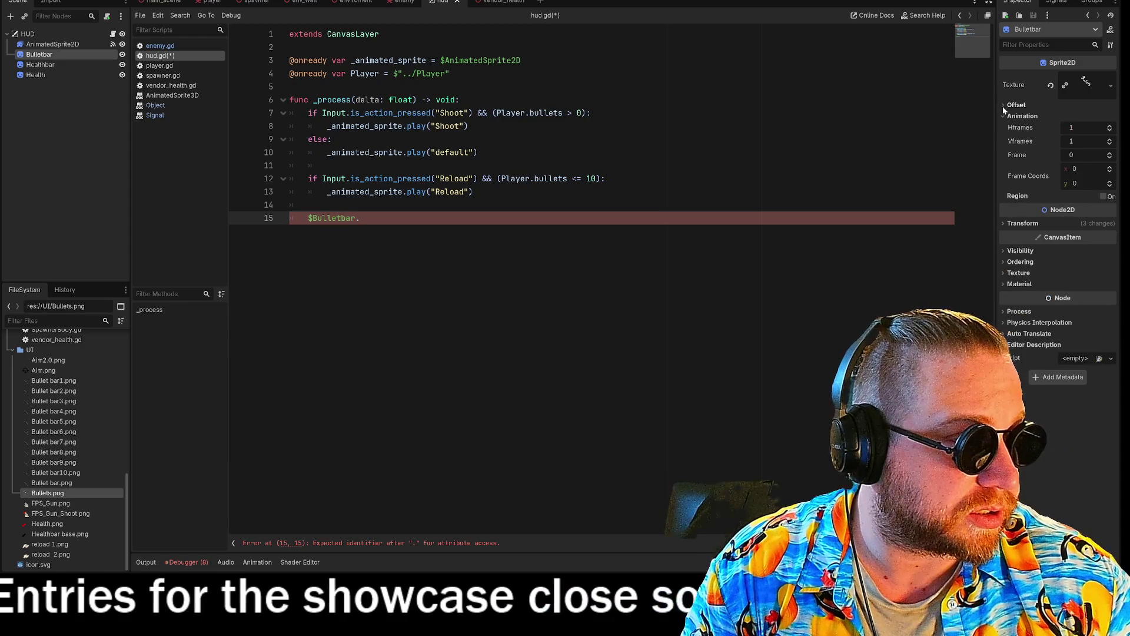
pyautogui.click(1003, 116)
pyautogui.click(1004, 155)
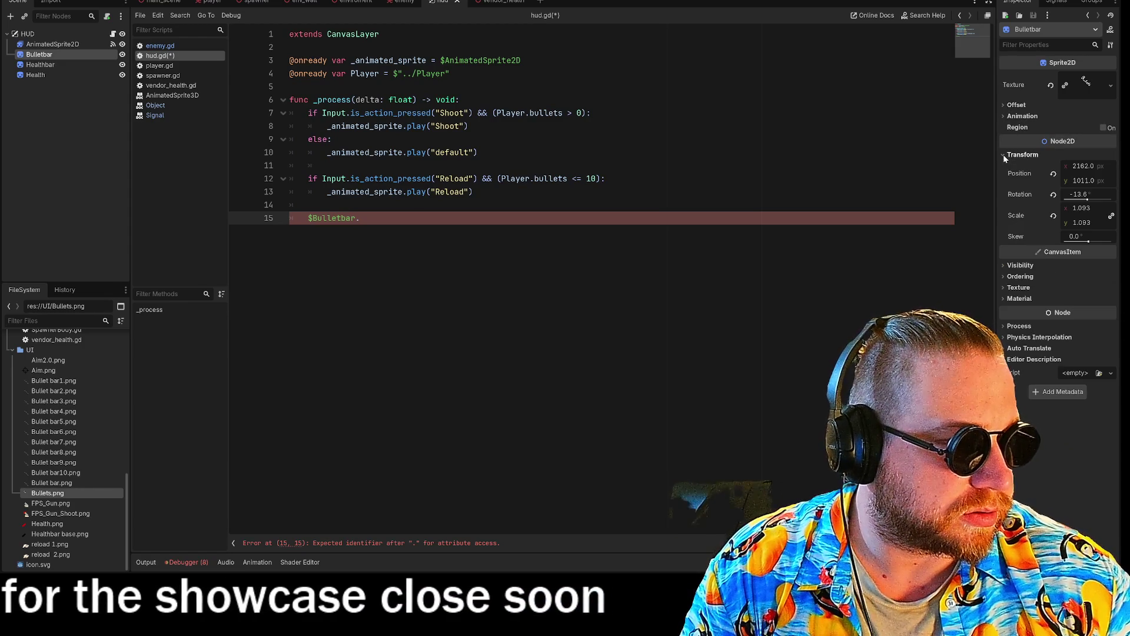
pyautogui.click(1004, 154)
pyautogui.click(1004, 183)
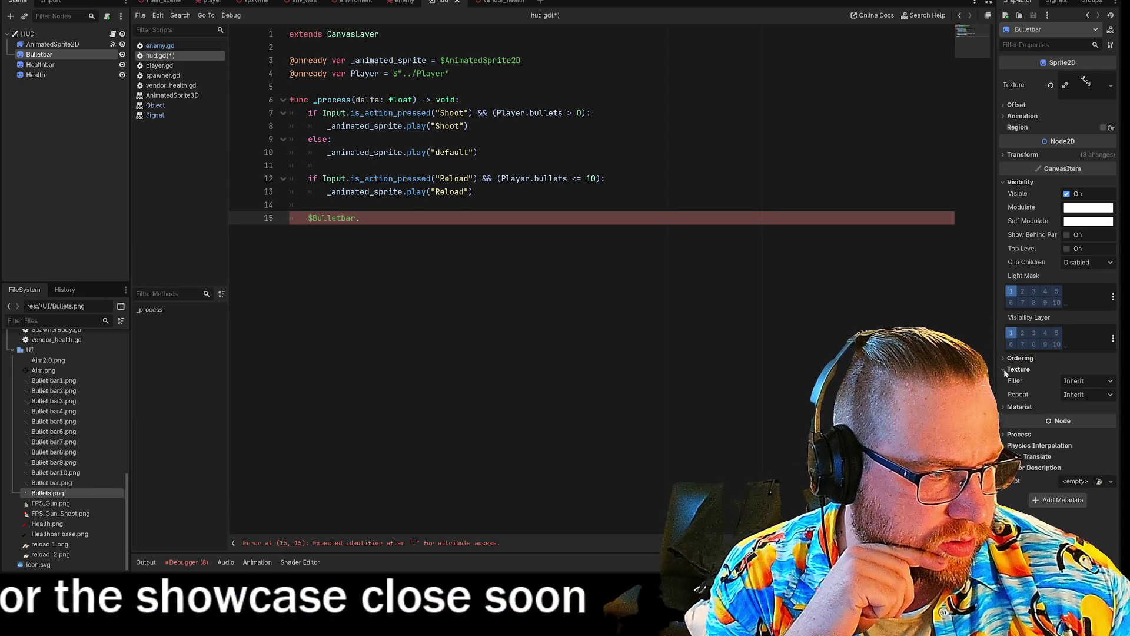
# Step: Toggle the Material, Animation and Transform sections, then bring up the Modulate colour picker
pyautogui.click(1004, 380)
pyautogui.click(1004, 380)
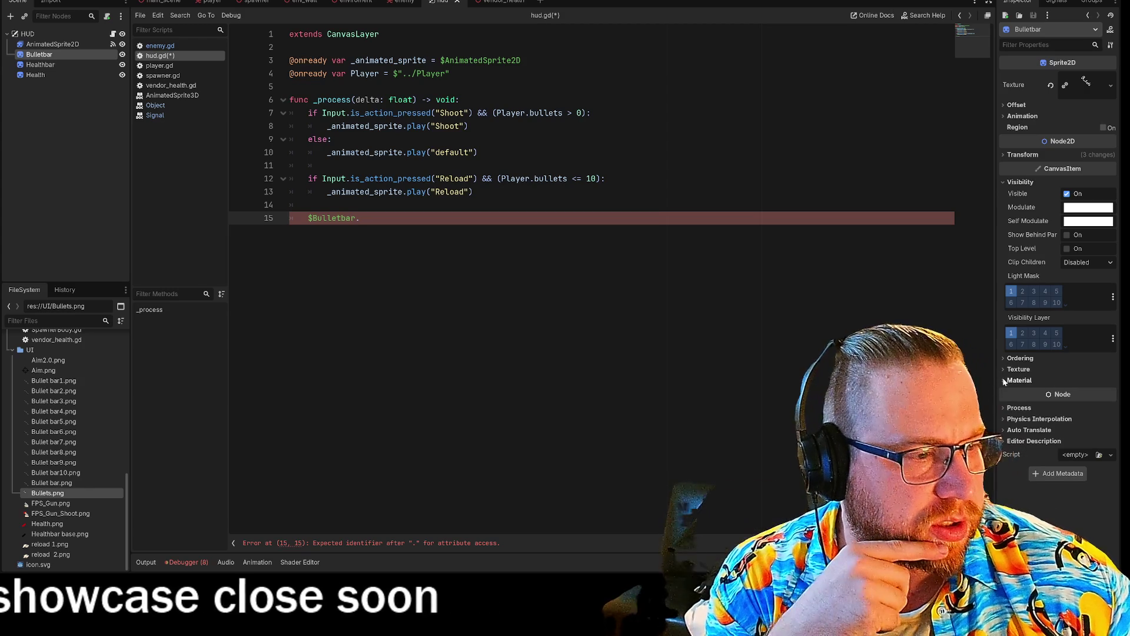
pyautogui.click(1003, 155)
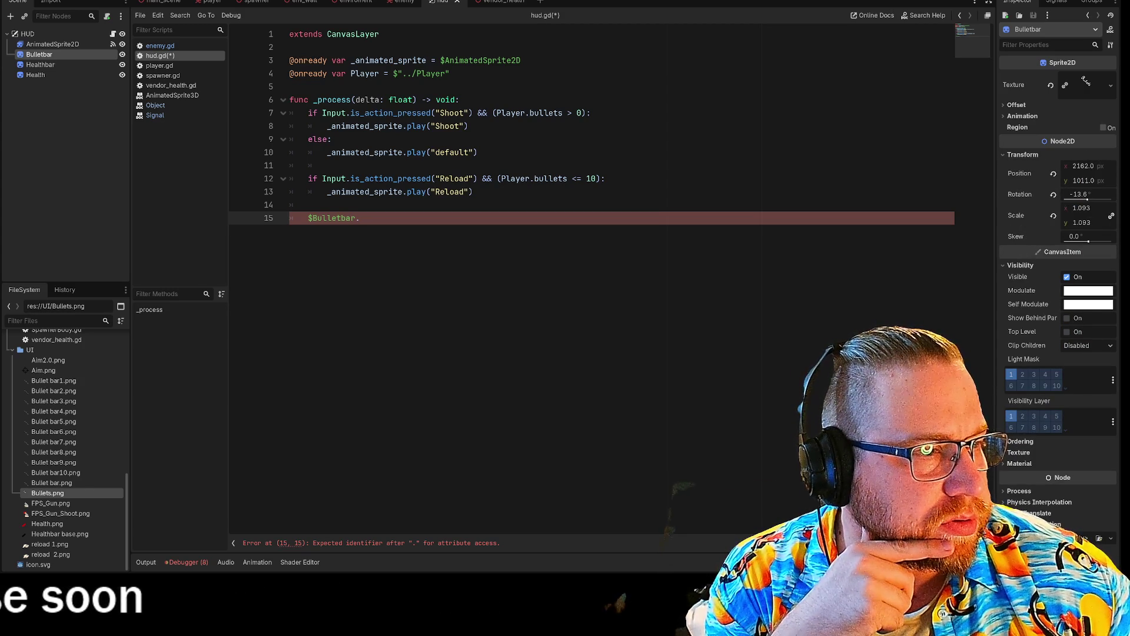
pyautogui.click(1003, 116)
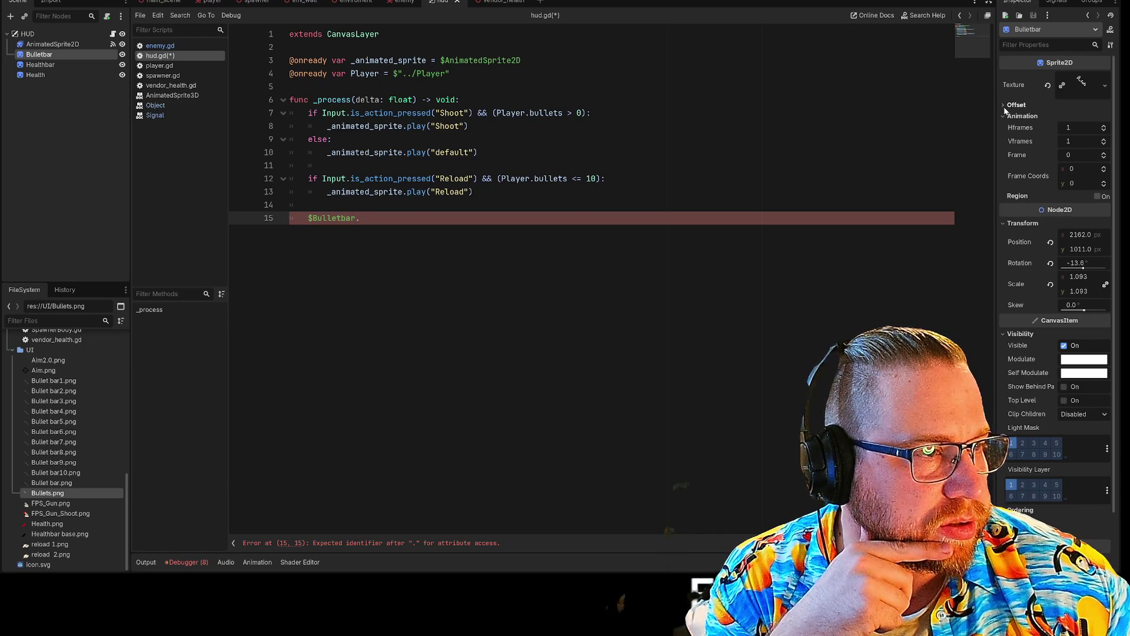
pyautogui.click(1006, 117)
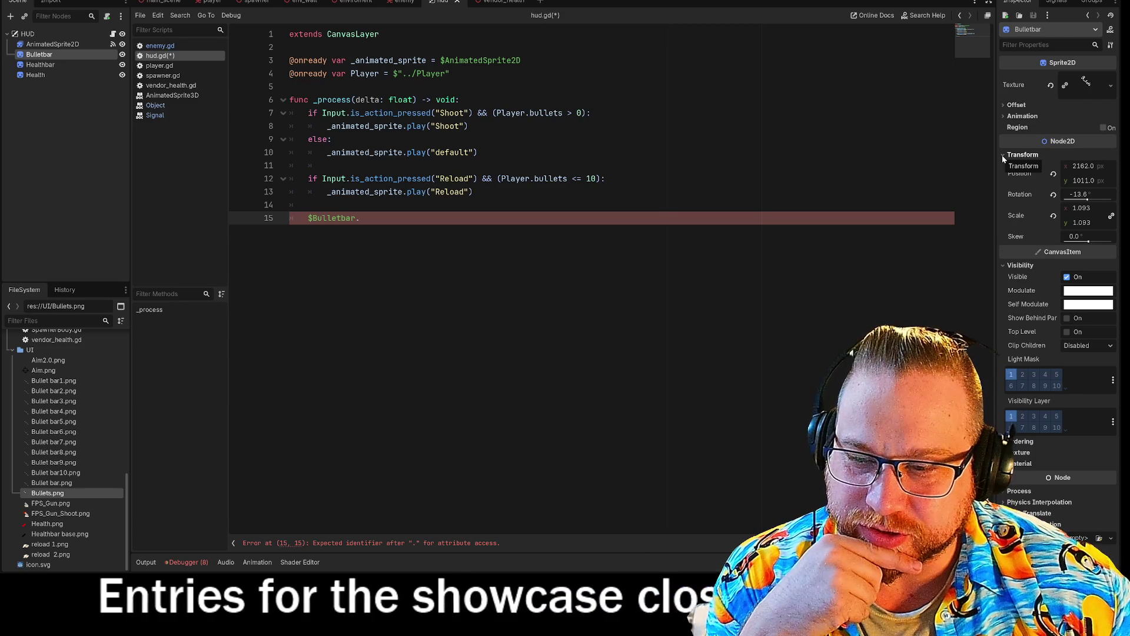
pyautogui.click(1002, 154)
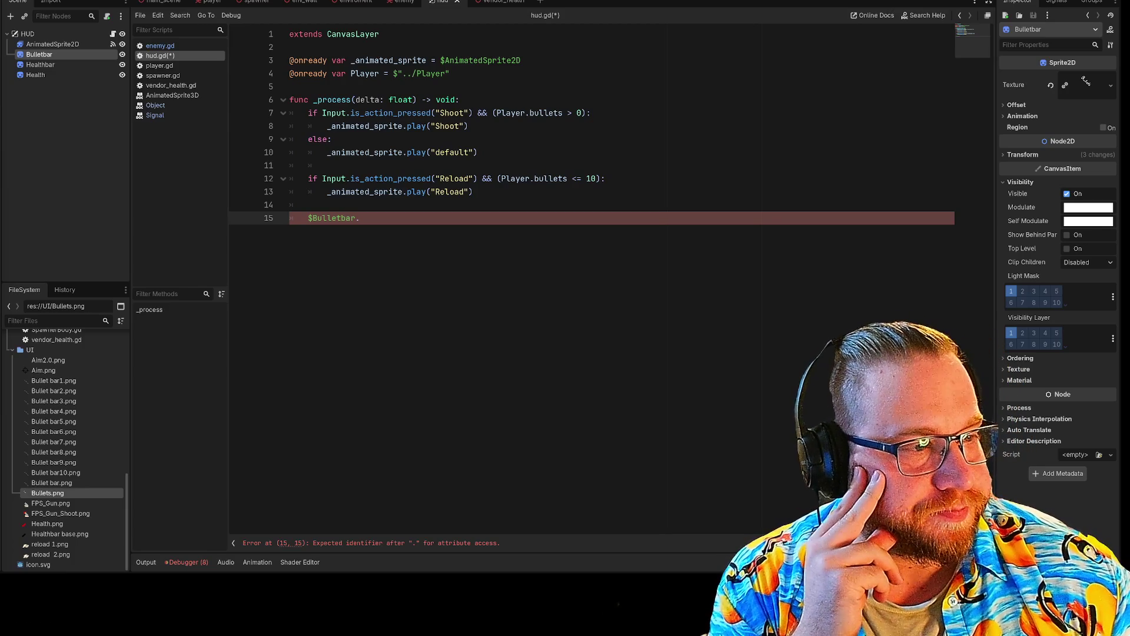
pyautogui.click(1011, 155)
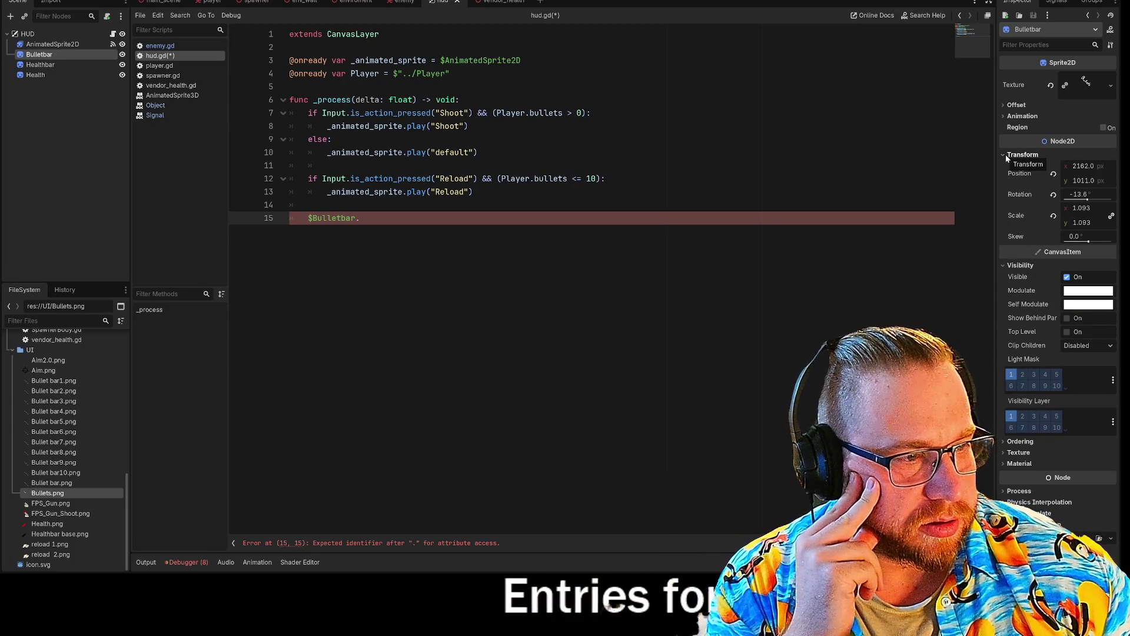
pyautogui.click(1075, 292)
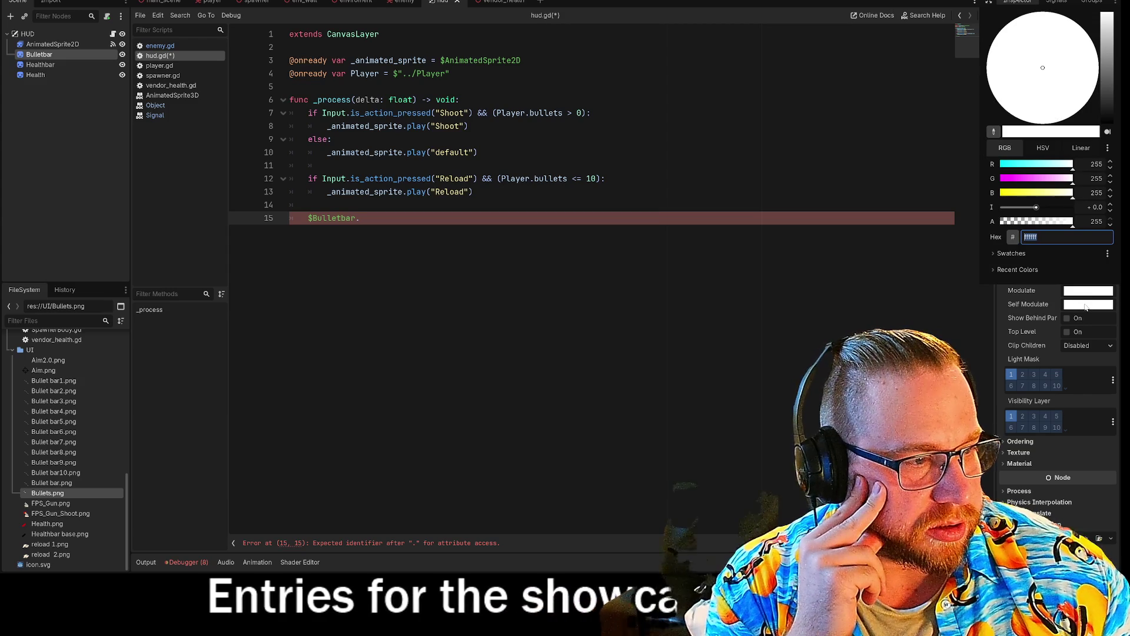
# Step: Open the Self Modulate and Modulate colour pickers in turn, then close the picker
pyautogui.click(1087, 306)
pyautogui.click(1086, 306)
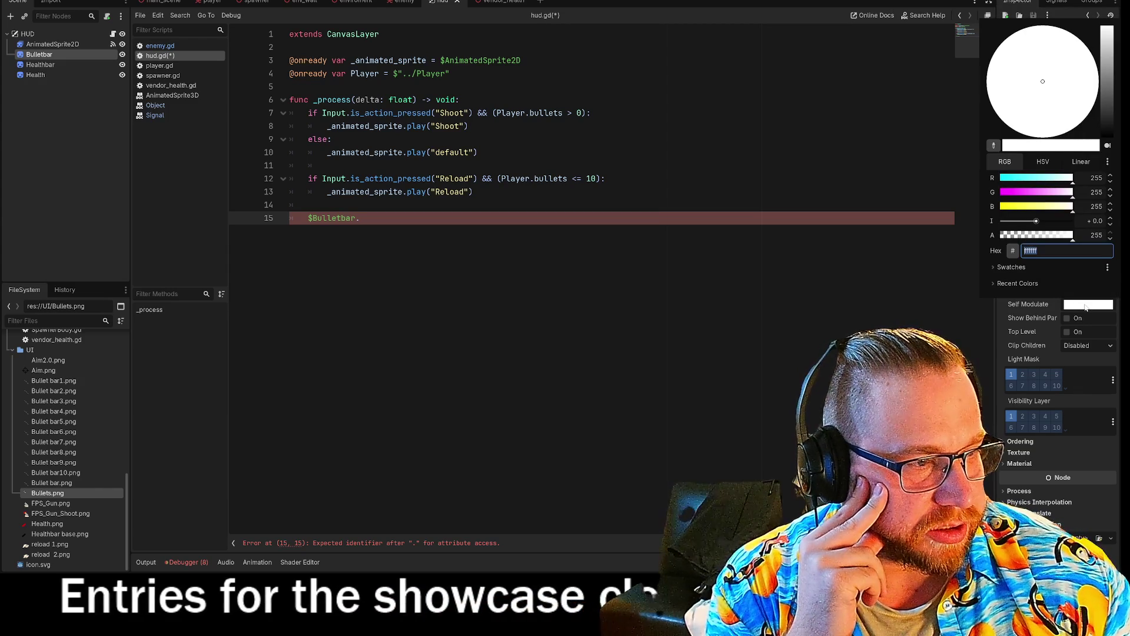
pyautogui.click(1085, 295)
pyautogui.click(1085, 295)
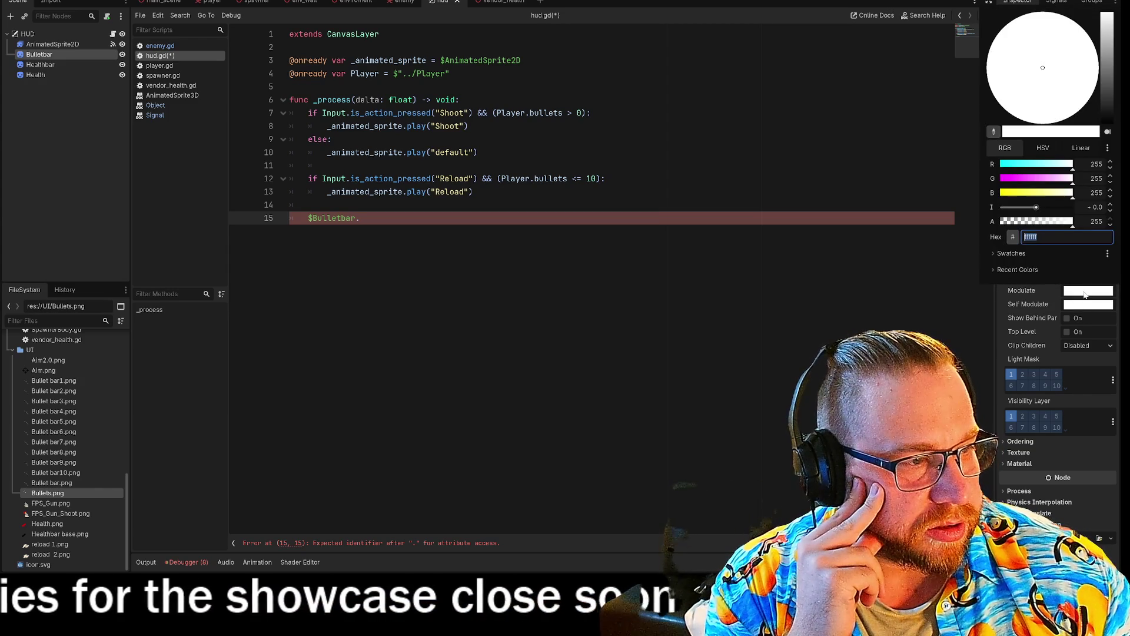
pyautogui.click(1044, 289)
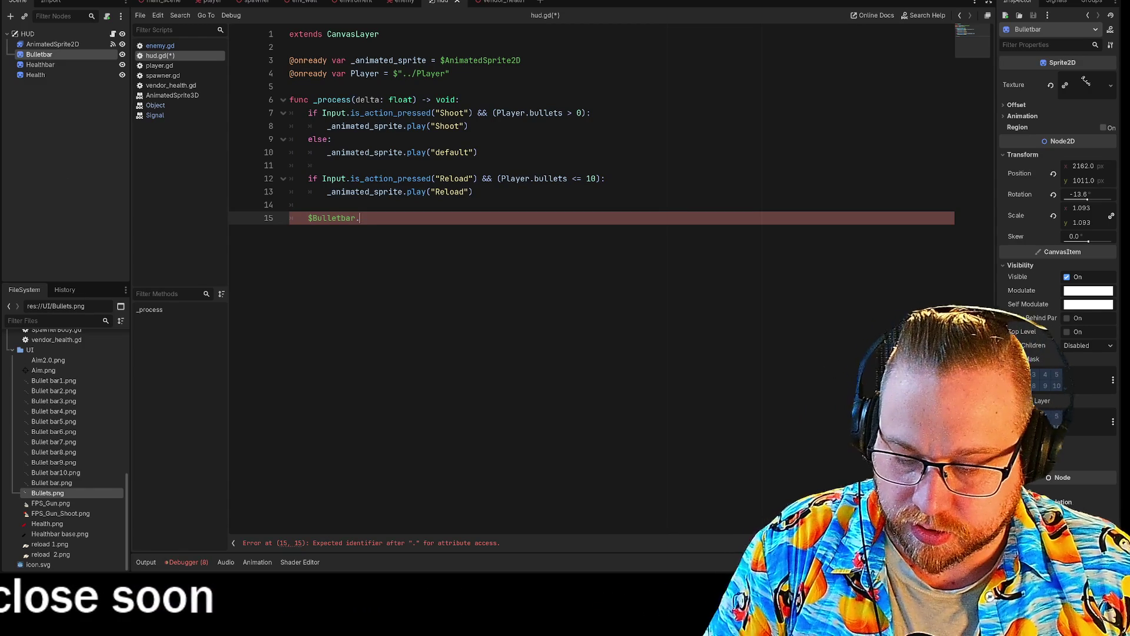
# Step: Write self_modulate.a = 0.5 on line 15, then replace 0.5 with Player.bullets via autocomplete
pyautogui.write('self_modulate.a = 0.5')
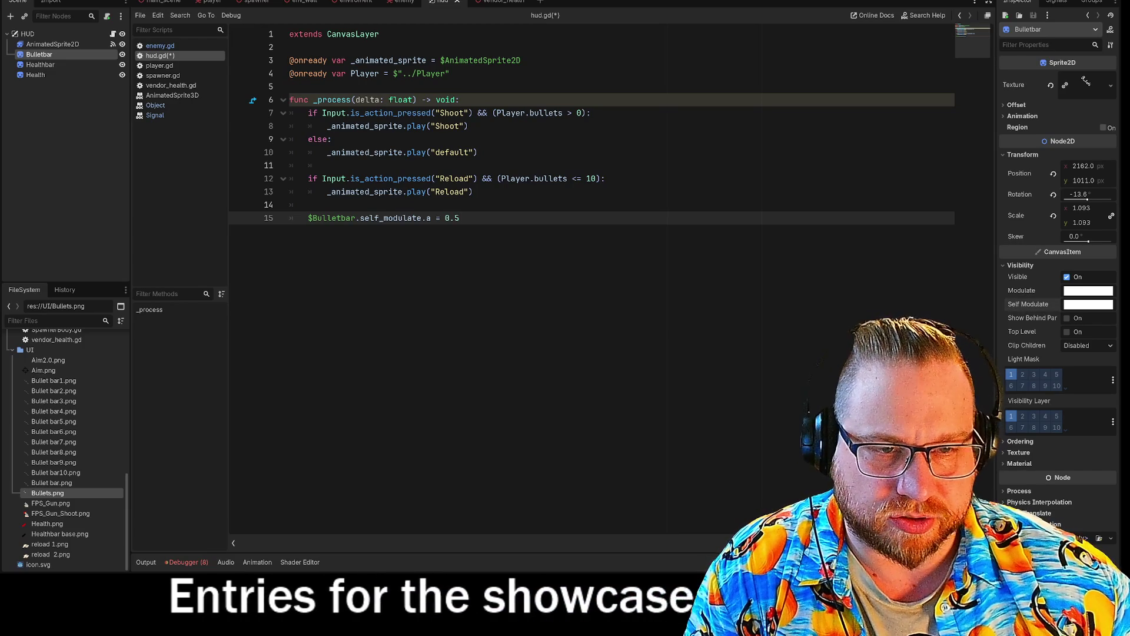
pyautogui.doubleClick(452, 217)
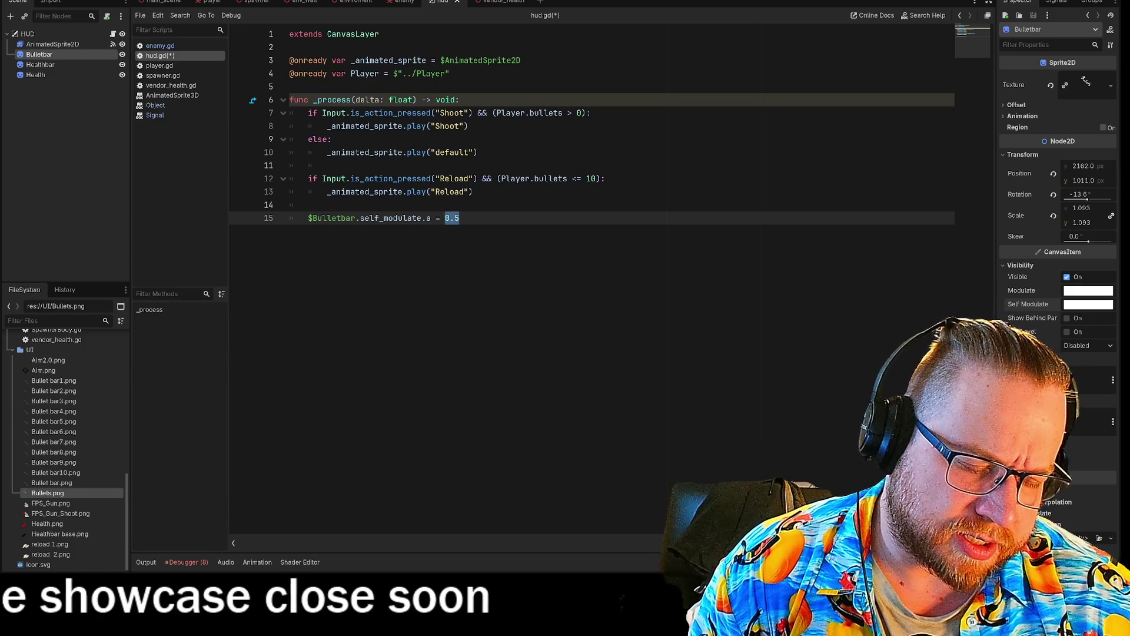
pyautogui.write('Play')
pyautogui.press('Return')
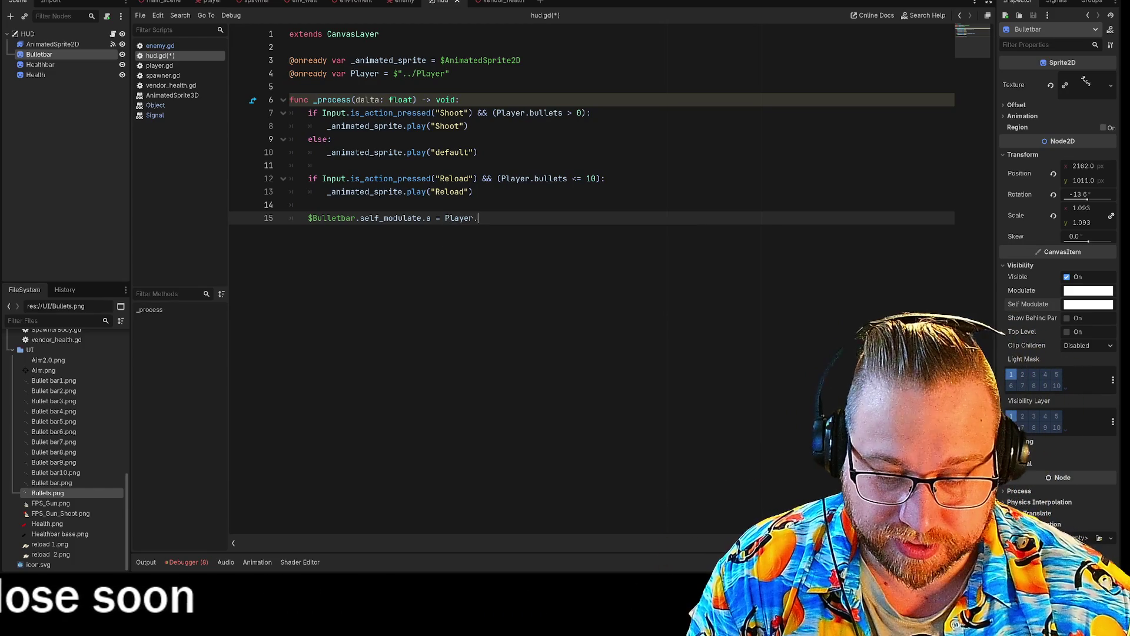
pyautogui.write('.bullets/10')
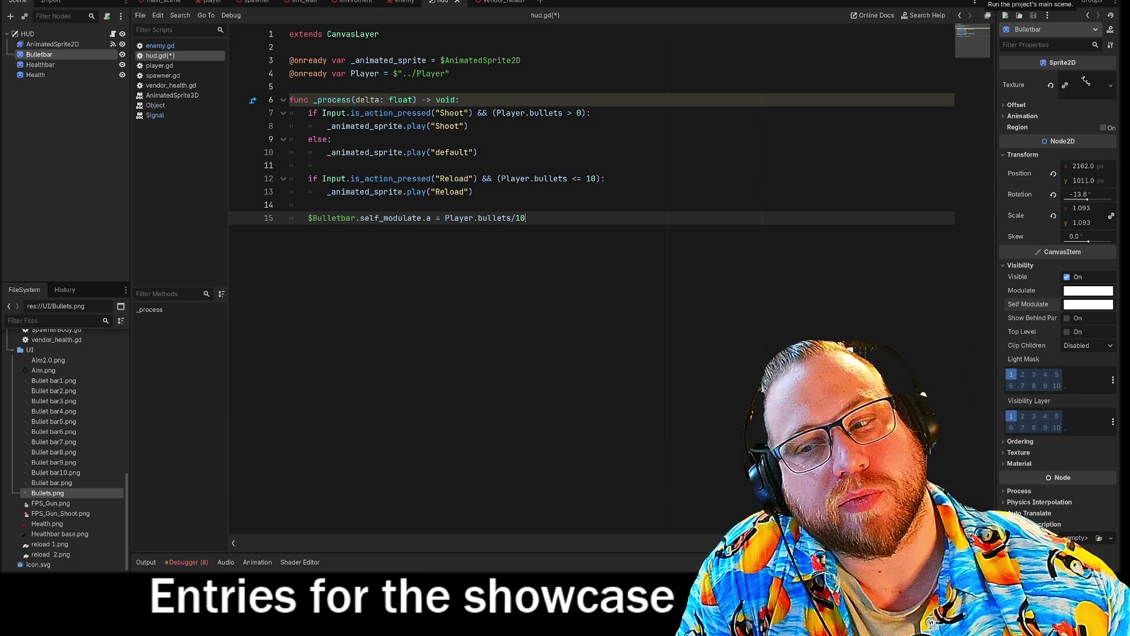
# Step: Run the project, move into the corridor, fire twice and reload
pyautogui.click(995, 2)
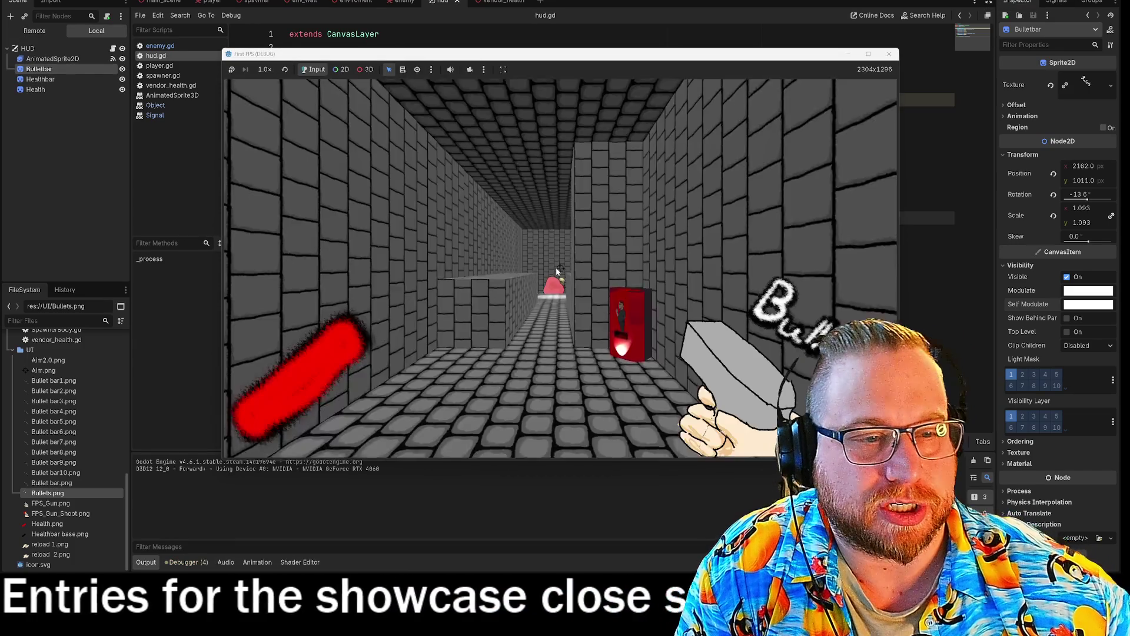
pyautogui.press('w')
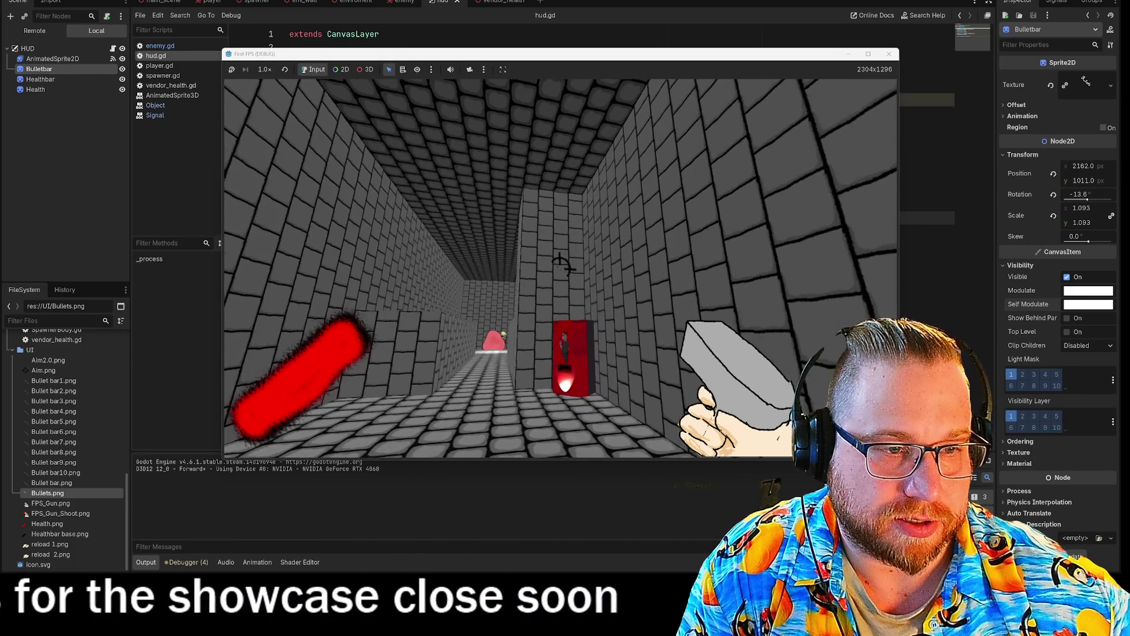
pyautogui.press('d')
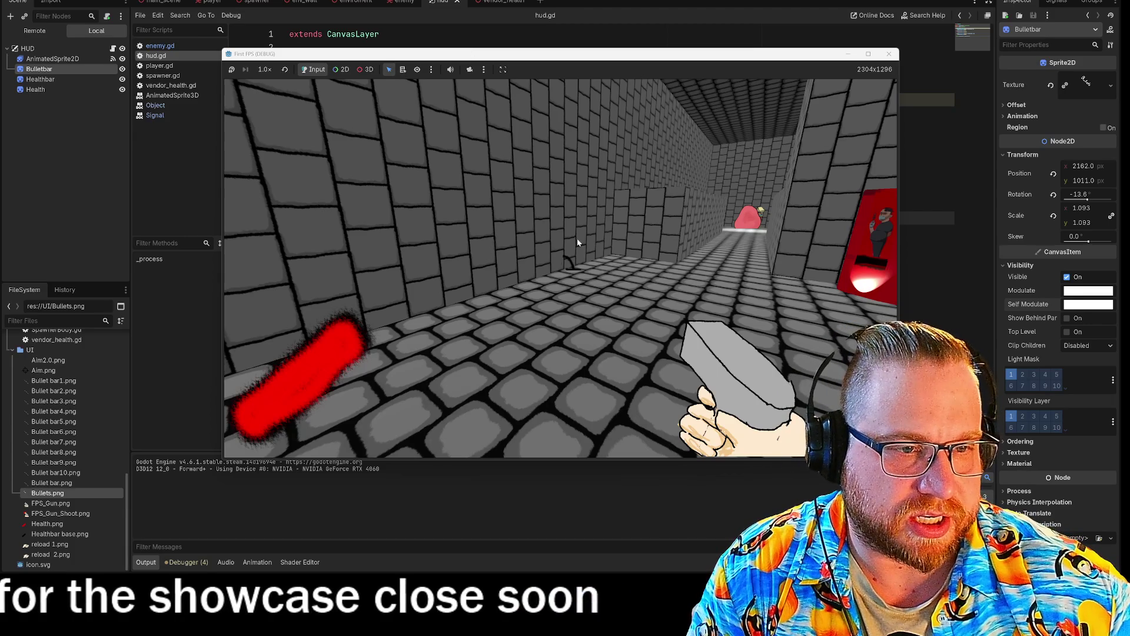
pyautogui.click(562, 233)
pyautogui.click(583, 254)
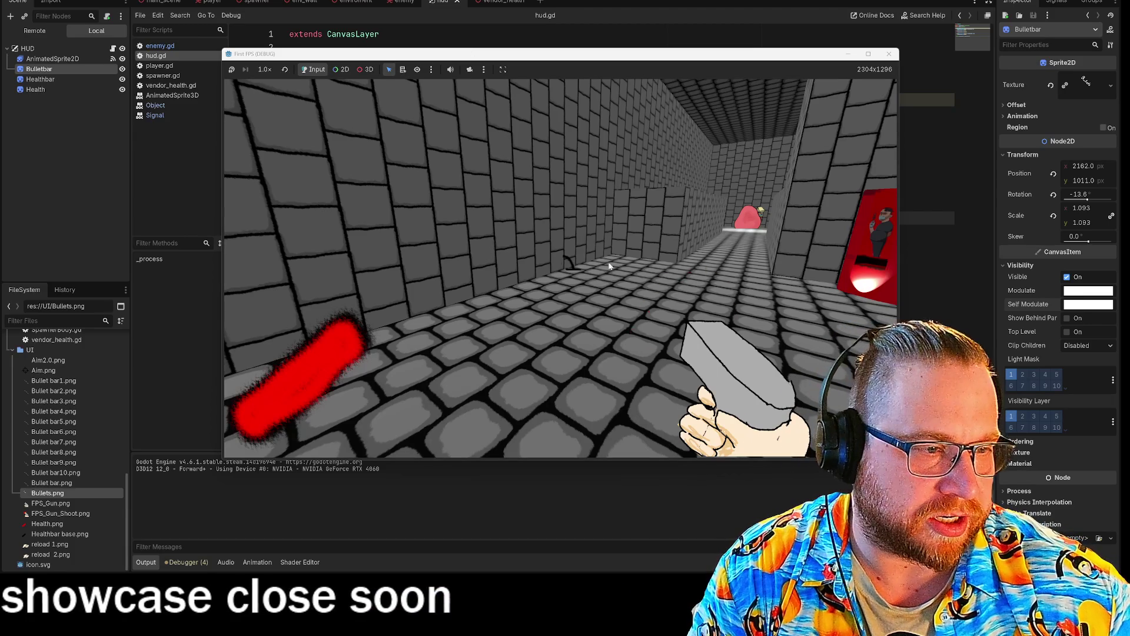
pyautogui.press('r')
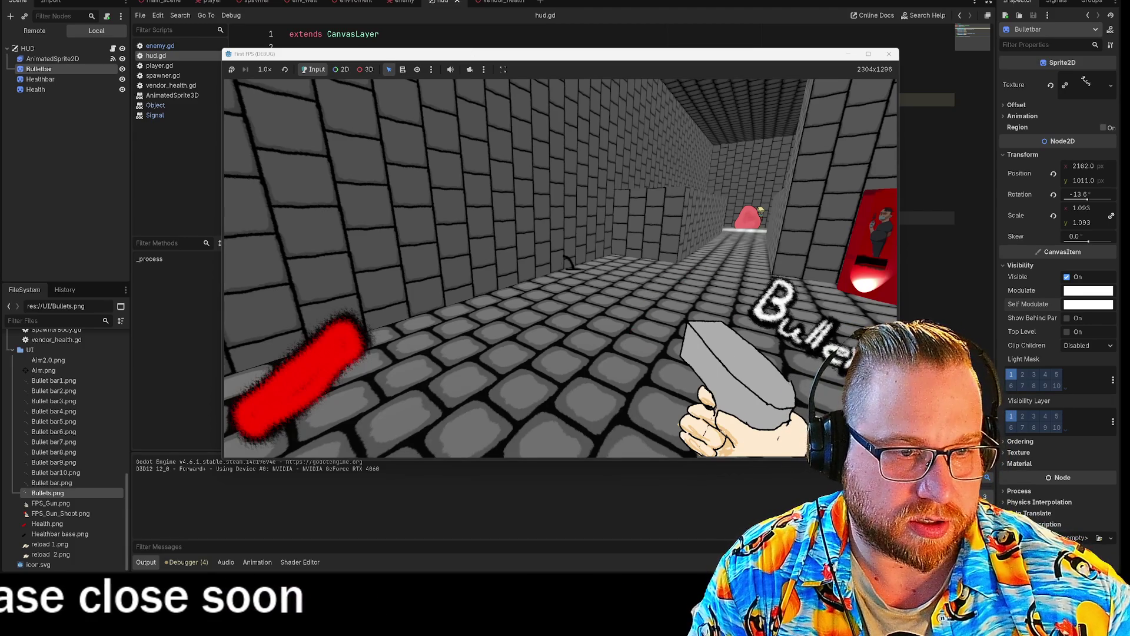
# Step: Walk down the corridor, shoot the approaching enemy, reload, then stop the game with F8
pyautogui.press('w')
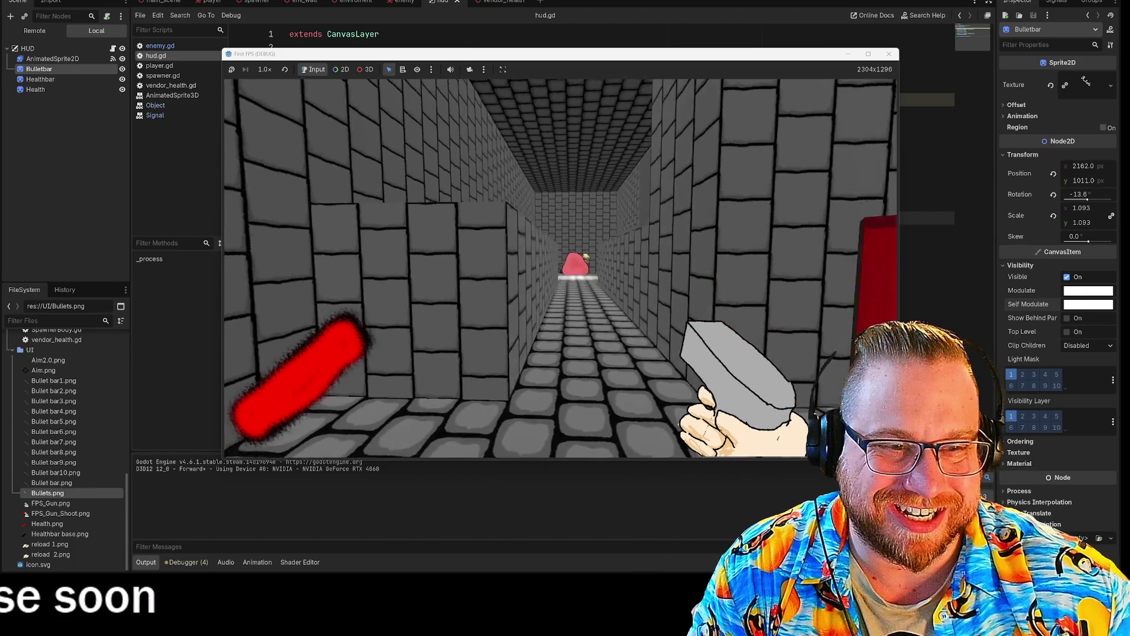
pyautogui.press('r')
pyautogui.click(560, 268)
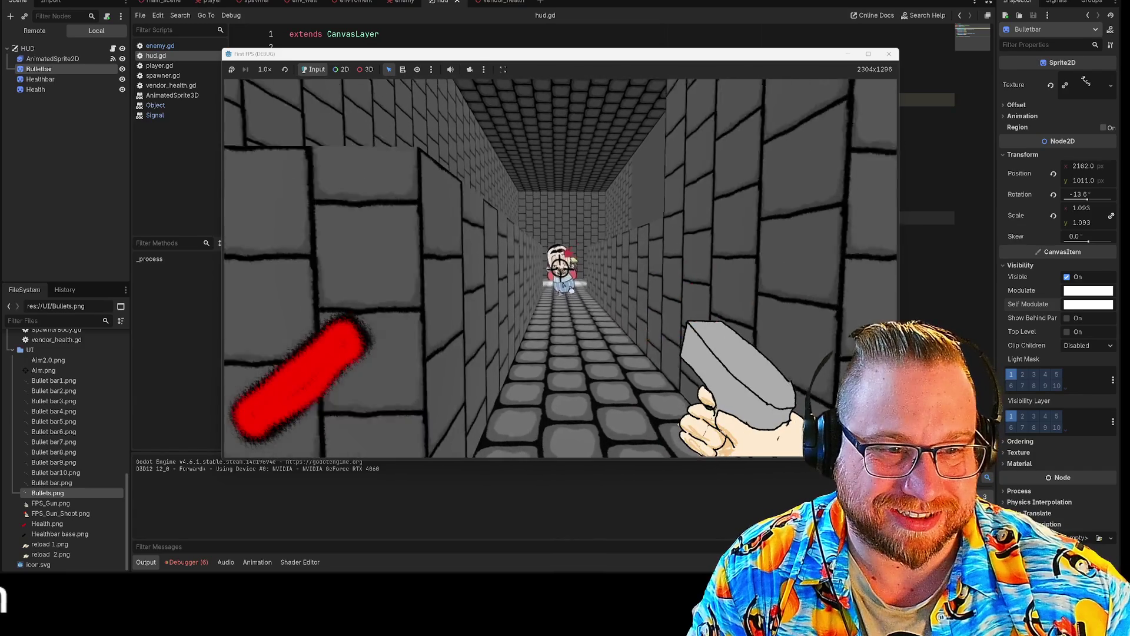
pyautogui.press('r')
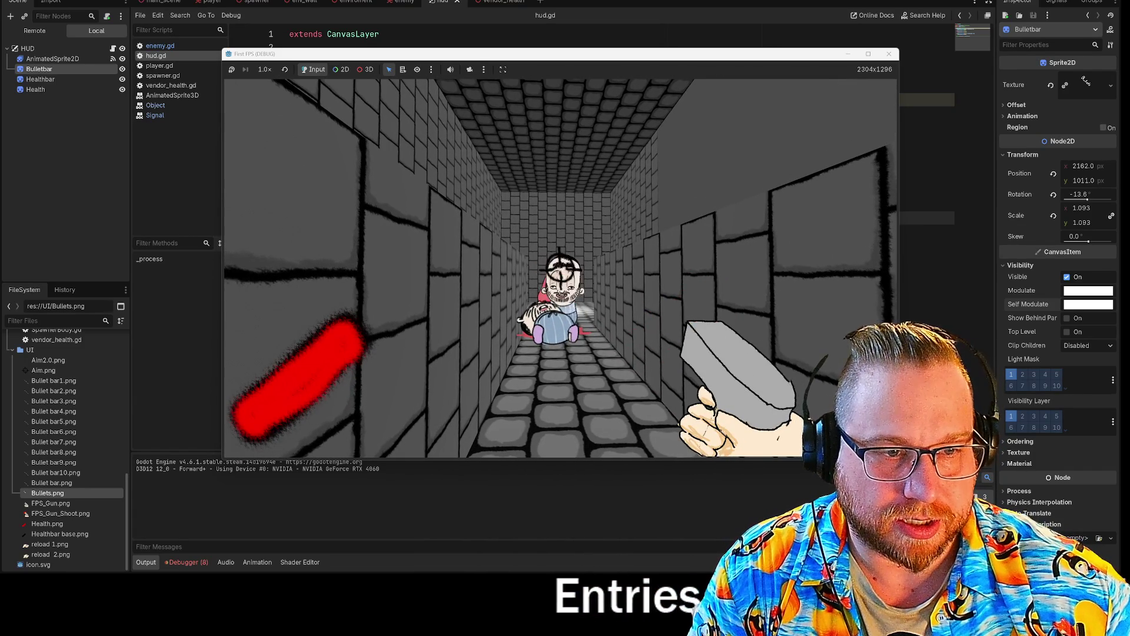
pyautogui.press('s')
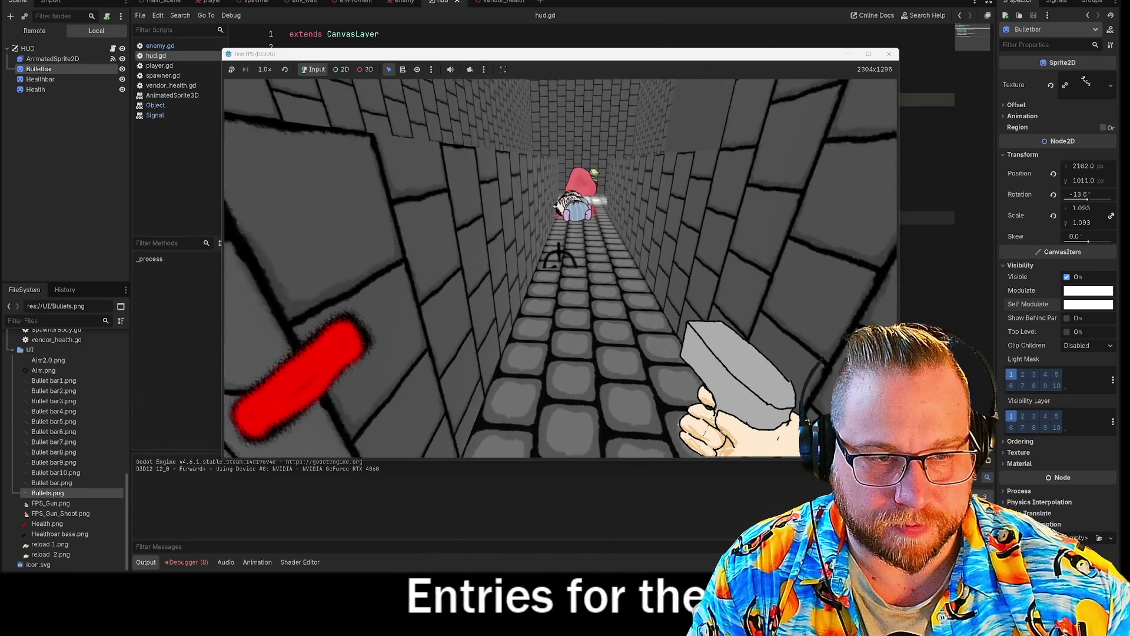
pyautogui.press('w')
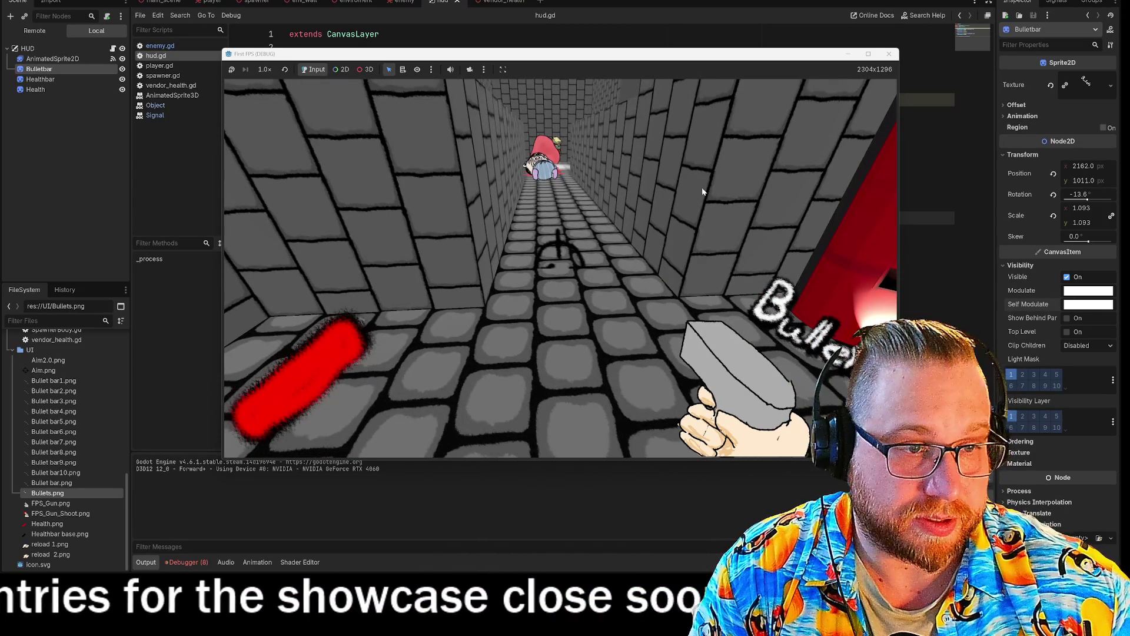
pyautogui.press('F8')
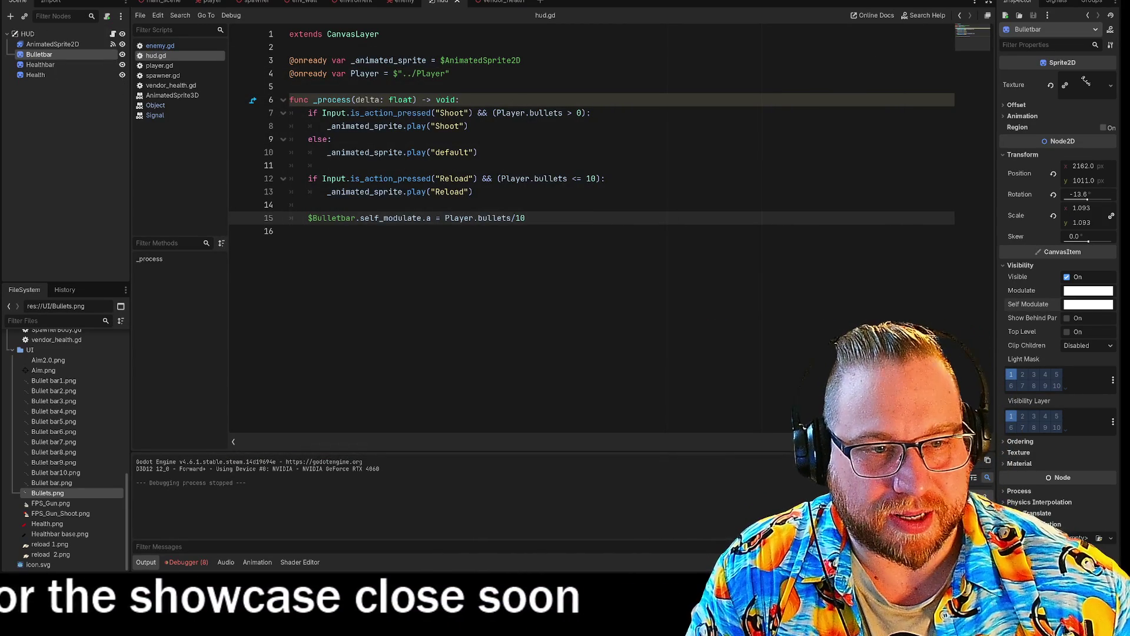
# Step: Edit the /10 at the end of line 15 and test-run the game twice, closing it each time
pyautogui.hotkey('shift', 'Left')
pyautogui.hotkey('shift', 'Left')
pyautogui.hotkey('shift', 'Left')
pyautogui.press('Right')
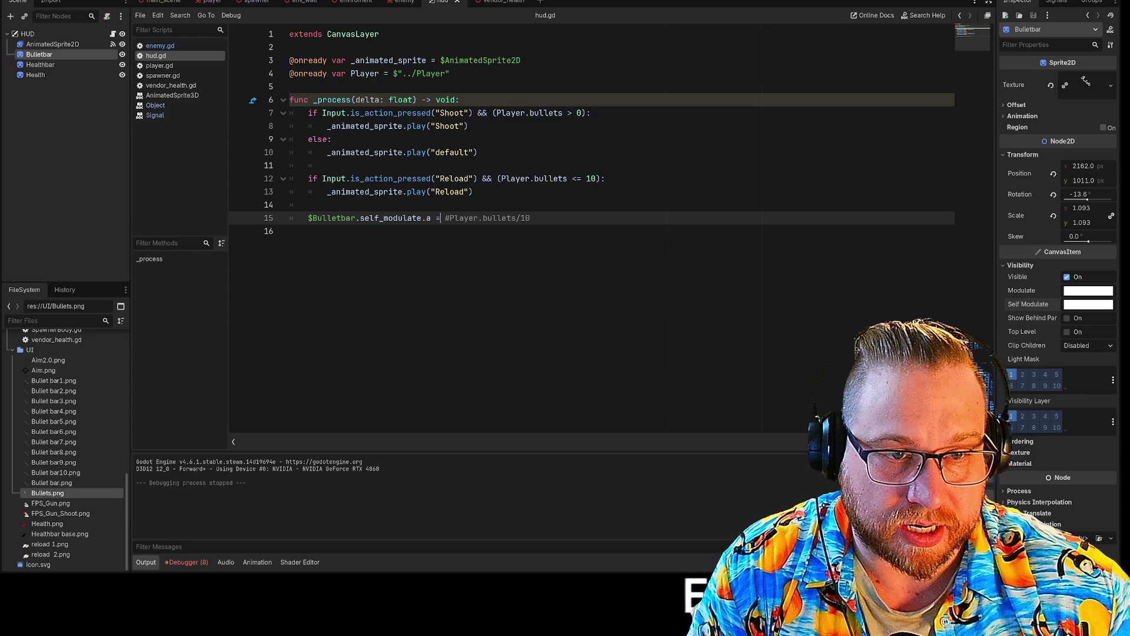
pyautogui.write('0.9')
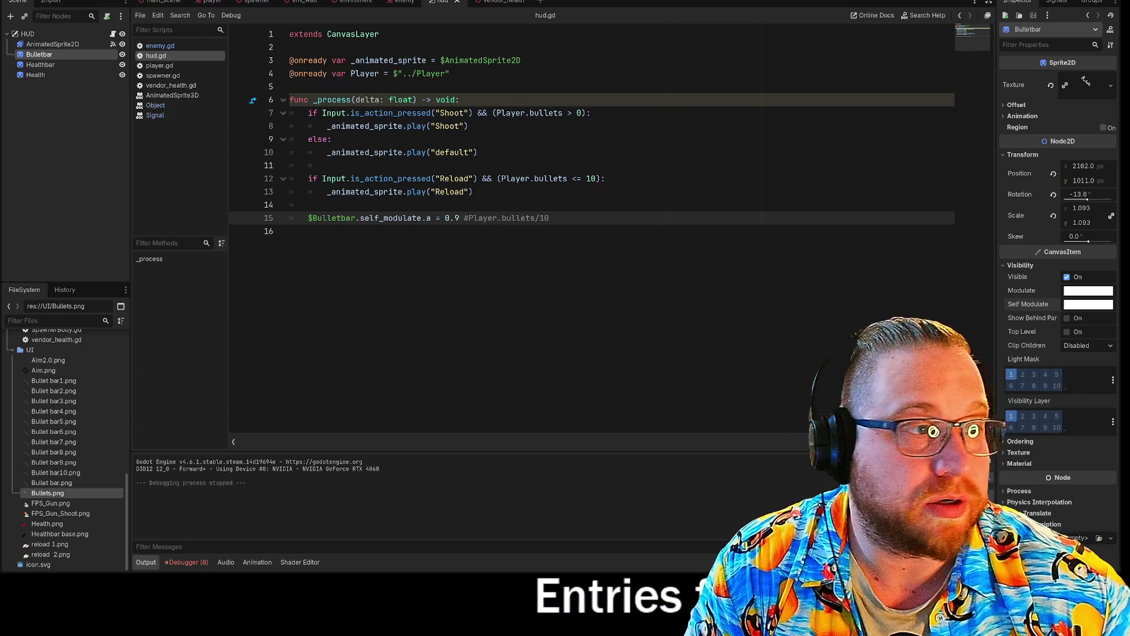
pyautogui.press('F5')
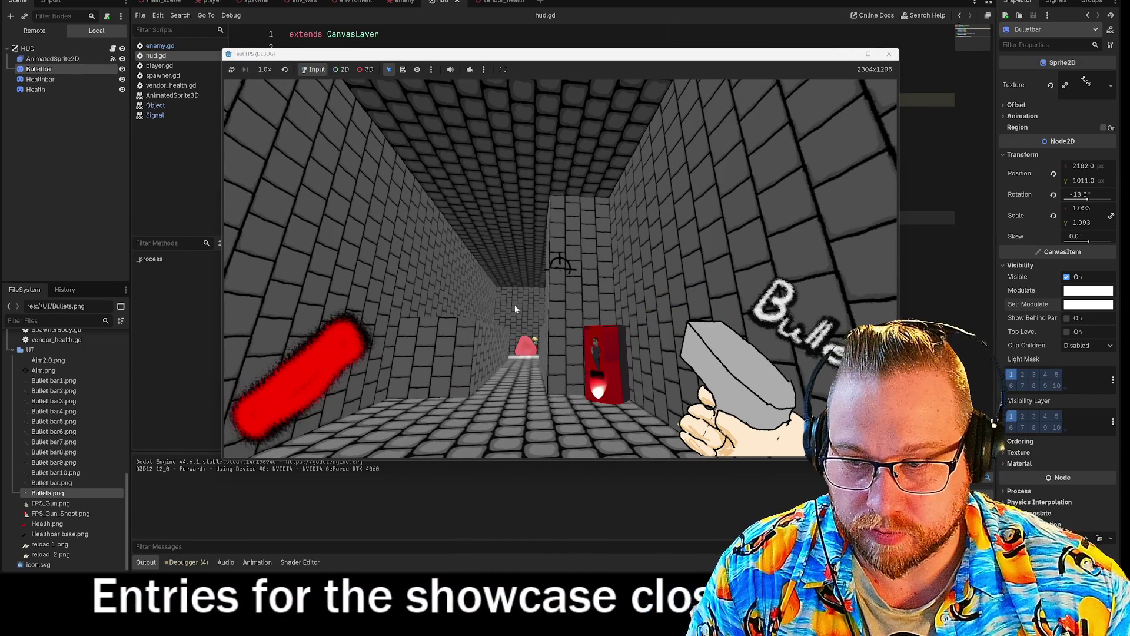
pyautogui.click(889, 55)
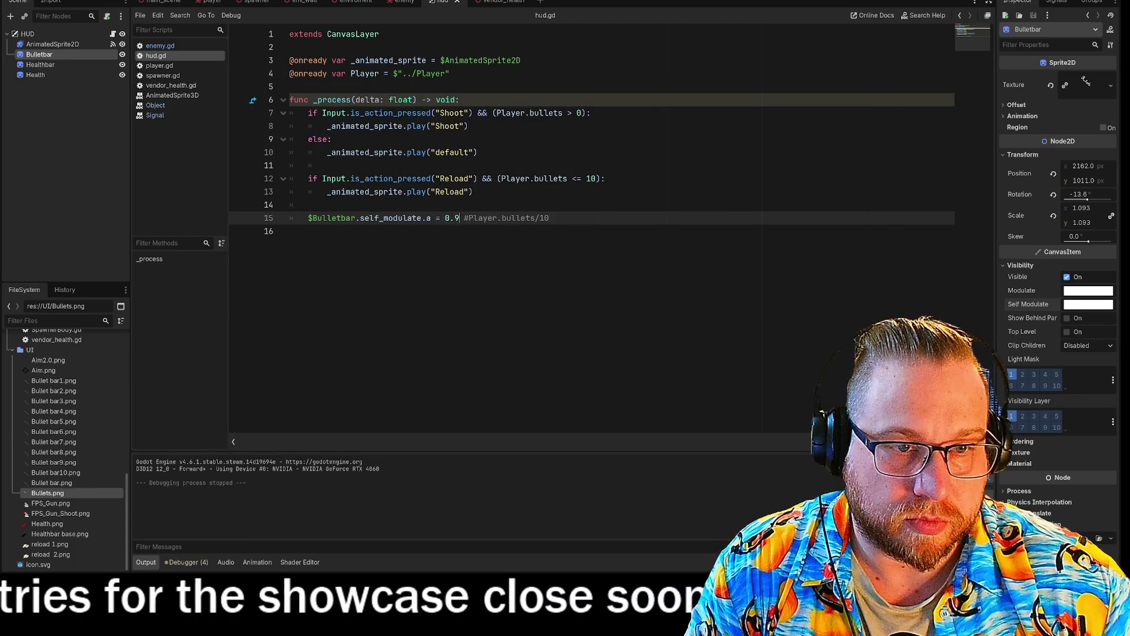
pyautogui.press('F5')
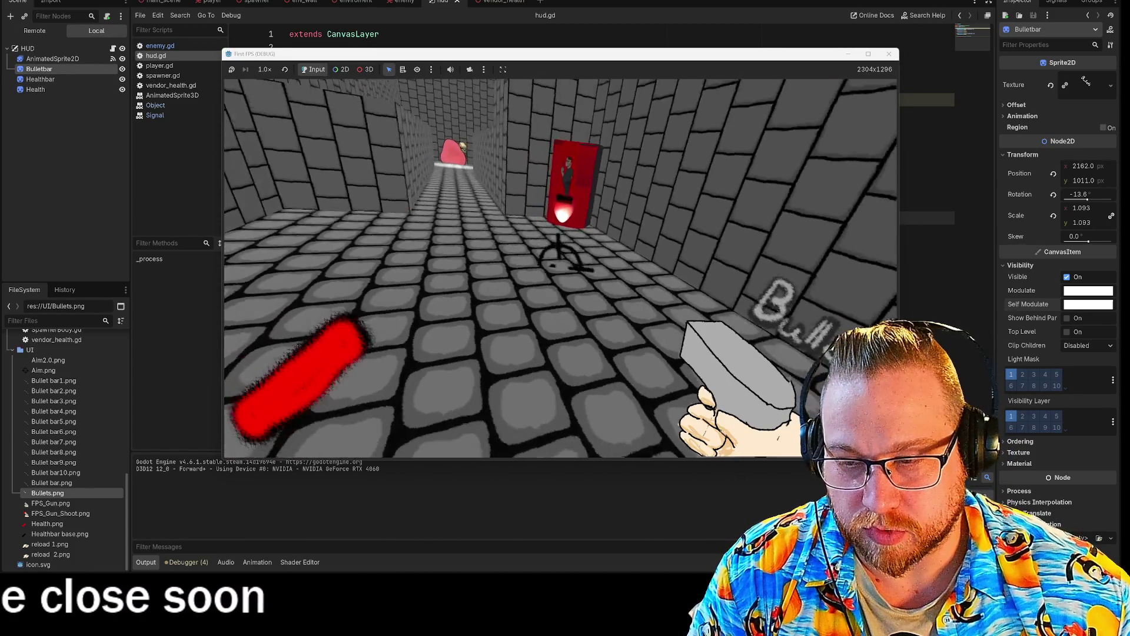
pyautogui.press('Escape')
pyautogui.click(889, 55)
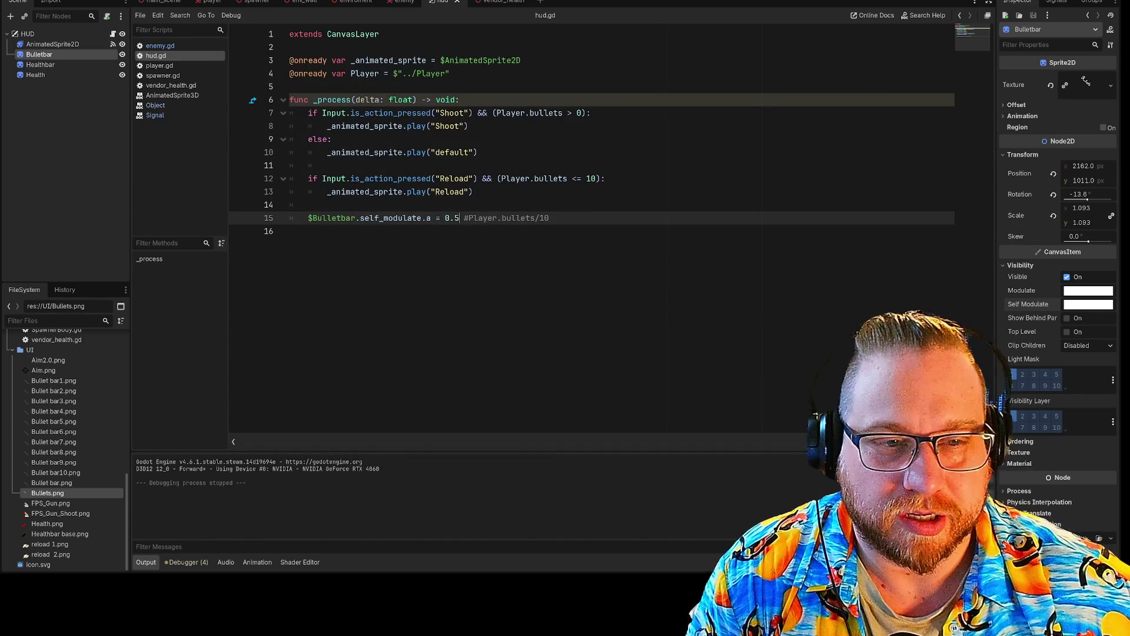
# Step: Delete the leftover 0.5 and # from line 15, make the divisor 10.0, and rerun the game
pyautogui.moveTo(454, 219); pyautogui.dragTo(445, 219)
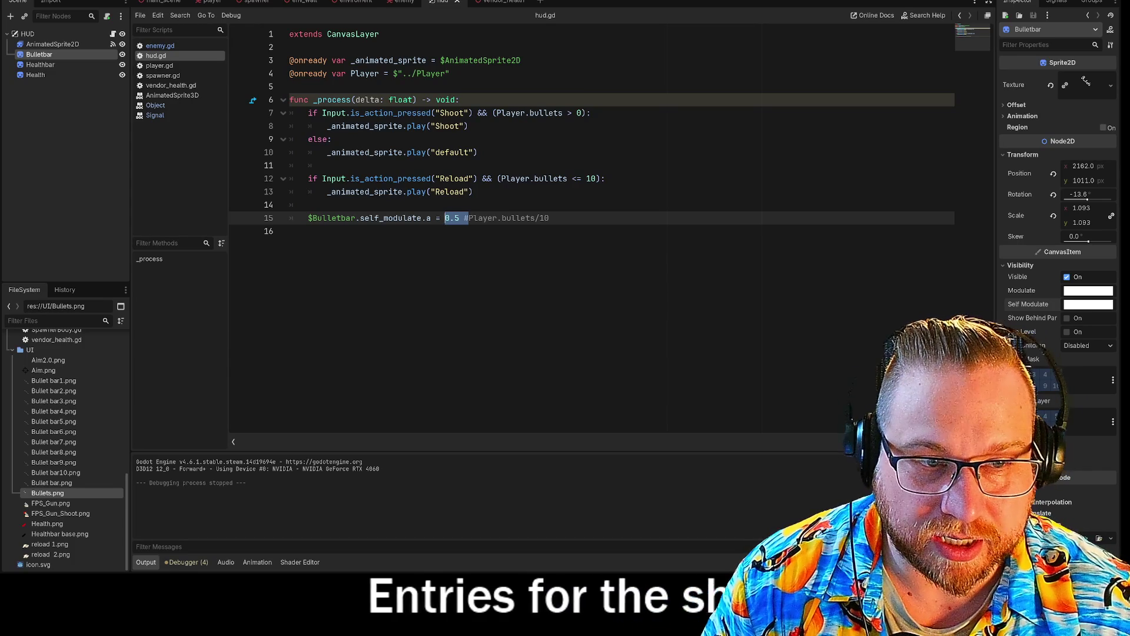
pyautogui.press('Delete')
pyautogui.press('Delete')
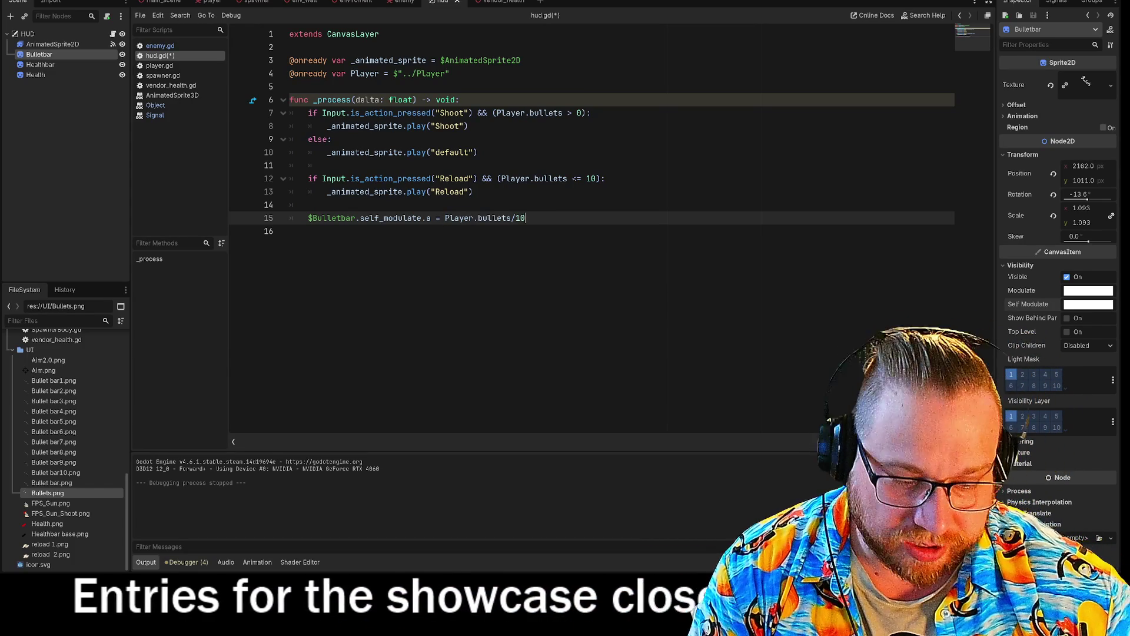
pyautogui.write('.0')
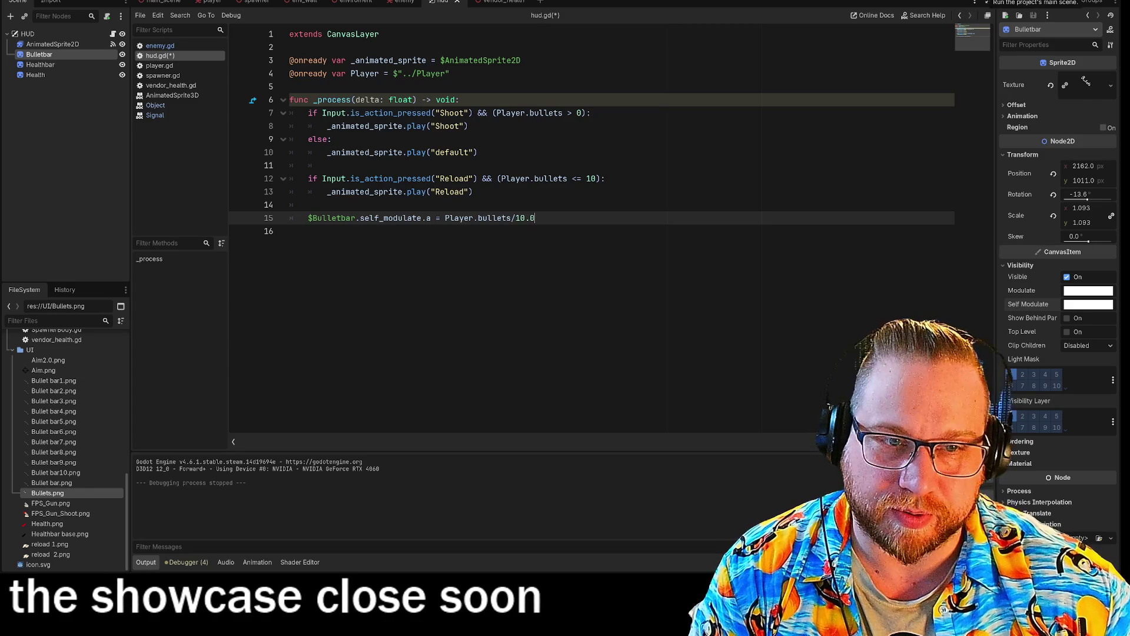
pyautogui.press('F5')
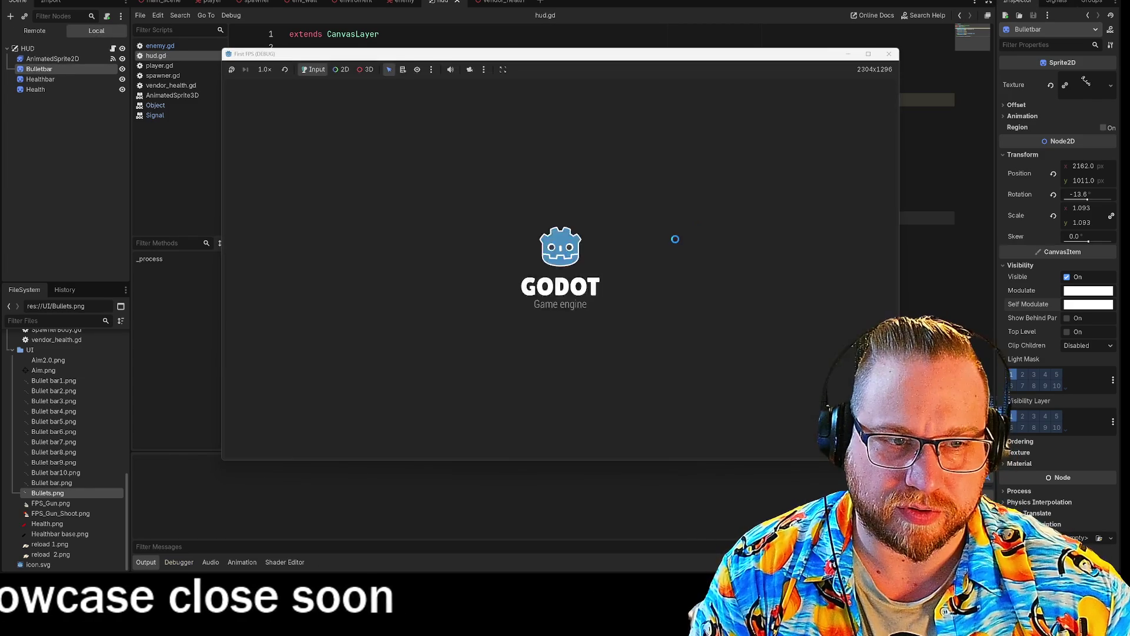
# Step: Fire and reload repeatedly in the running game, shooting at the enemy down the corridor
pyautogui.click(561, 273)
pyautogui.moveTo(568, 269)
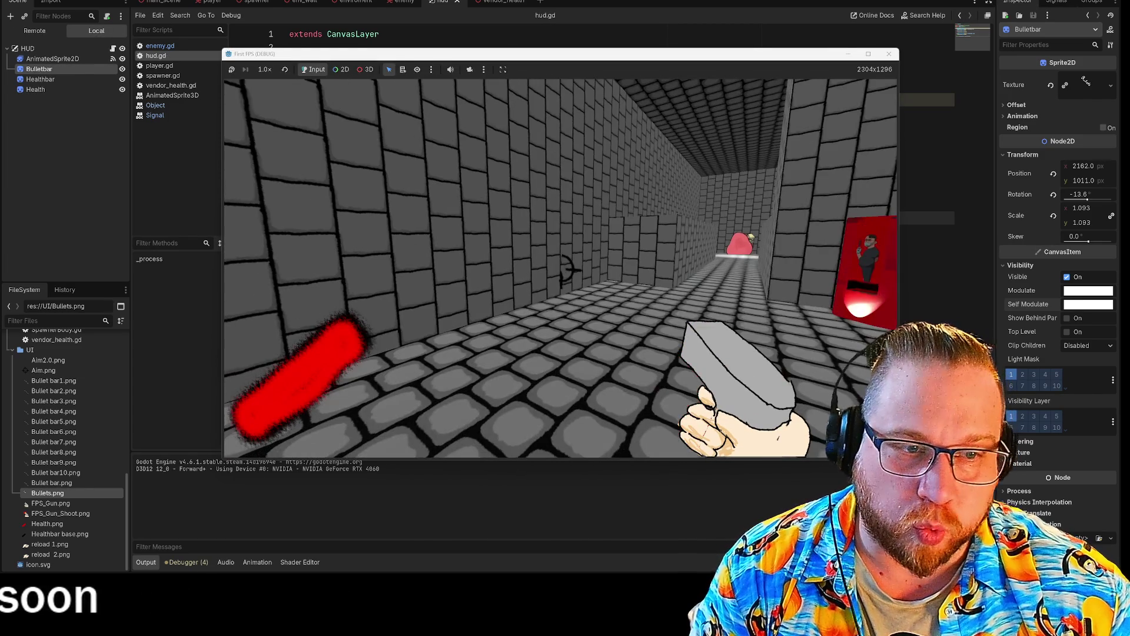
pyautogui.press('r')
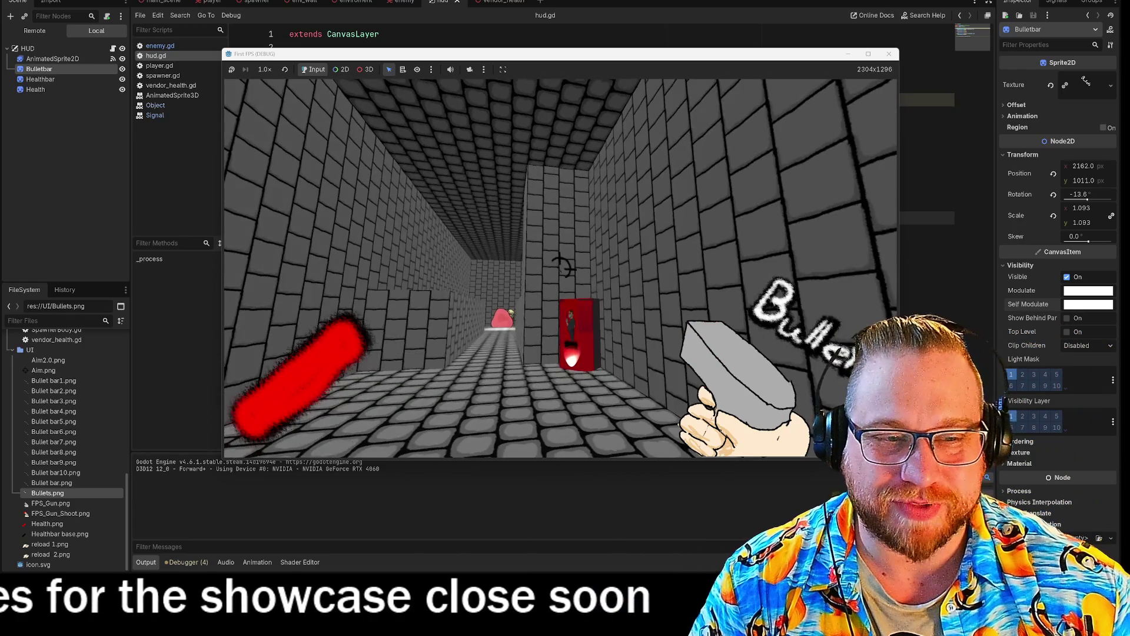
pyautogui.click(560, 269)
pyautogui.click(560, 268)
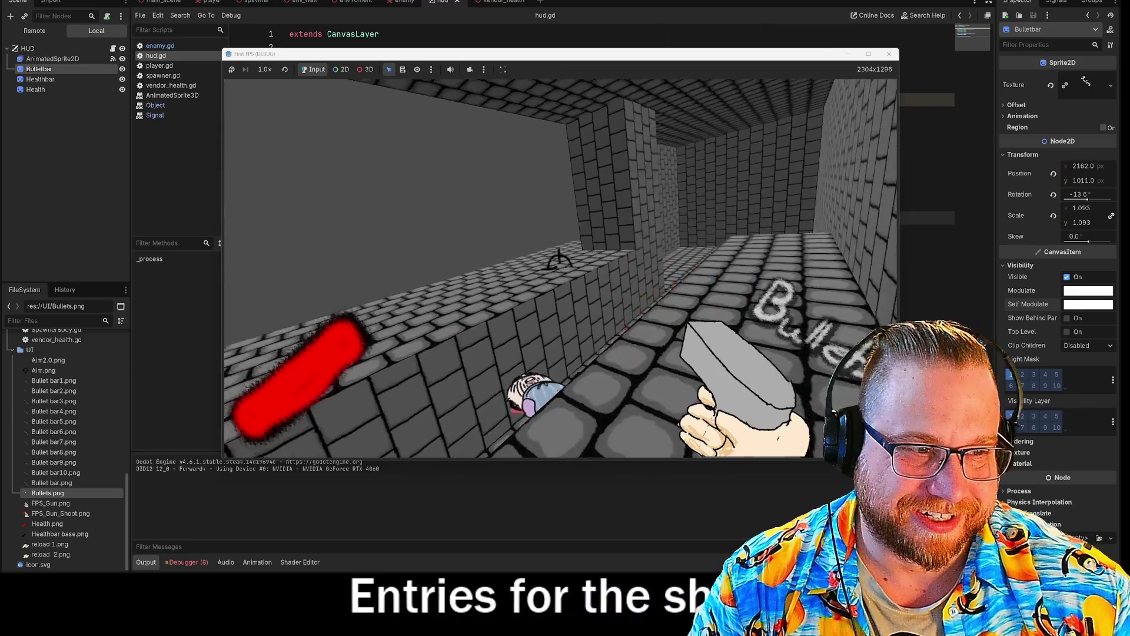
pyautogui.click(559, 262)
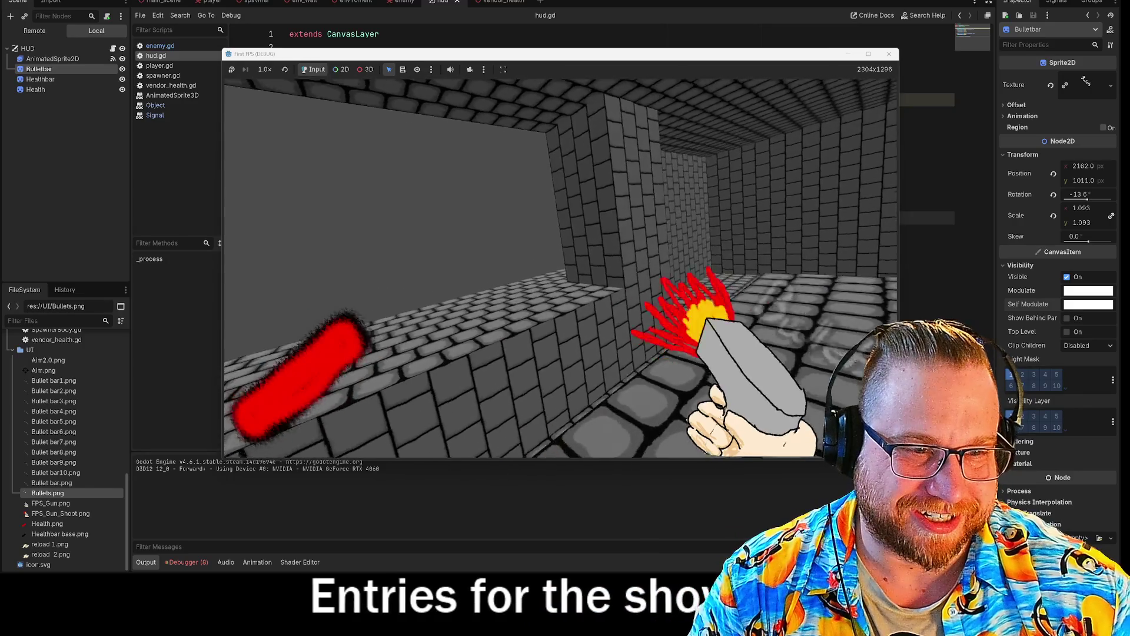
pyautogui.press('r')
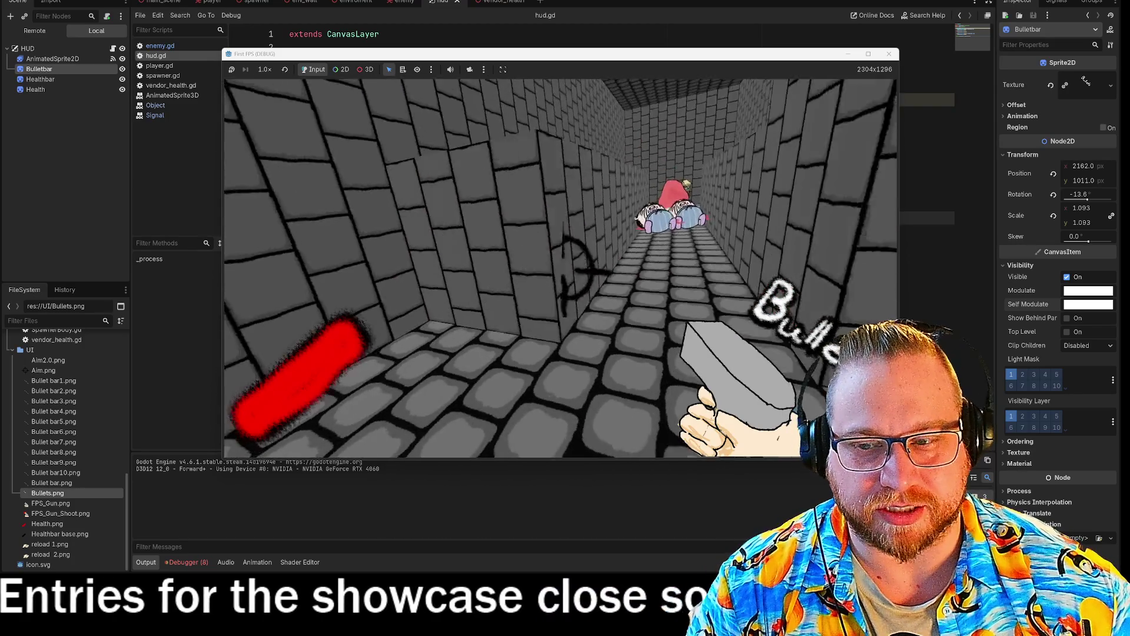
# Step: Walk up to the red vending machine and shoot the enemies down the corridor
pyautogui.press('w')
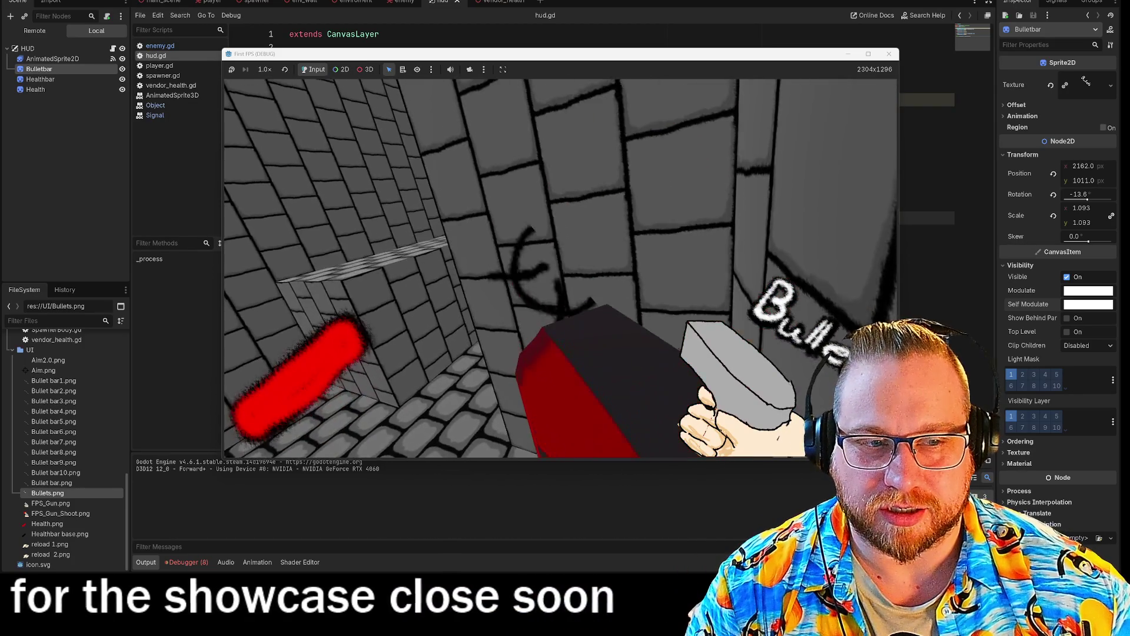
pyautogui.press('w')
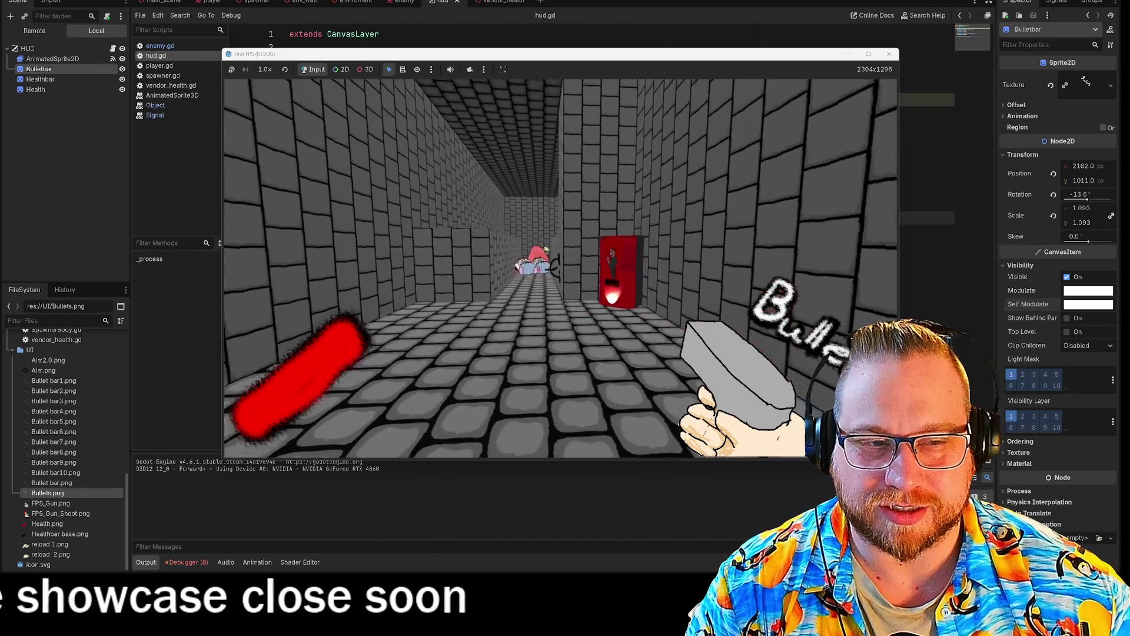
pyautogui.press('w')
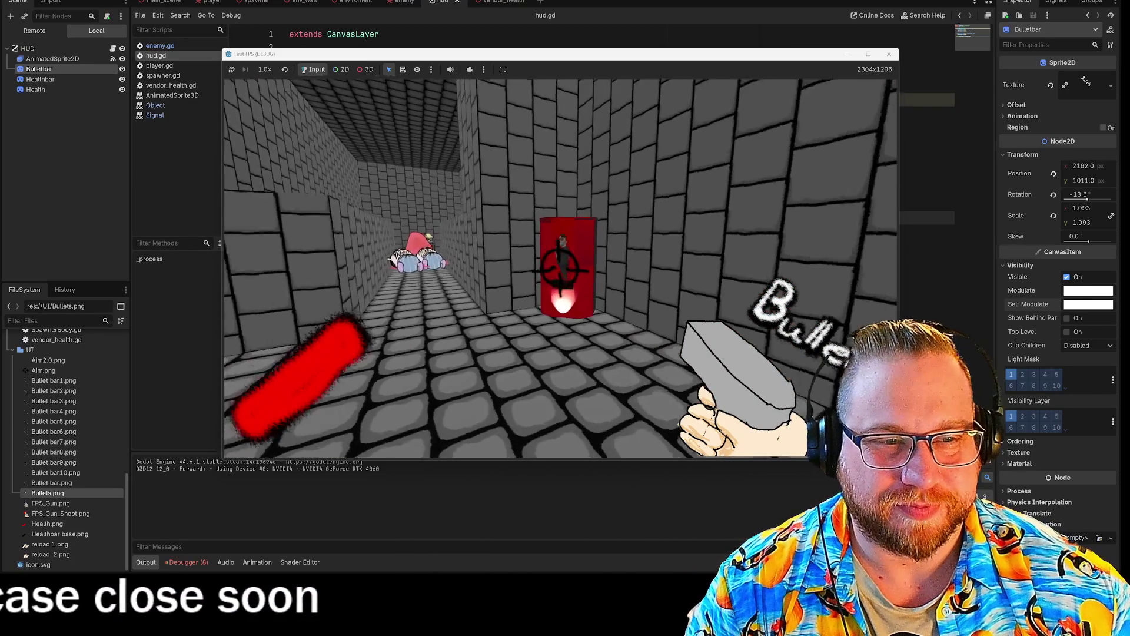
pyautogui.press('w')
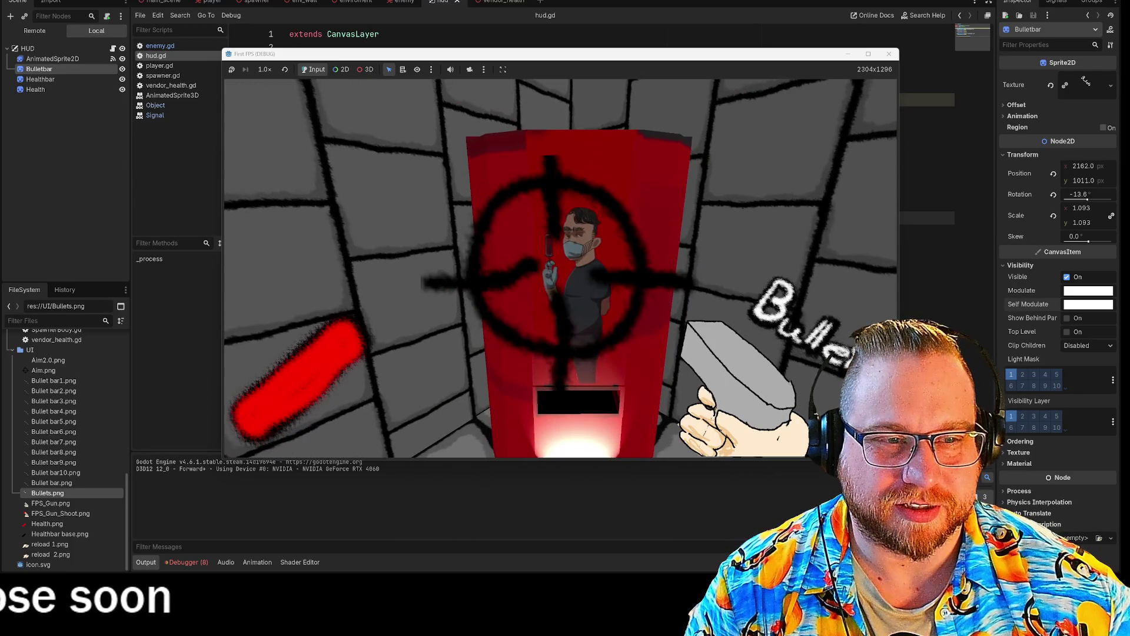
pyautogui.press('s')
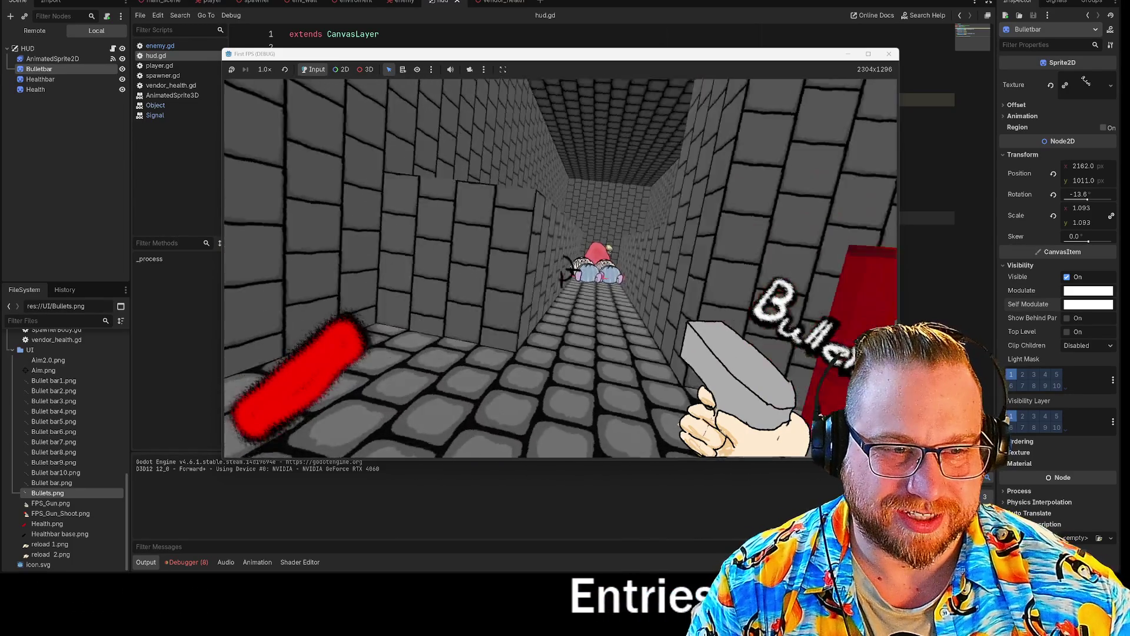
pyautogui.click(559, 267)
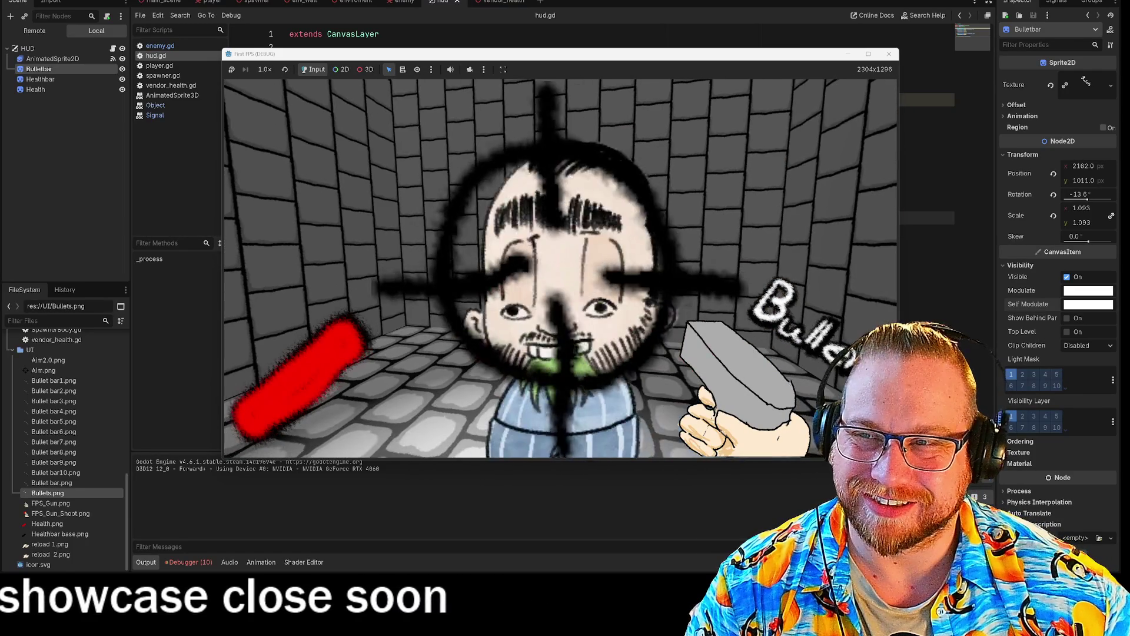
pyautogui.click(557, 268)
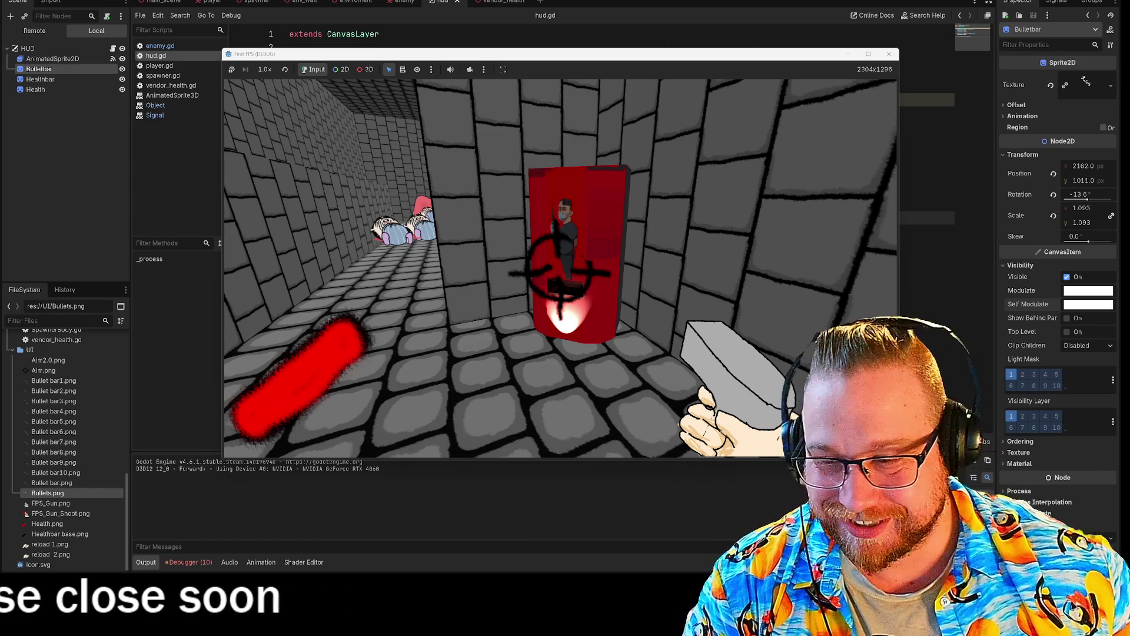
# Step: Back away from the vending machine, release and regain game focus, then close the game window
pyautogui.moveTo(561, 268)
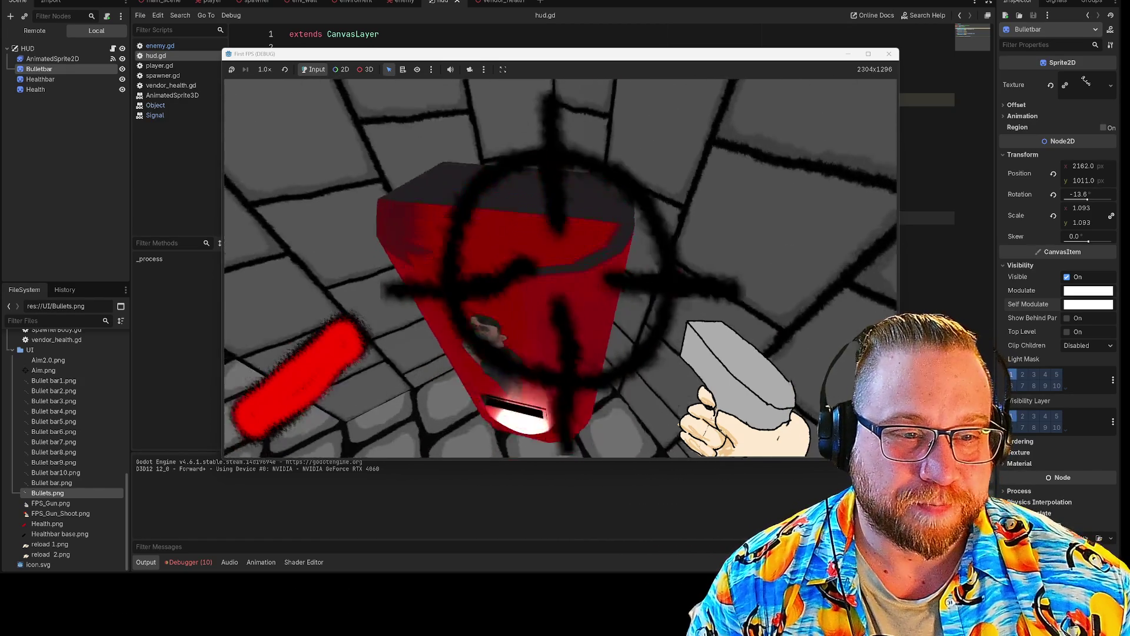
pyautogui.press('s')
pyautogui.press('Escape')
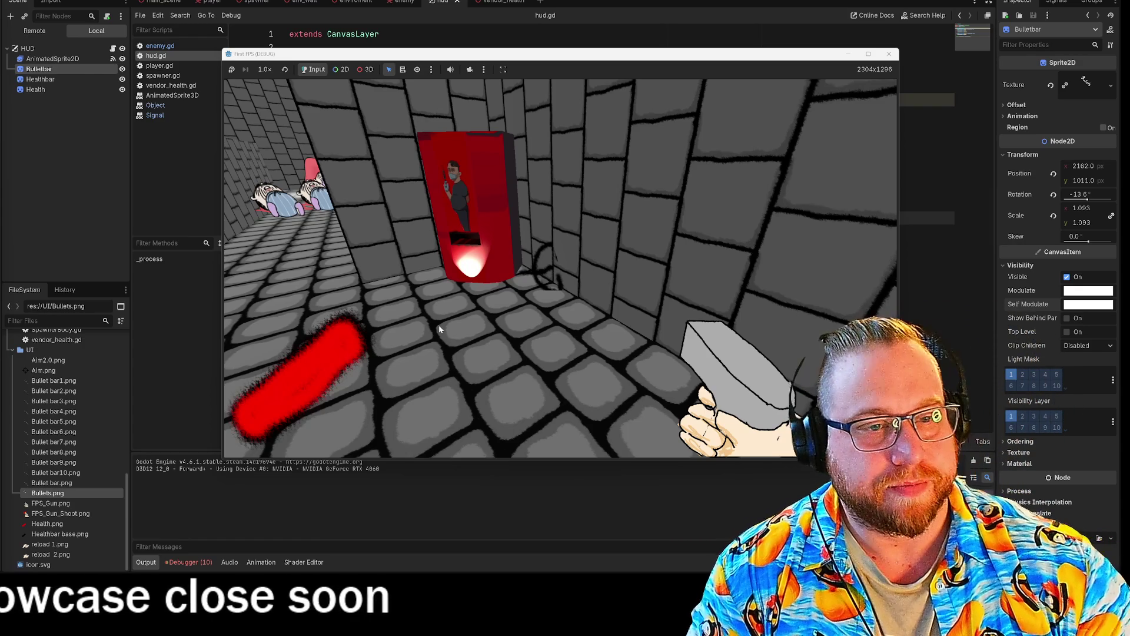
pyautogui.click(531, 276)
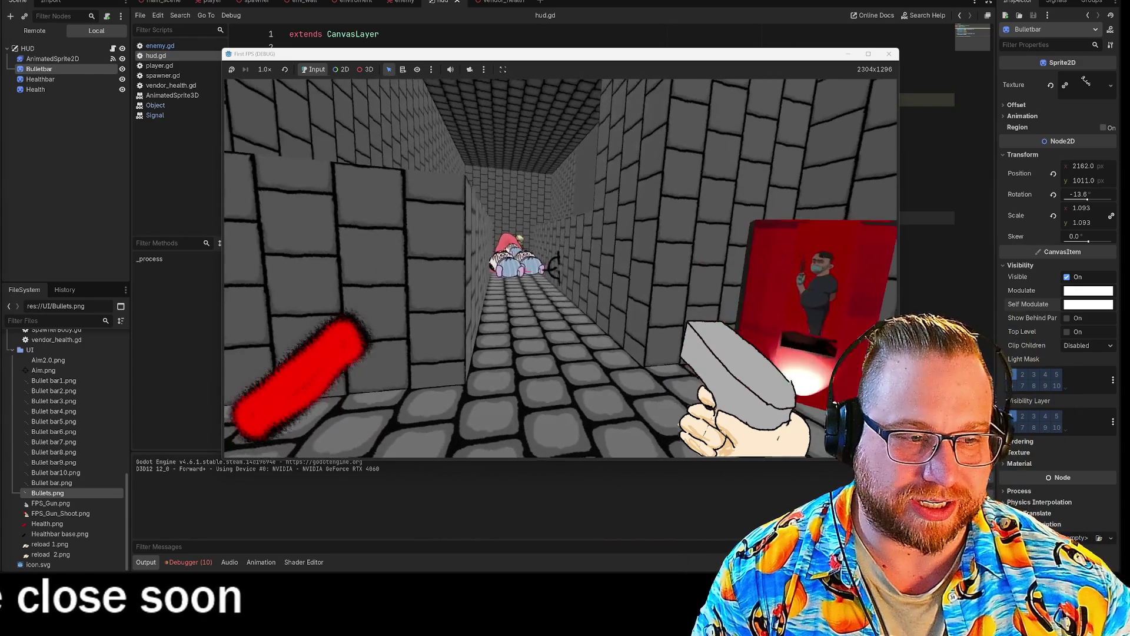
pyautogui.press('s')
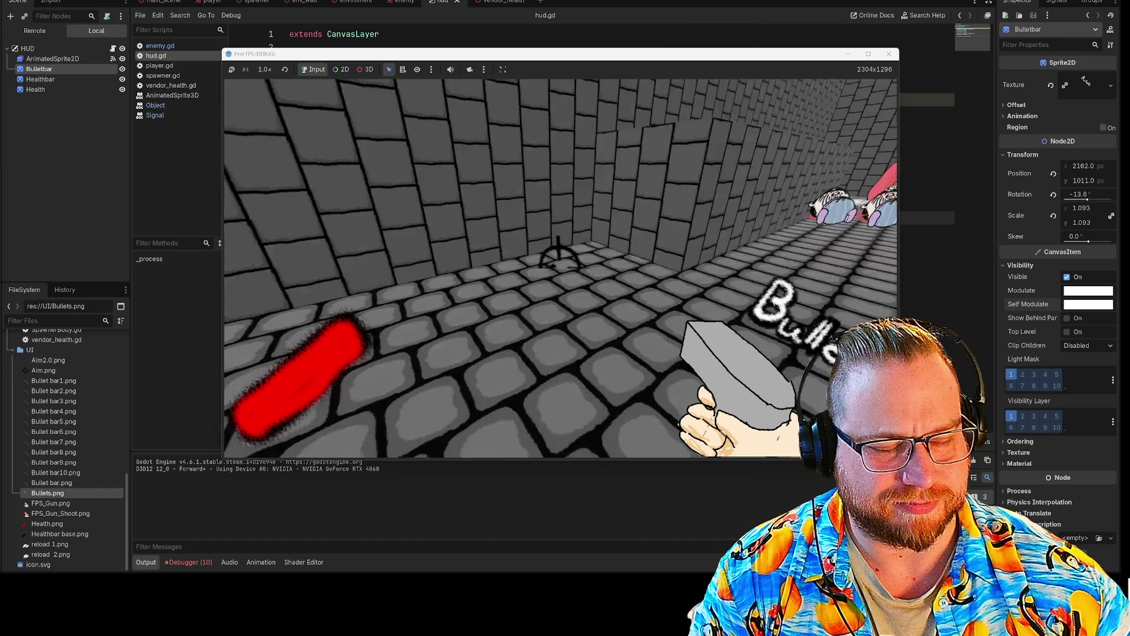
pyautogui.press('Escape')
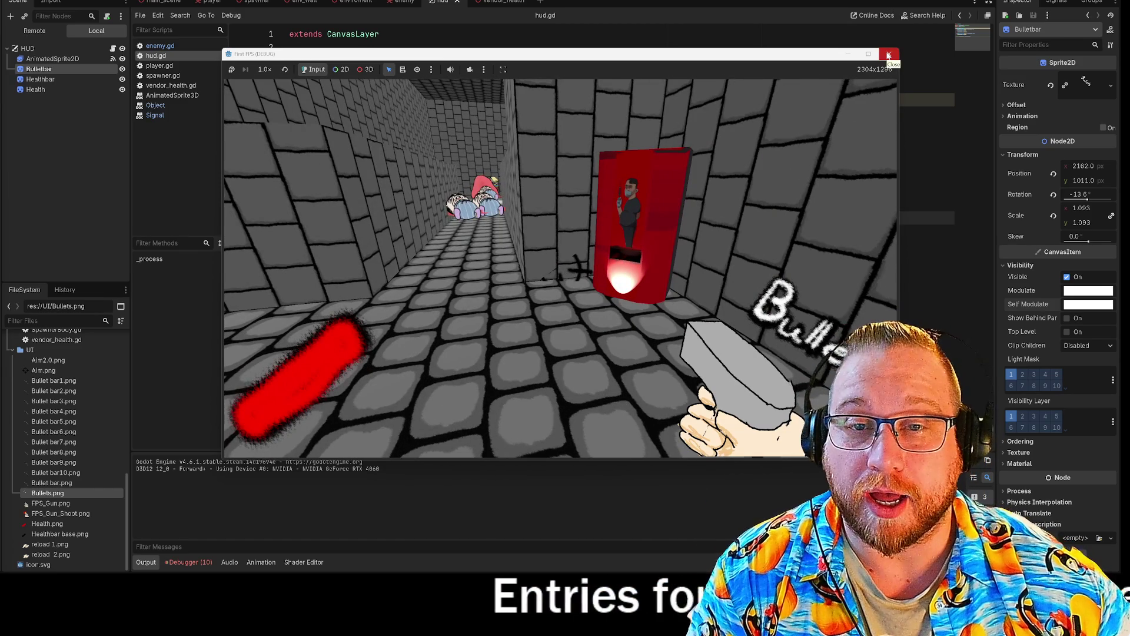
pyautogui.click(888, 55)
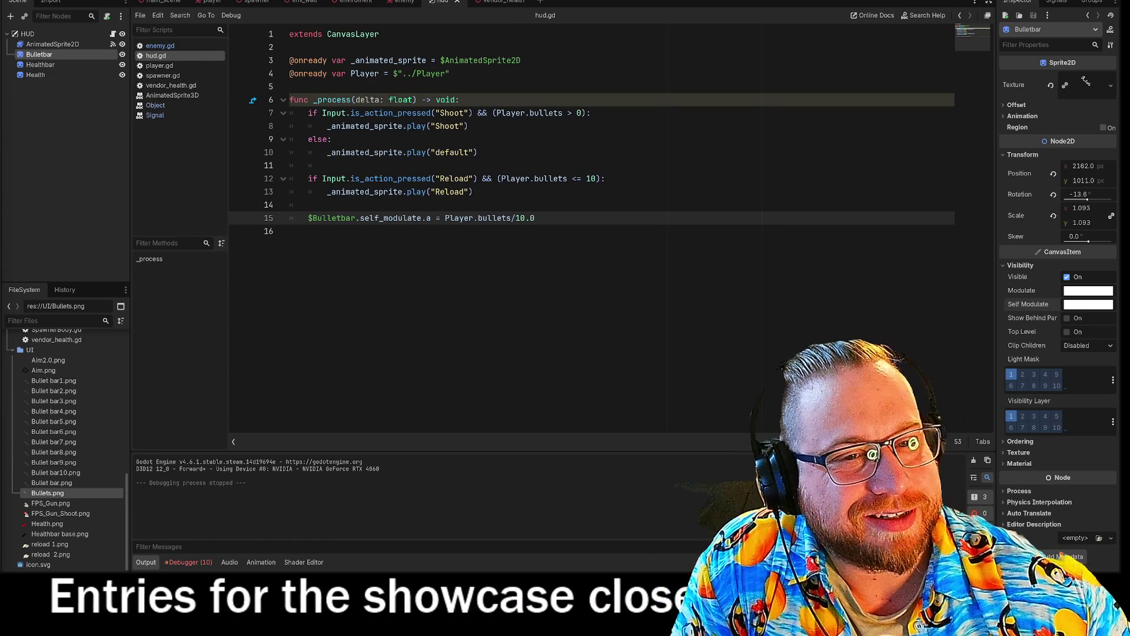
pyautogui.moveTo(473, 192); pyautogui.dragTo(290, 100)
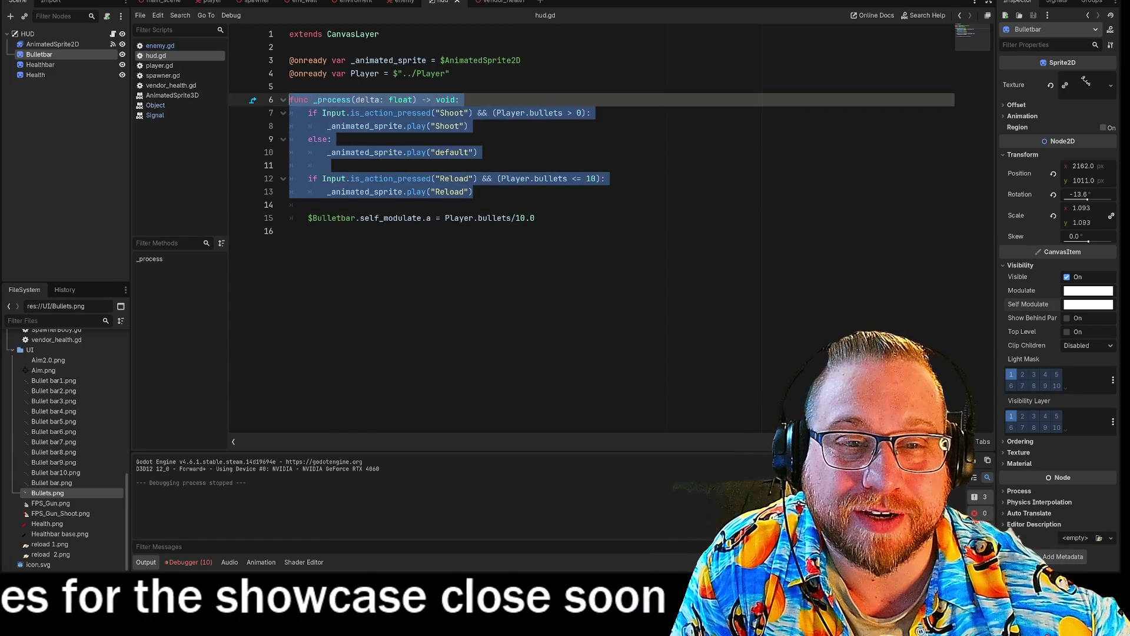
pyautogui.click(289, 112)
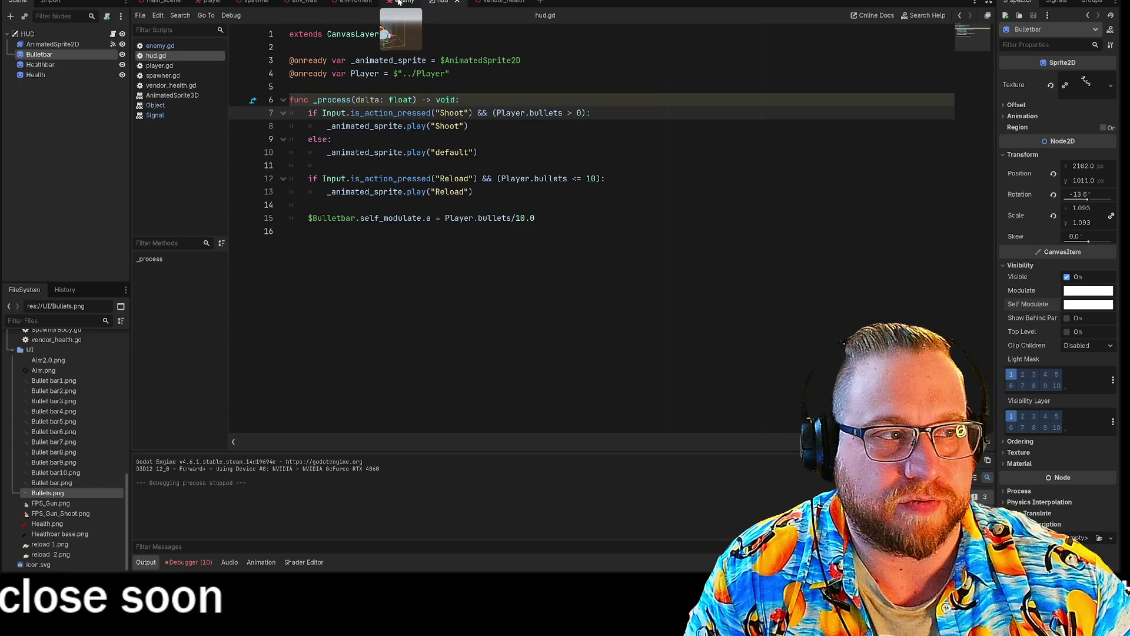
pyautogui.click(399, 2)
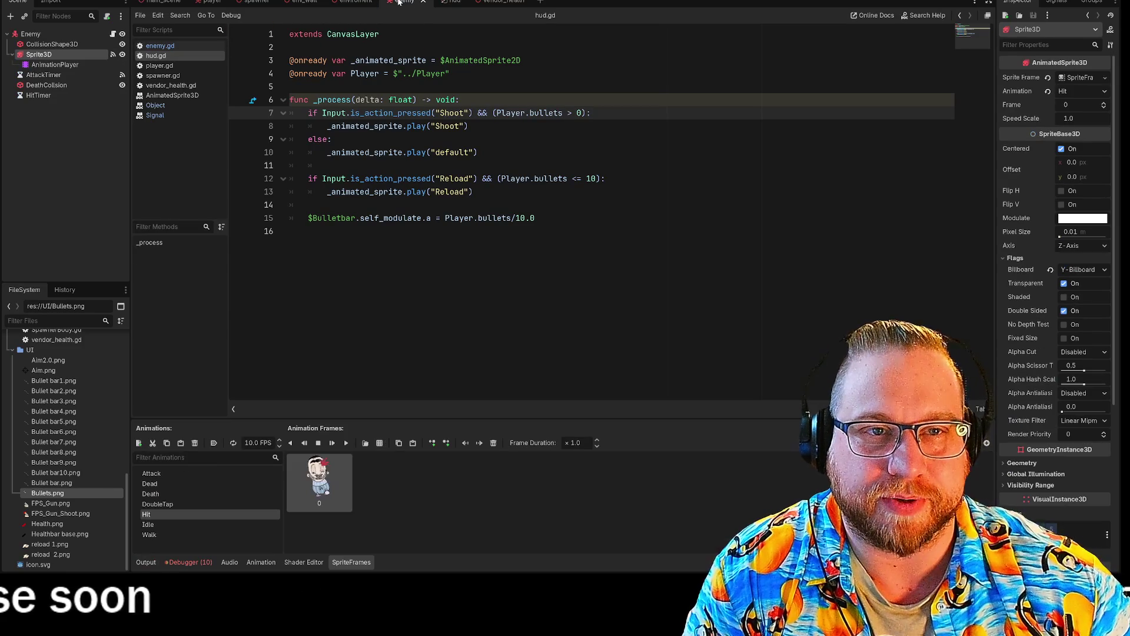
# Step: Open enemy.gd from the enemy scene and select its State enum and state variable lines
pyautogui.click(352, 2)
pyautogui.click(404, 2)
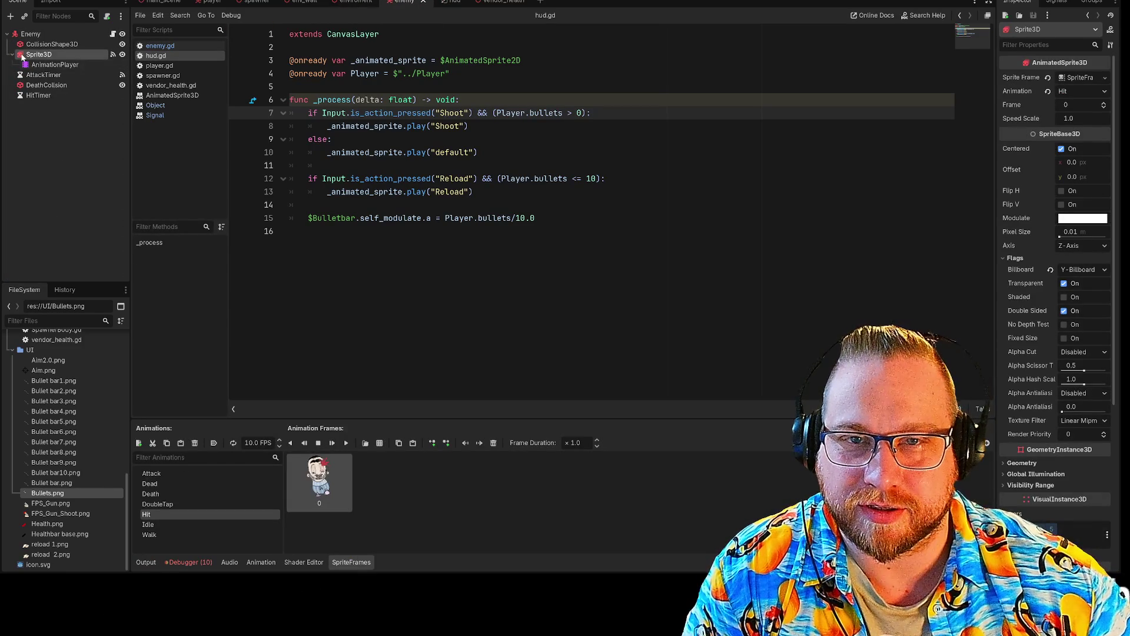
pyautogui.click(152, 47)
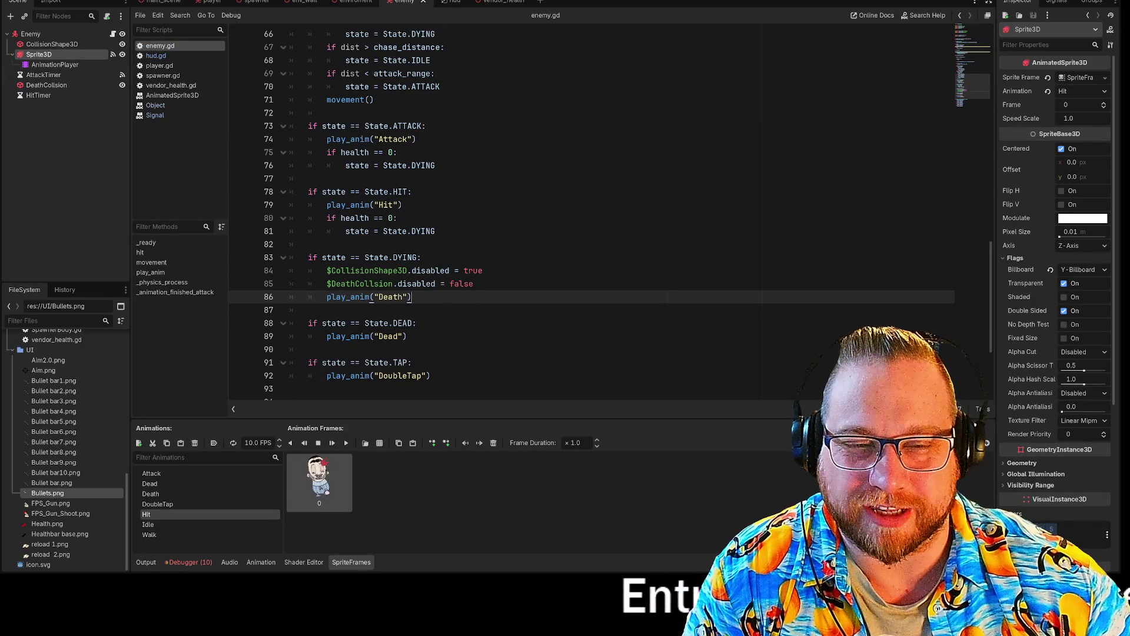
pyautogui.scroll(20, 589, 212)
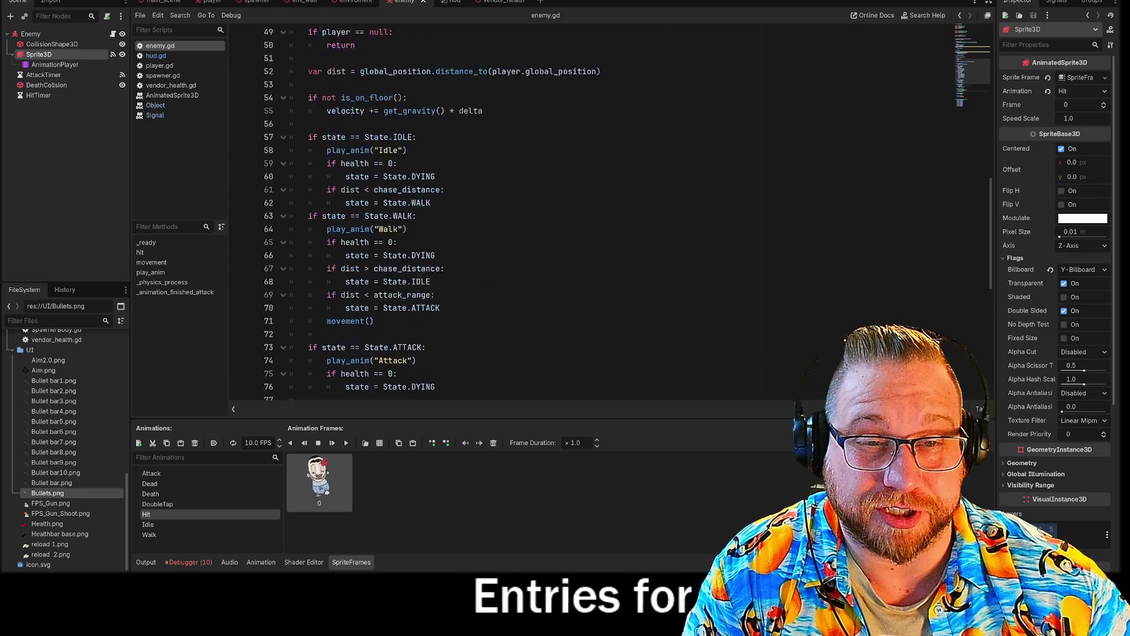
pyautogui.moveTo(426, 270); pyautogui.dragTo(289, 257)
pyautogui.hotkey('ctrl', 'c')
# Step: Scroll through enemy.gd's state checks and _animation_finished_attack, then return to the HUD scene
pyautogui.scroll(-6, 589, 212)
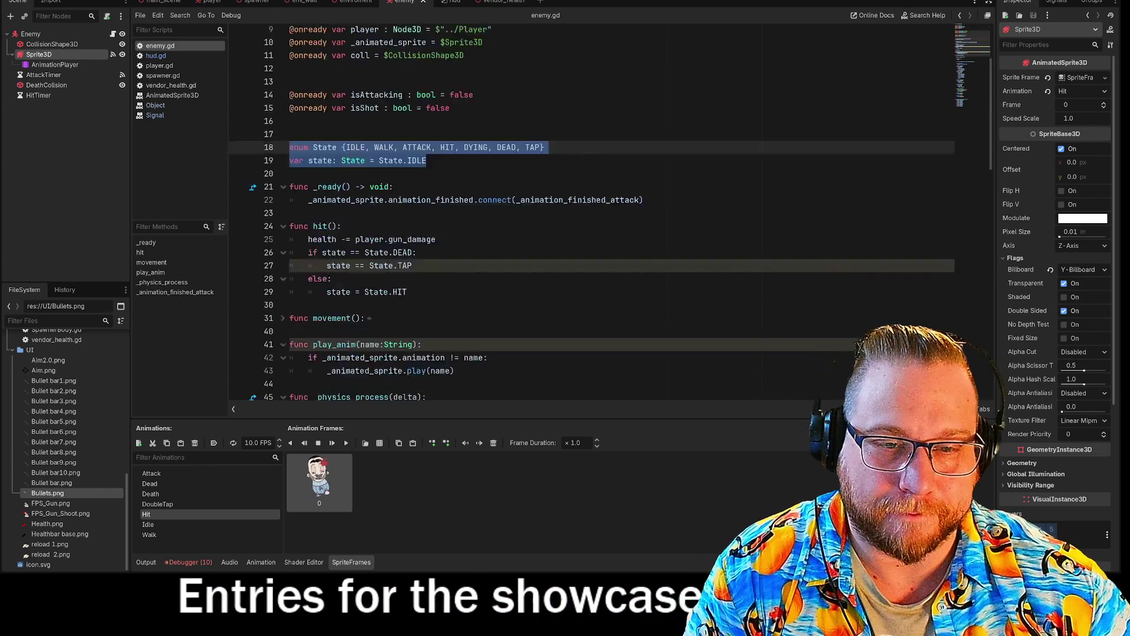
pyautogui.click(290, 178)
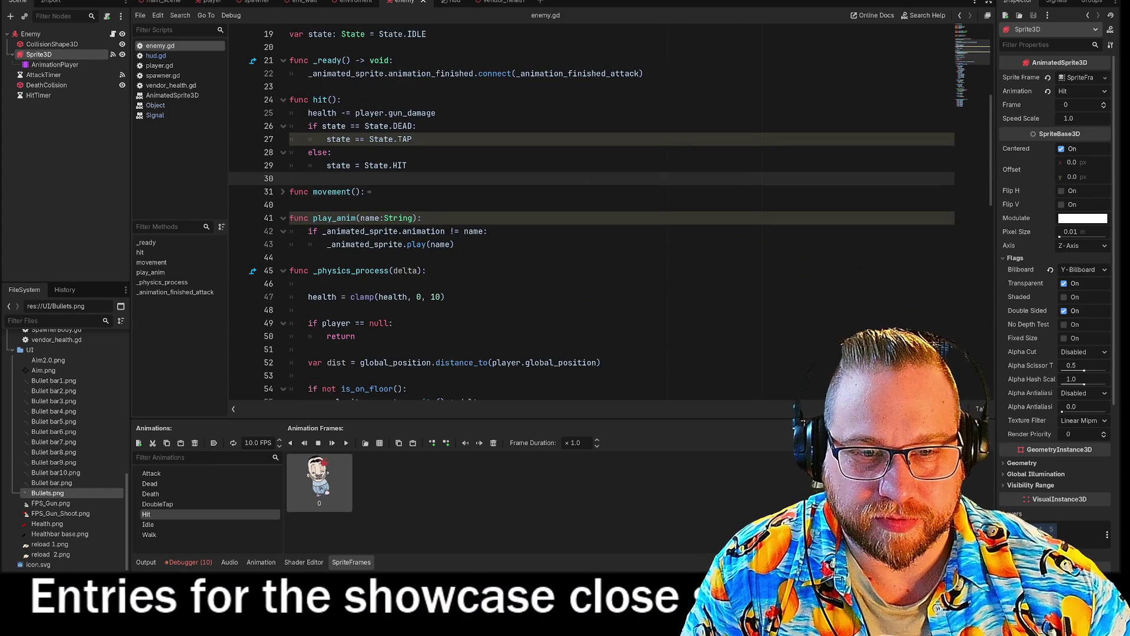
pyautogui.scroll(-12, 588, 212)
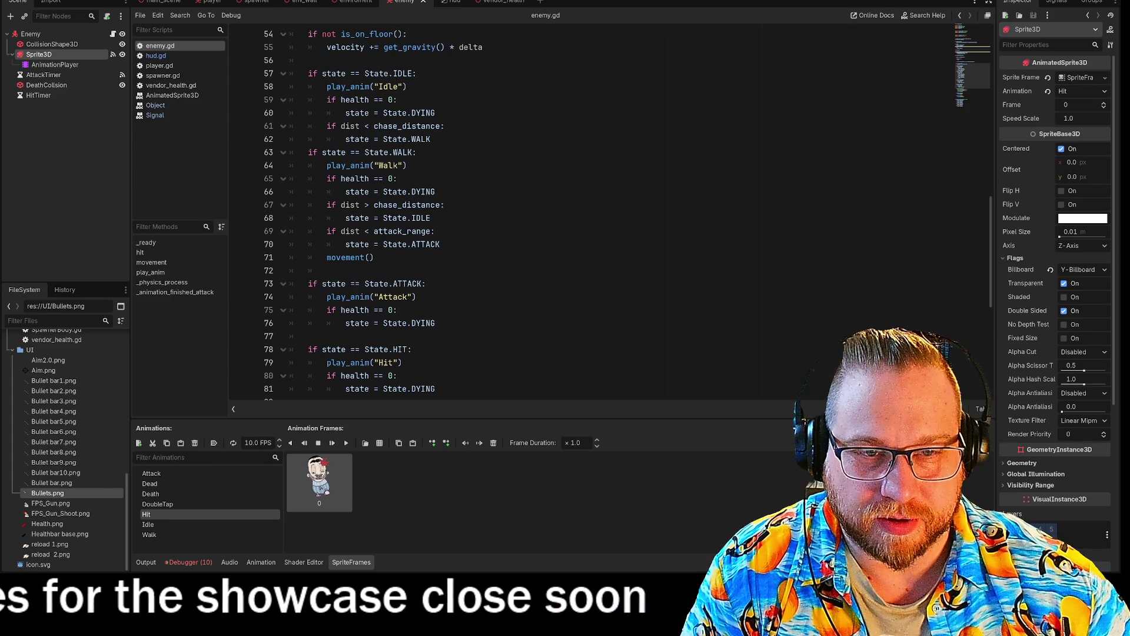
pyautogui.scroll(-6, 589, 212)
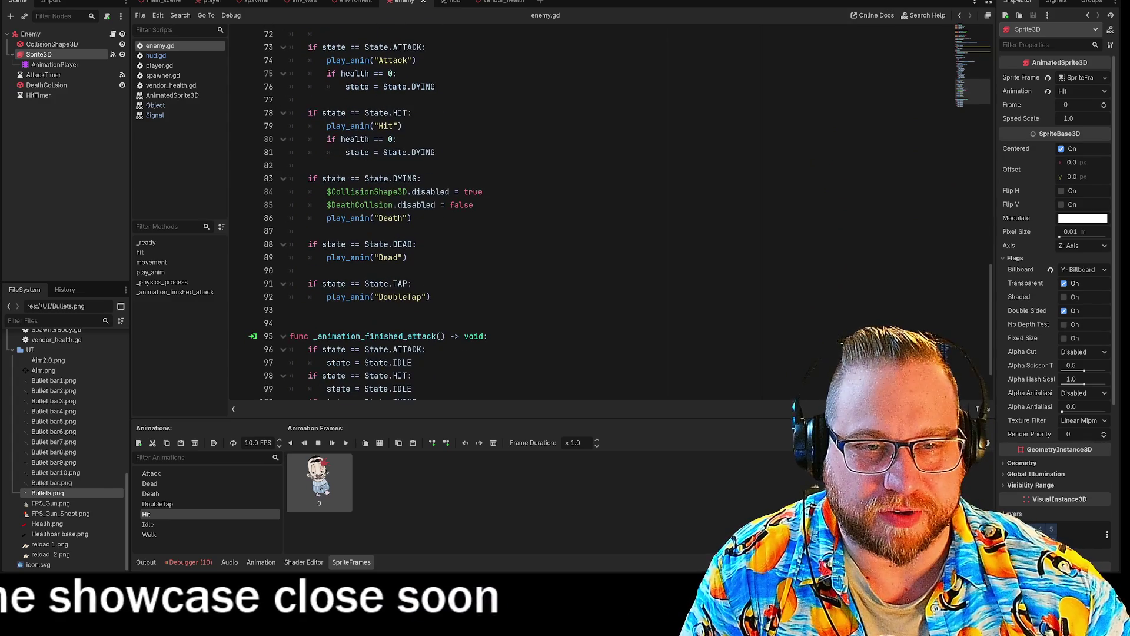
pyautogui.scroll(-2, 589, 212)
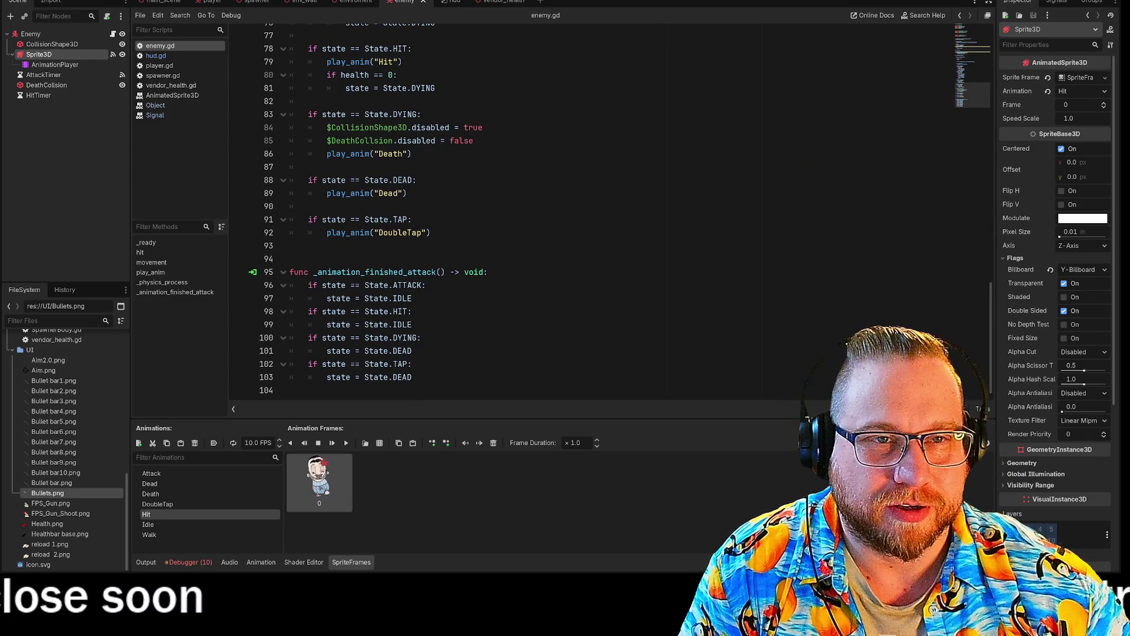
pyautogui.click(447, 1)
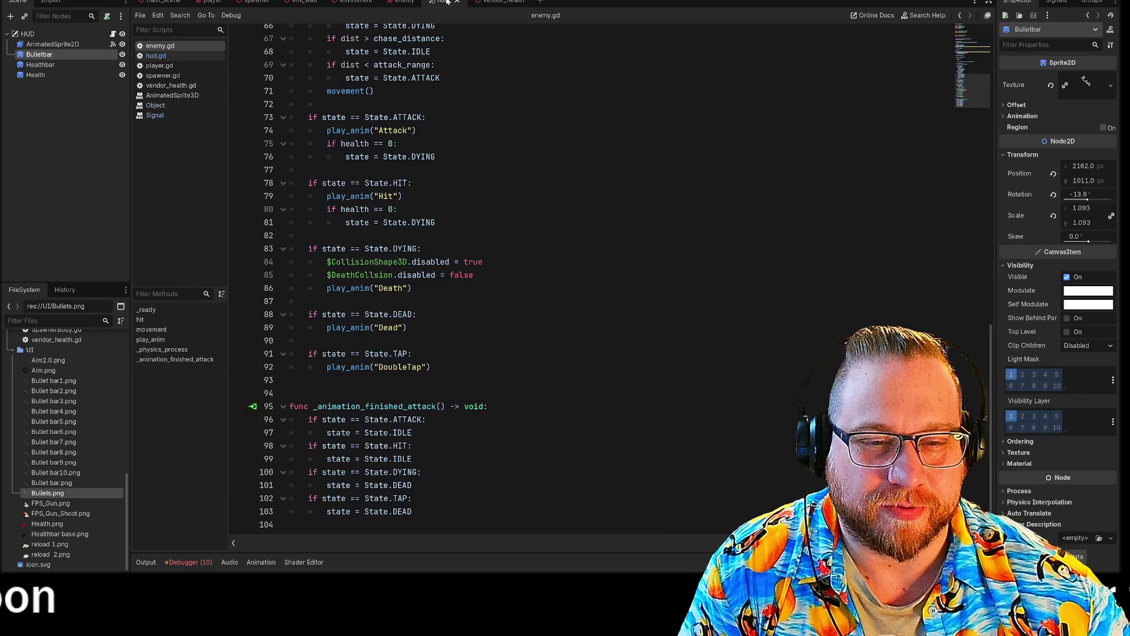
# Step: Open hud.gd and delete the Shoot and Reload input checks, keeping the $Bulletbar line
pyautogui.click(186, 57)
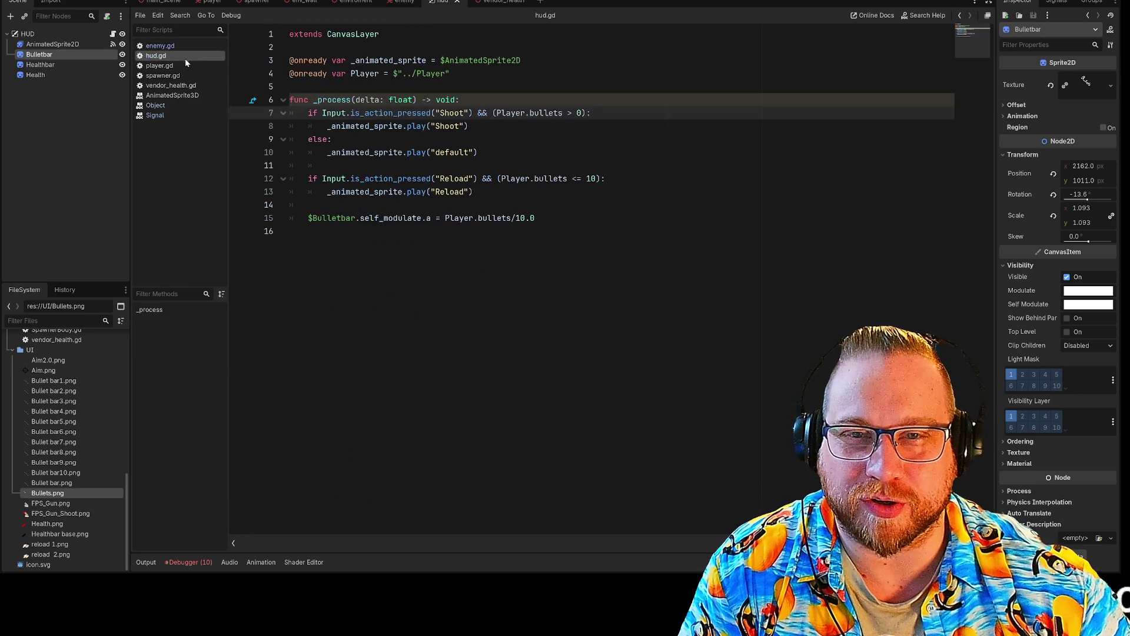
pyautogui.click(290, 231)
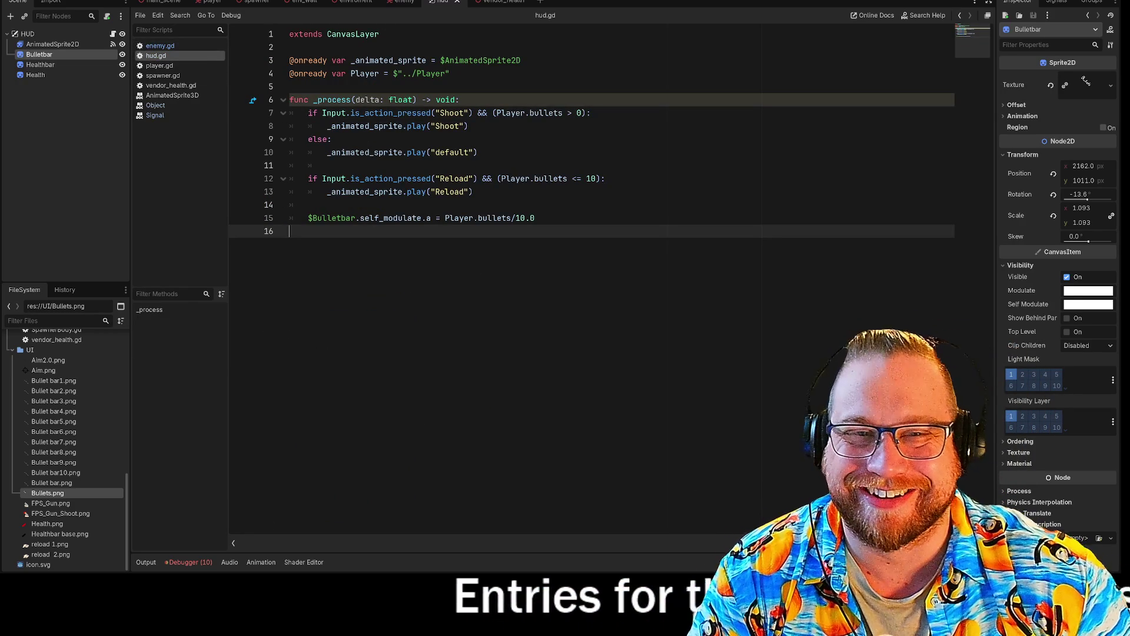
pyautogui.moveTo(289, 218); pyautogui.dragTo(260, 114)
pyautogui.press('BackSpace')
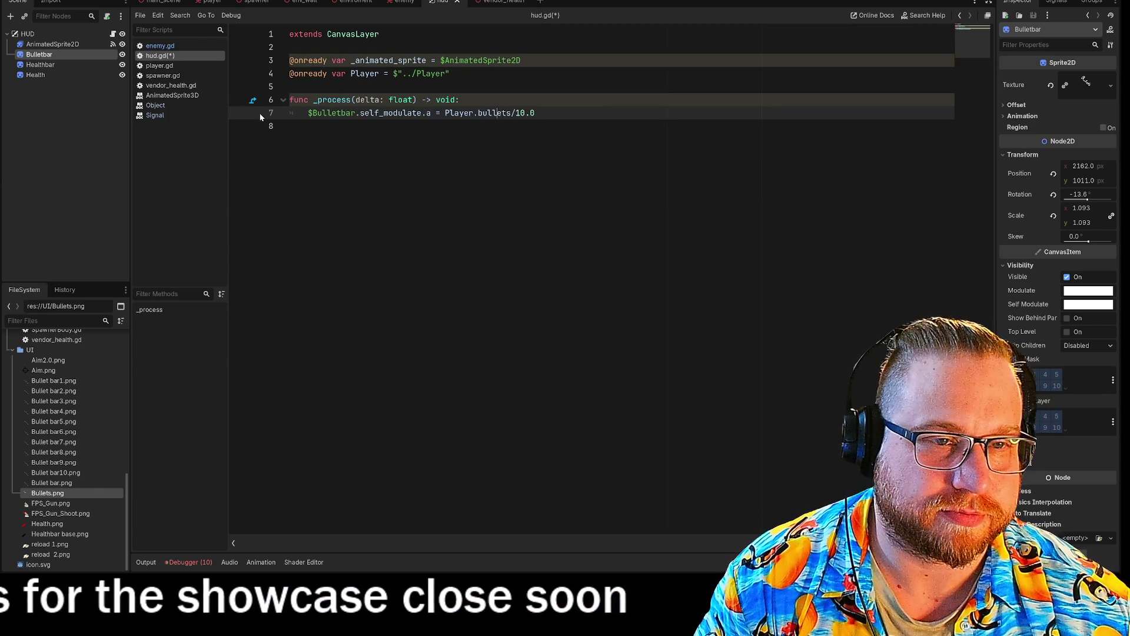
# Step: Add blank lines below _process and paste the enemy's State enum and state variable
pyautogui.press('Down')
pyautogui.press('Return')
pyautogui.press('Return')
pyautogui.press('BackSpace')
pyautogui.press('BackSpace')
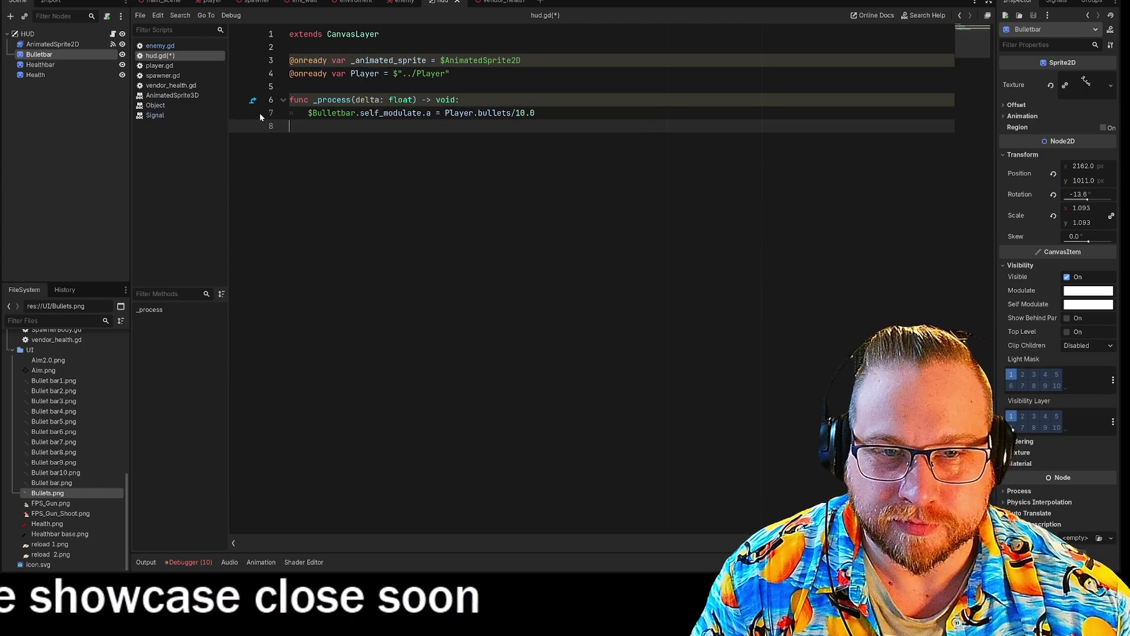
pyautogui.write('\\')
pyautogui.press('Return')
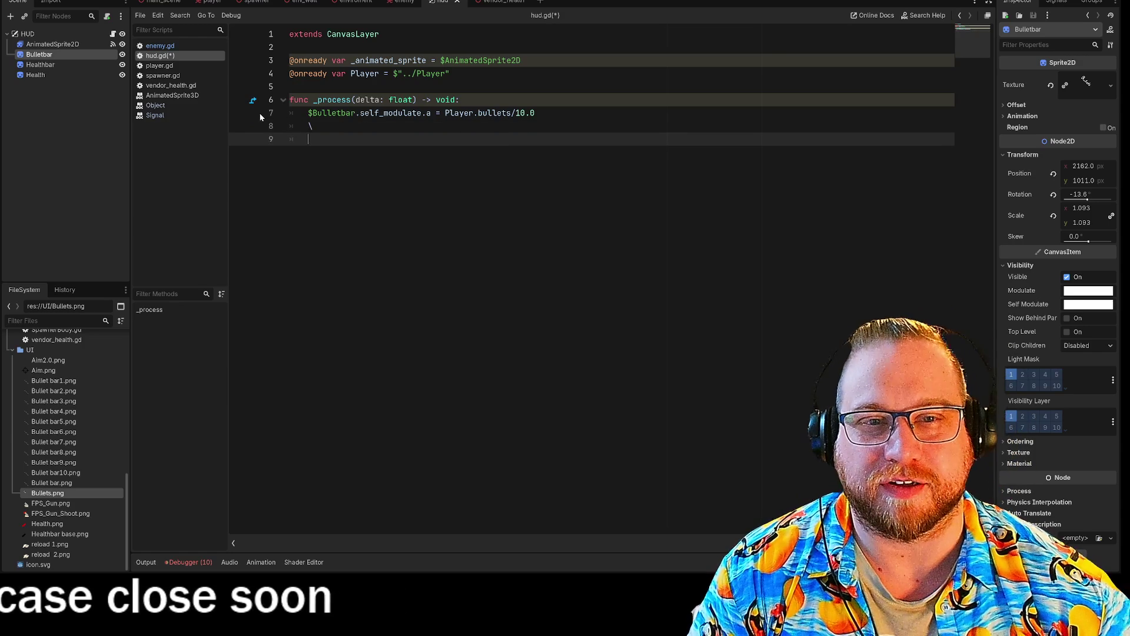
pyautogui.press('BackSpace')
pyautogui.press('BackSpace')
pyautogui.press('Return')
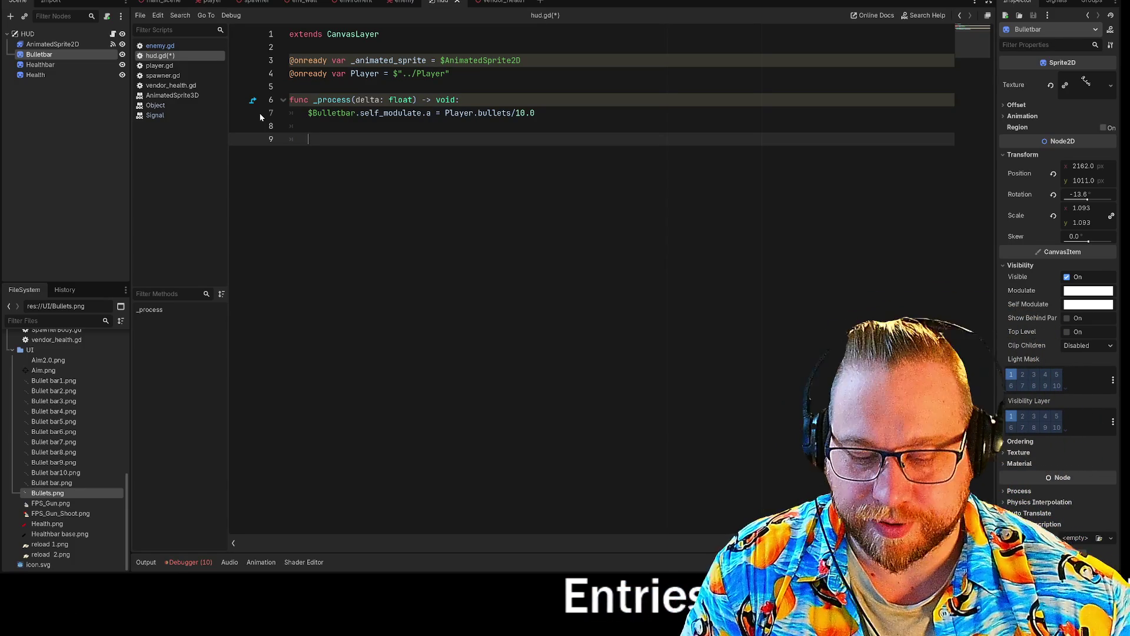
pyautogui.hotkey('ctrl', 'v')
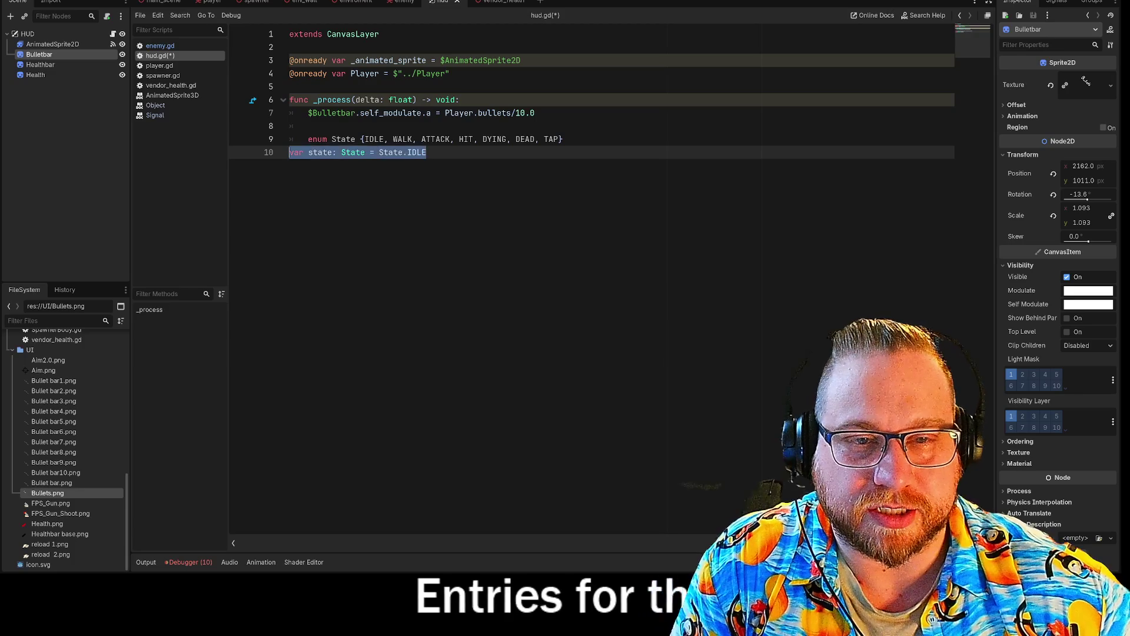
# Step: Move the pasted enum State and state variable lines out of _process to above it
pyautogui.moveTo(312, 153); pyautogui.dragTo(216, 139)
pyautogui.hotkey('ctrl', 'x')
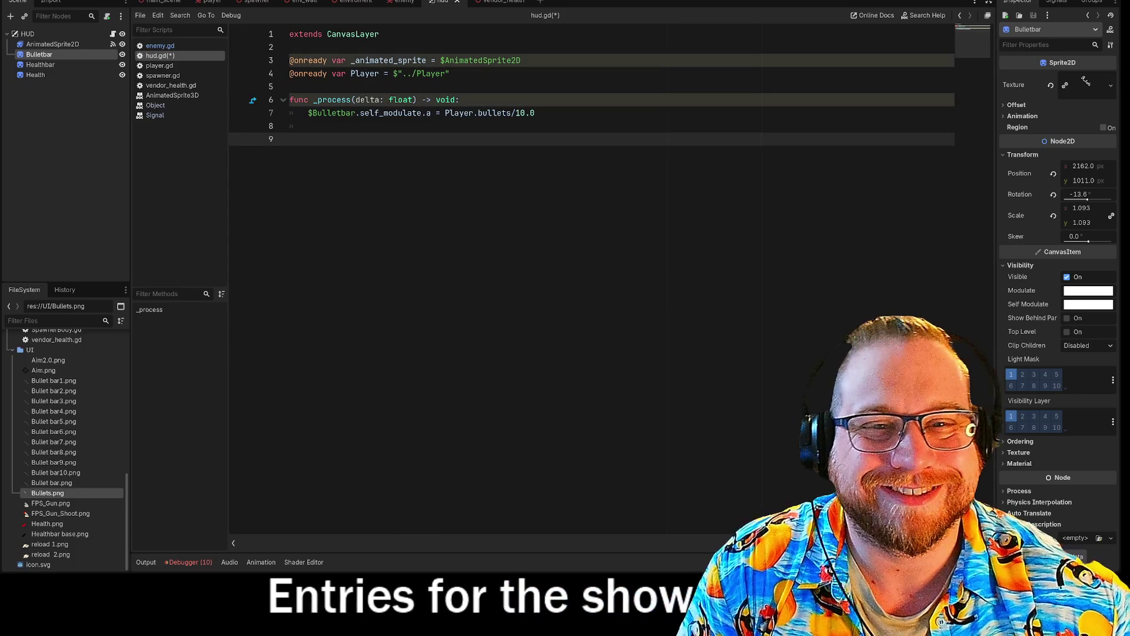
pyautogui.click(295, 87)
pyautogui.press('Return')
pyautogui.press('Return')
pyautogui.press('Up')
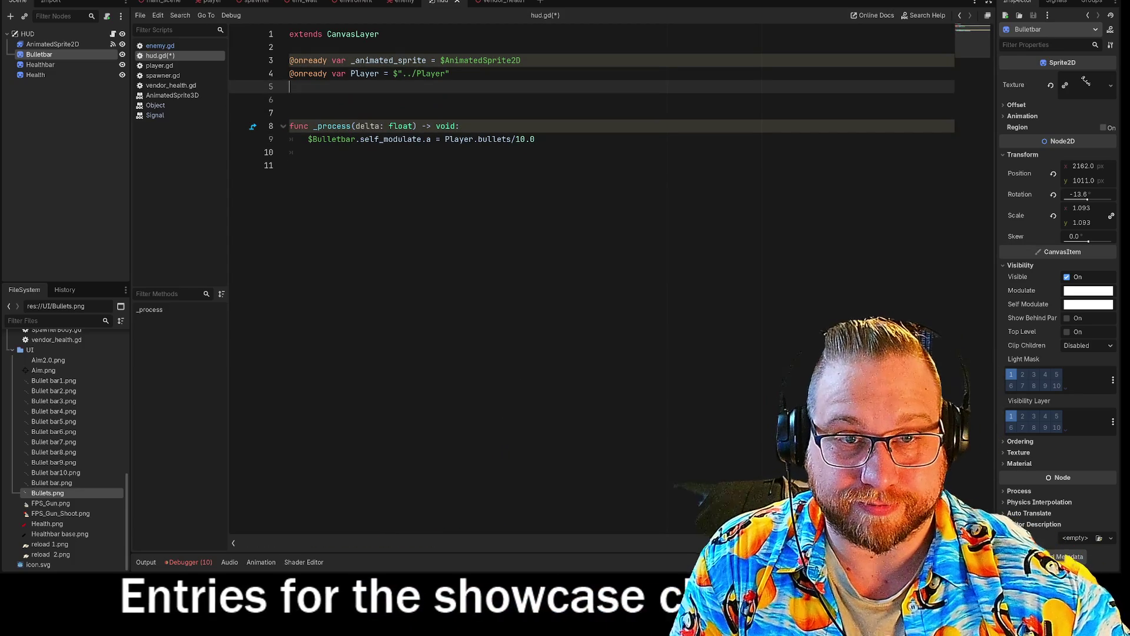
pyautogui.hotkey('ctrl', 'v')
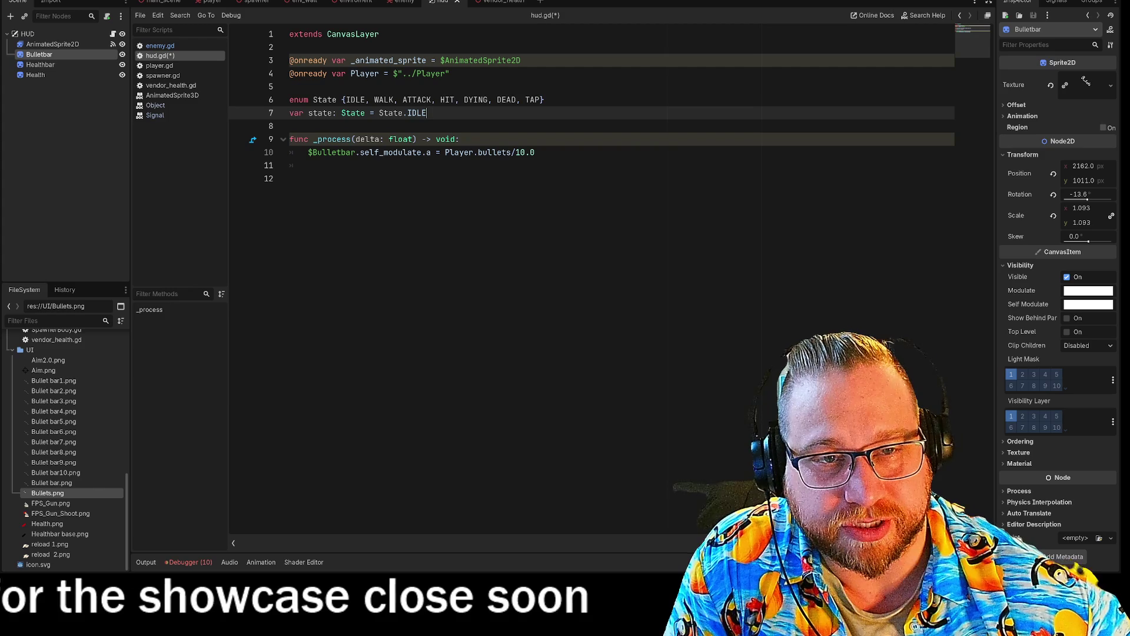
# Step: Rename the enum to STATE and select the HUD's AnimatedSprite2D to check its animations
pyautogui.moveTo(346, 100); pyautogui.dragTo(540, 101)
pyautogui.write('TATE')
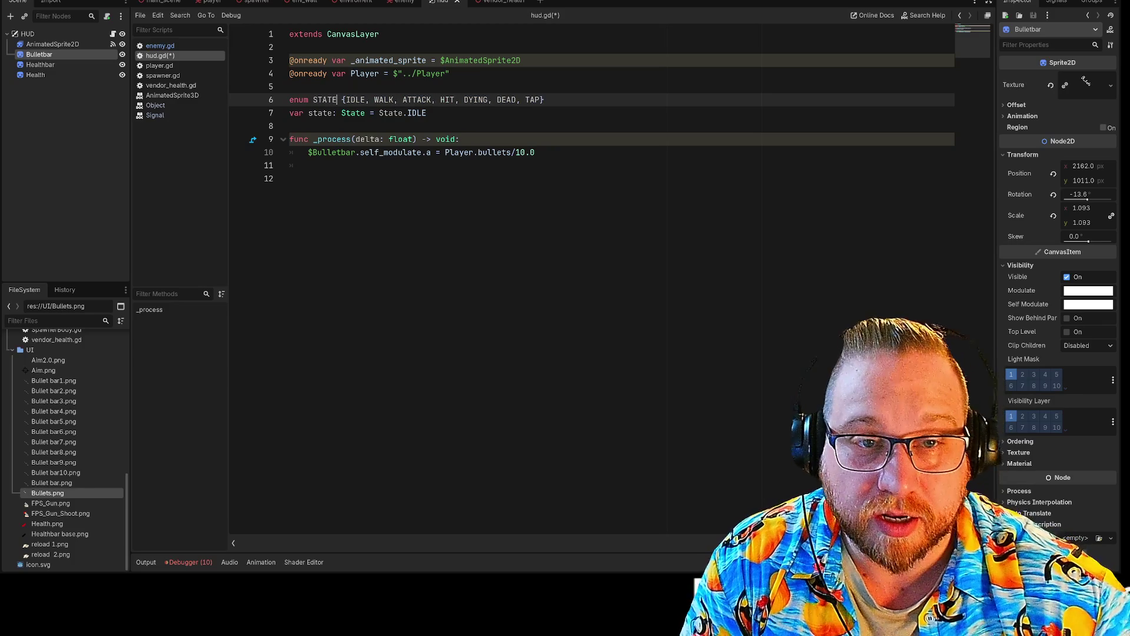
pyautogui.moveTo(381, 113); pyautogui.dragTo(400, 113)
pyautogui.write('TATE')
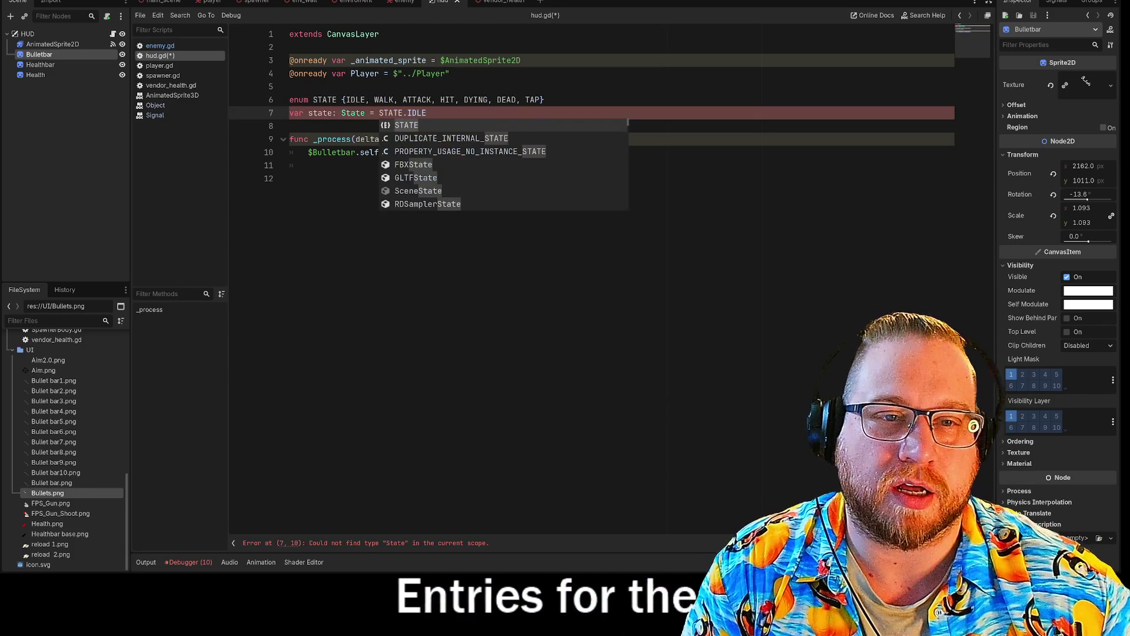
pyautogui.moveTo(346, 100); pyautogui.dragTo(541, 100)
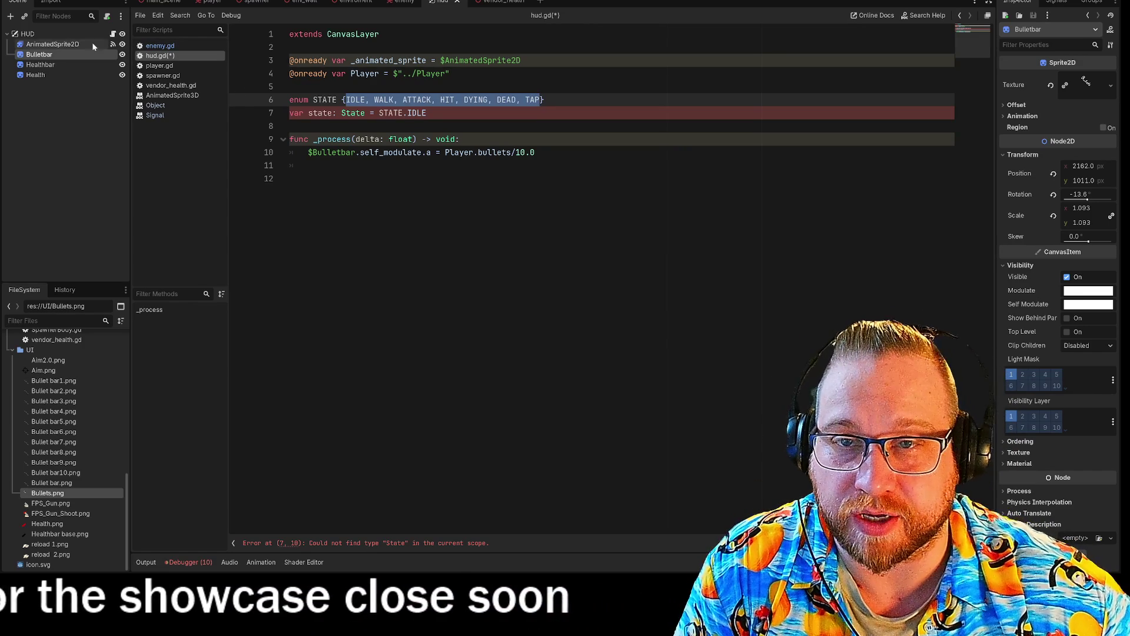
pyautogui.click(50, 46)
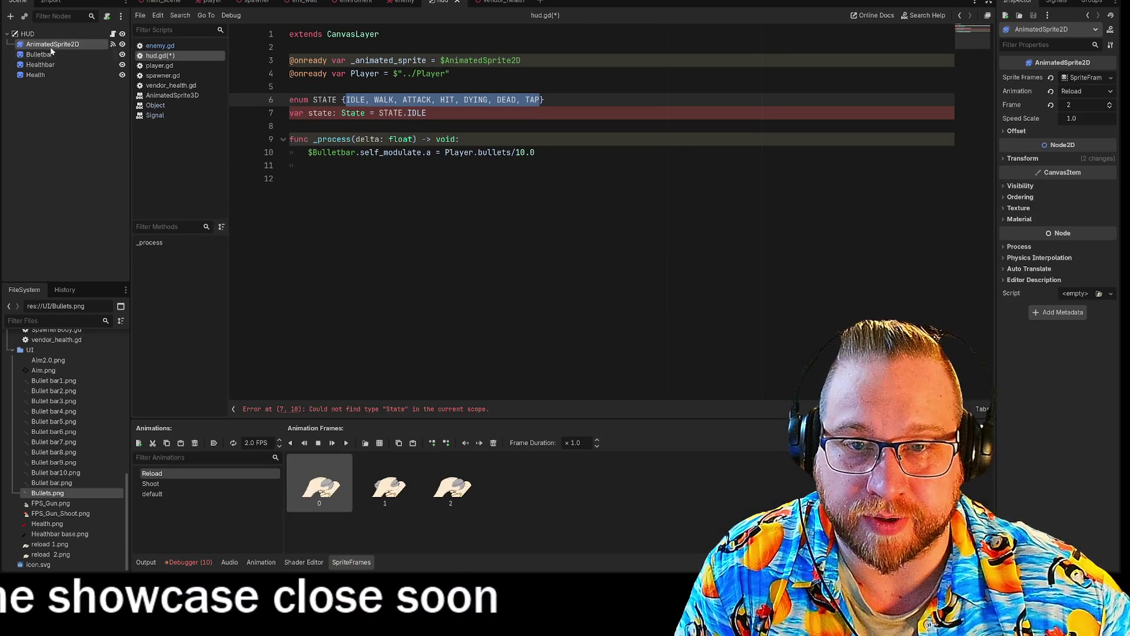
# Step: Review the sprite's Shoot, default and Reload animations, then trim the enum values to IDLE, SHOOT, RELOAD
pyautogui.click(158, 494)
pyautogui.click(163, 484)
pyautogui.click(167, 474)
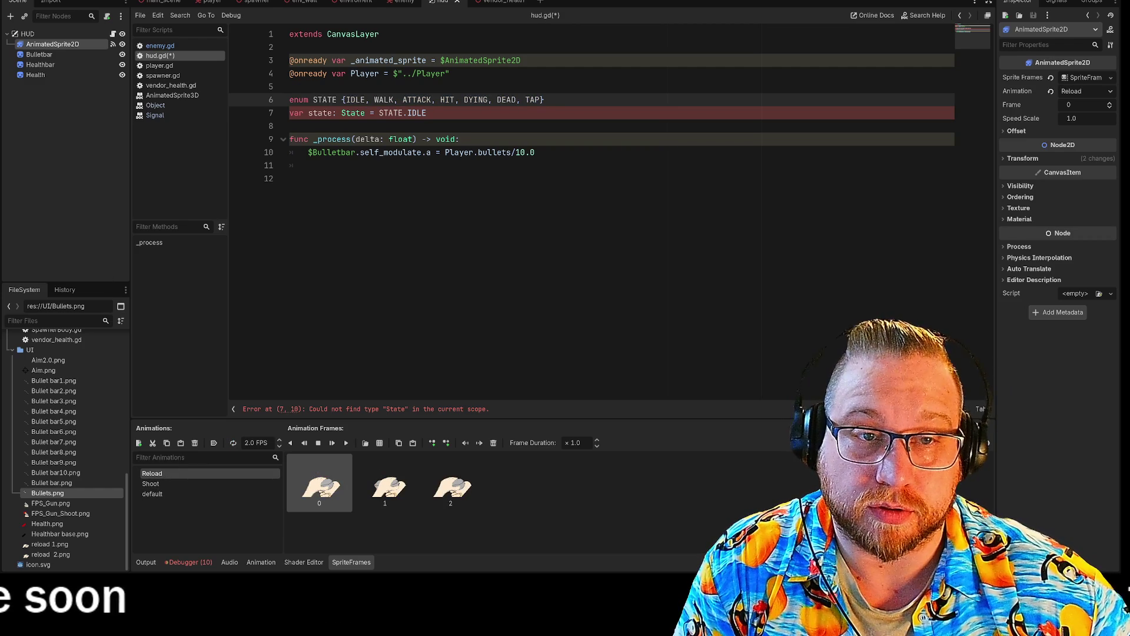
pyautogui.moveTo(512, 100); pyautogui.dragTo(541, 100)
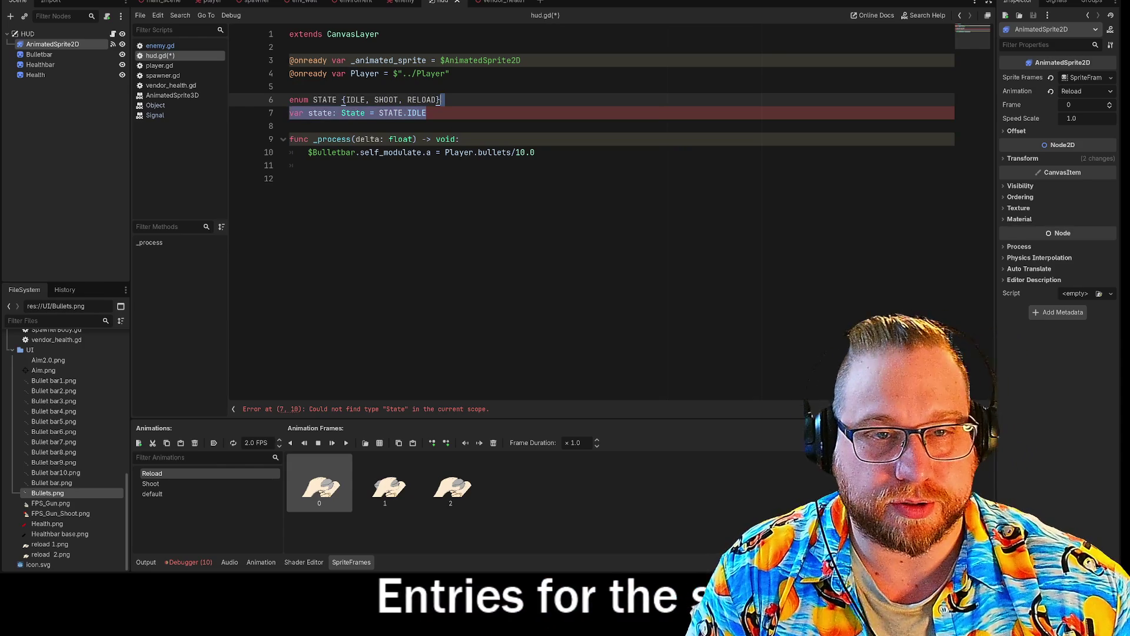
pyautogui.press('Down')
pyautogui.press('Down')
# Step: Declare the state variable's type as STATE, defaulting to STATE.IDLE
pyautogui.click(337, 113)
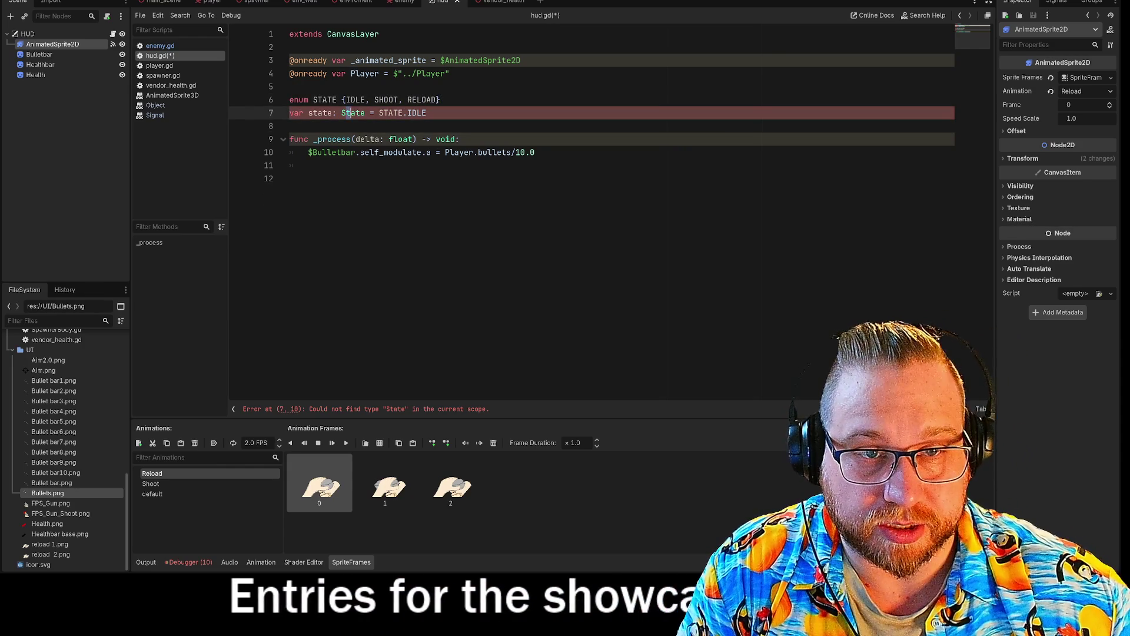
pyautogui.click(312, 112)
pyautogui.click(427, 113)
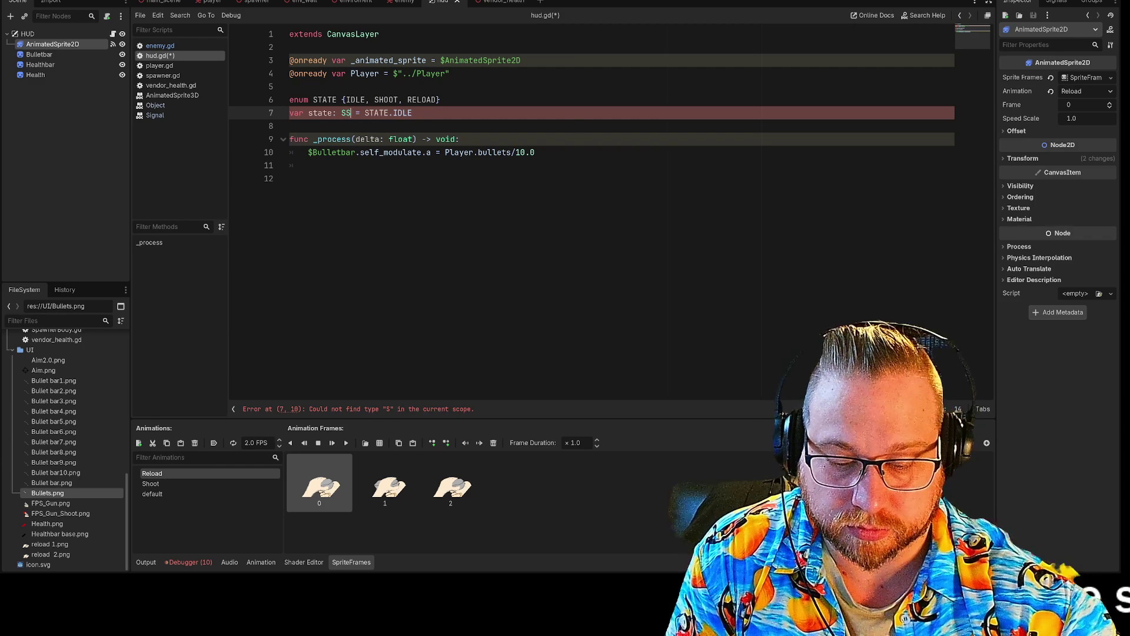
pyautogui.write('S')
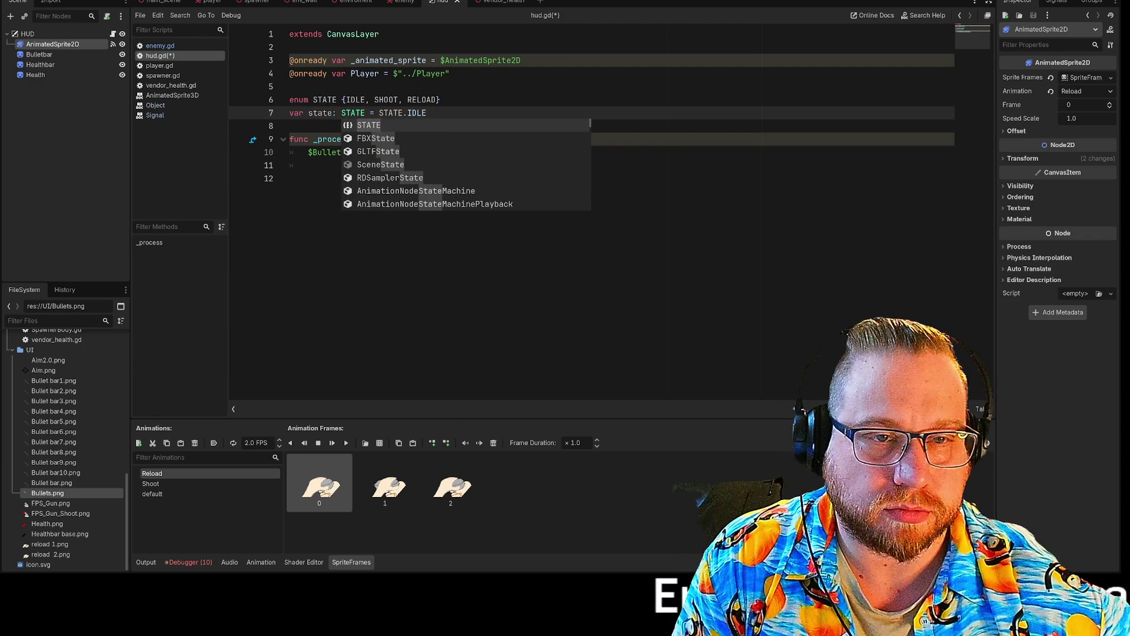
pyautogui.click(441, 100)
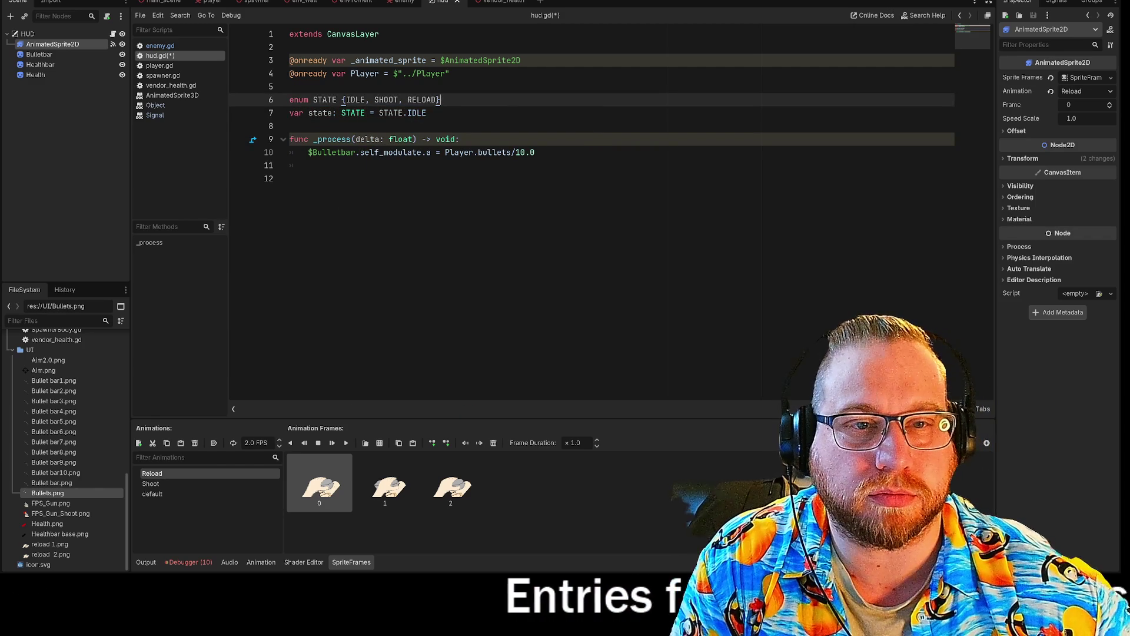
pyautogui.click(427, 113)
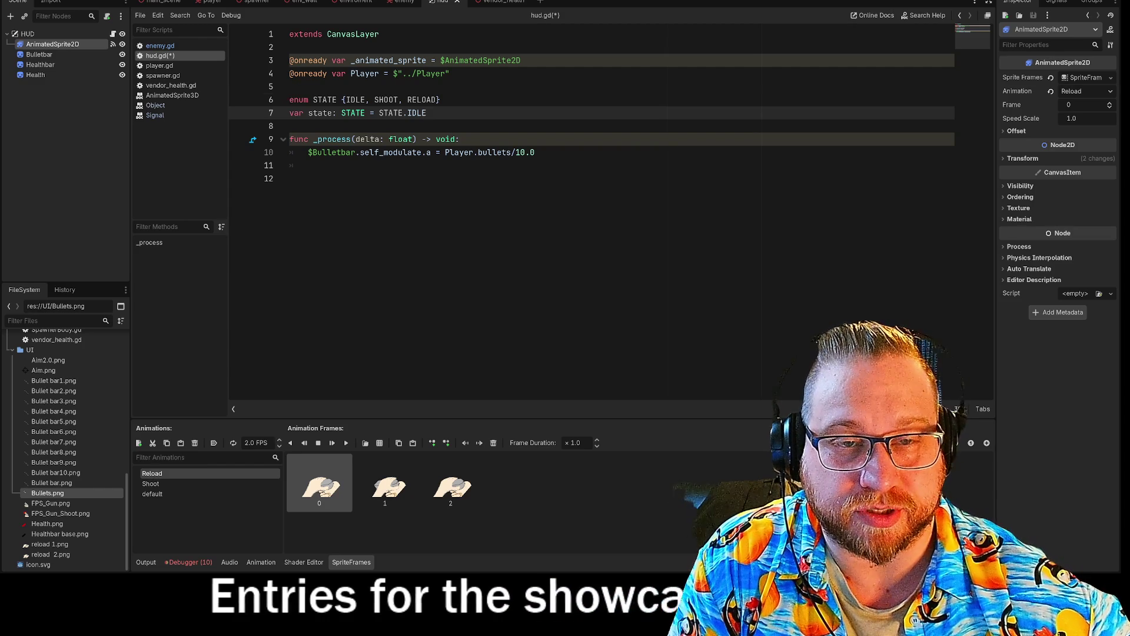
pyautogui.moveTo(290, 100); pyautogui.dragTo(290, 125)
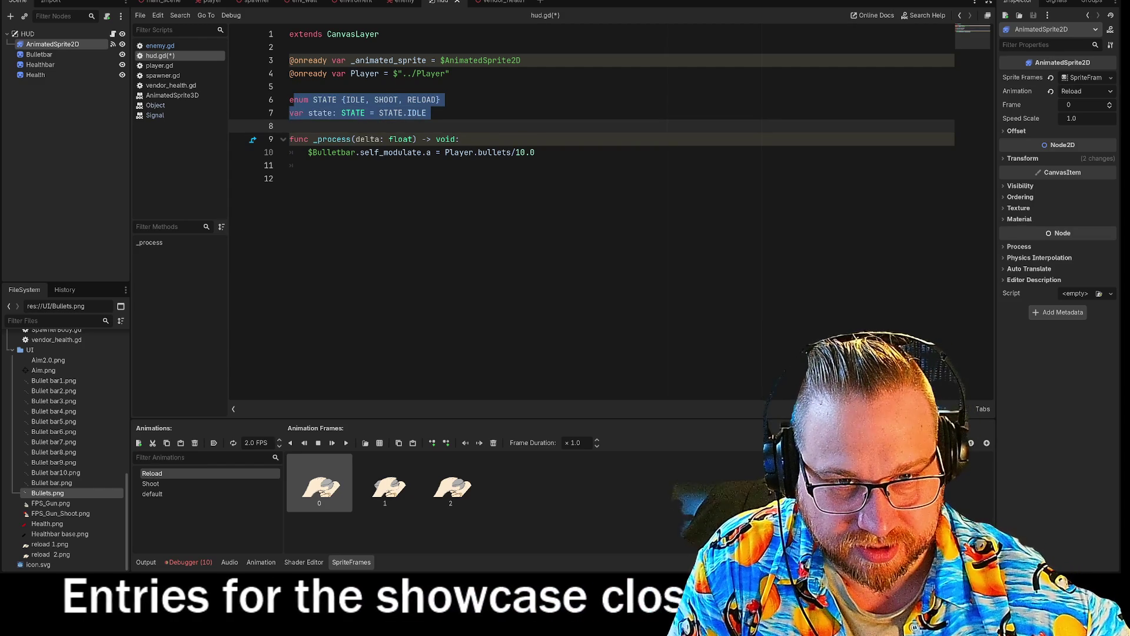
pyautogui.click(290, 126)
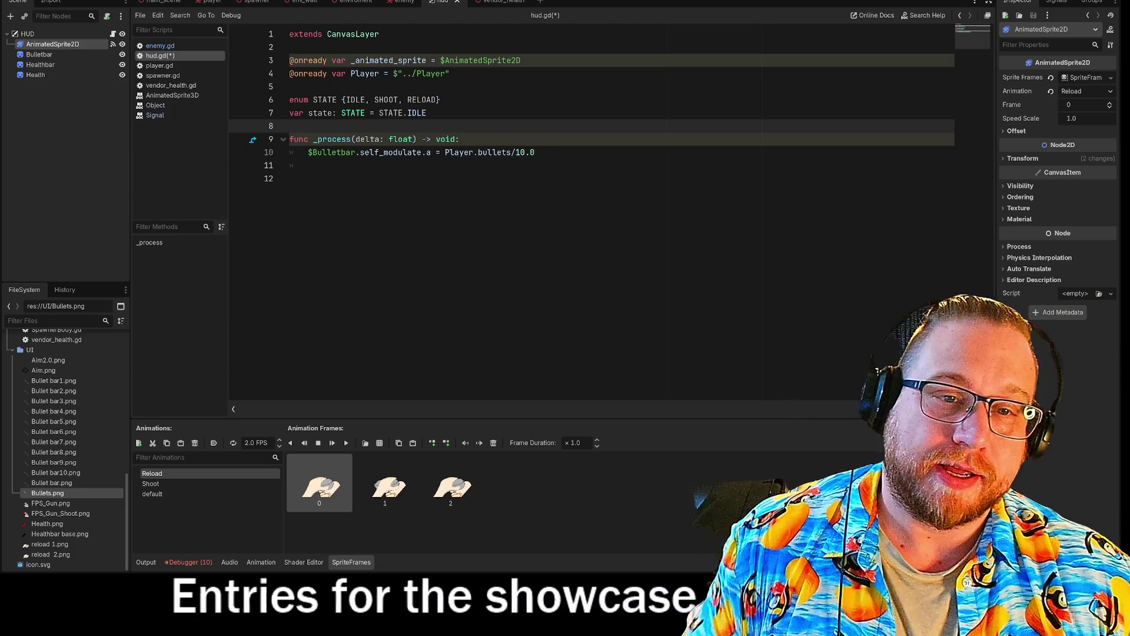
# Step: Write 'if state = STATE.IDLE' on a new line in _process and show the AnimatedSprite2D's signals
pyautogui.click(535, 153)
pyautogui.press('Return')
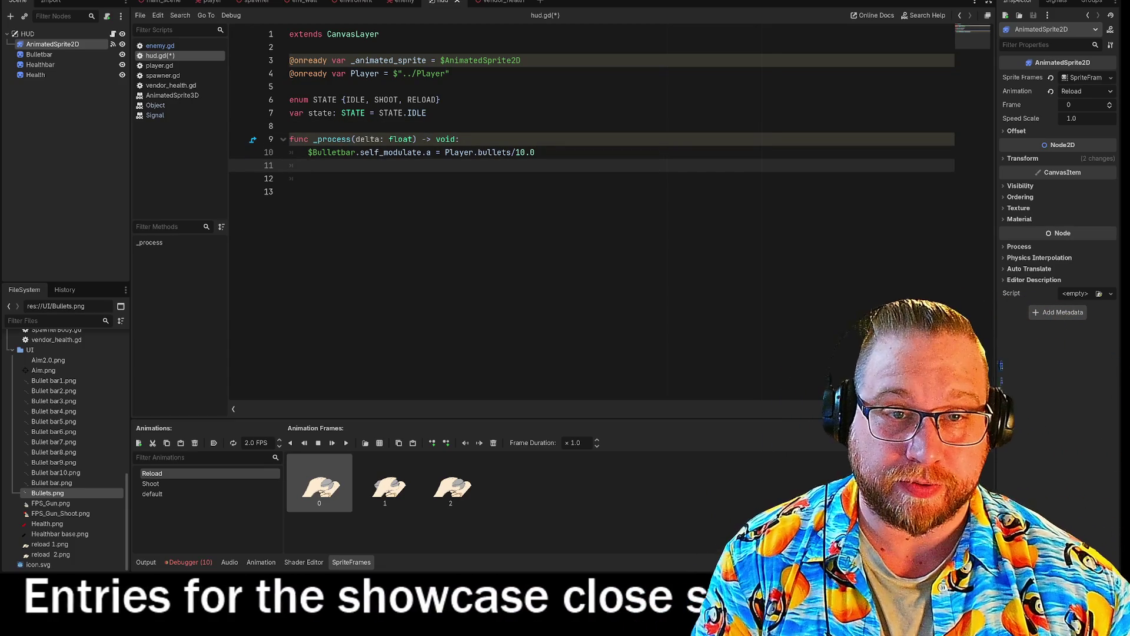
pyautogui.press('Return')
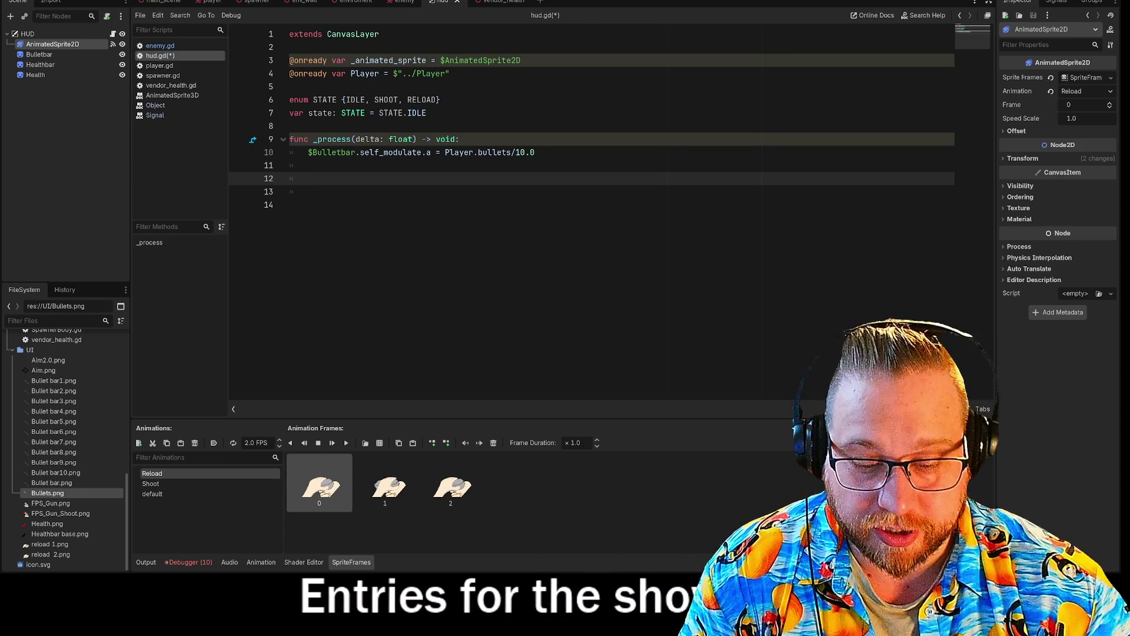
pyautogui.write('if')
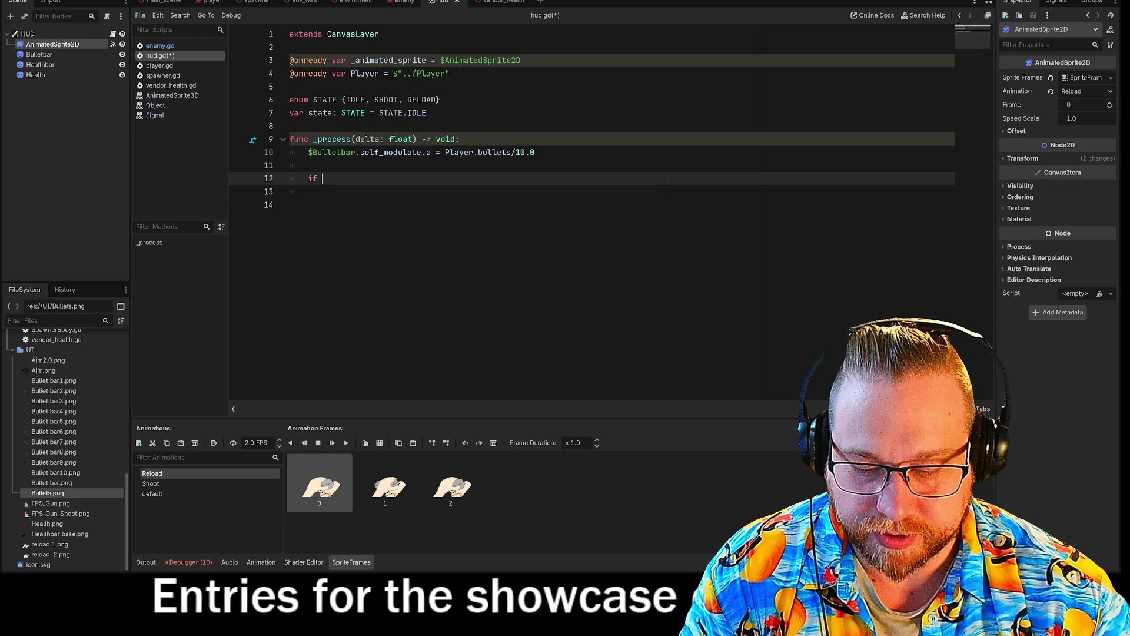
pyautogui.write(' state = ')
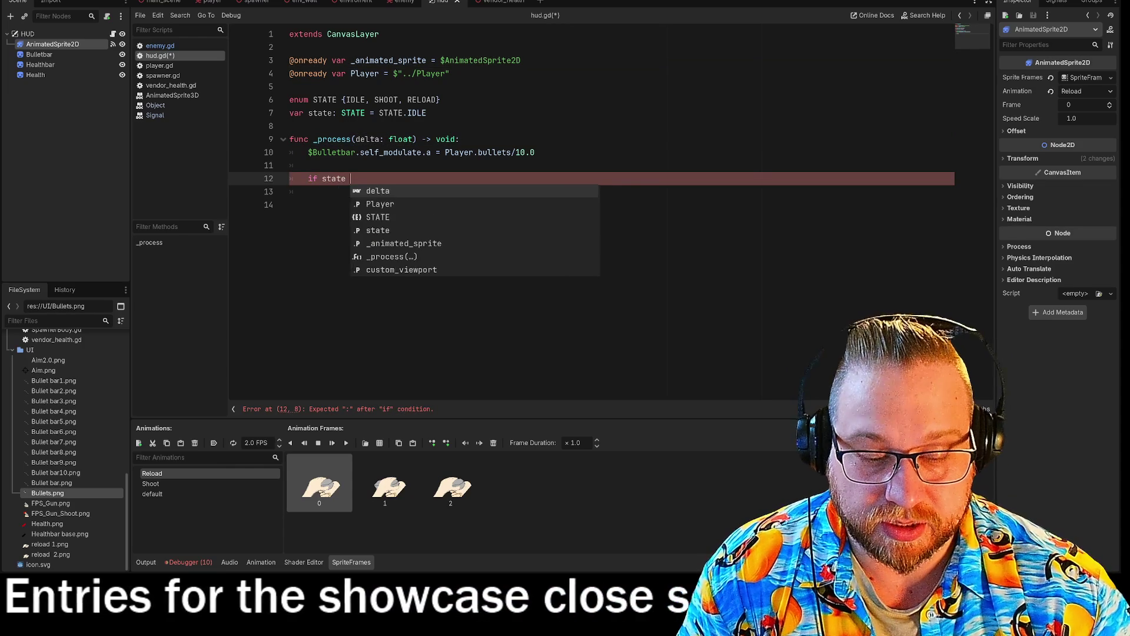
pyautogui.write('STATE.')
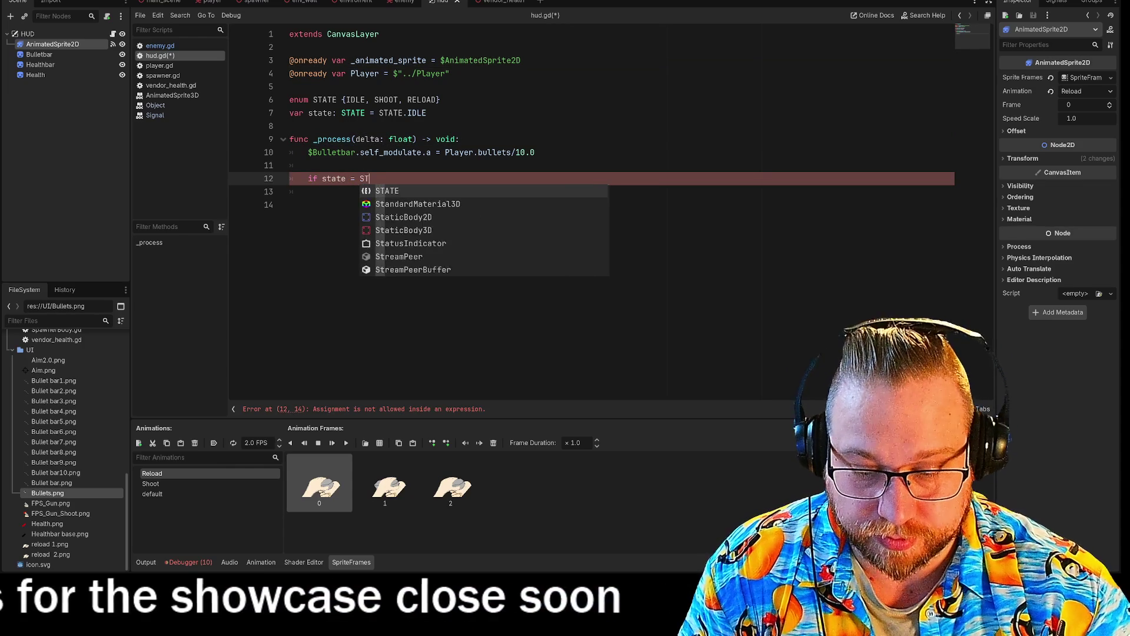
pyautogui.write('IDLE')
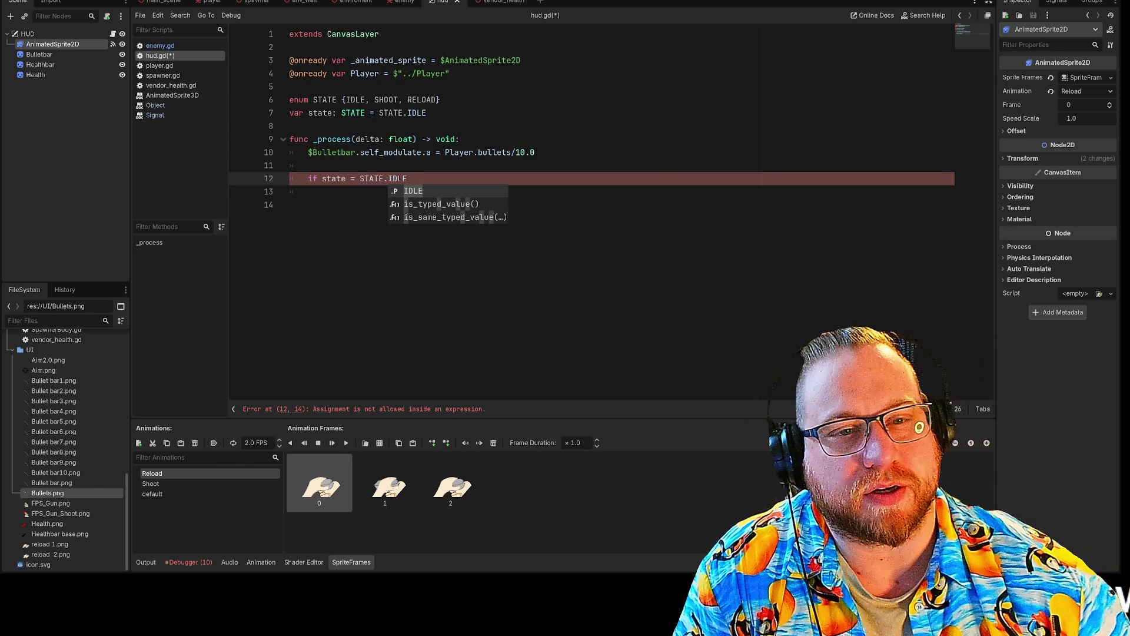
pyautogui.click(1053, 1)
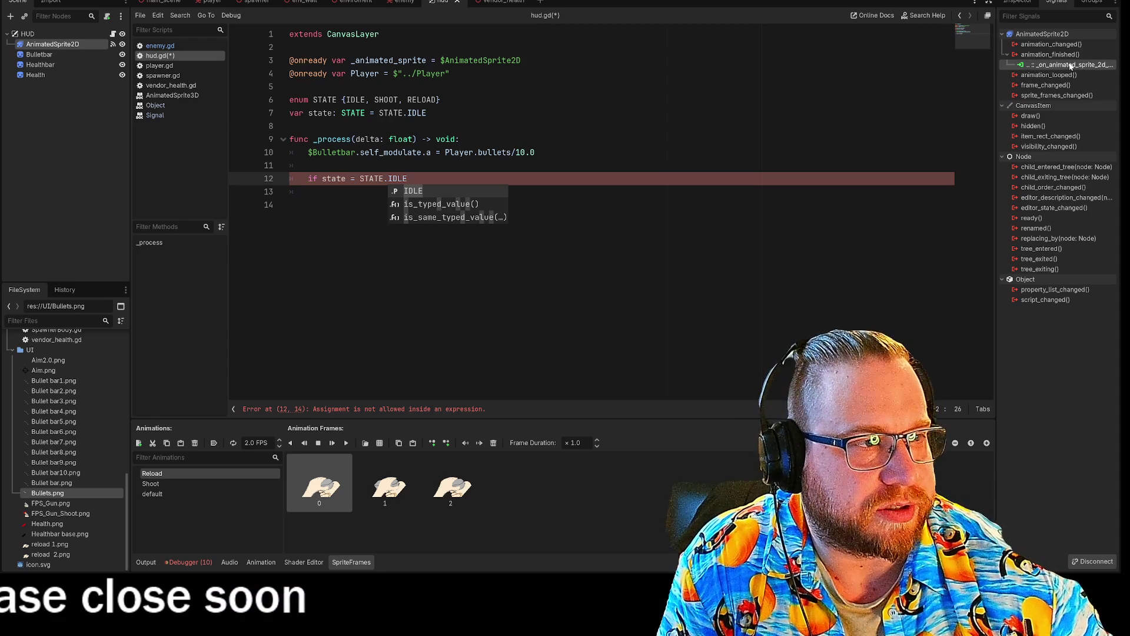
# Step: Disconnect the AnimatedSprite2D's animation_finished connection from the HUD and go to the enemy scene
pyautogui.click(1052, 73)
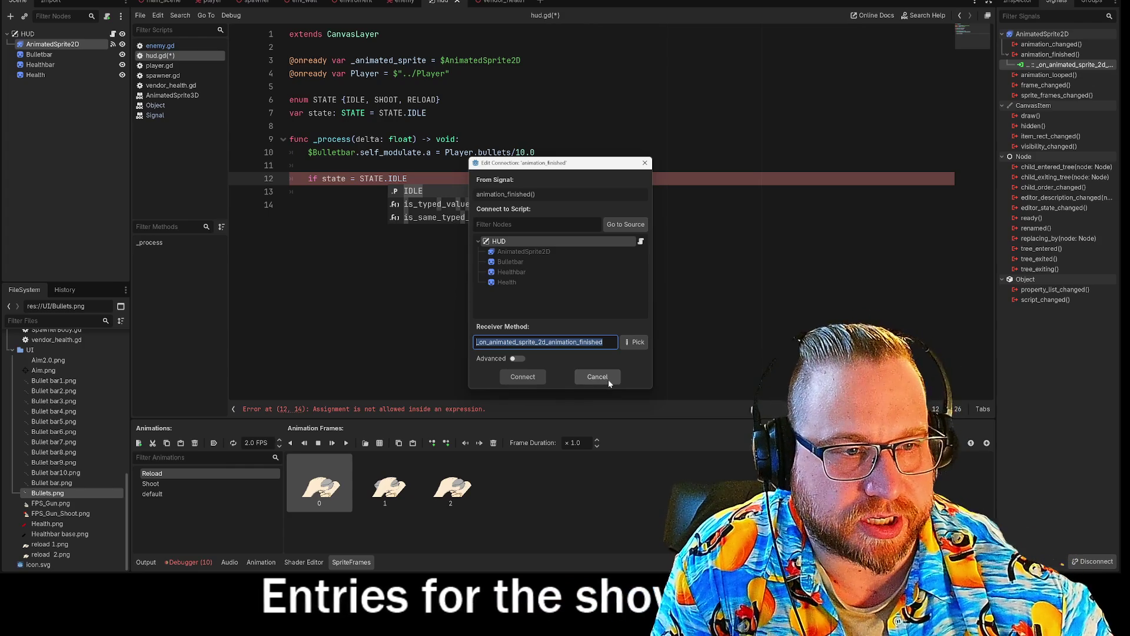
pyautogui.click(598, 377)
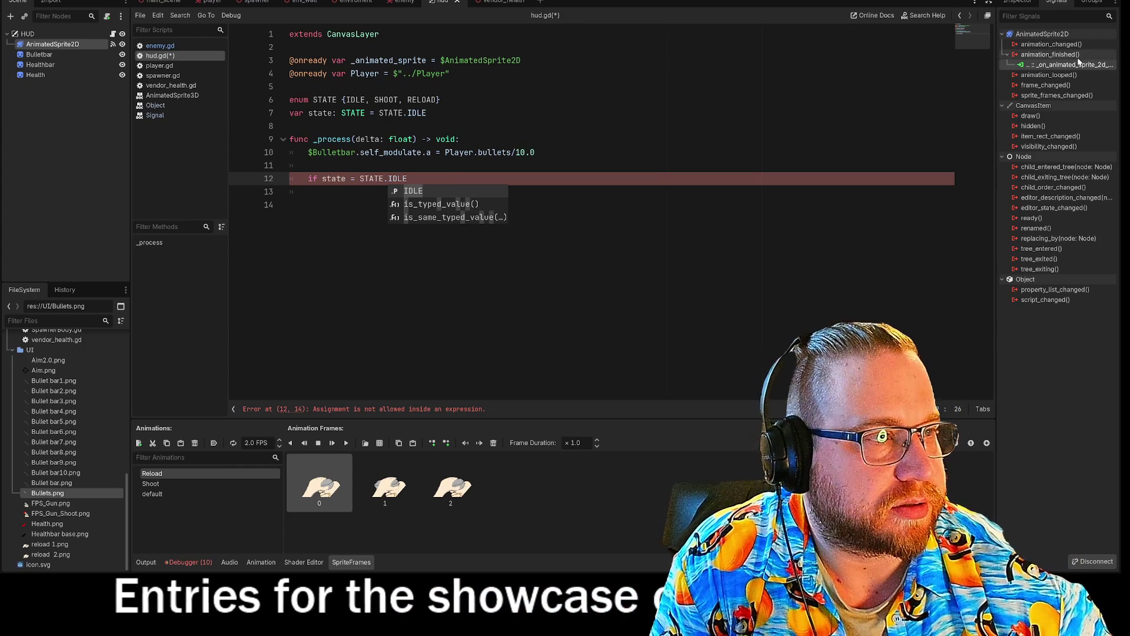
pyautogui.click(1093, 561)
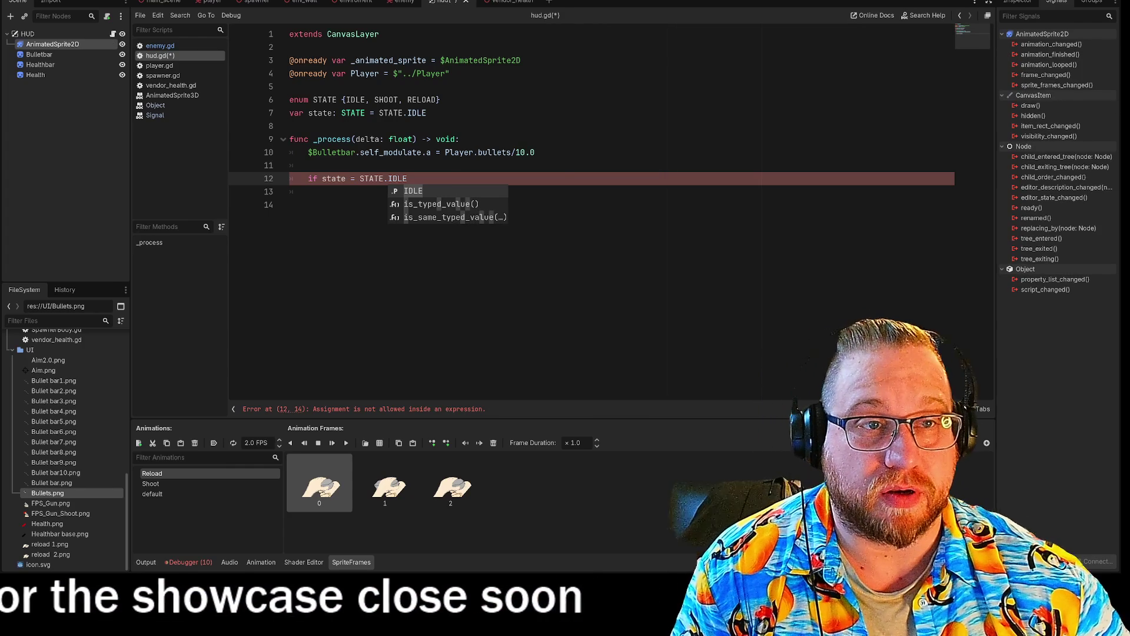
pyautogui.click(402, 2)
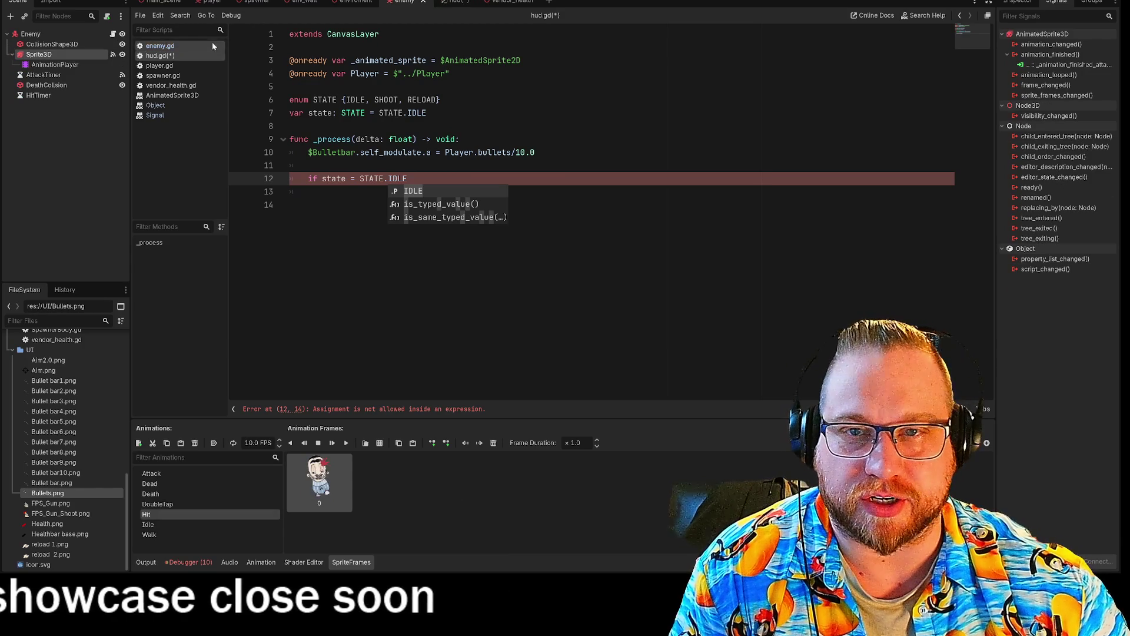
# Step: Save hud.gd, open enemy.gd and select the _attack suffix of _animation_finished_attack
pyautogui.rightClick(174, 55)
pyautogui.click(190, 64)
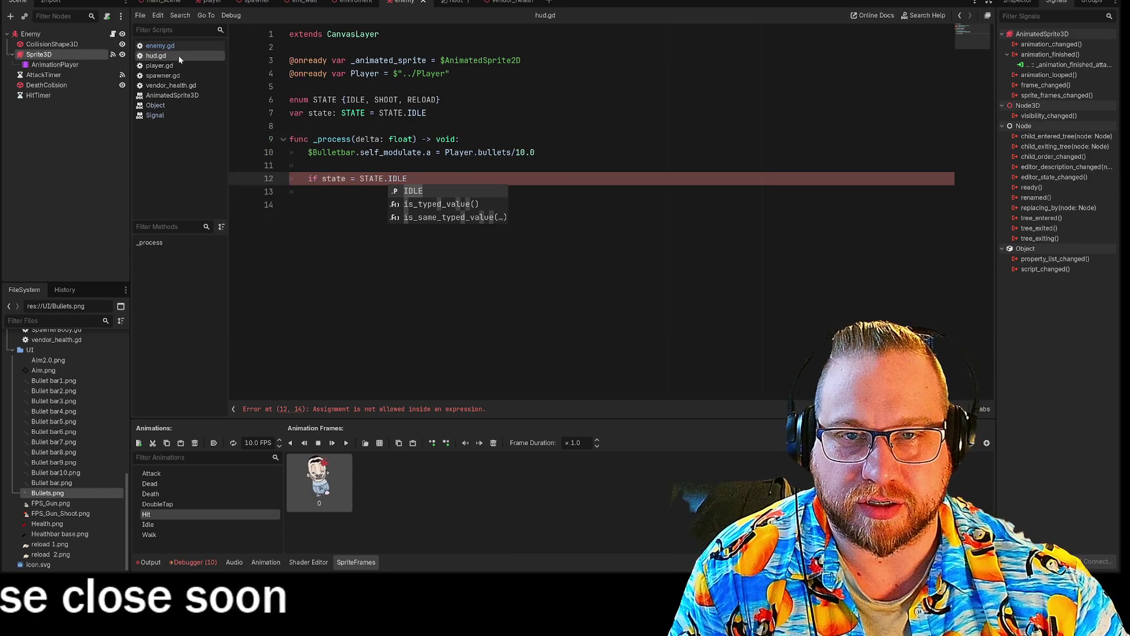
pyautogui.click(170, 47)
pyautogui.scroll(-4, 589, 212)
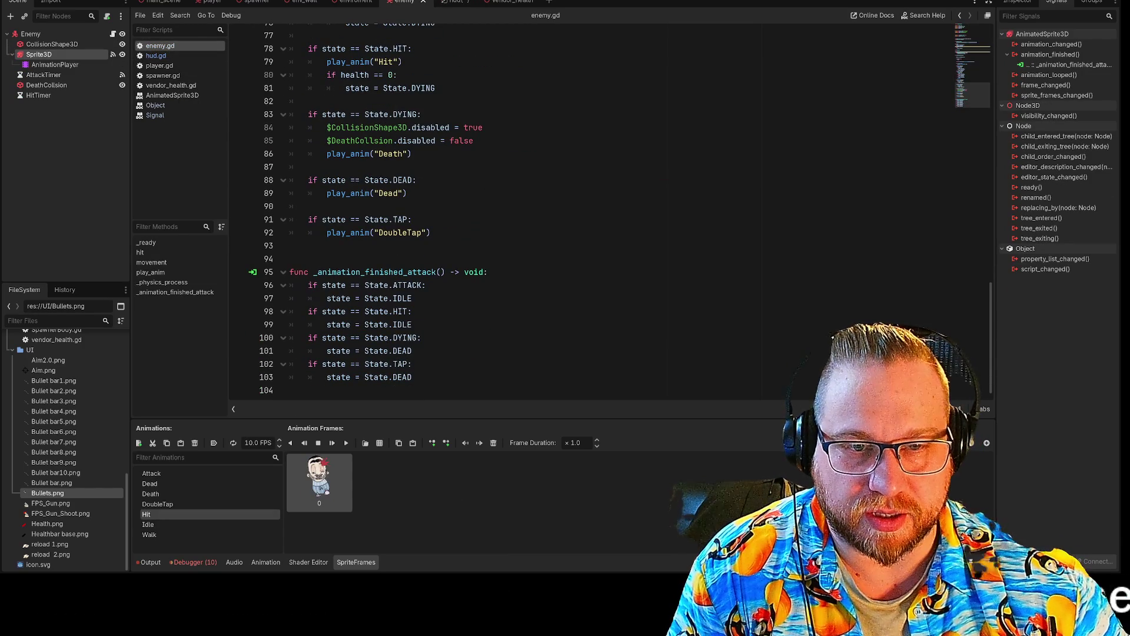
pyautogui.moveTo(313, 272); pyautogui.dragTo(345, 272)
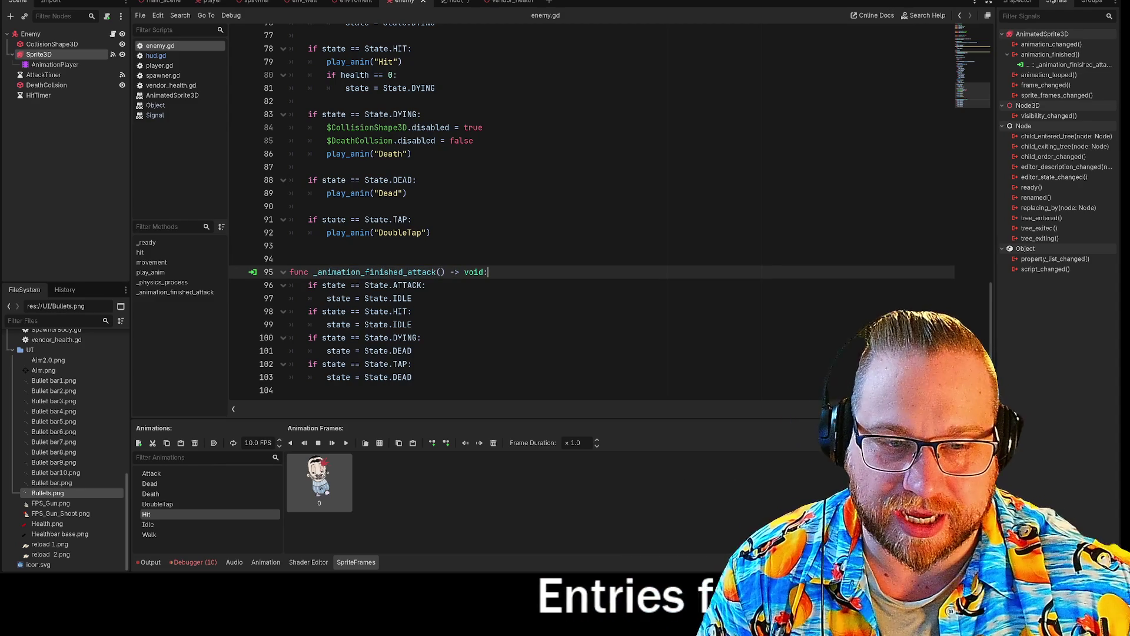
pyautogui.click(437, 272)
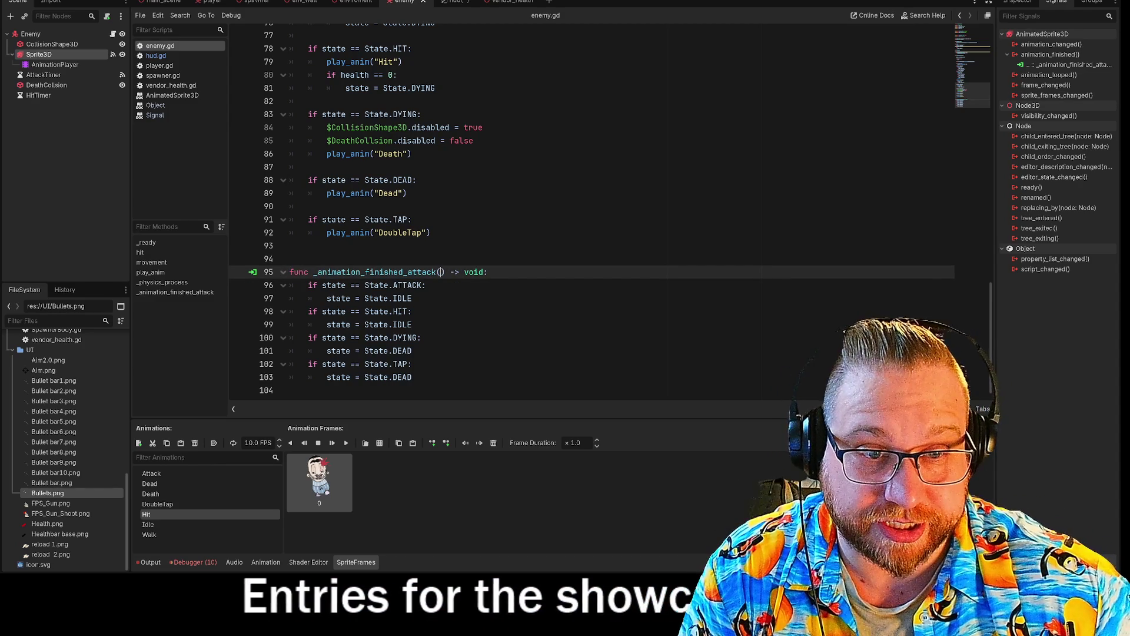
pyautogui.moveTo(436, 272); pyautogui.dragTo(403, 272)
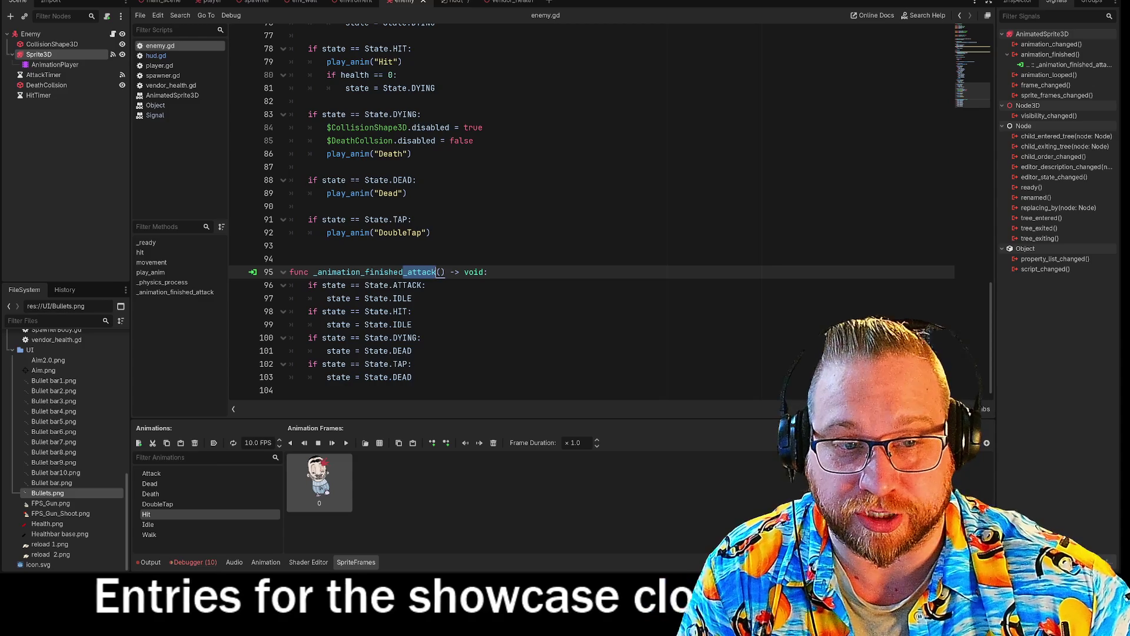
pyautogui.scroll(7, 530, 212)
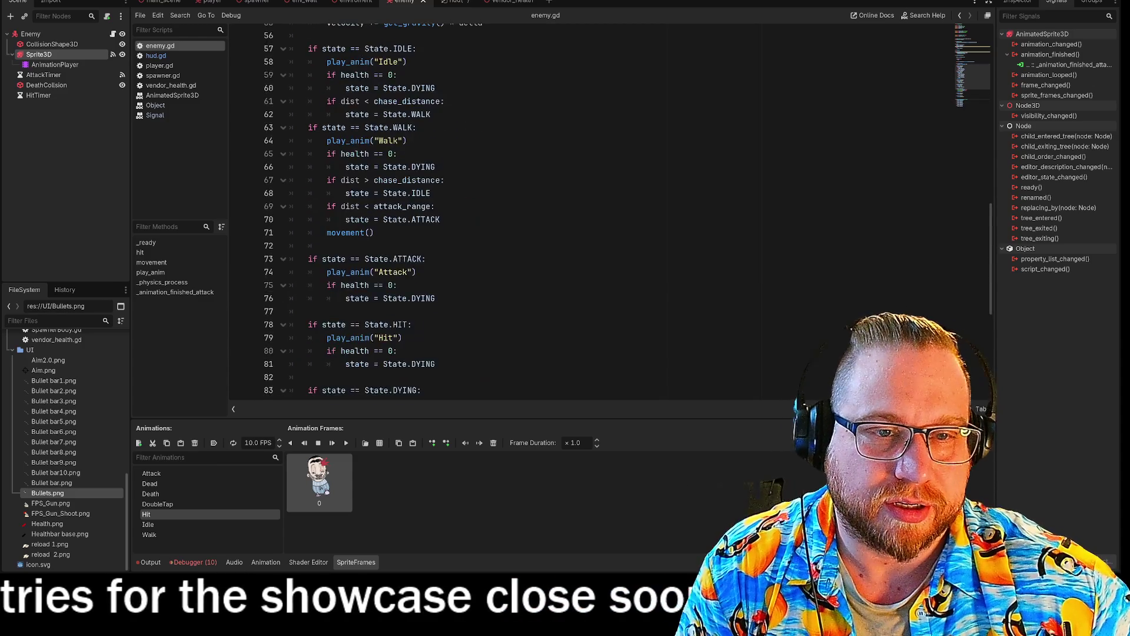
pyautogui.scroll(17, 530, 212)
pyautogui.scroll(-20, 530, 212)
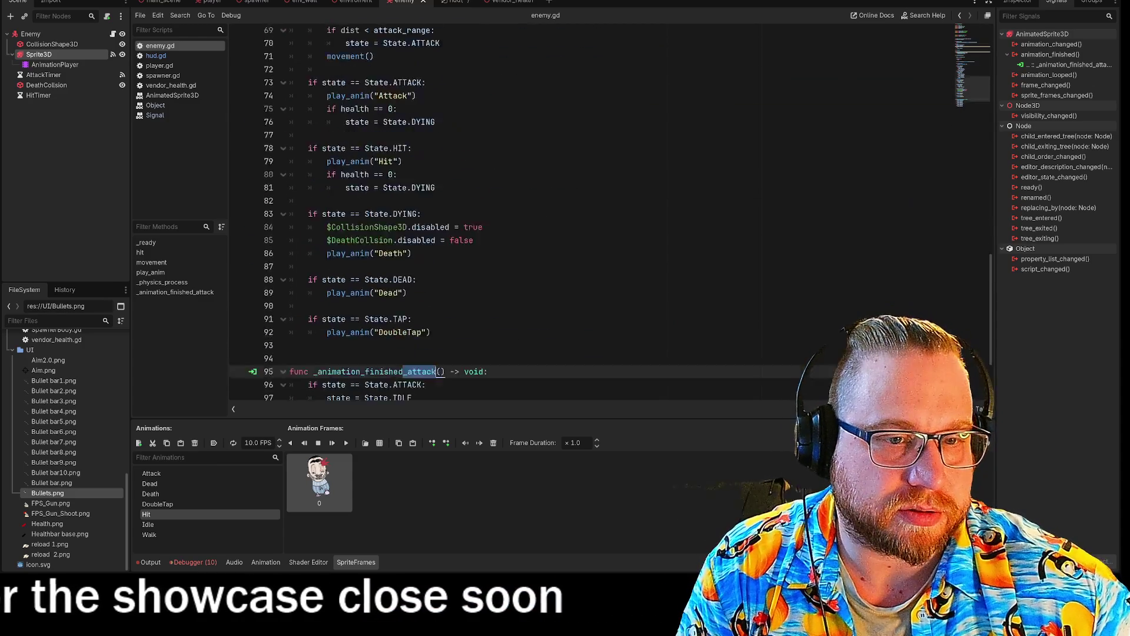
pyautogui.scroll(-4, 530, 212)
# Step: Edit the enemy sprite's animation_finished connection to use the _animation_finished receiver
pyautogui.rightClick(1073, 66)
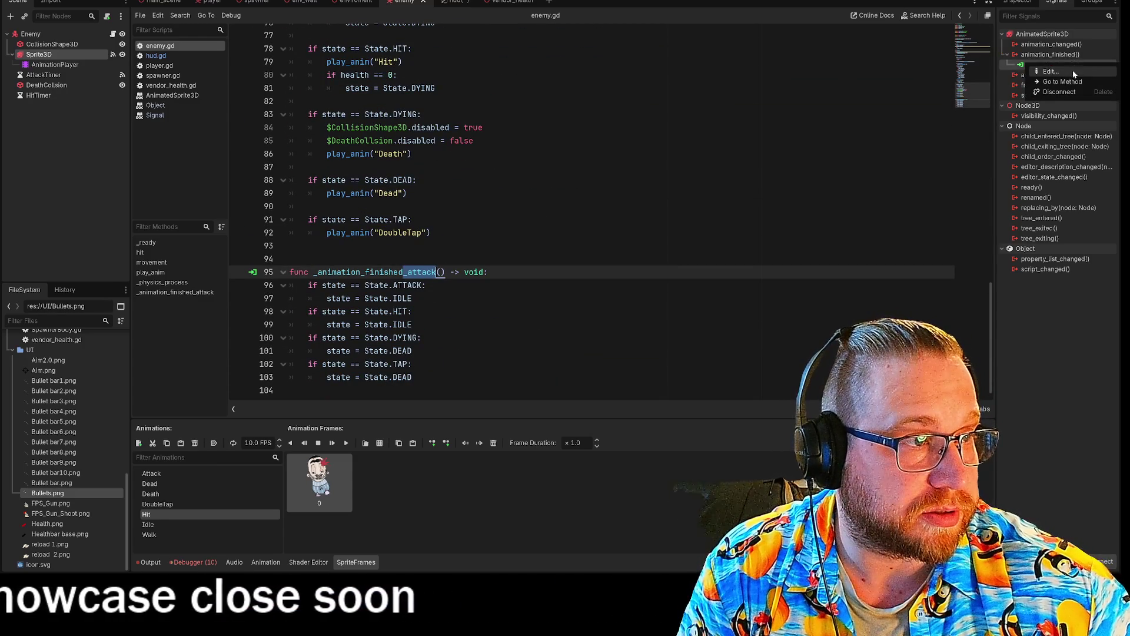
pyautogui.click(1051, 71)
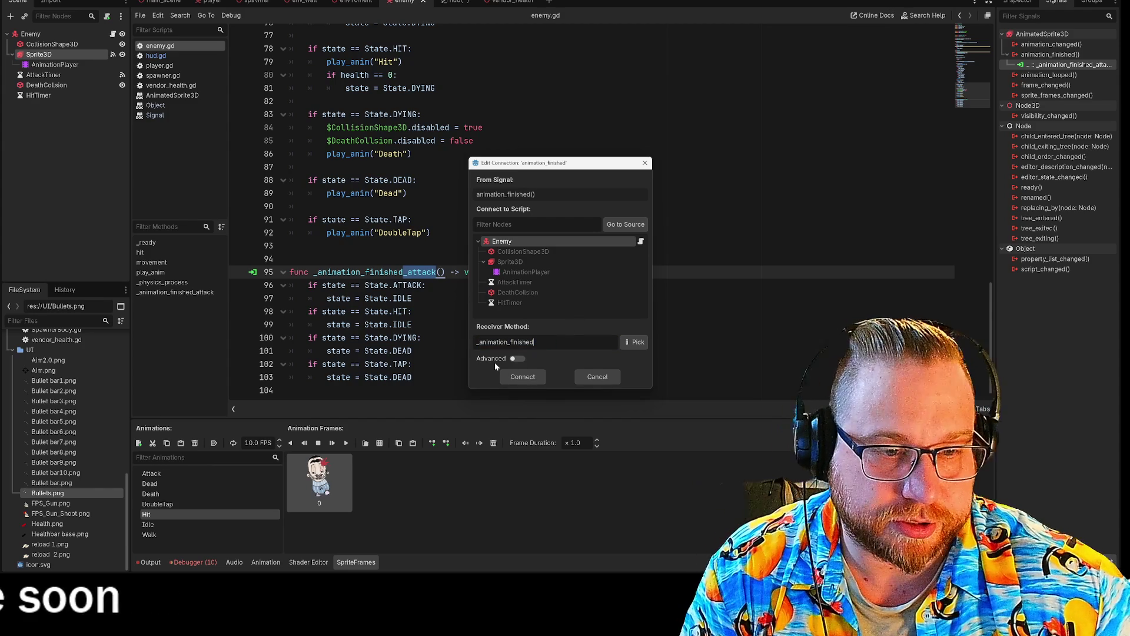
pyautogui.click(523, 377)
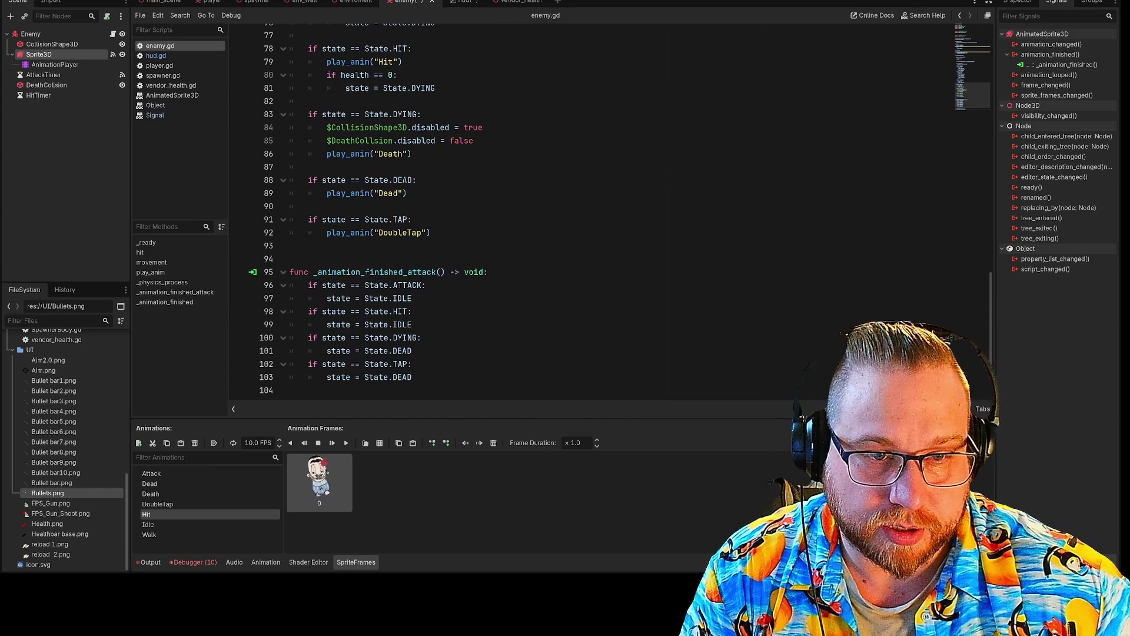
pyautogui.click(410, 272)
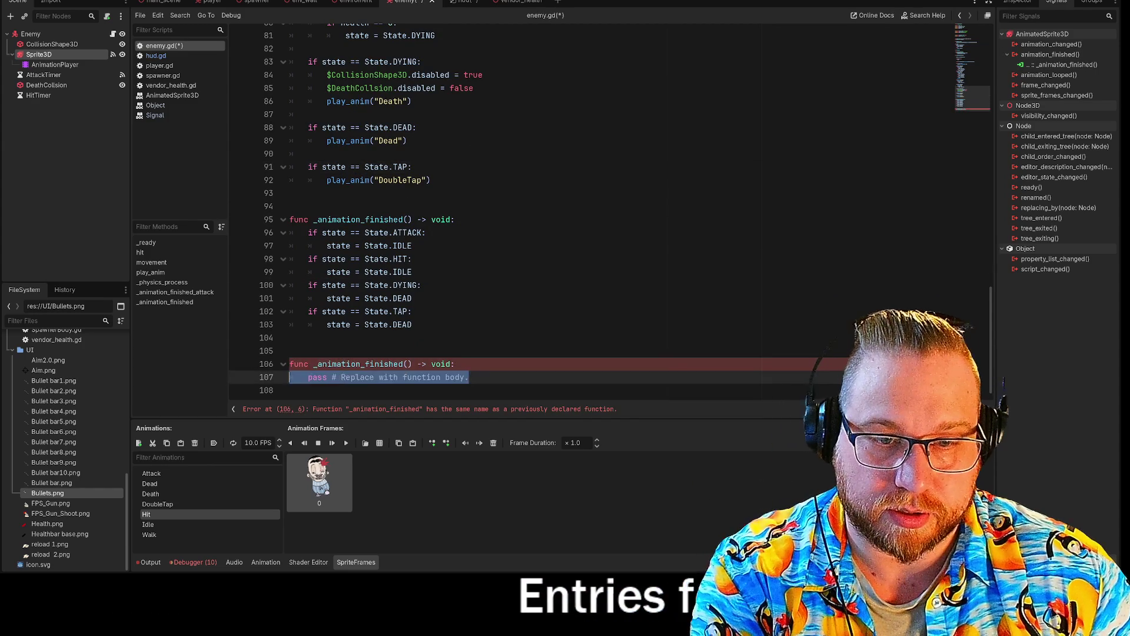
# Step: Delete the generated stub and rework the animation_finished connect call on line 22 of _ready
pyautogui.press('BackSpace')
pyautogui.scroll(5, 588, 206)
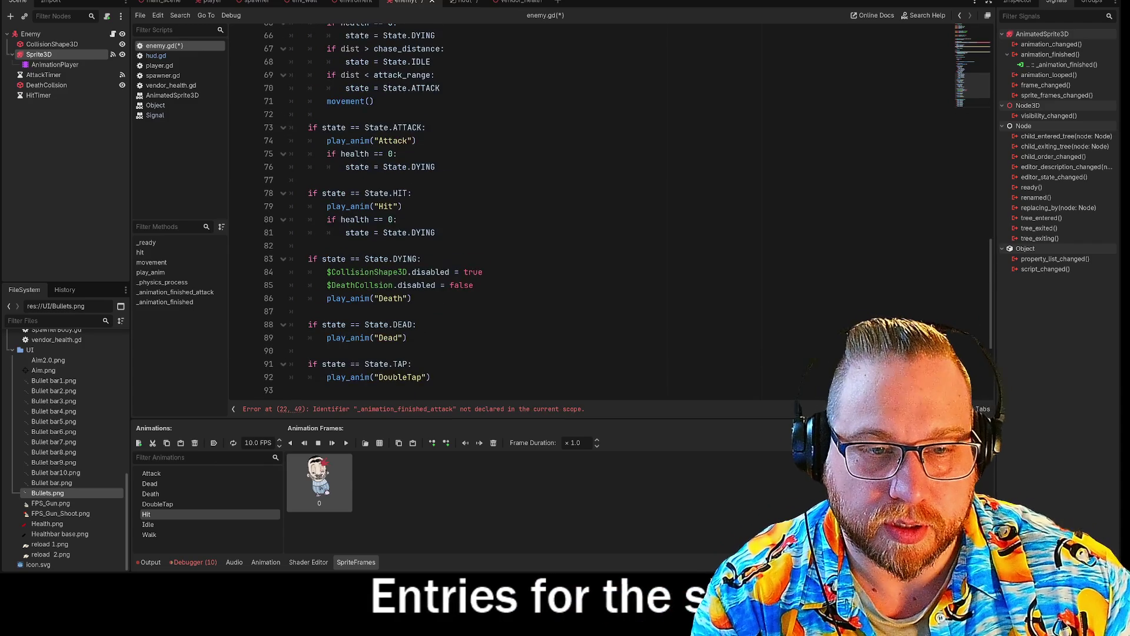
pyautogui.scroll(12, 589, 206)
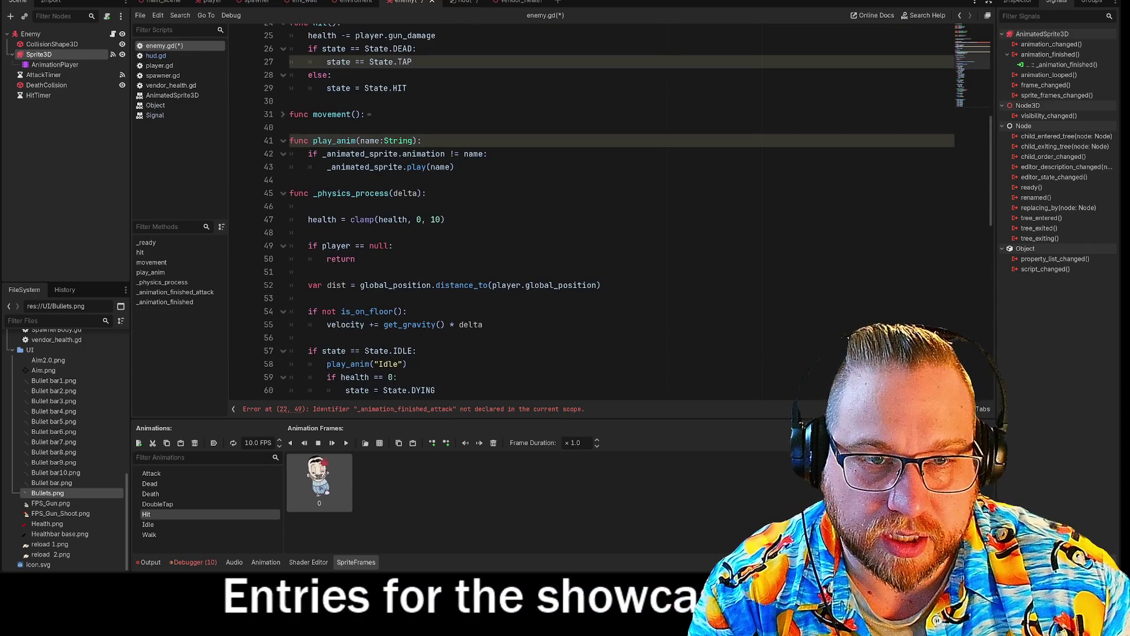
pyautogui.scroll(1, 588, 206)
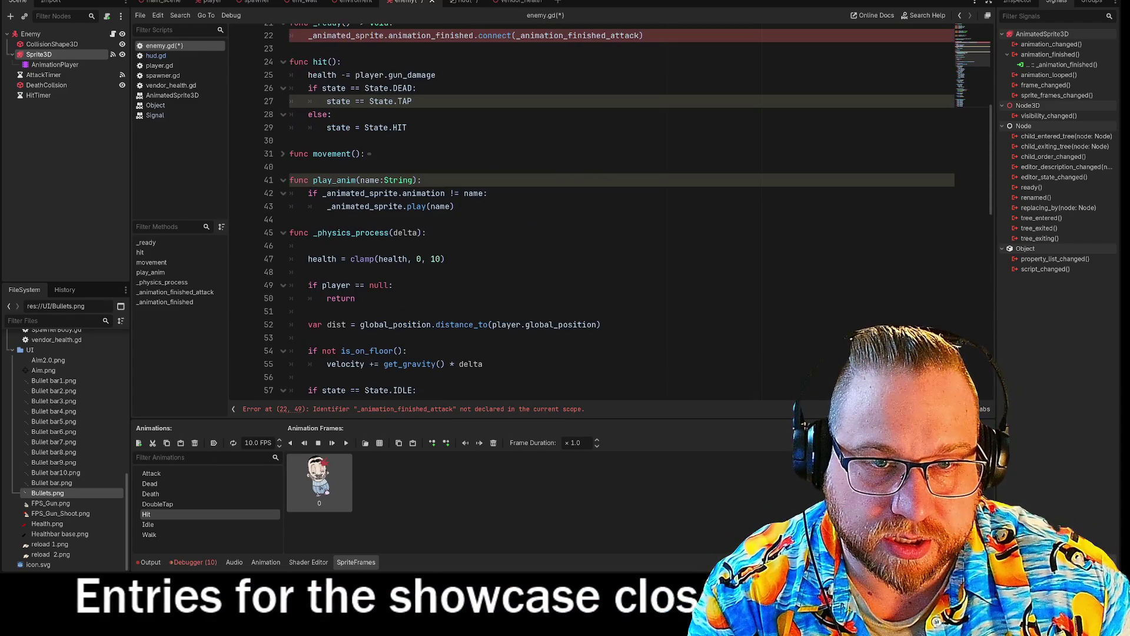
pyautogui.scroll(2, 589, 207)
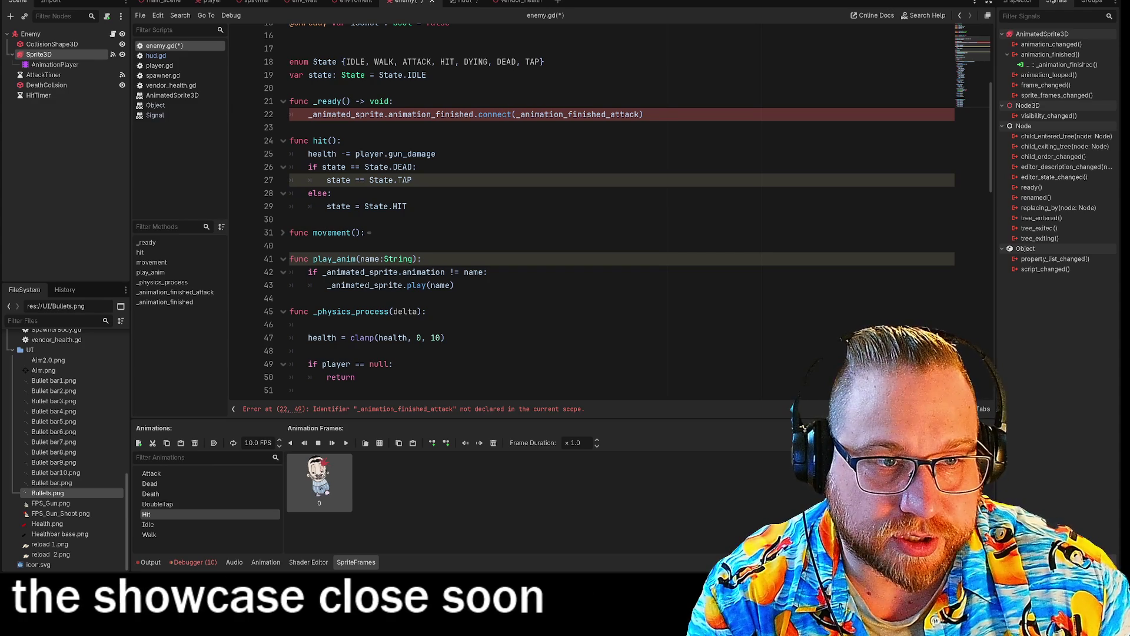
pyautogui.moveTo(606, 114); pyautogui.dragTo(640, 114)
pyautogui.click(342, 141)
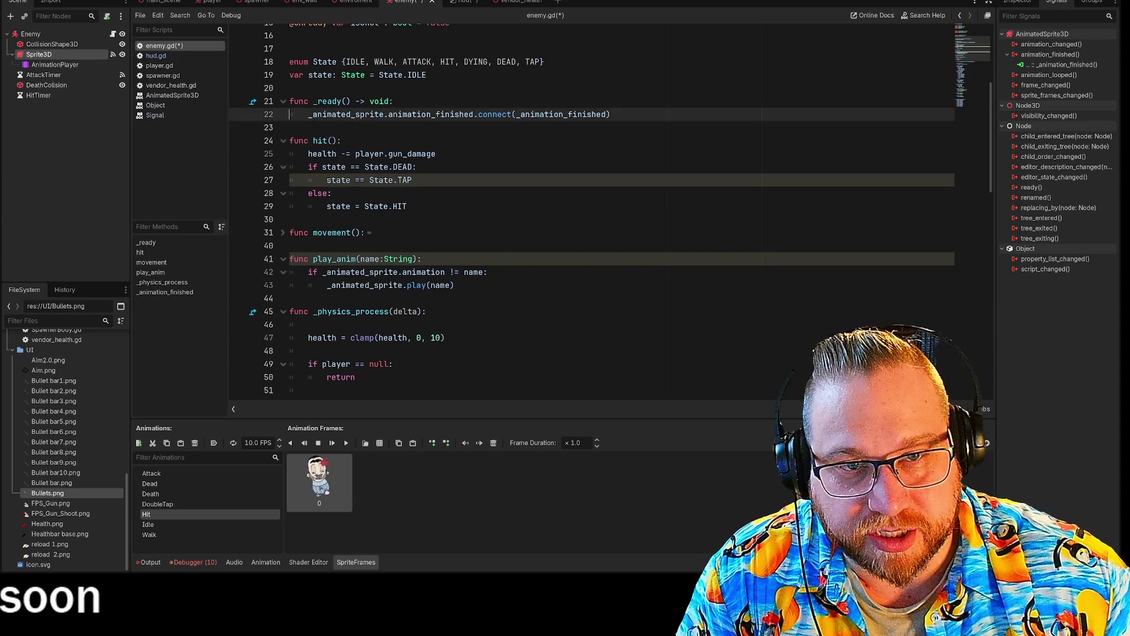
pyautogui.tripleClick(513, 115)
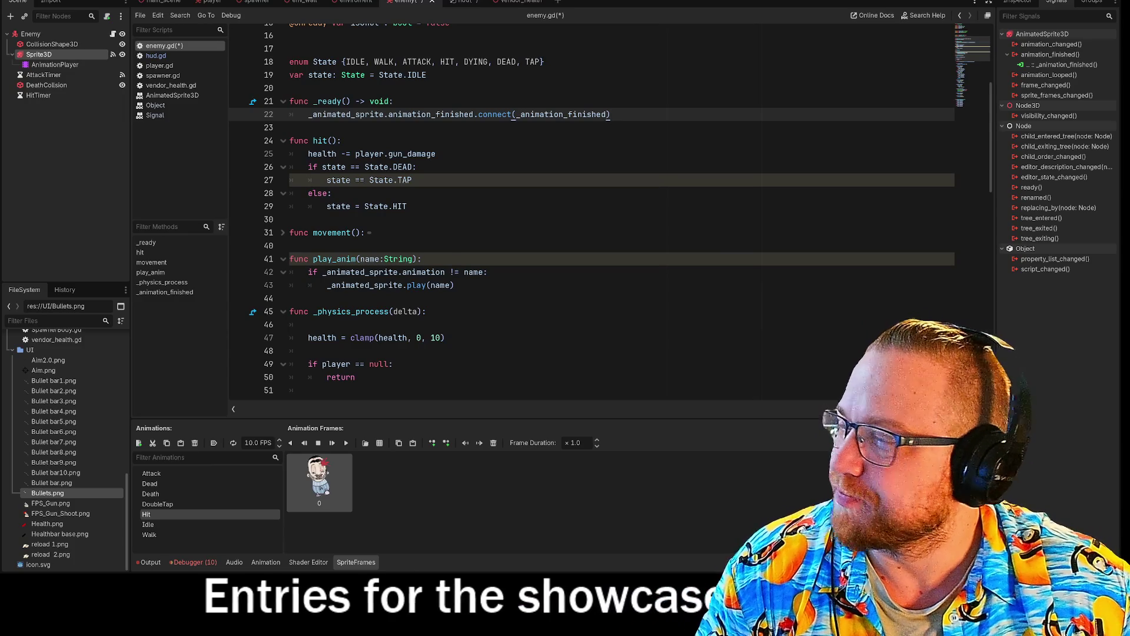
pyautogui.click(342, 141)
pyautogui.click(395, 101)
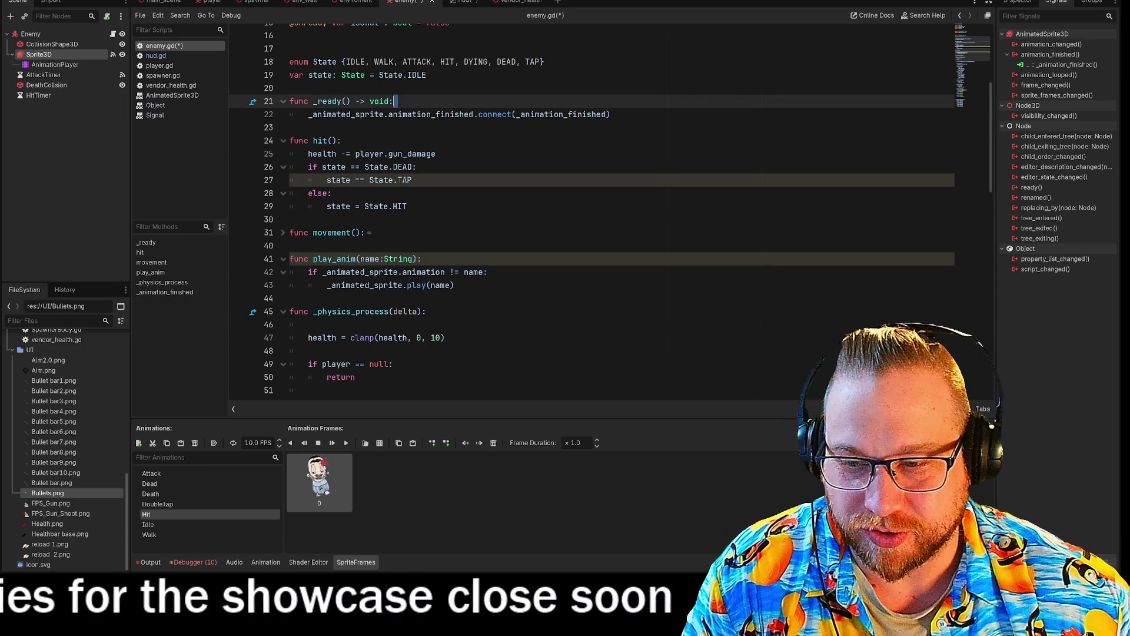
pyautogui.click(611, 114)
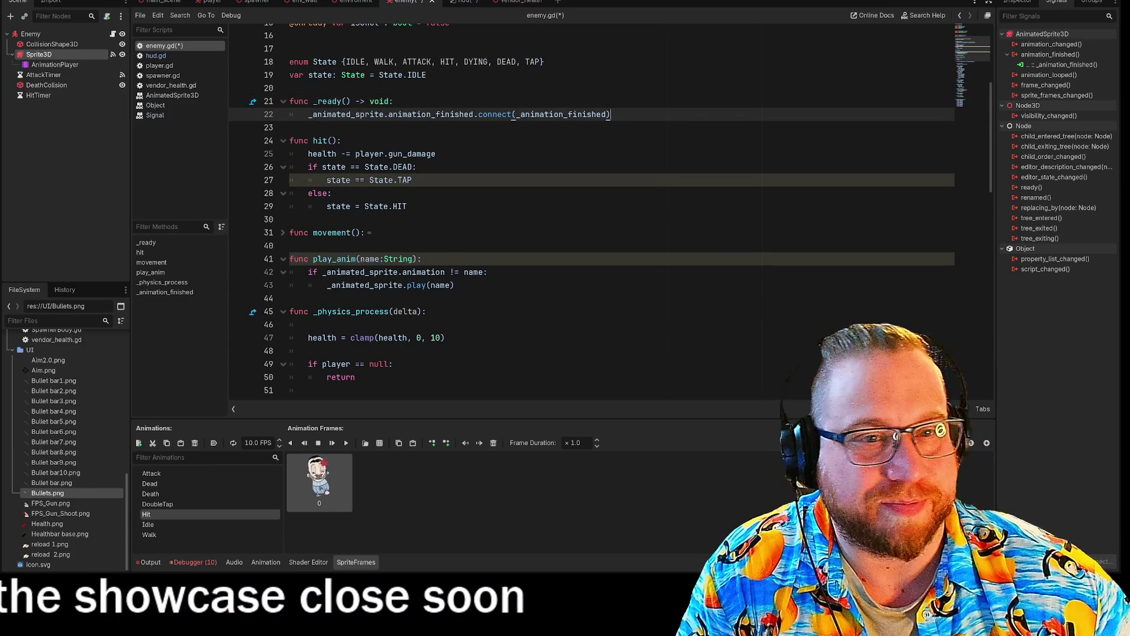
pyautogui.scroll(-15, 589, 211)
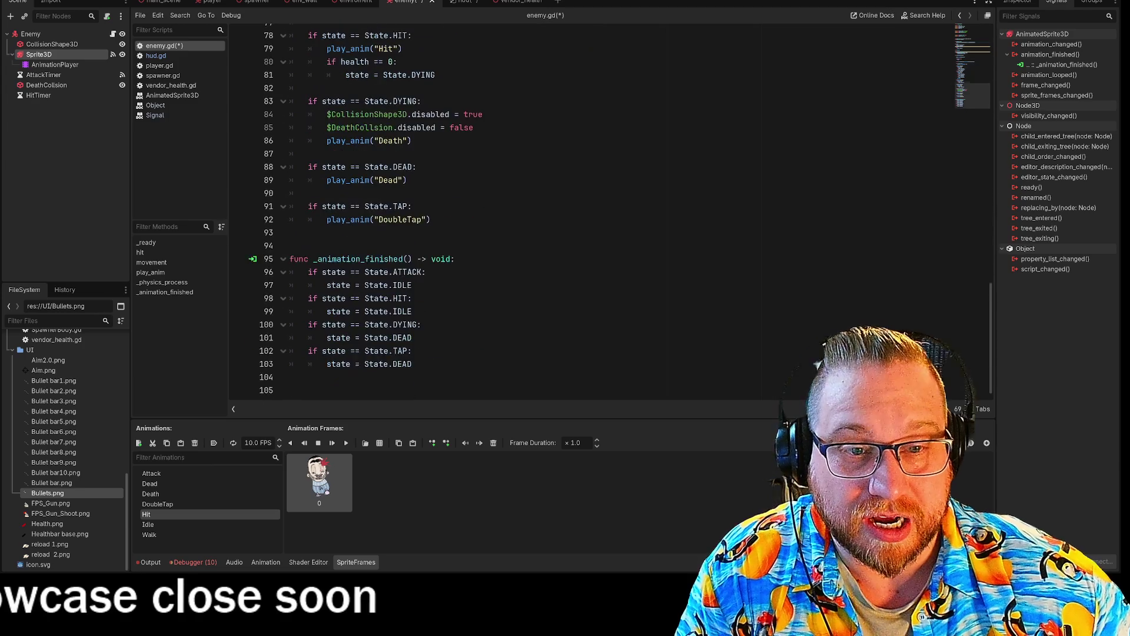
pyautogui.scroll(8, 589, 212)
pyautogui.scroll(15, 588, 212)
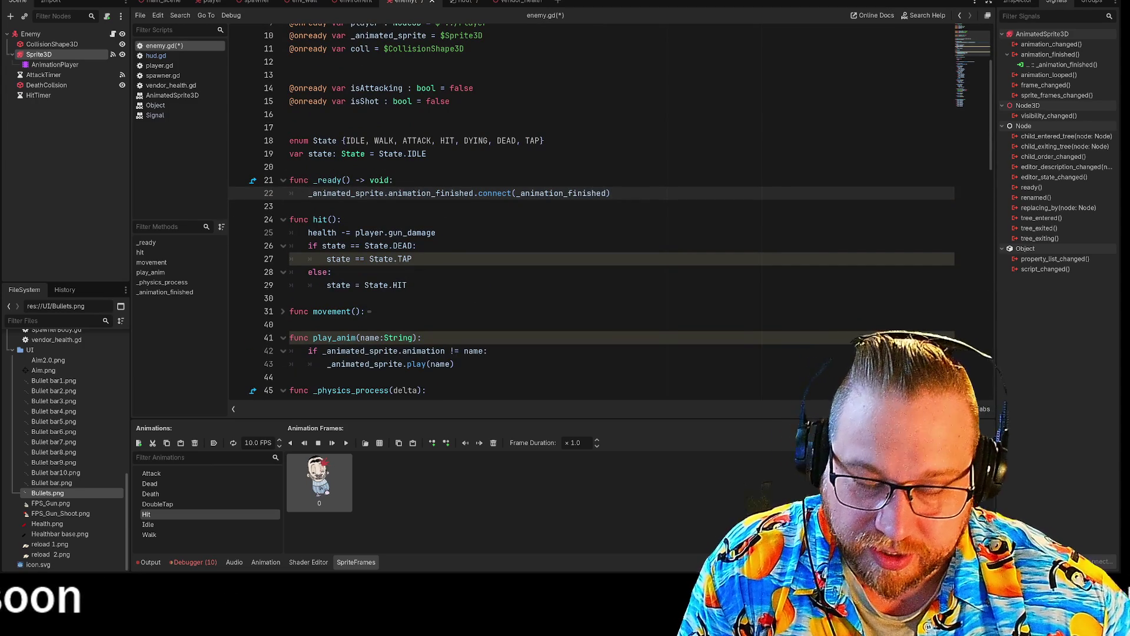
pyautogui.write('#')
# Step: Give enemy.gd's _ready a pass body and run the project
pyautogui.click(341, 219)
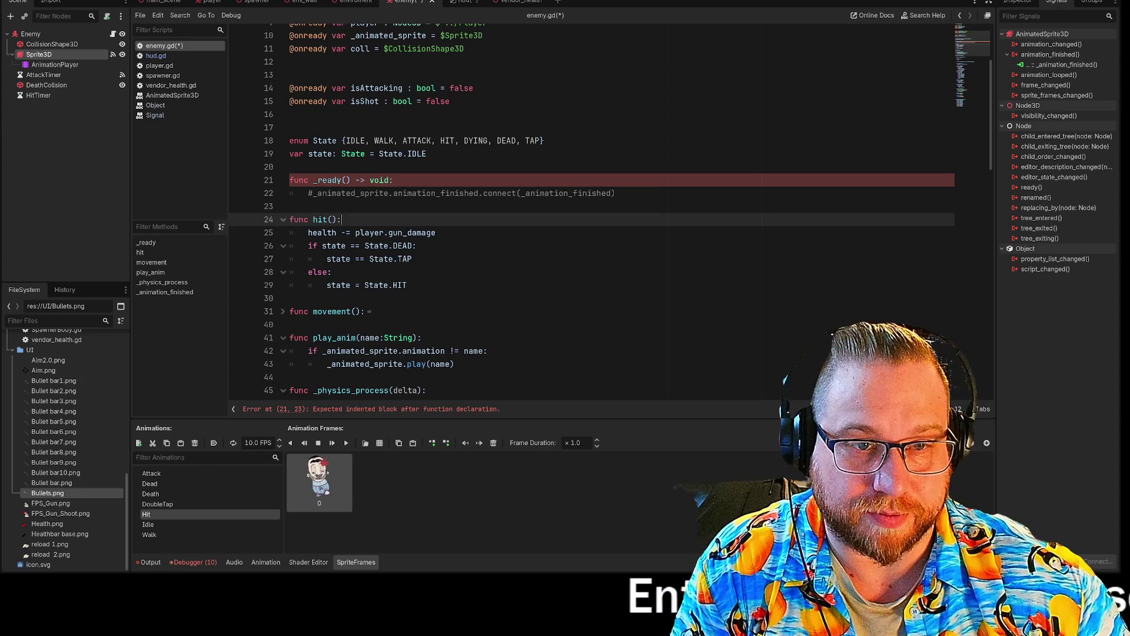
pyautogui.click(393, 179)
pyautogui.press('Return')
pyautogui.write('pass')
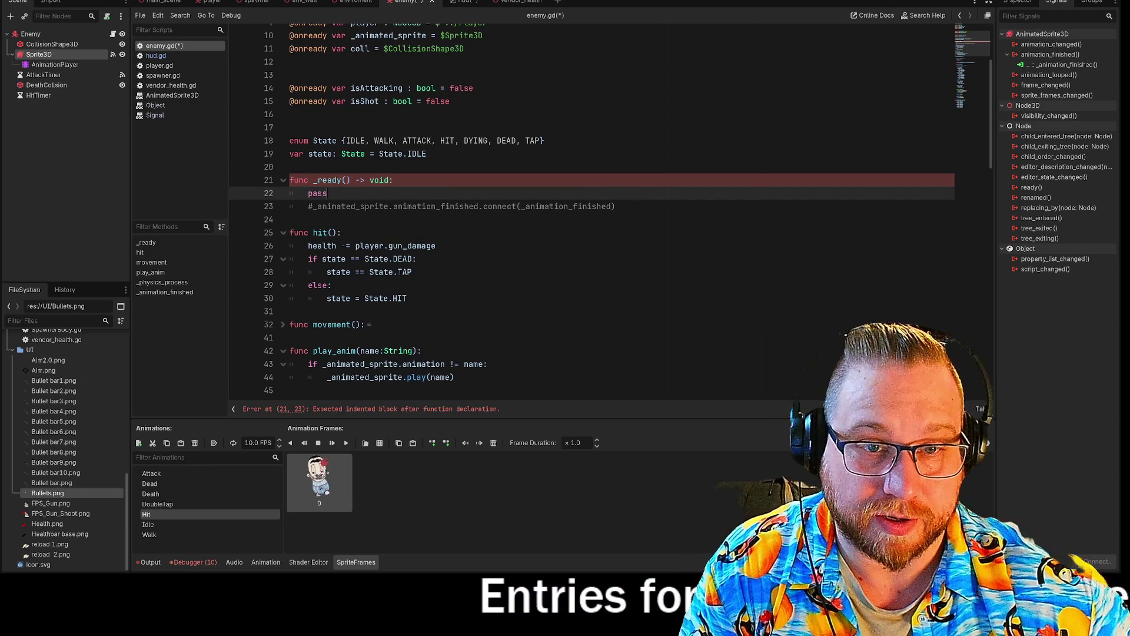
pyautogui.click(290, 219)
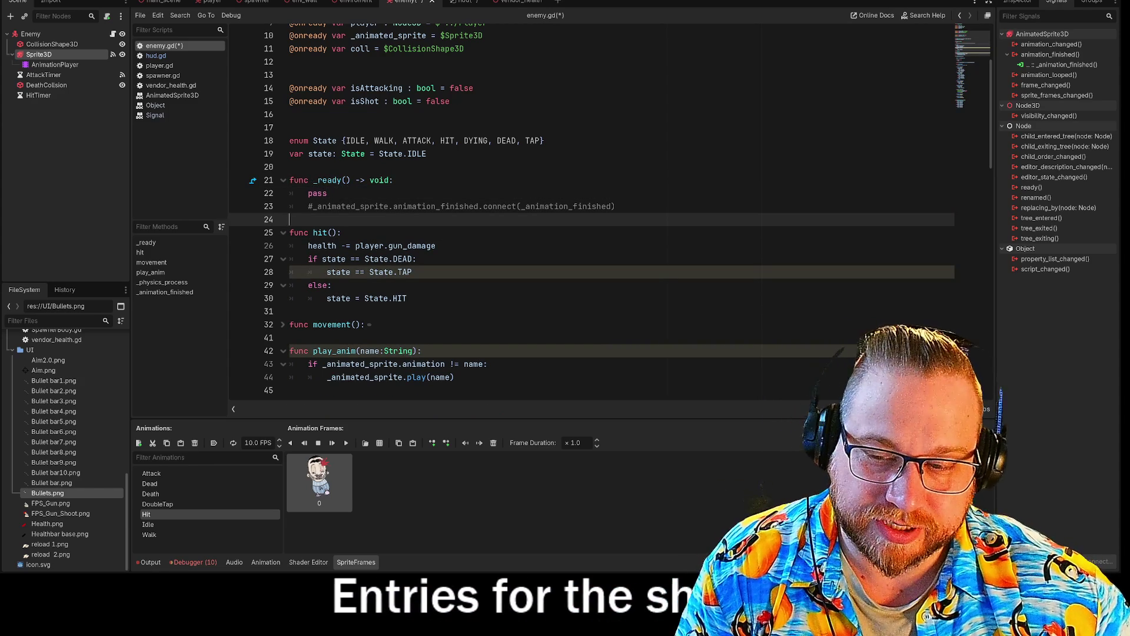
pyautogui.click(984, 1)
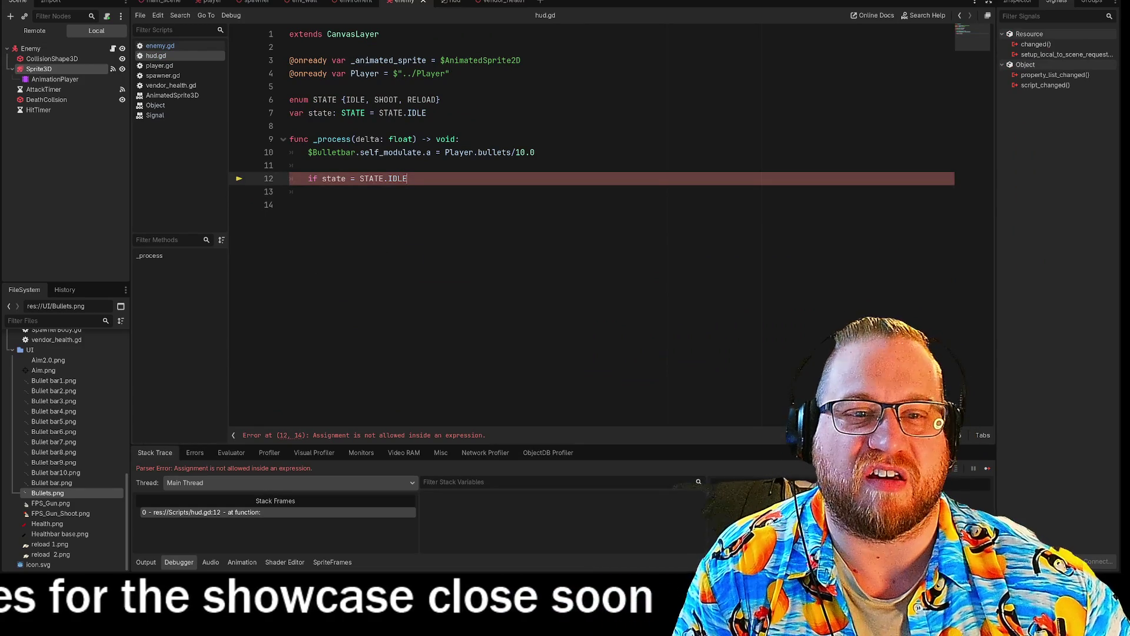
# Step: Comment out hud.gd line 12, launch the game and walk down the corridor
pyautogui.hotkey('ctrl', 'k')
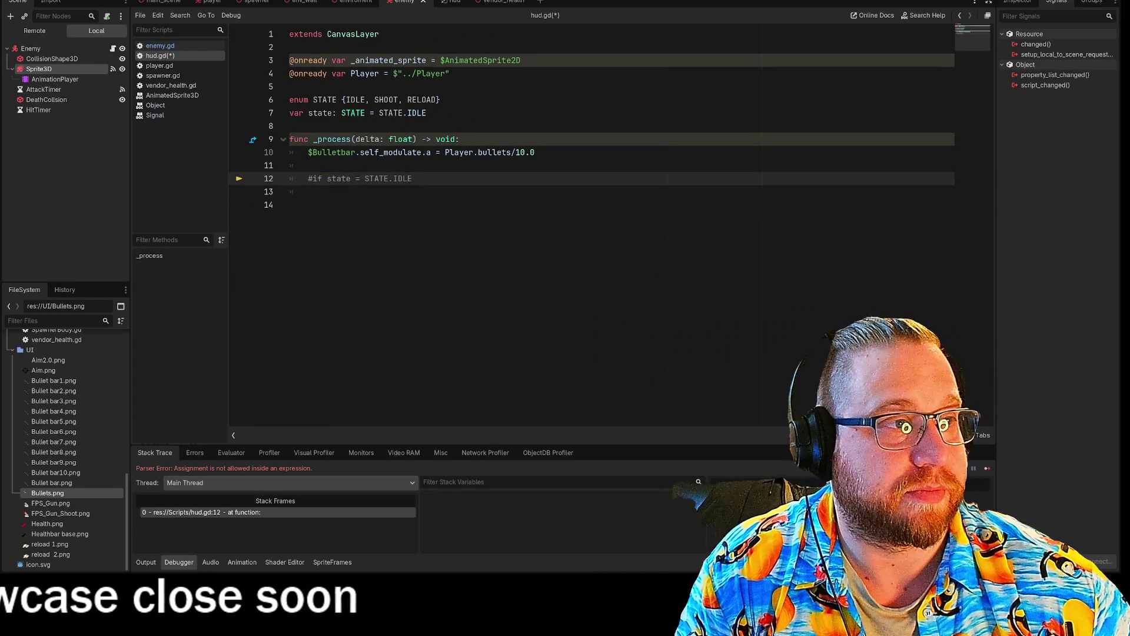
pyautogui.press('F5')
pyautogui.press('w')
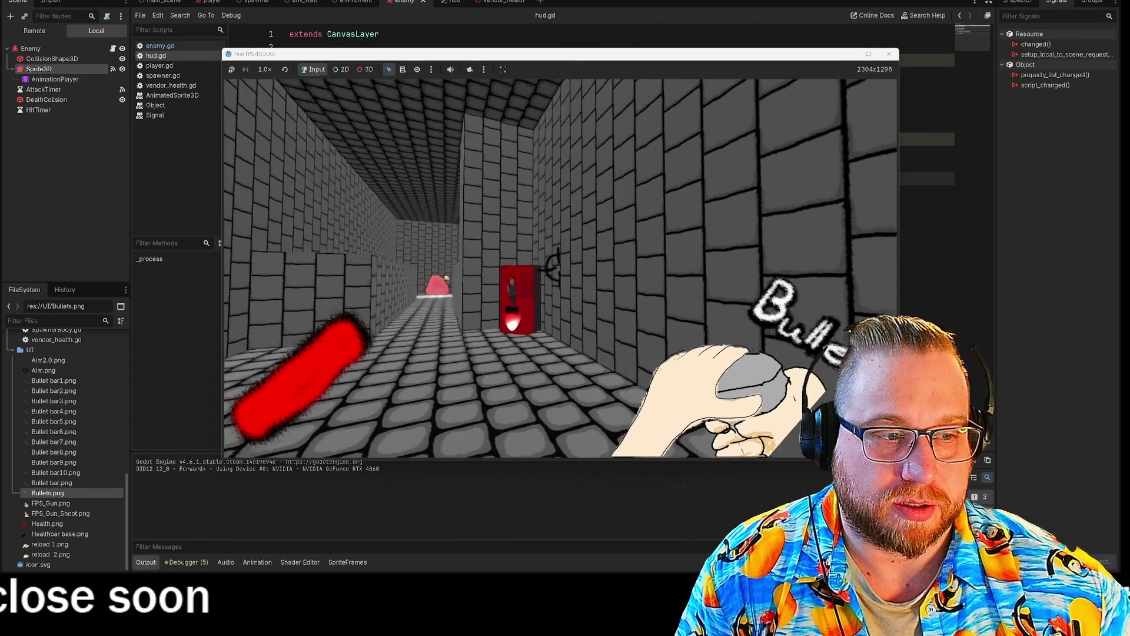
pyautogui.press('w')
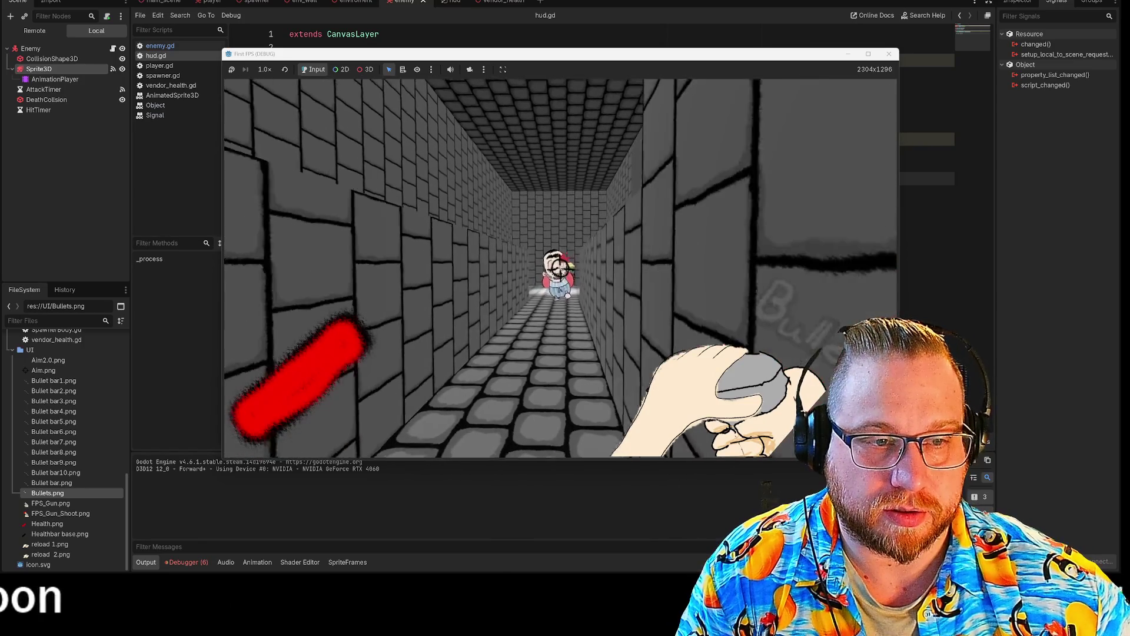
# Step: Shoot two enemies, then close the game window
pyautogui.click(560, 269)
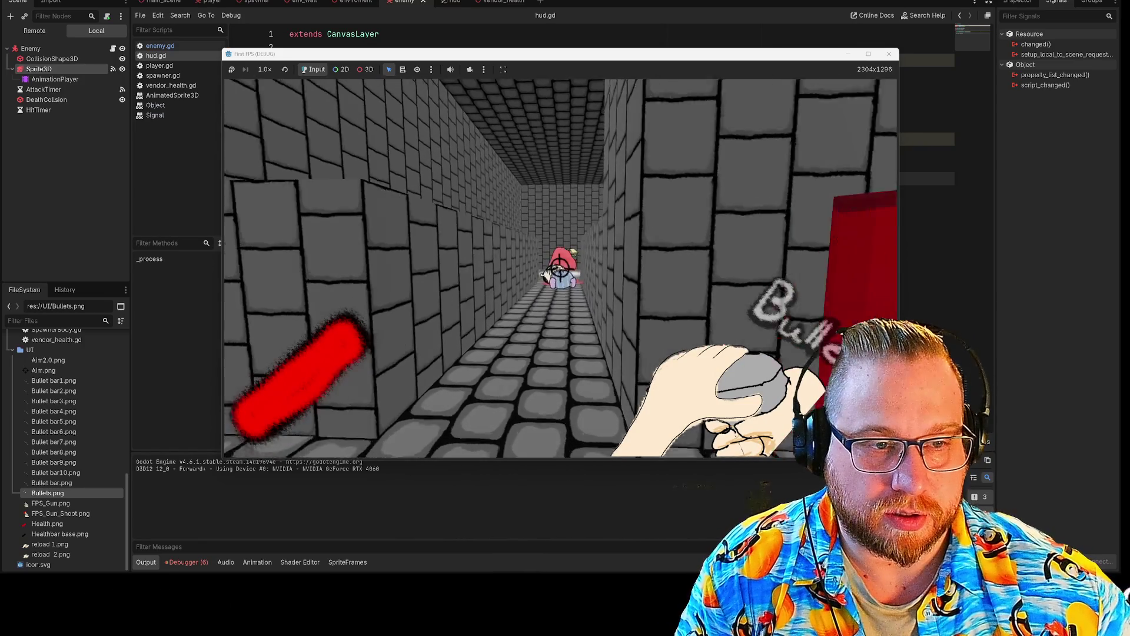
pyautogui.press('w')
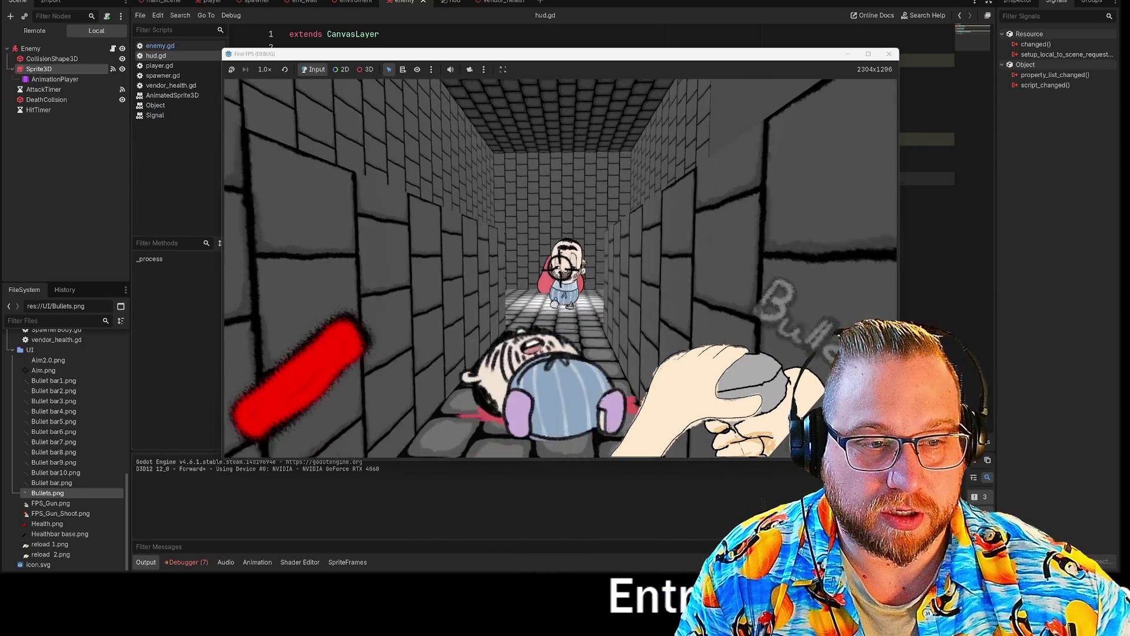
pyautogui.click(561, 269)
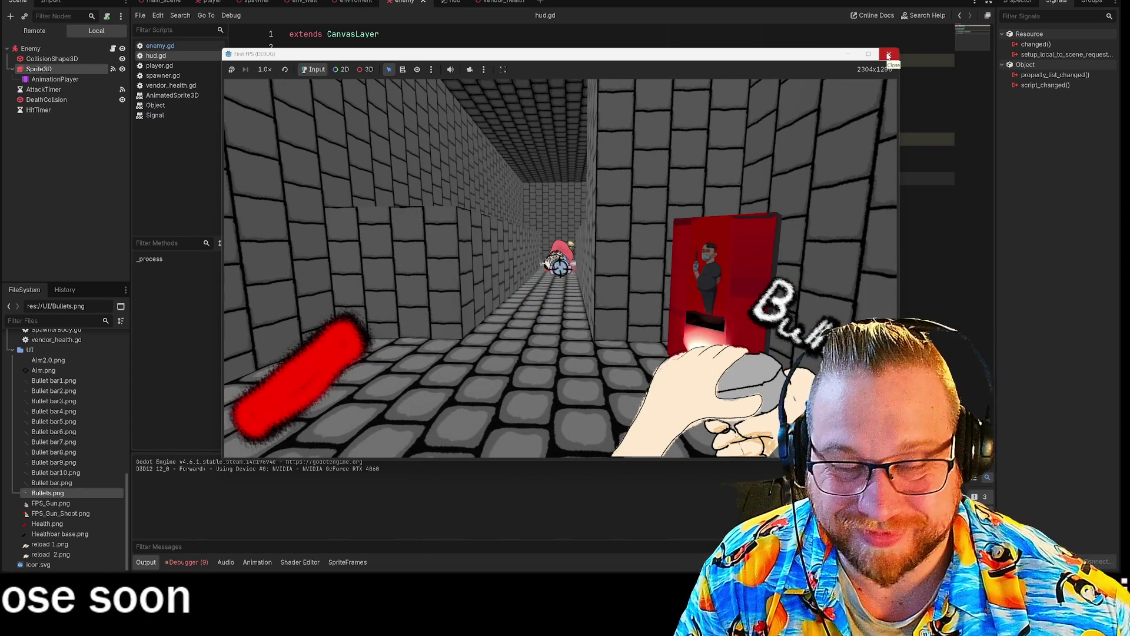
pyautogui.click(889, 56)
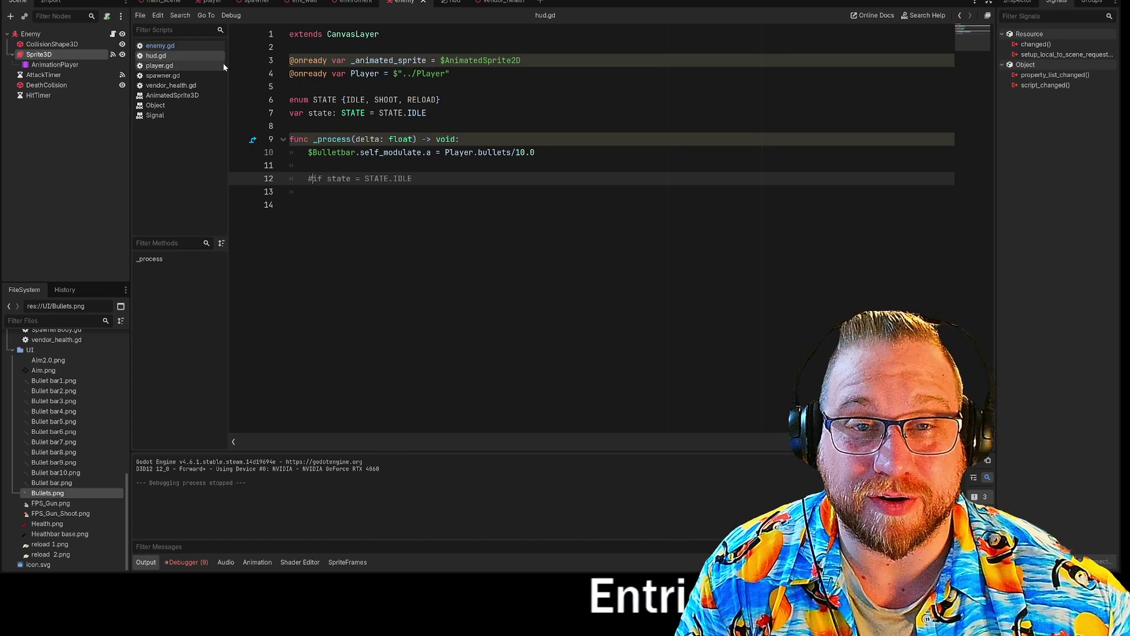
# Step: Delete the commented connect line in enemy.gd's _ready and scroll to the _animation_finished code
pyautogui.click(152, 47)
pyautogui.hotkey('shift', 'Up')
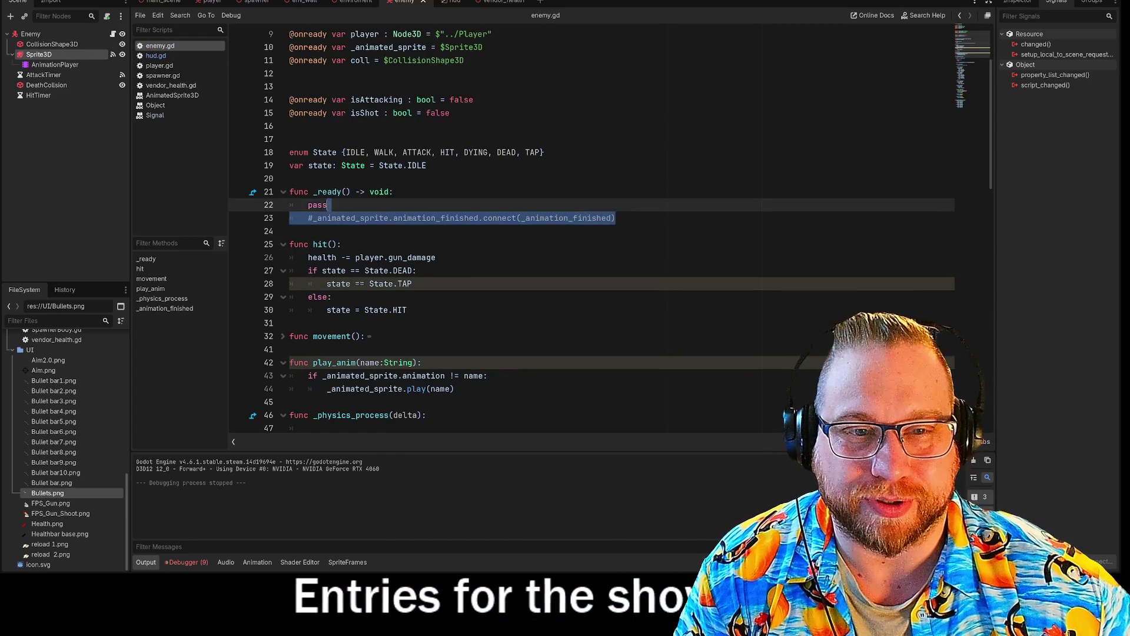
pyautogui.press('BackSpace')
pyautogui.press('BackSpace')
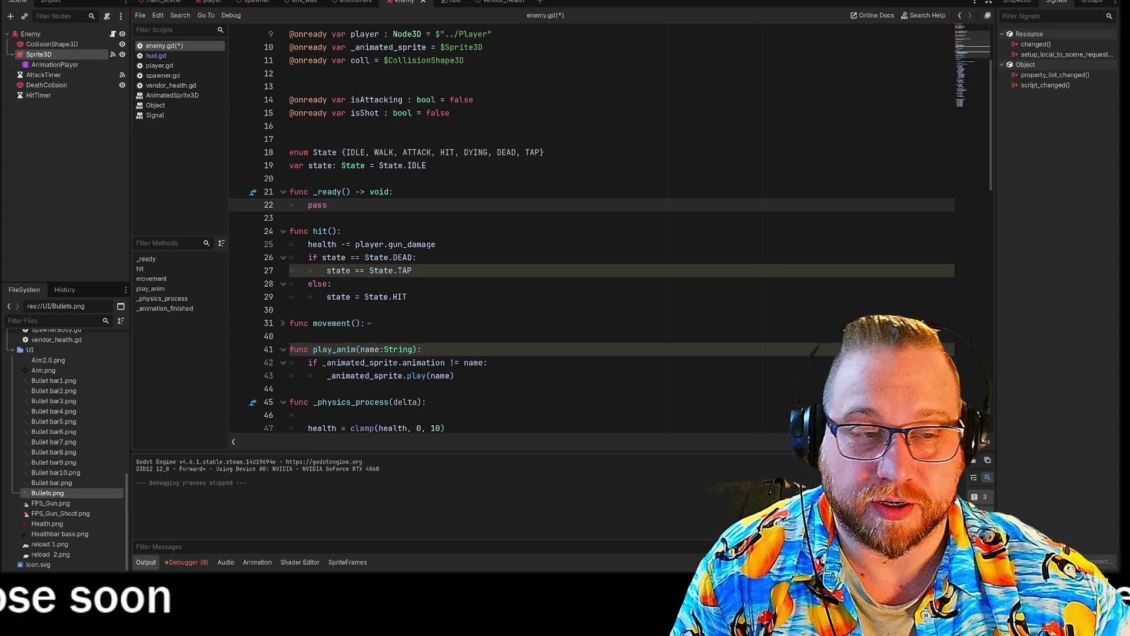
pyautogui.click(290, 218)
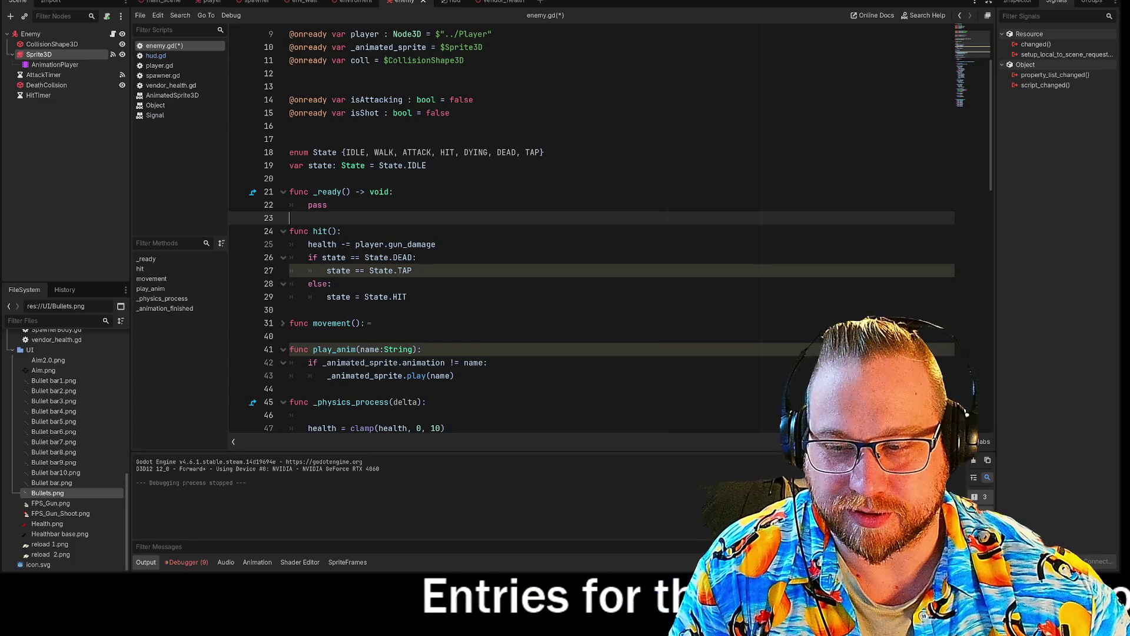
pyautogui.scroll(-20, 589, 229)
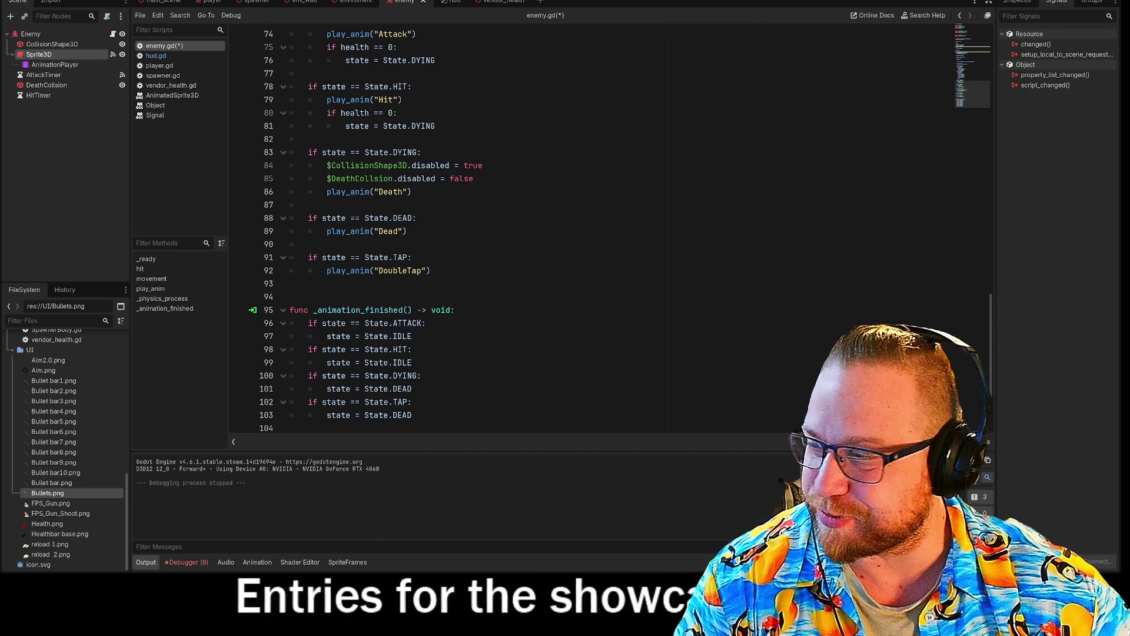
# Step: In the HUD scene, inspect the sprite's default animation in SpriteFrames
pyautogui.click(443, 2)
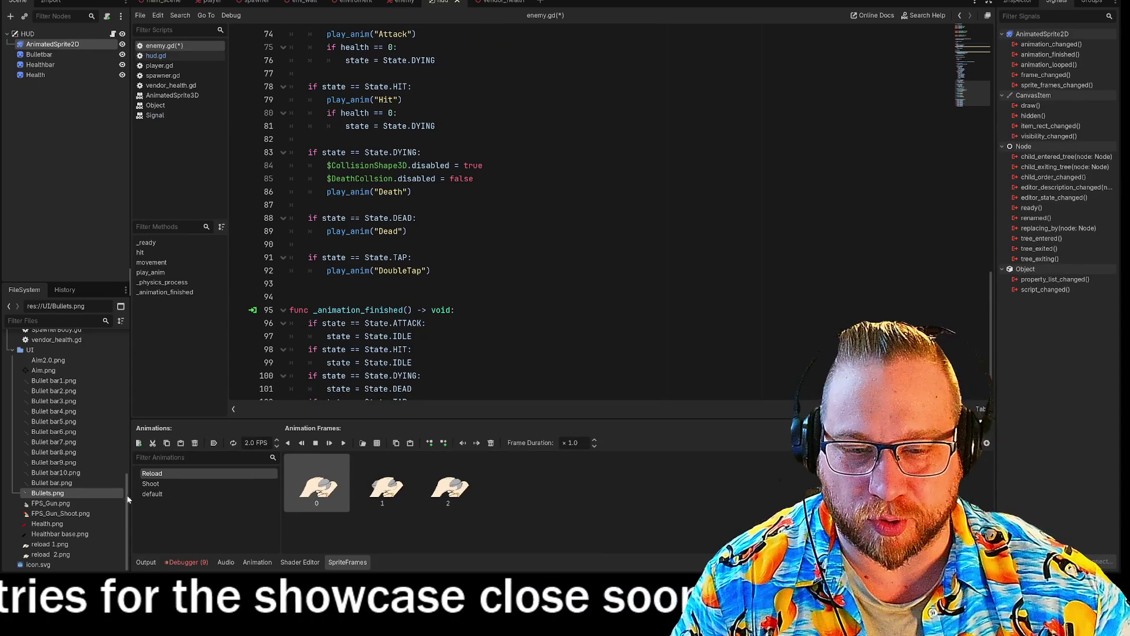
pyautogui.click(172, 493)
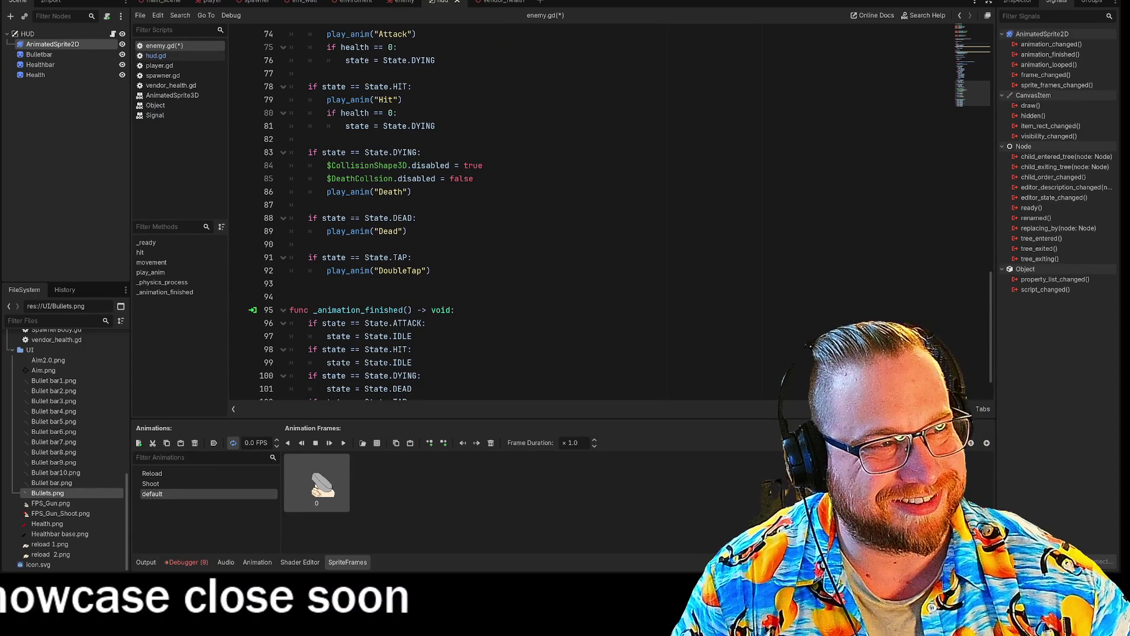
pyautogui.scroll(-1, 543, 29)
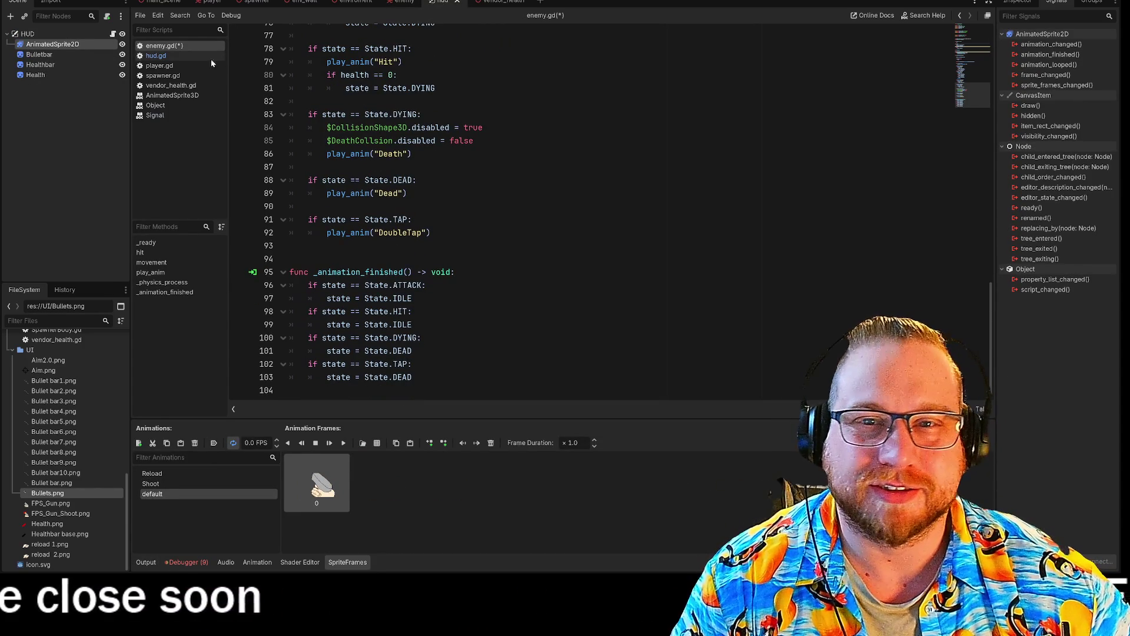
# Step: Save enemy.gd and open hud.gd
pyautogui.rightClick(161, 46)
pyautogui.click(182, 57)
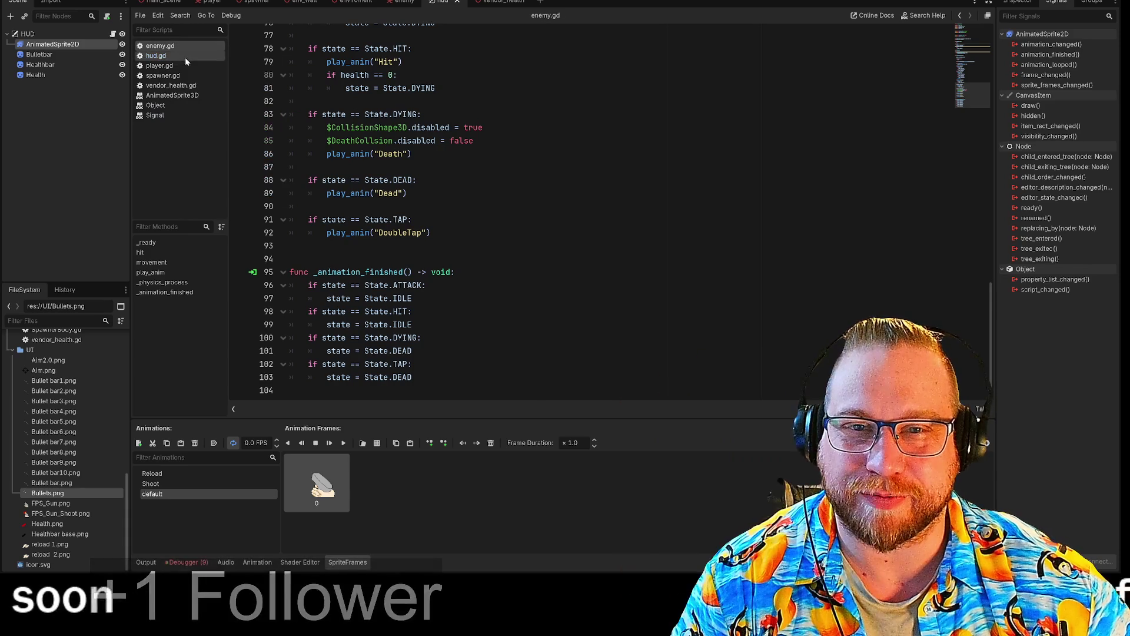
pyautogui.click(157, 57)
pyautogui.click(158, 56)
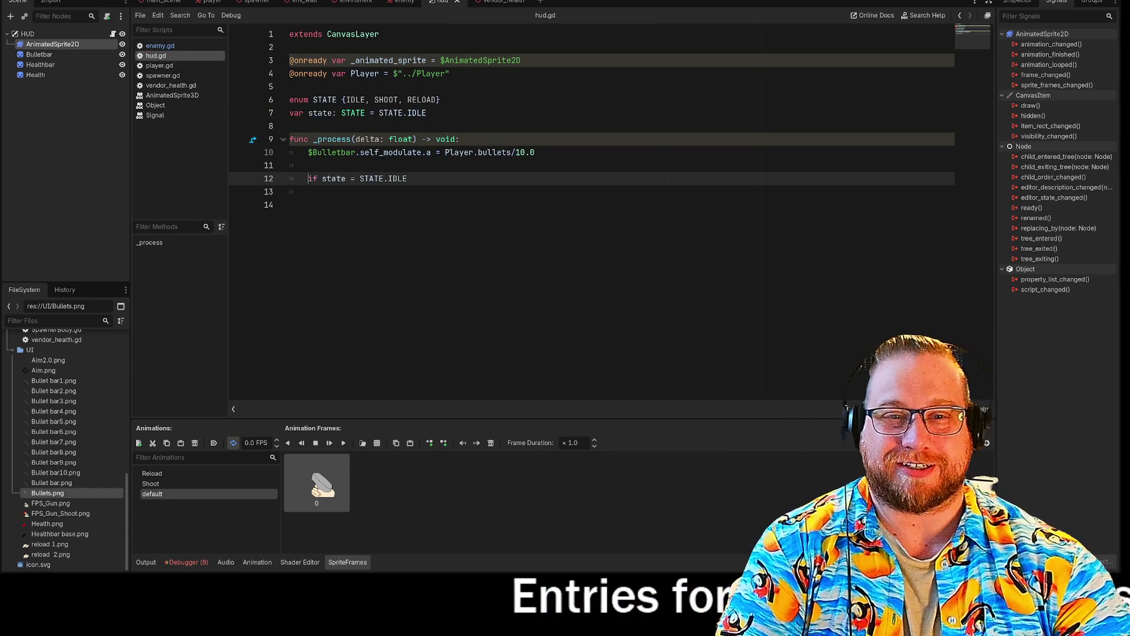
# Step: Uncomment line 12's 'if state = STATE.IDLE' and end it with a colon
pyautogui.click(294, 205)
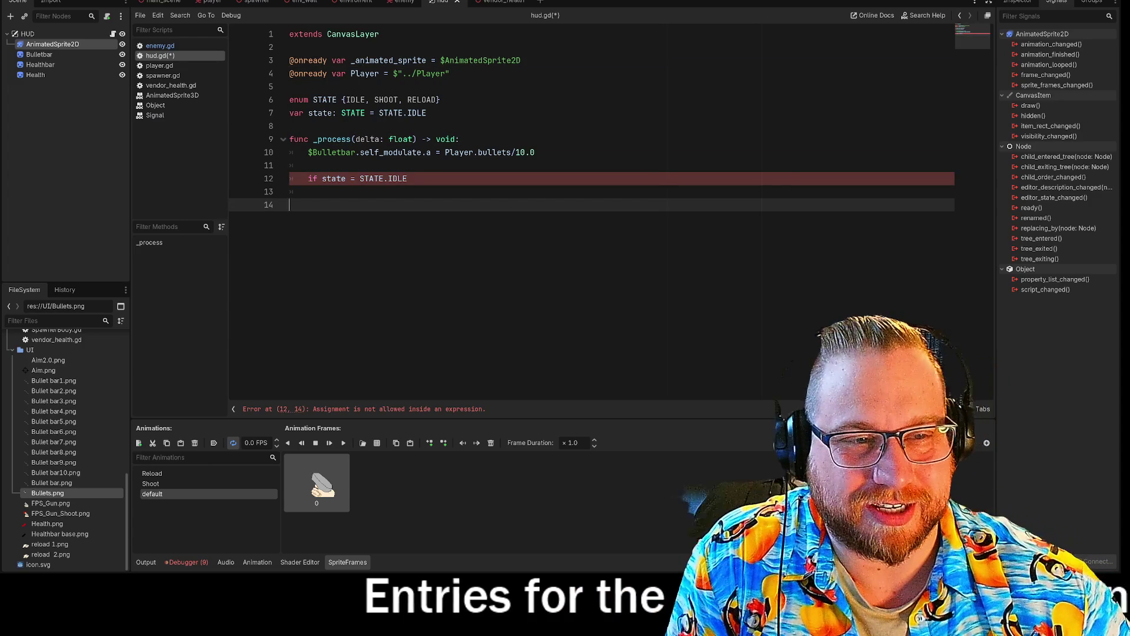
pyautogui.click(413, 179)
pyautogui.write(':')
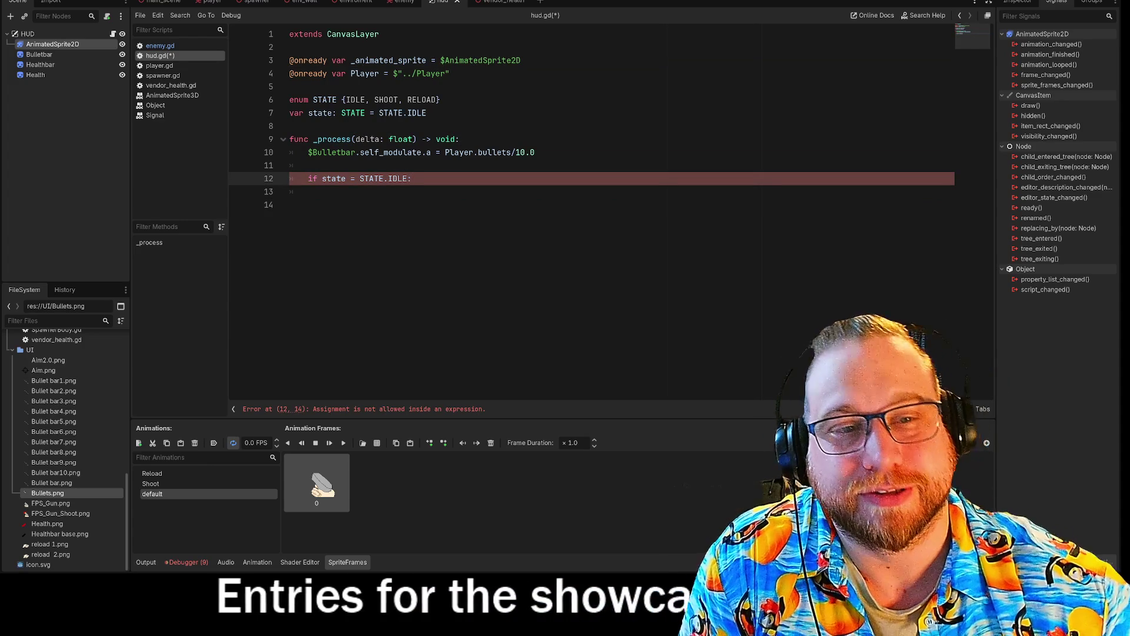
pyautogui.click(308, 192)
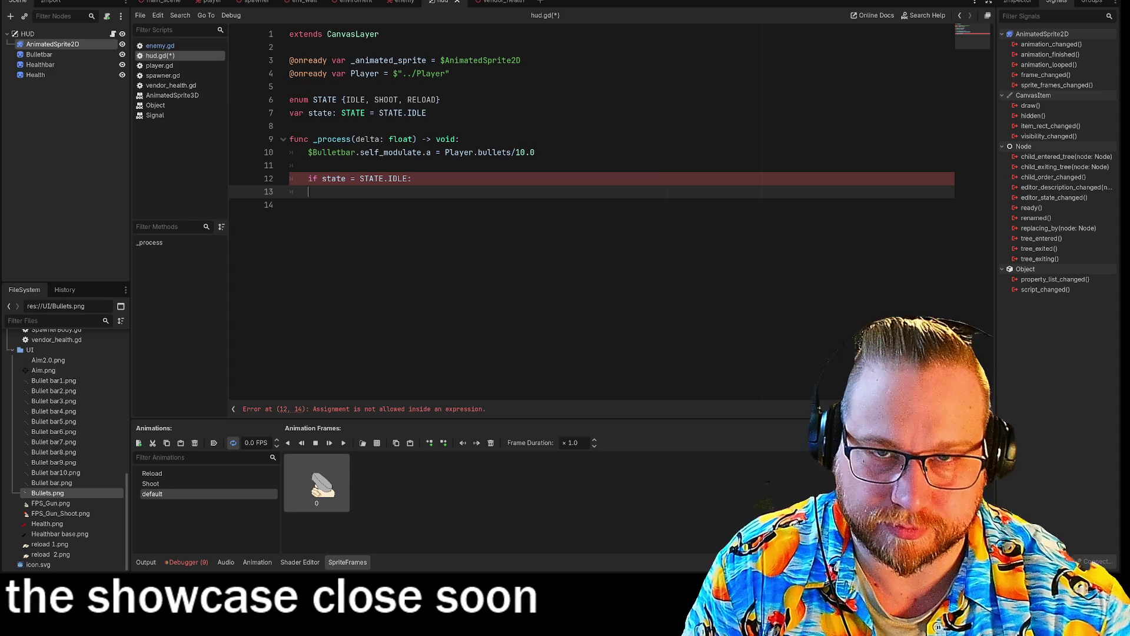
# Step: Go back to the enemy scene and scroll through enemy.gd
pyautogui.hotkey('ctrl', 'shift', 'Tab')
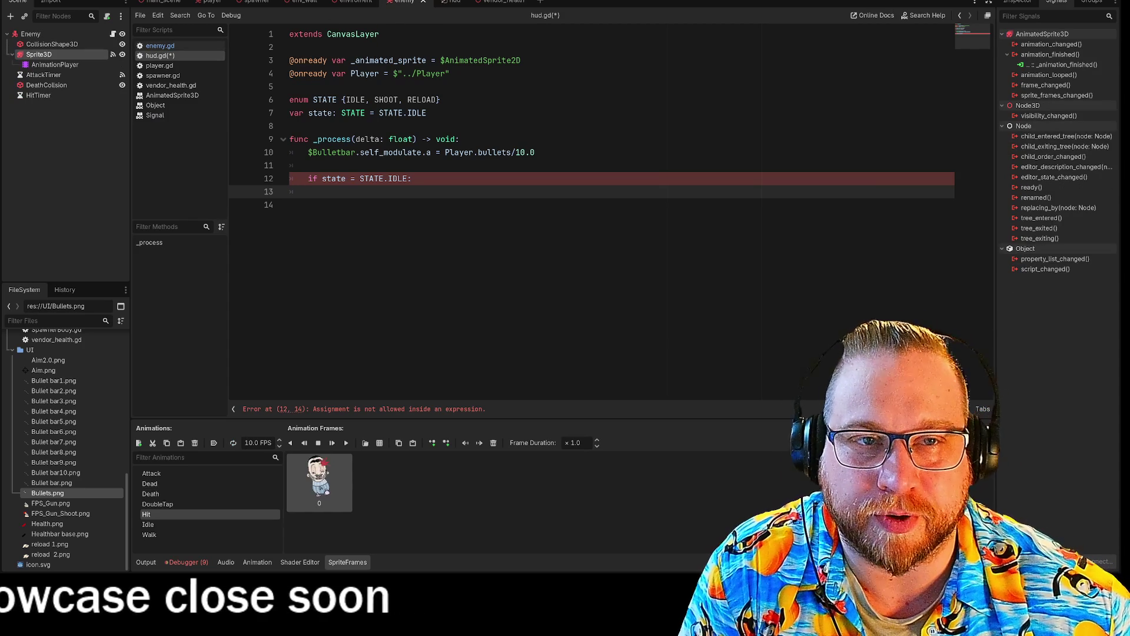
pyautogui.scroll(-5, 588, 211)
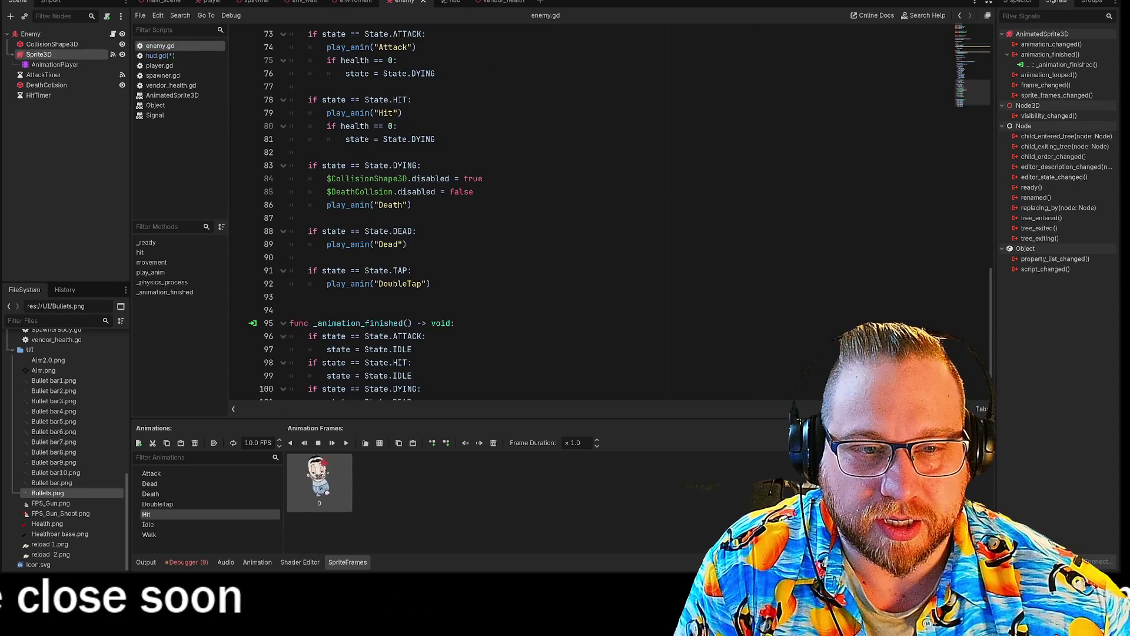
pyautogui.scroll(20, 589, 212)
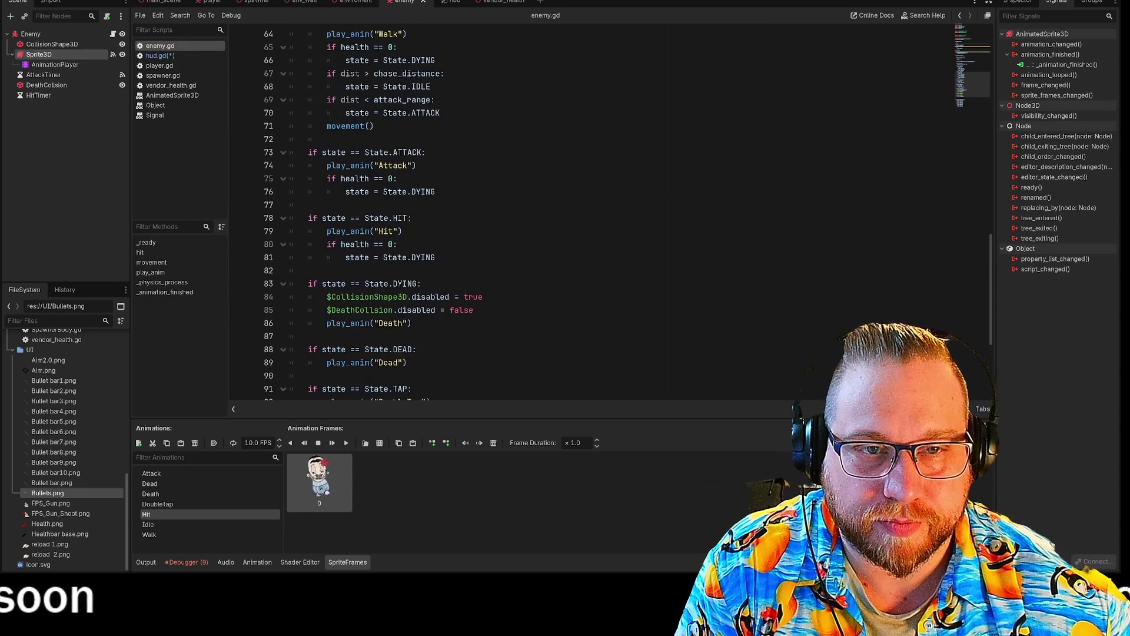
# Step: Copy the play_anim function from lines 41–43 of enemy.gd and return to the hud scene
pyautogui.scroll(-3, 589, 212)
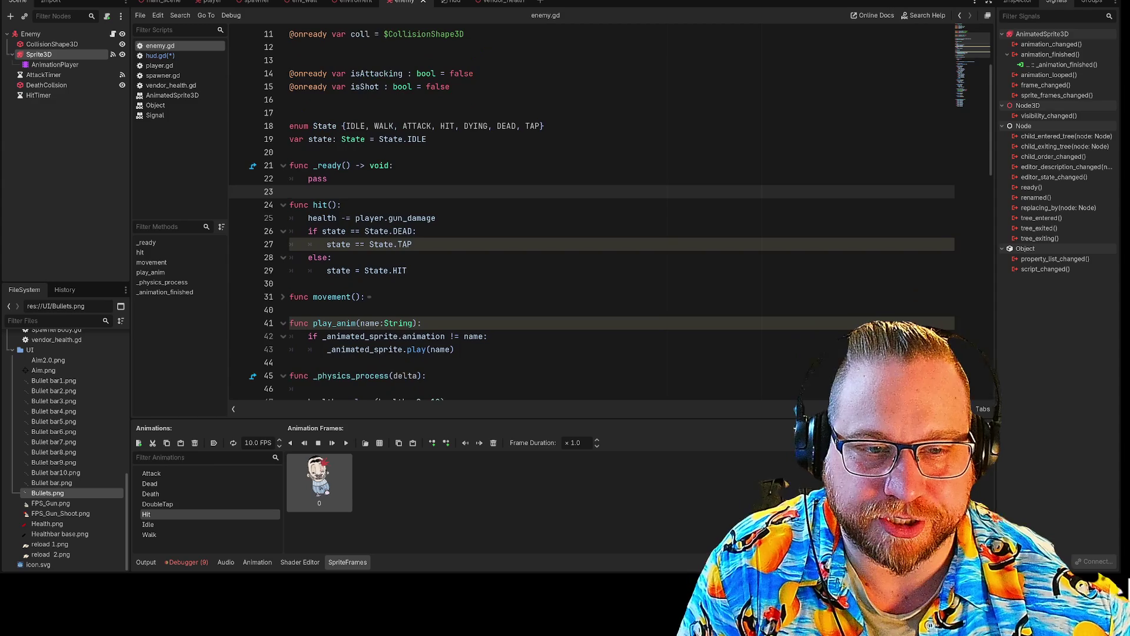
pyautogui.moveTo(455, 270)
pyautogui.mouseDown()
pyautogui.moveTo(336, 270)
pyautogui.moveTo(289, 243)
pyautogui.mouseUp()
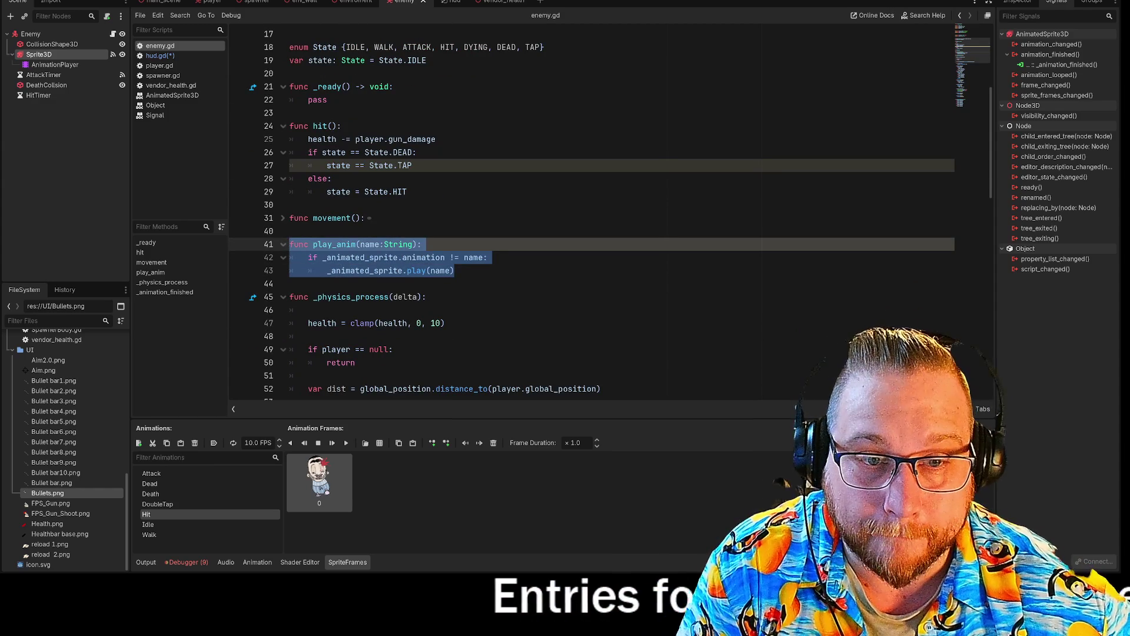
pyautogui.click(447, 2)
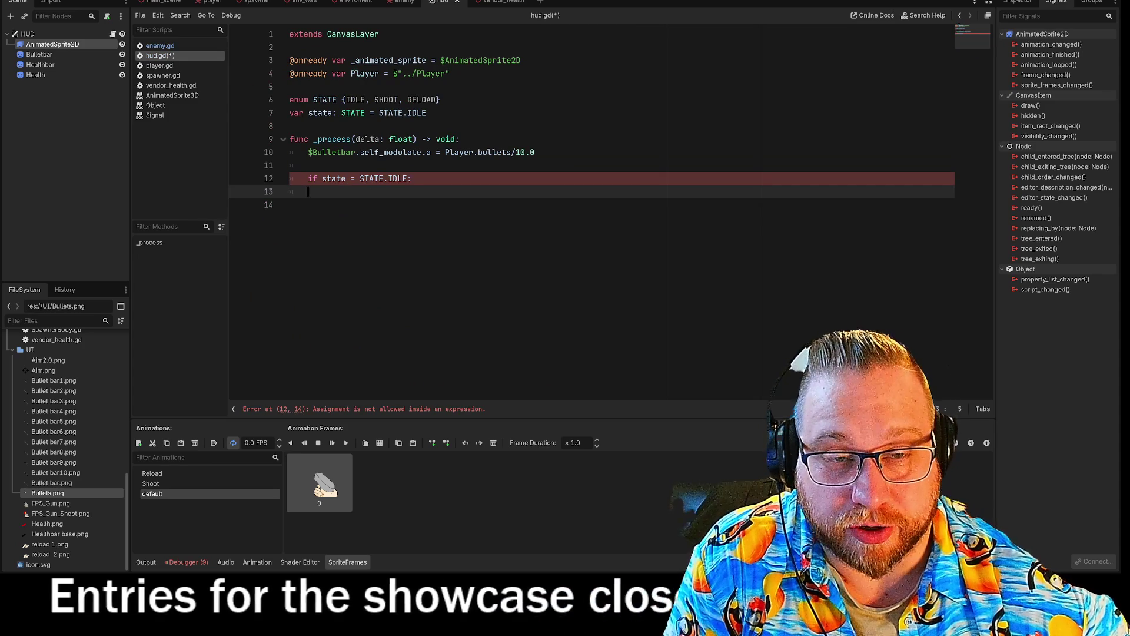
# Step: Paste play_anim into hud.gd and nest a play_anim("default") call under the IDLE check
pyautogui.click(294, 126)
pyautogui.hotkey('ctrl', 'v')
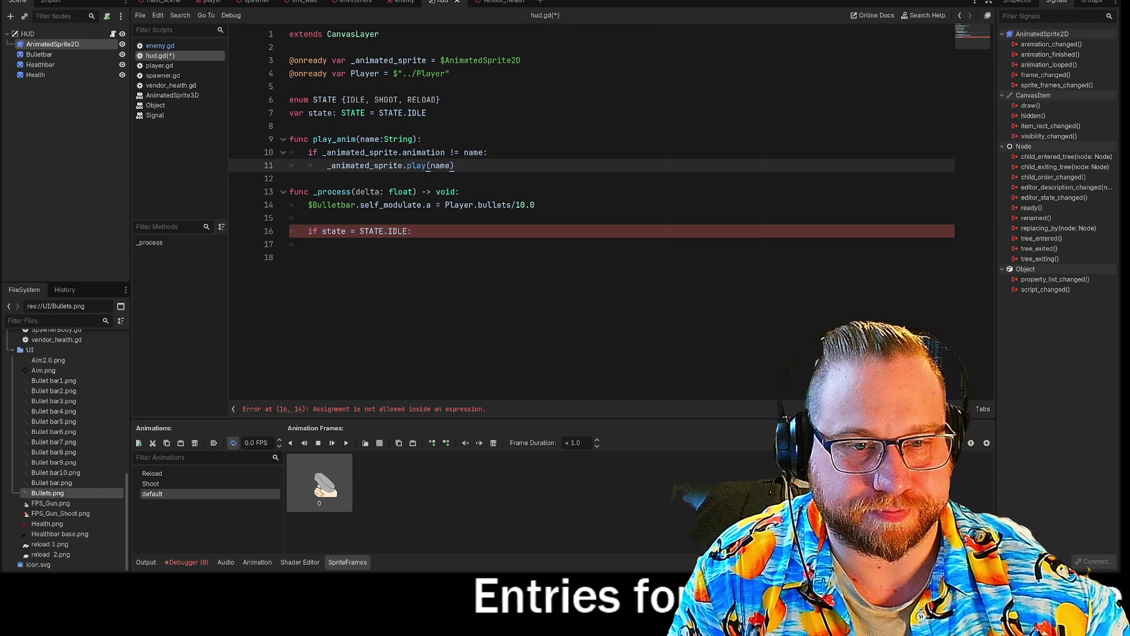
pyautogui.click(308, 244)
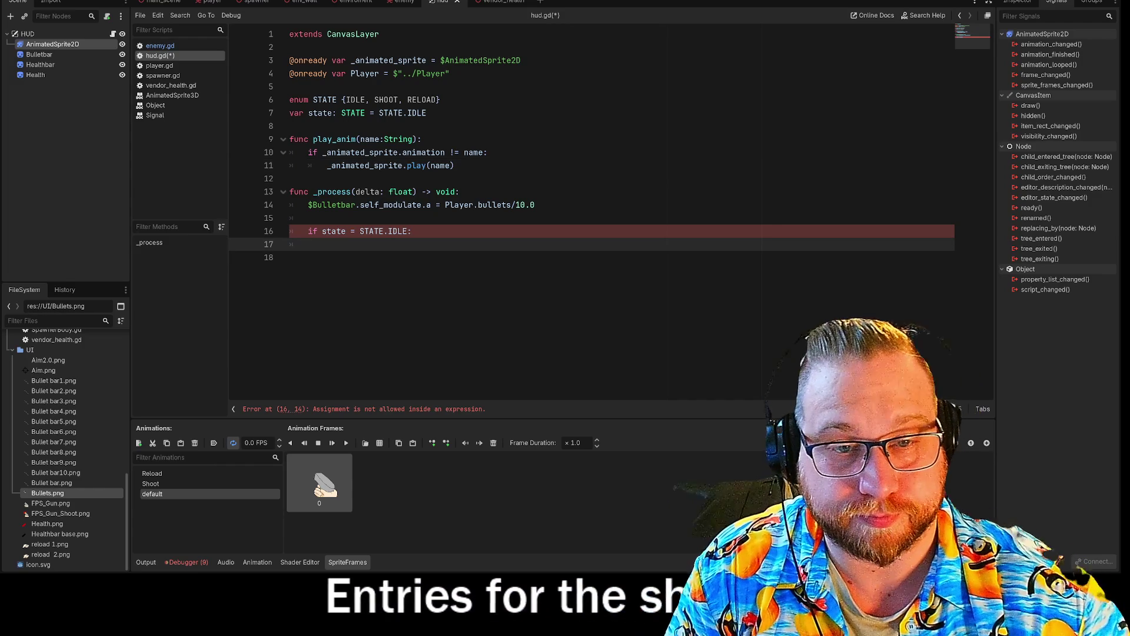
pyautogui.write('play')
pyautogui.press('Return')
pyautogui.write('"')
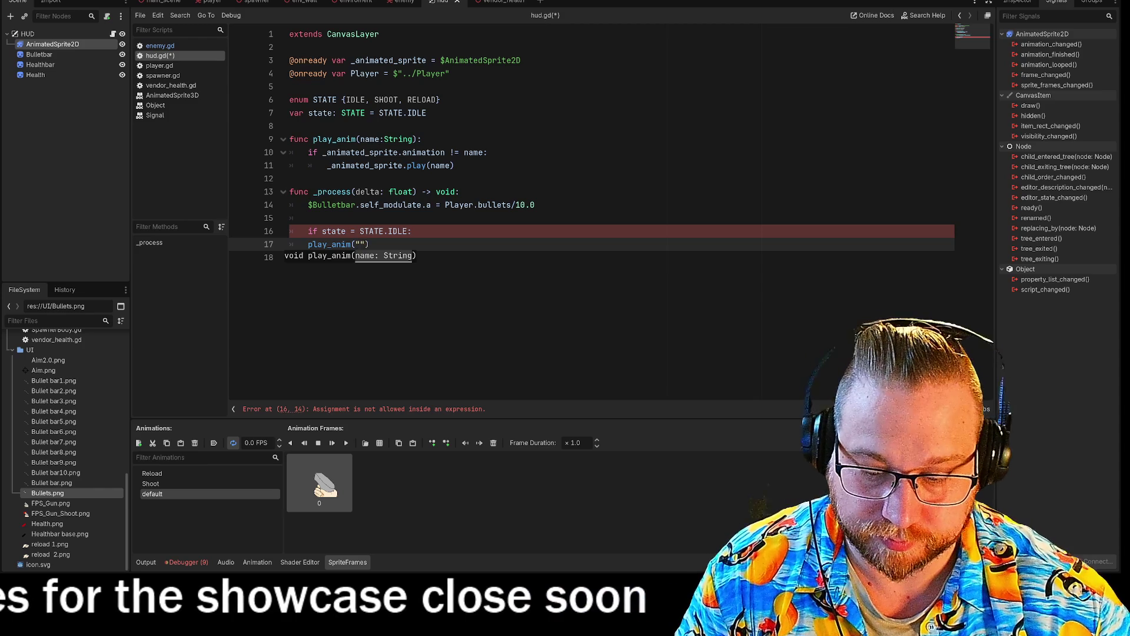
pyautogui.write('default')
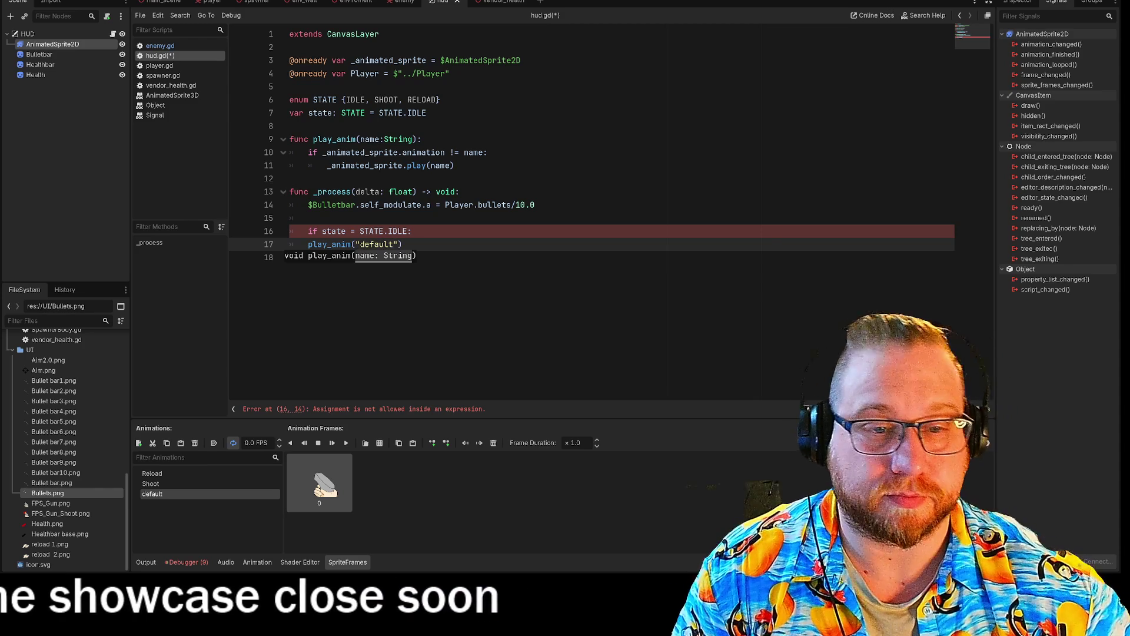
pyautogui.click(308, 244)
pyautogui.press('Tab')
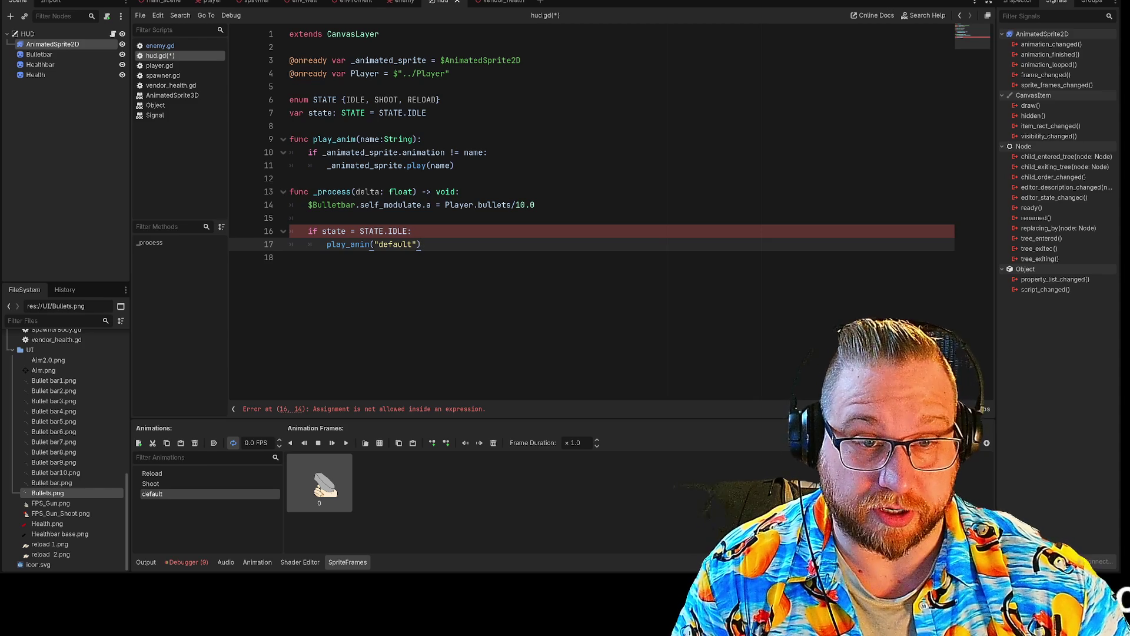
# Step: Correct line 16 to compare state == STATE.IDLE and add blank lines below the block
pyautogui.click(355, 231)
pyautogui.write('=')
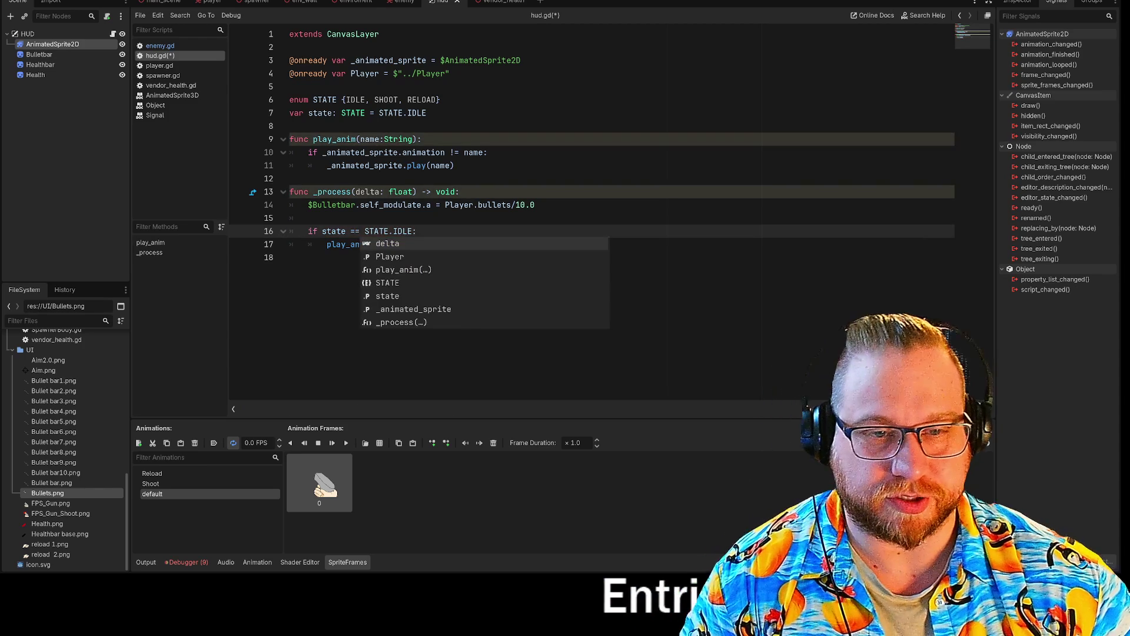
pyautogui.click(418, 231)
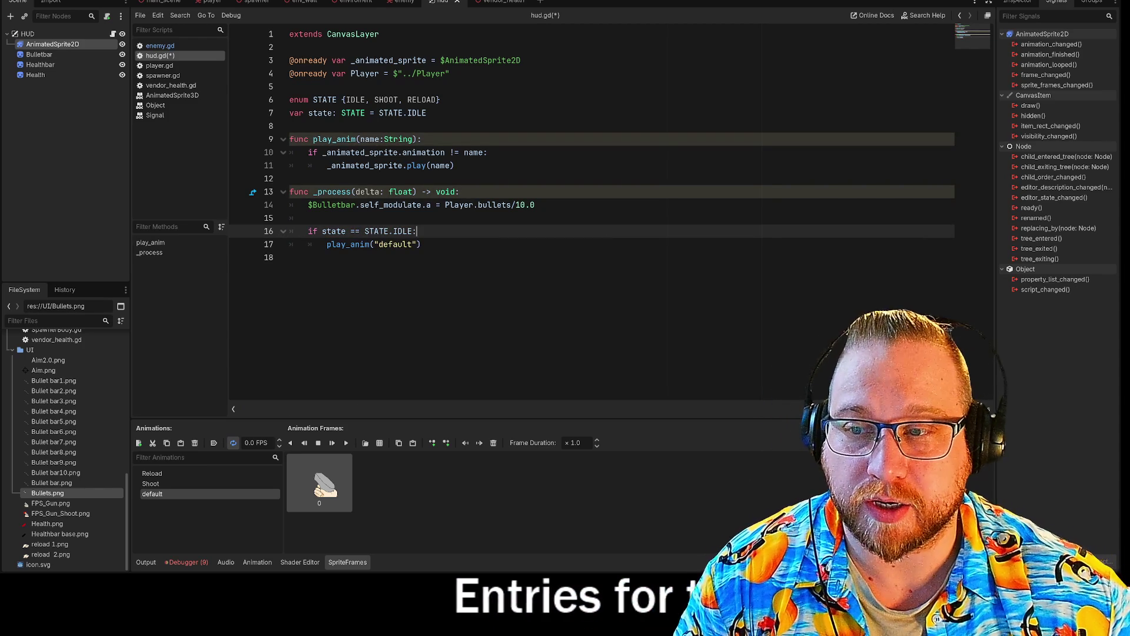
pyautogui.click(421, 244)
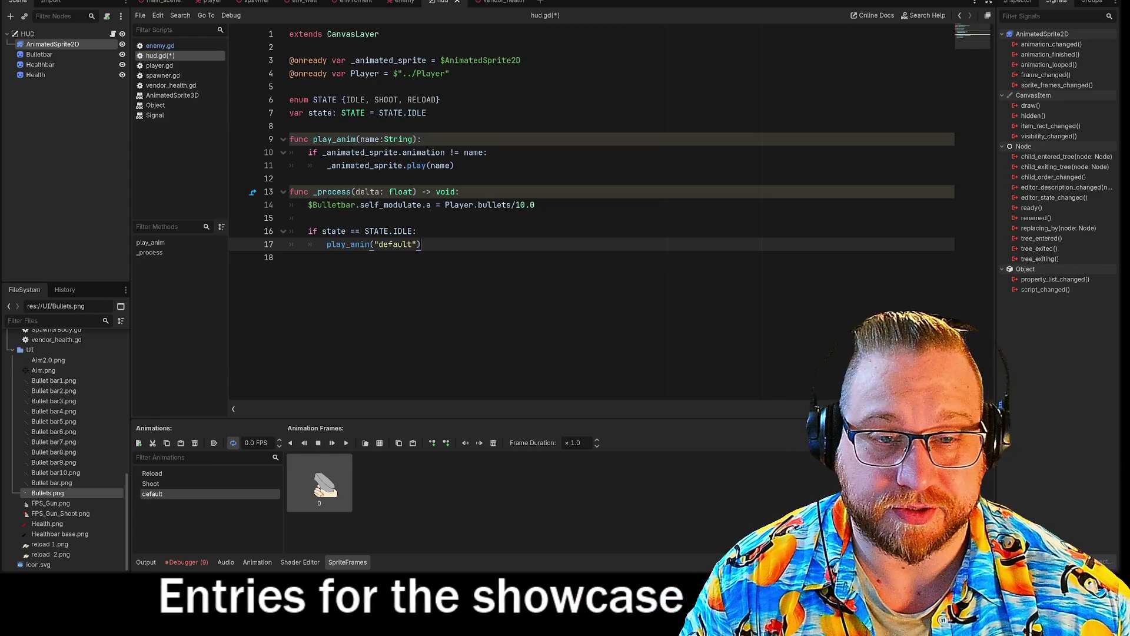
pyautogui.press('Return')
pyautogui.press('Return')
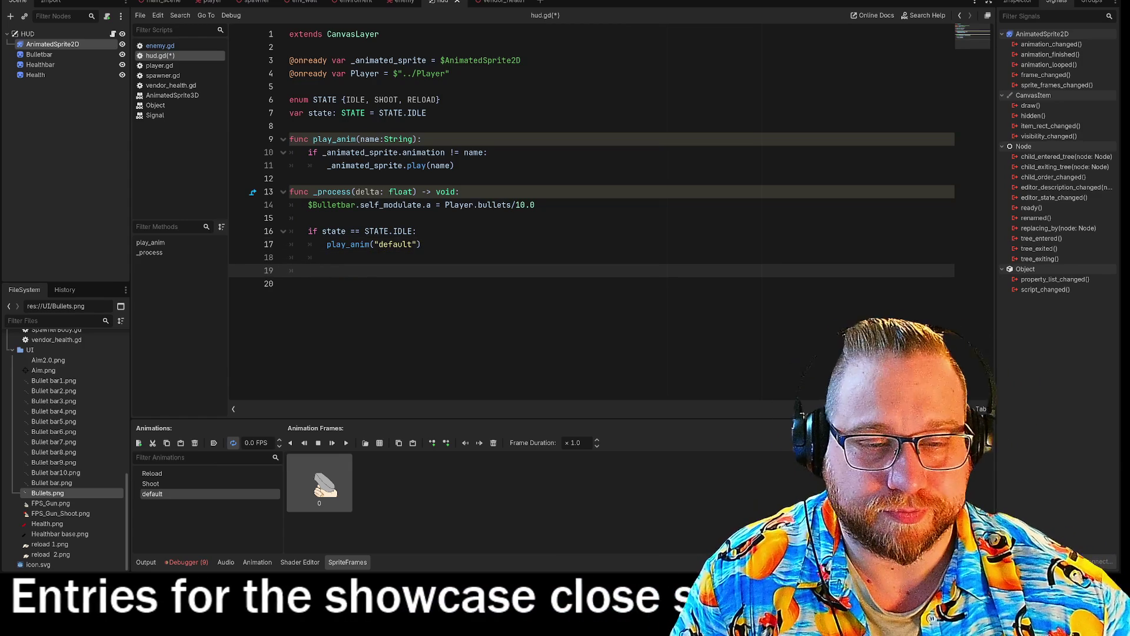
pyautogui.moveTo(421, 244)
pyautogui.mouseDown()
pyautogui.moveTo(312, 231)
pyautogui.moveTo(421, 245)
pyautogui.mouseUp()
# Step: Duplicate the IDLE block into a SHOOT check that plays the Shoot animation
pyautogui.click(308, 232)
pyautogui.hotkey('ctrl', 'c')
pyautogui.click(372, 270)
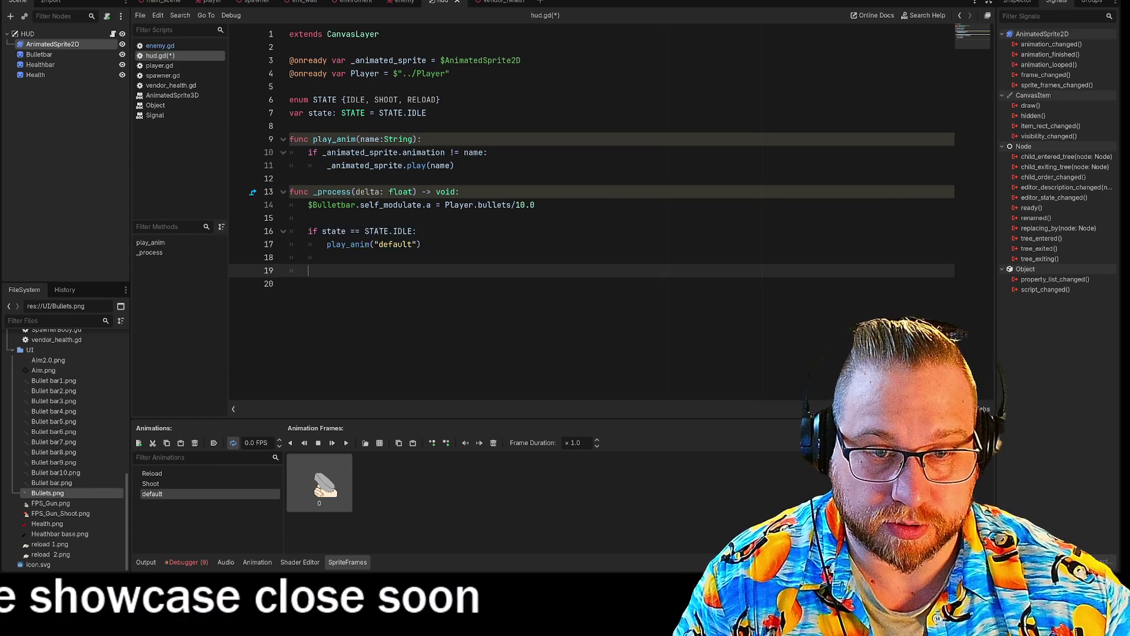
pyautogui.hotkey('ctrl', 'v')
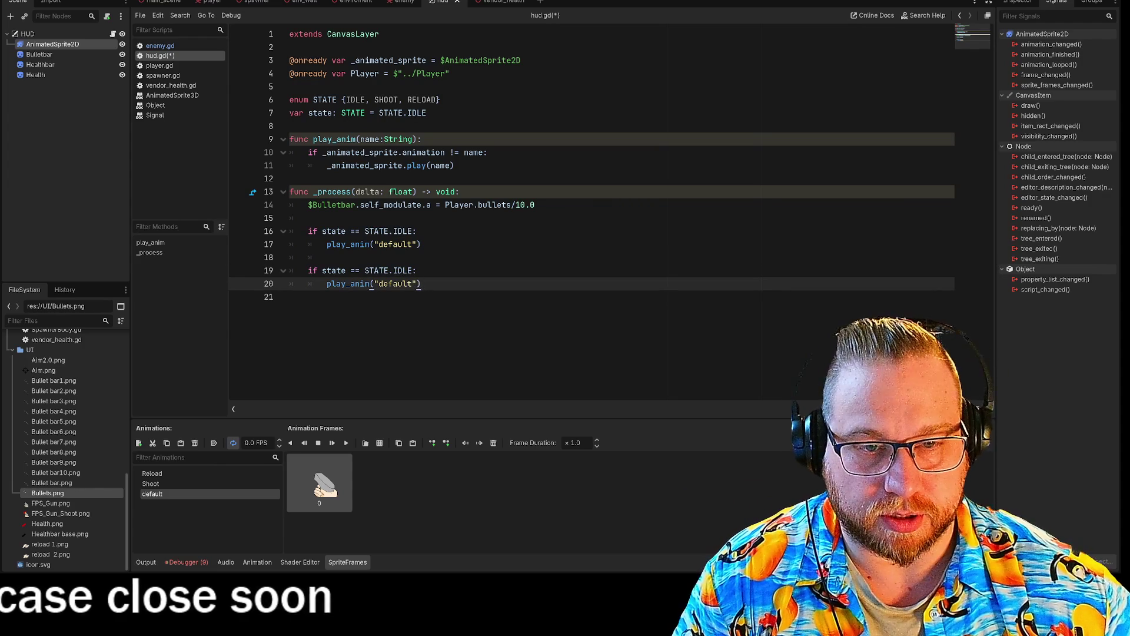
pyautogui.click(402, 270)
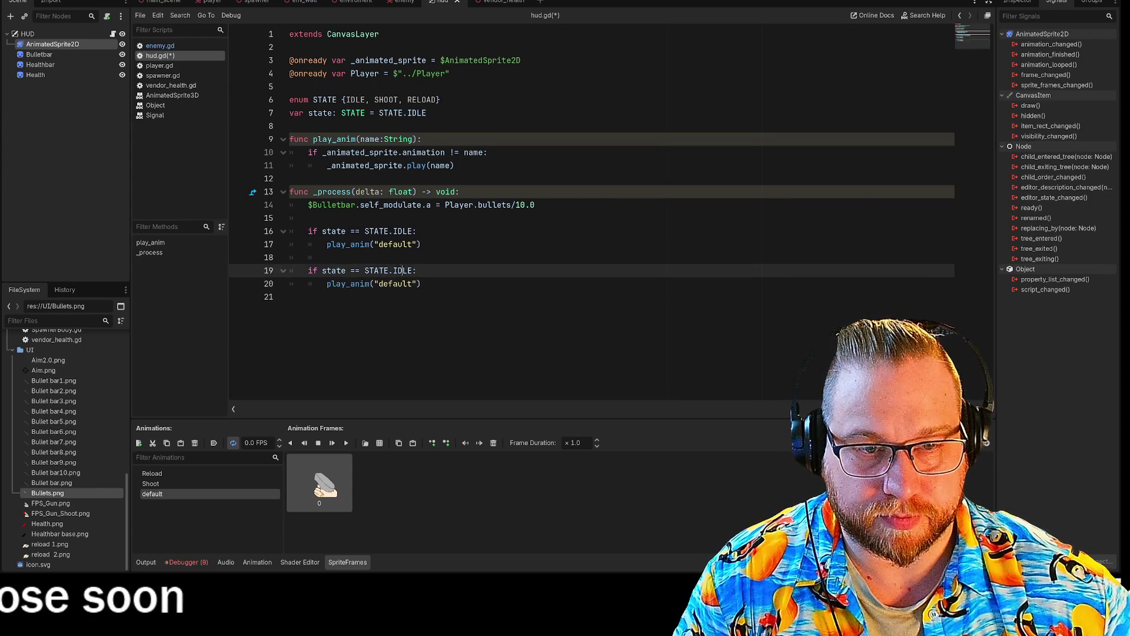
pyautogui.write('S\\')
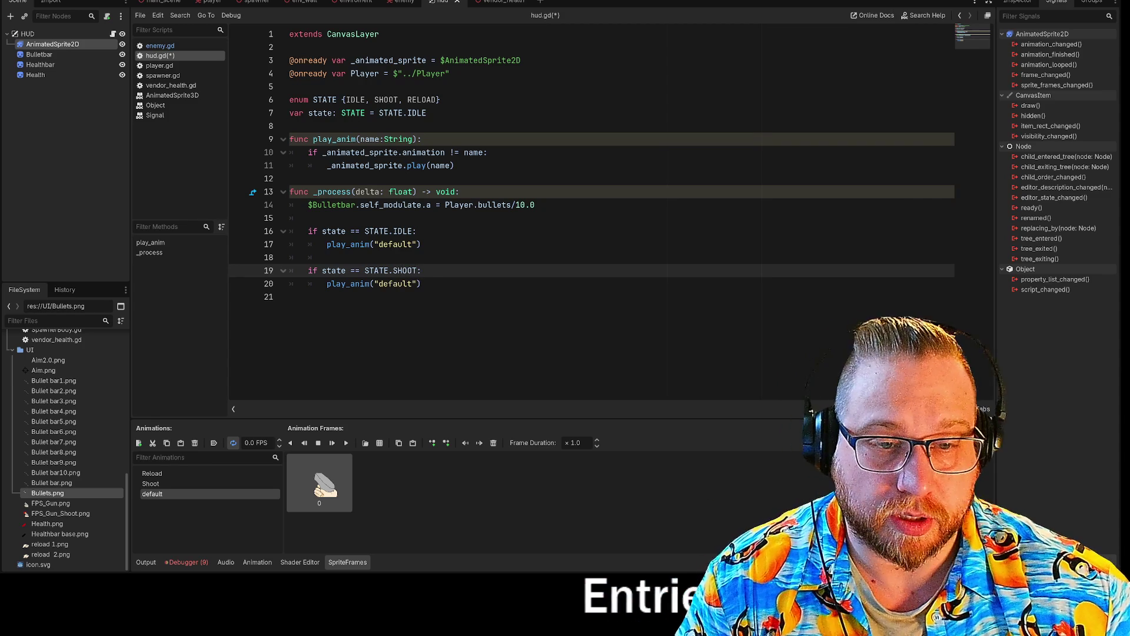
pyautogui.doubleClick(395, 283)
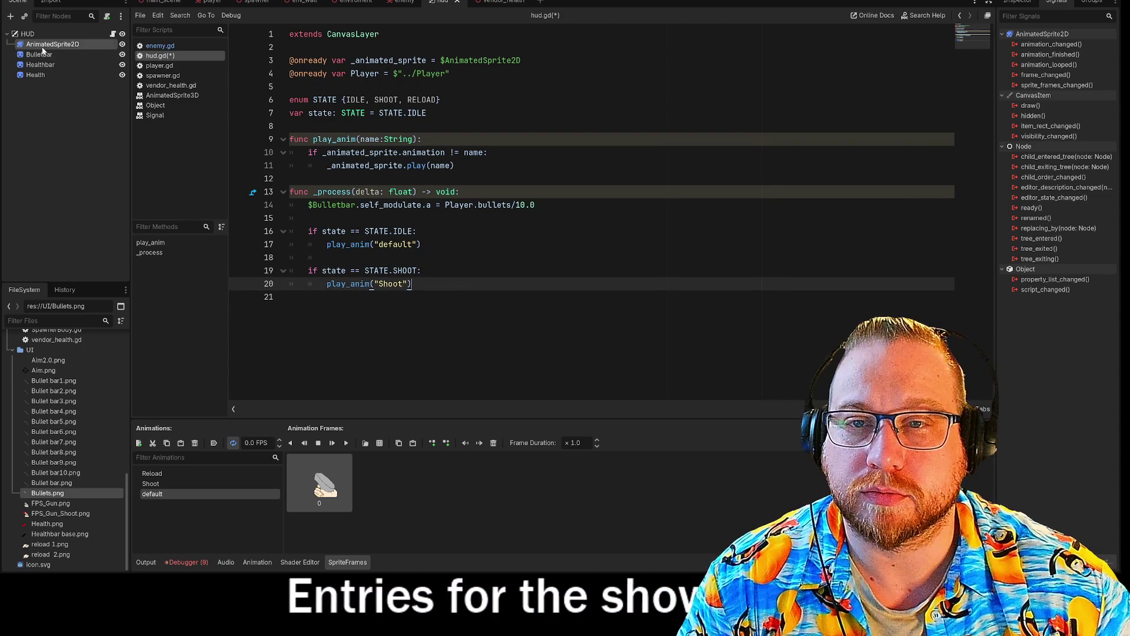
pyautogui.write('Shoo')
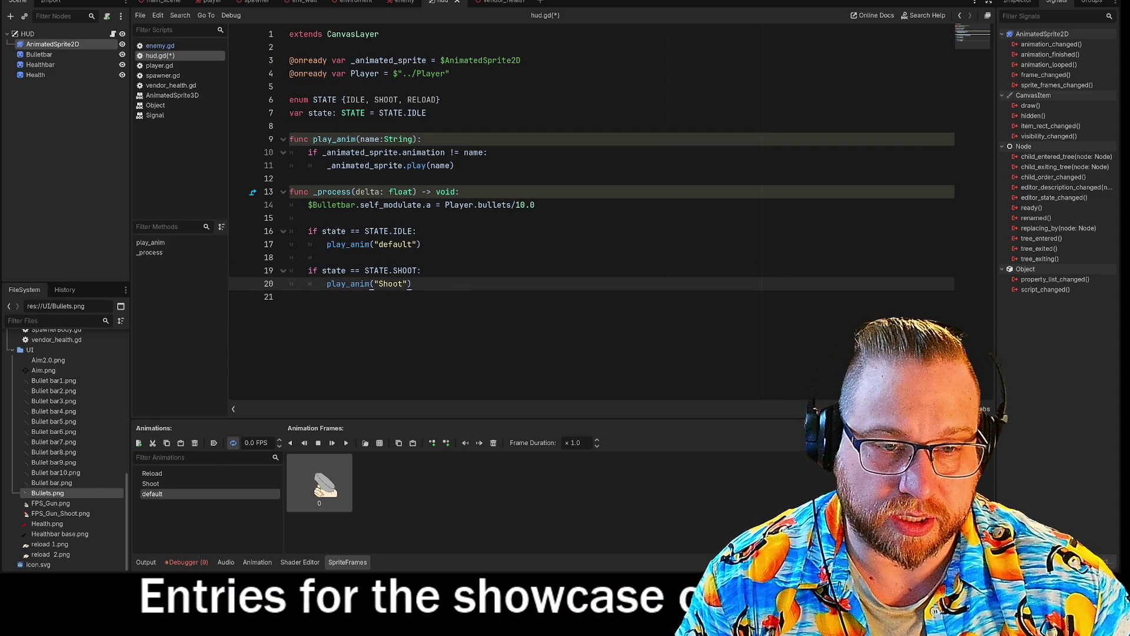
pyautogui.moveTo(412, 284)
pyautogui.mouseDown()
pyautogui.moveTo(310, 284)
pyautogui.moveTo(309, 270)
pyautogui.mouseUp()
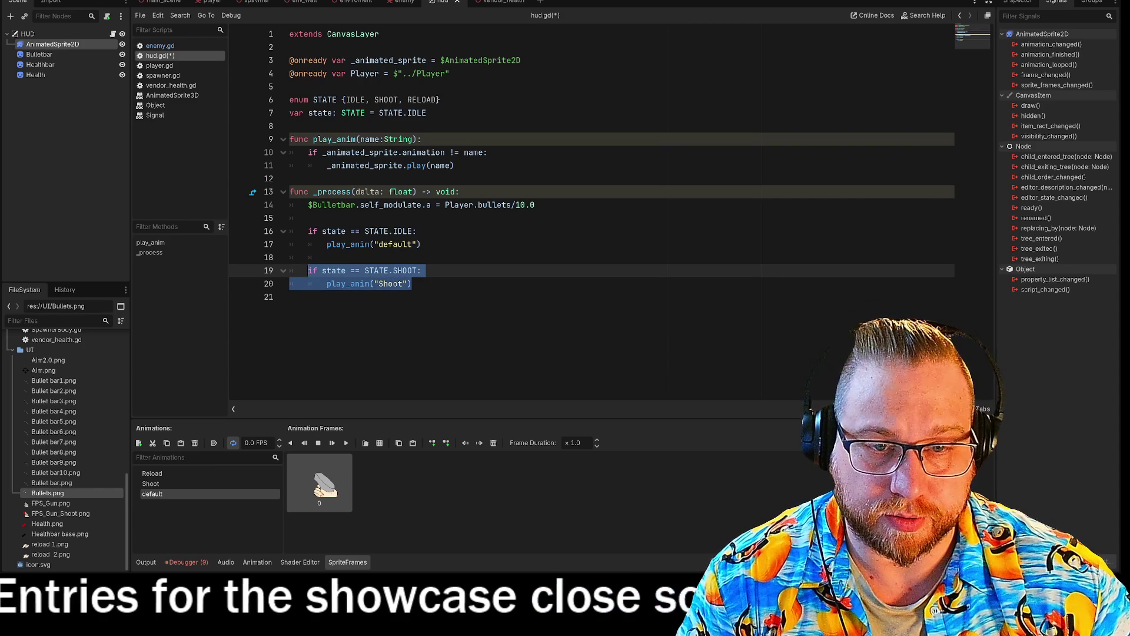
# Step: Add a RELOAD check playing the Reload animation, then run the game
pyautogui.click(289, 297)
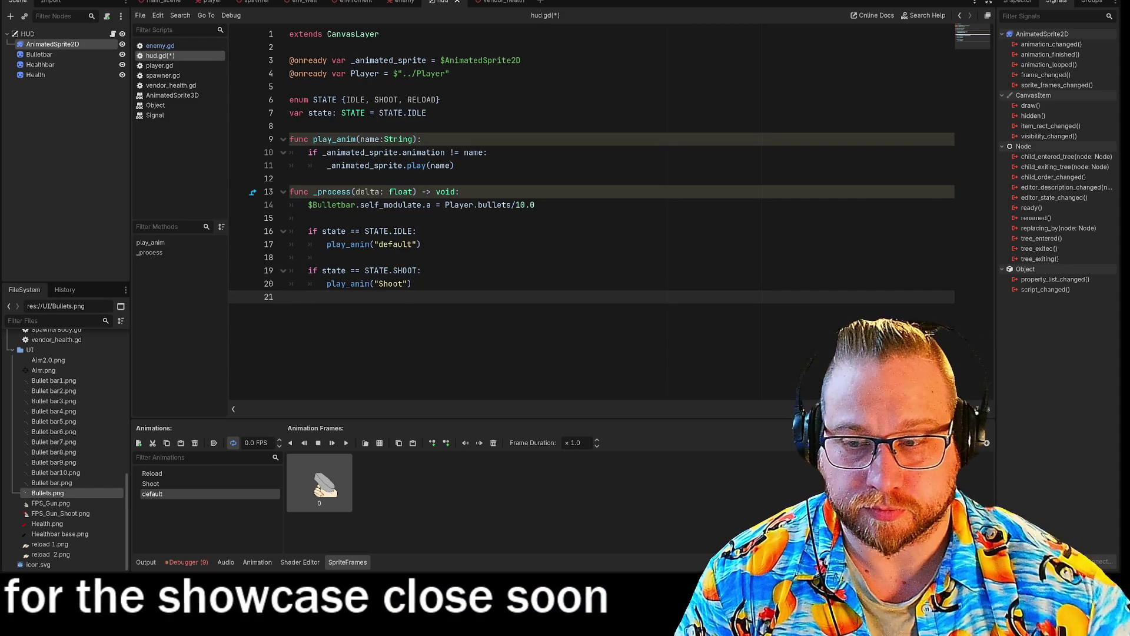
pyautogui.press('Tab')
pyautogui.press('Return')
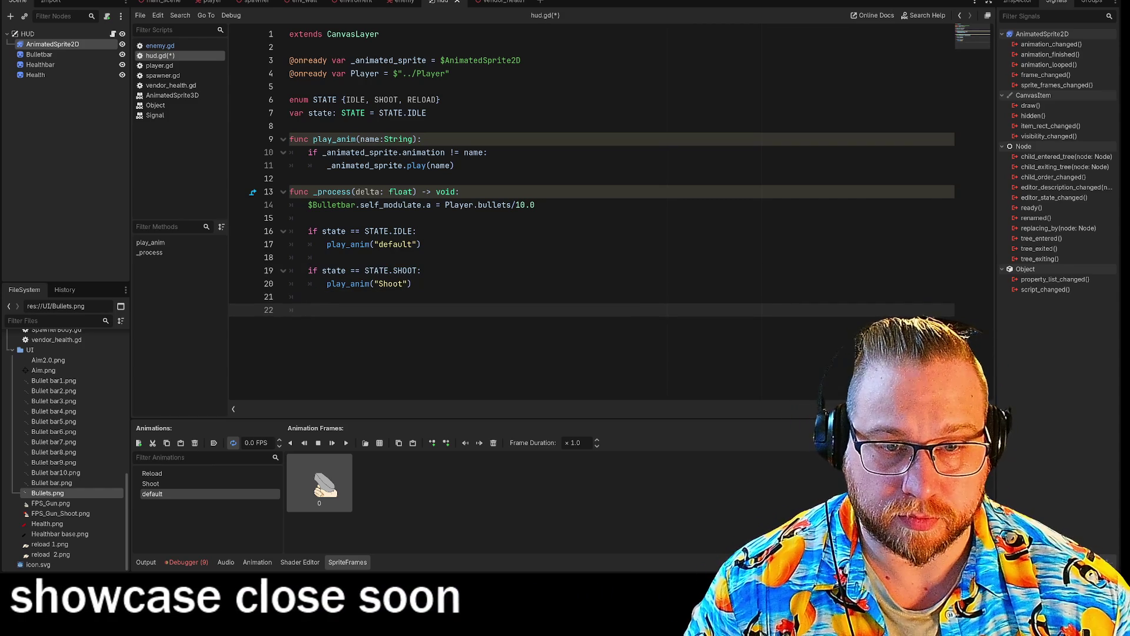
pyautogui.hotkey('ctrl', 'v')
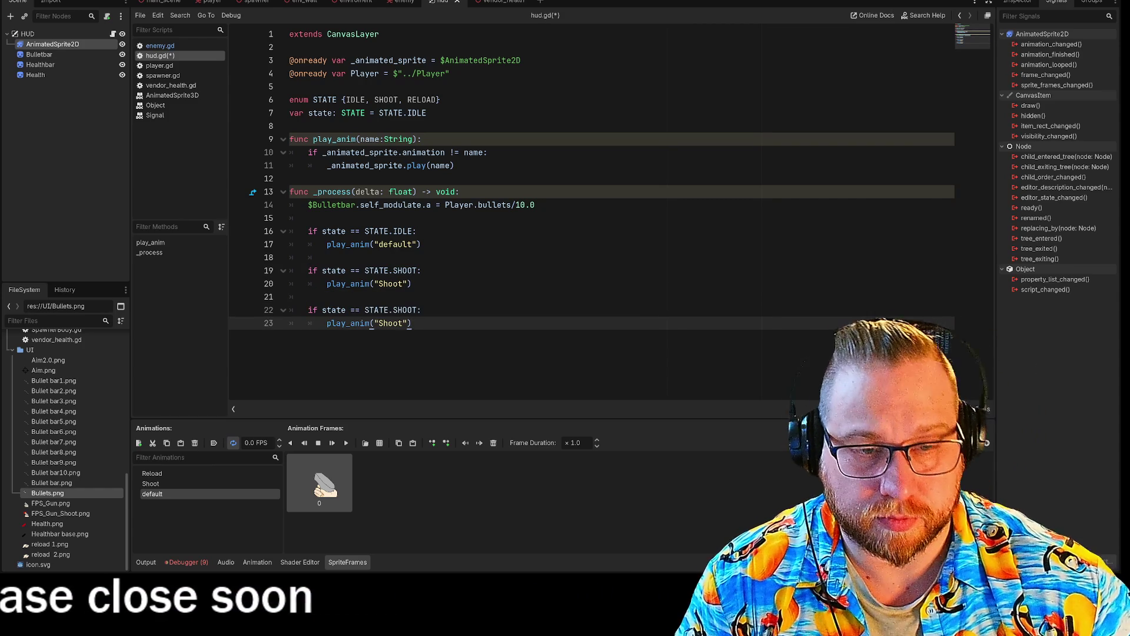
pyautogui.doubleClick(405, 310)
pyautogui.write('rel')
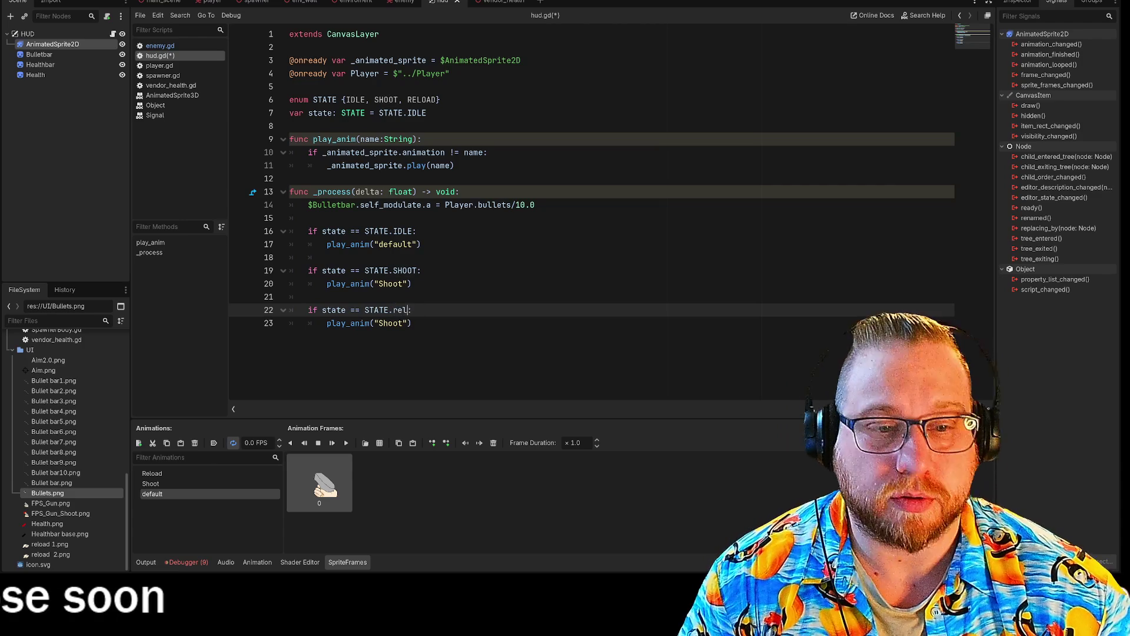
pyautogui.press('Return')
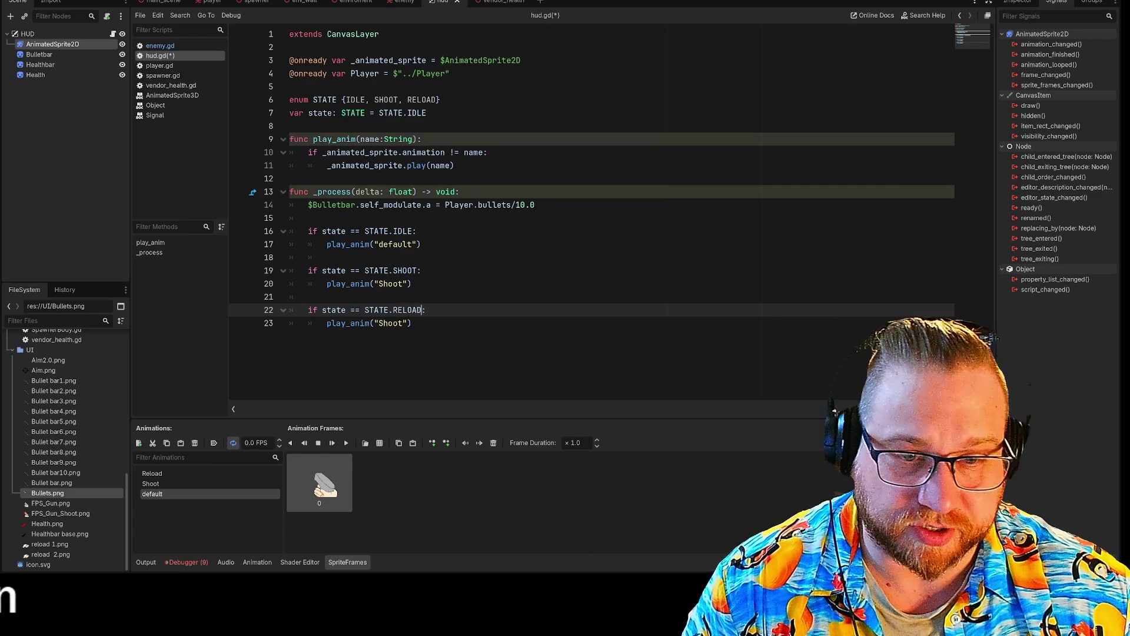
pyautogui.doubleClick(390, 323)
pyautogui.write('Reload')
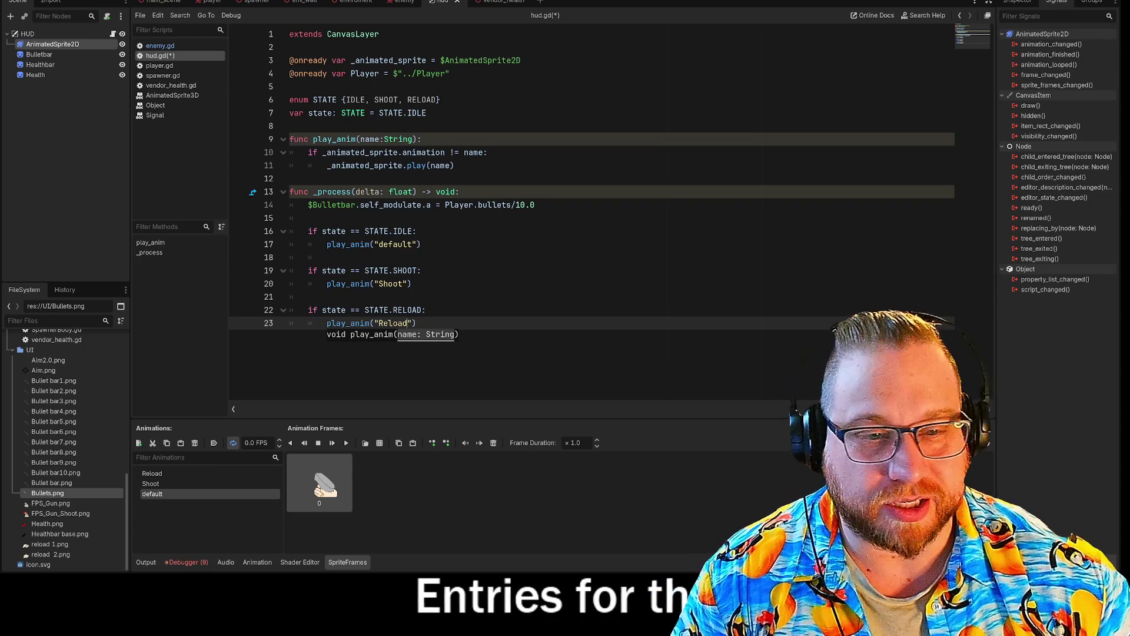
pyautogui.click(309, 297)
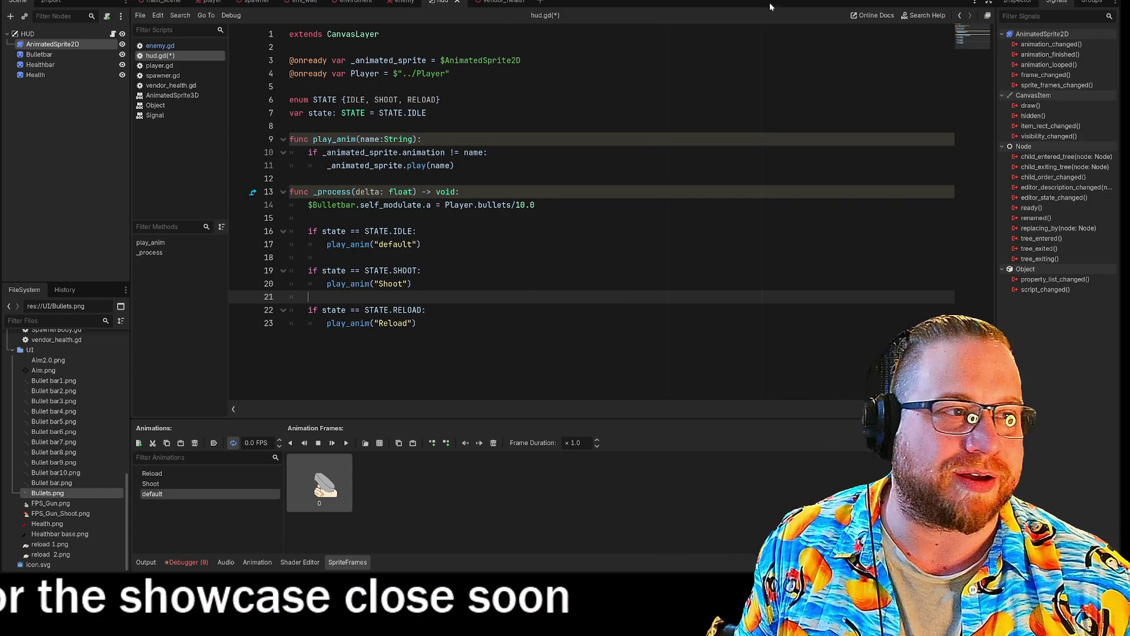
pyautogui.click(989, 3)
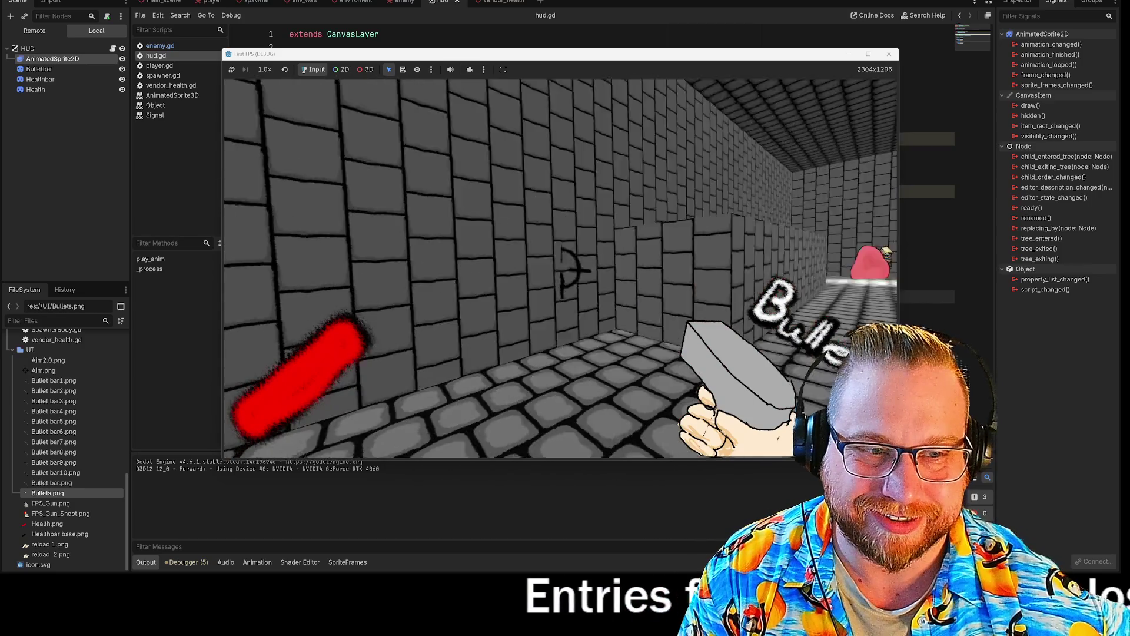
# Step: Walk forward down the corridor to check the HUD, then close the game window
pyautogui.press('w')
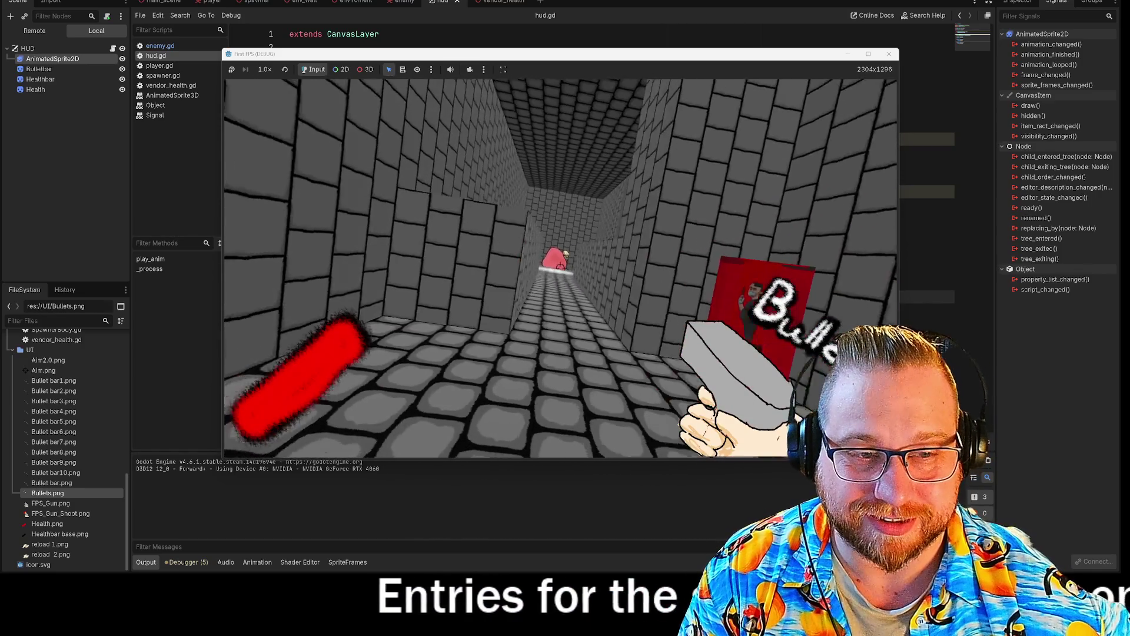
pyautogui.press('w')
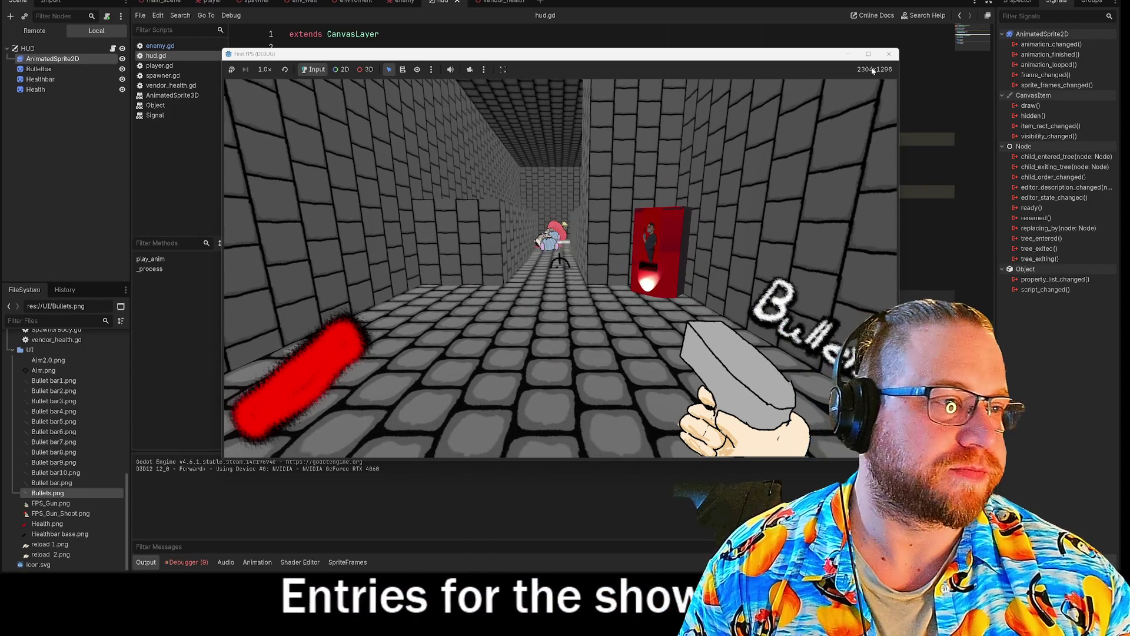
pyautogui.click(889, 55)
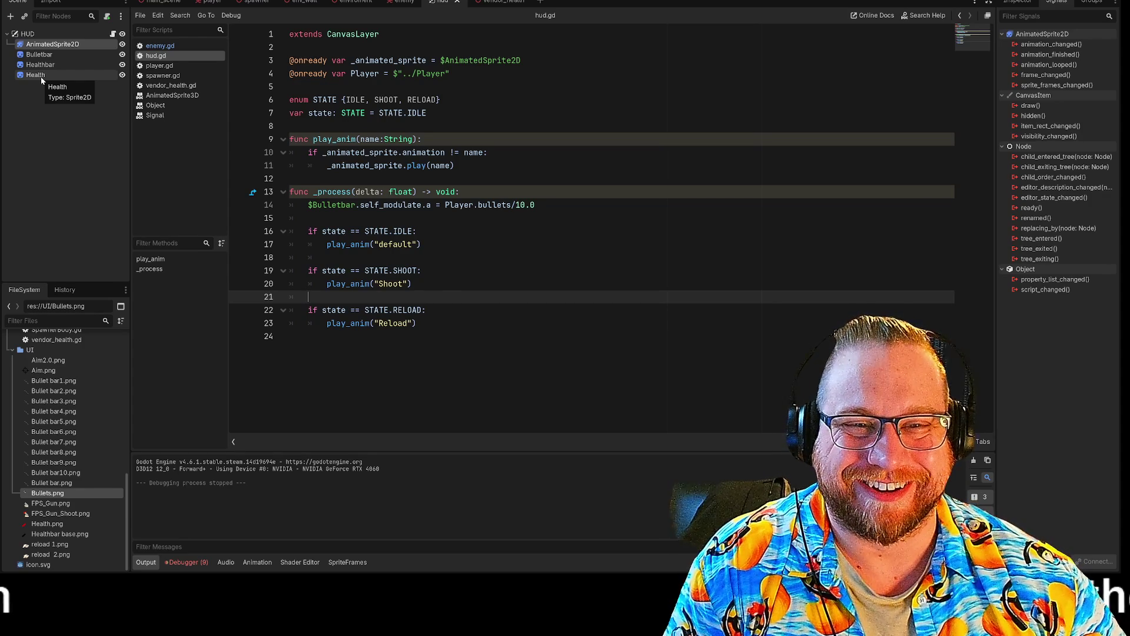
pyautogui.click(308, 218)
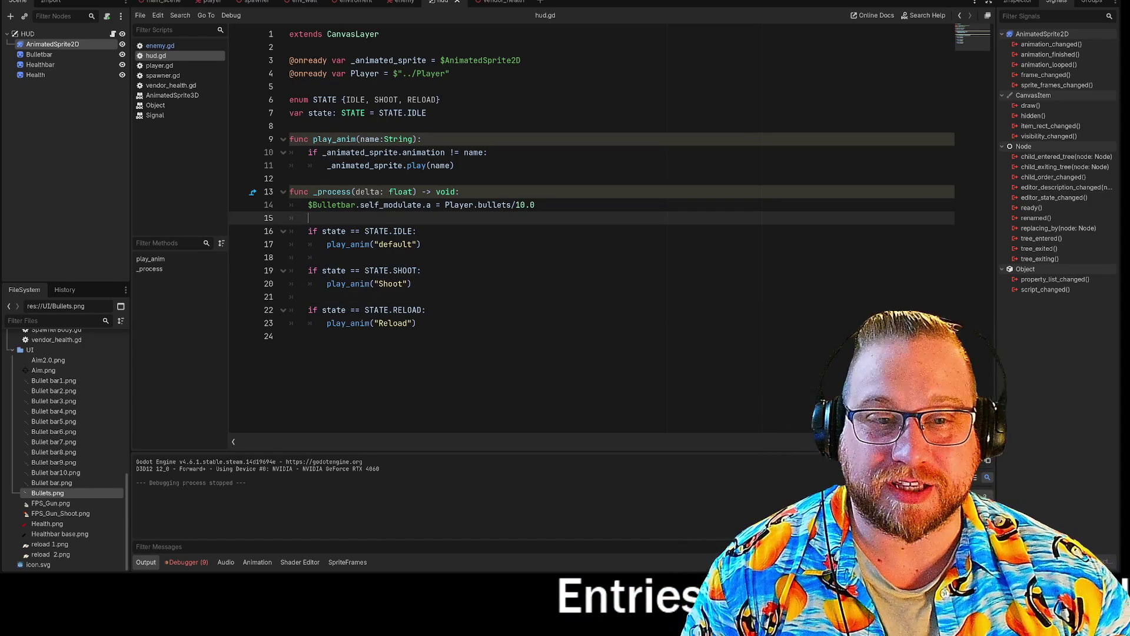
# Step: Open the player scene and its player.gd script
pyautogui.click(210, 2)
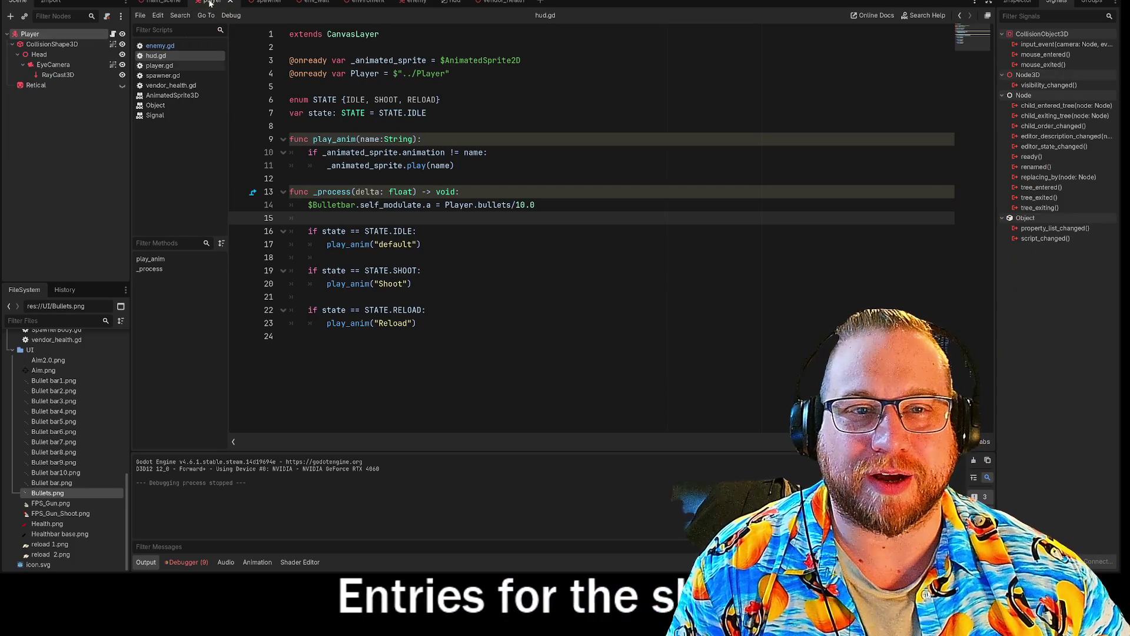
pyautogui.click(159, 65)
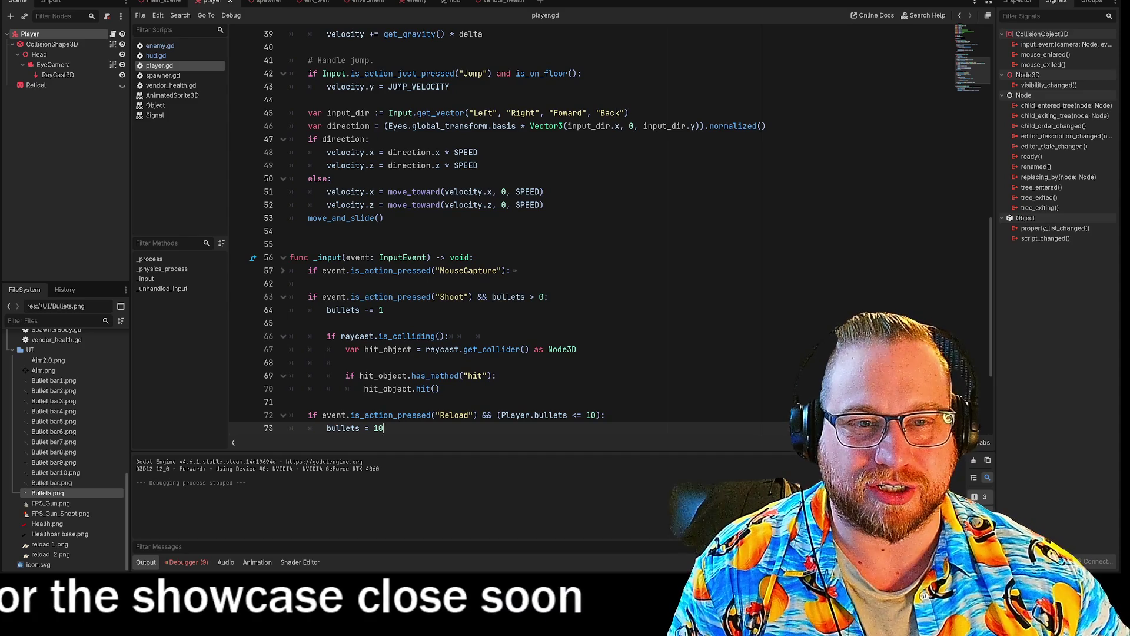
# Step: Review the lean code on lines 21–24 of player.gd, then run the game with F5
pyautogui.scroll(8, 530, 235)
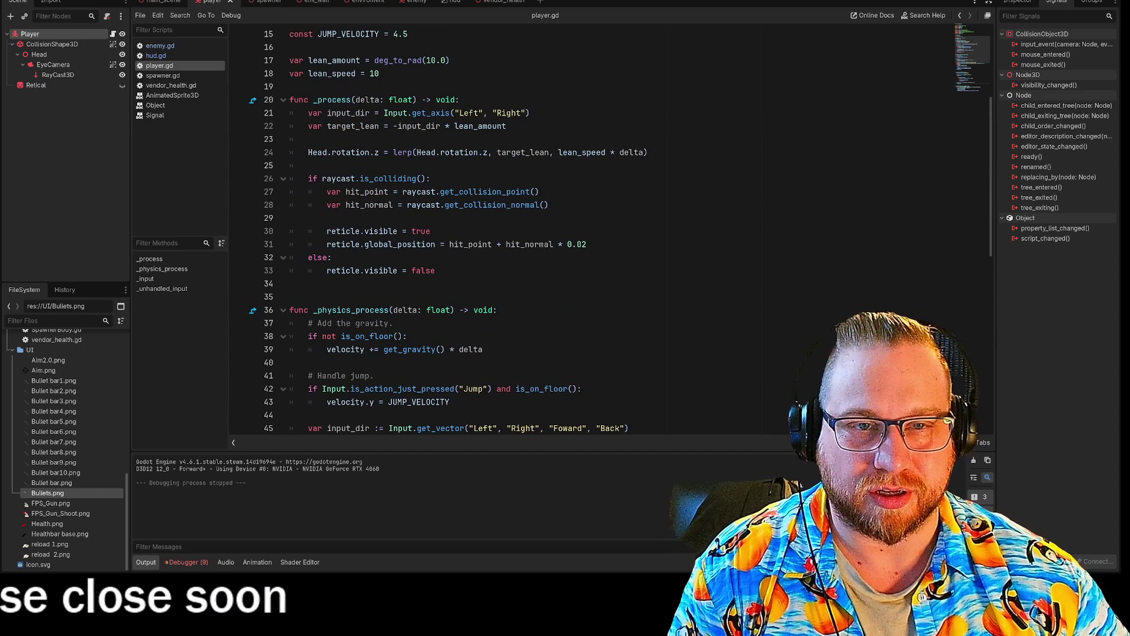
pyautogui.scroll(1, 530, 236)
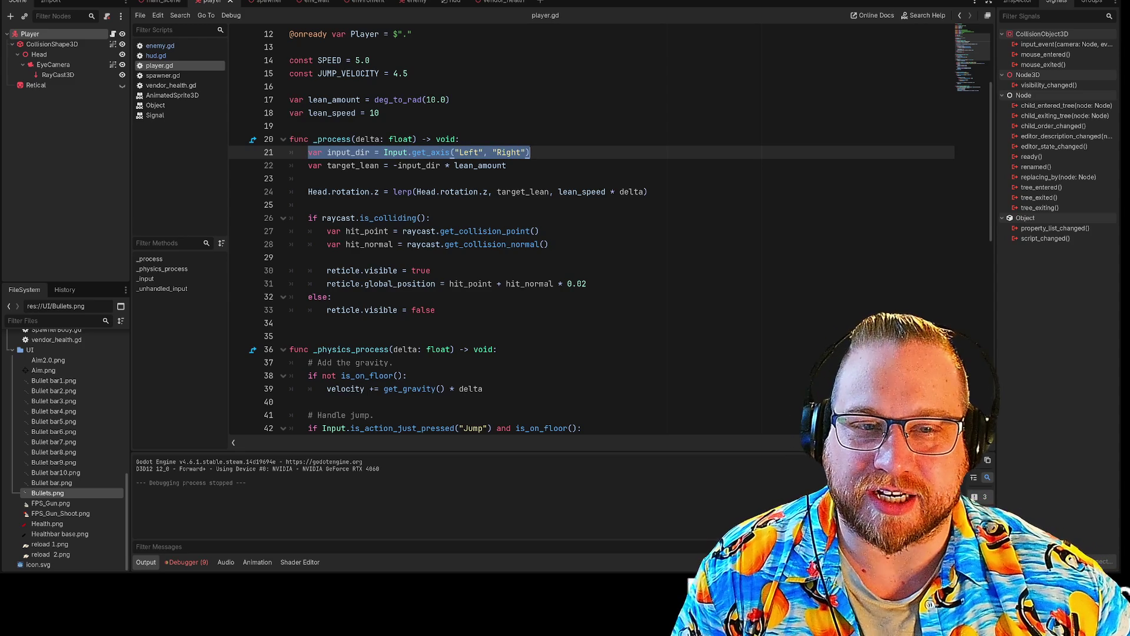
pyautogui.moveTo(412, 152); pyautogui.dragTo(414, 195)
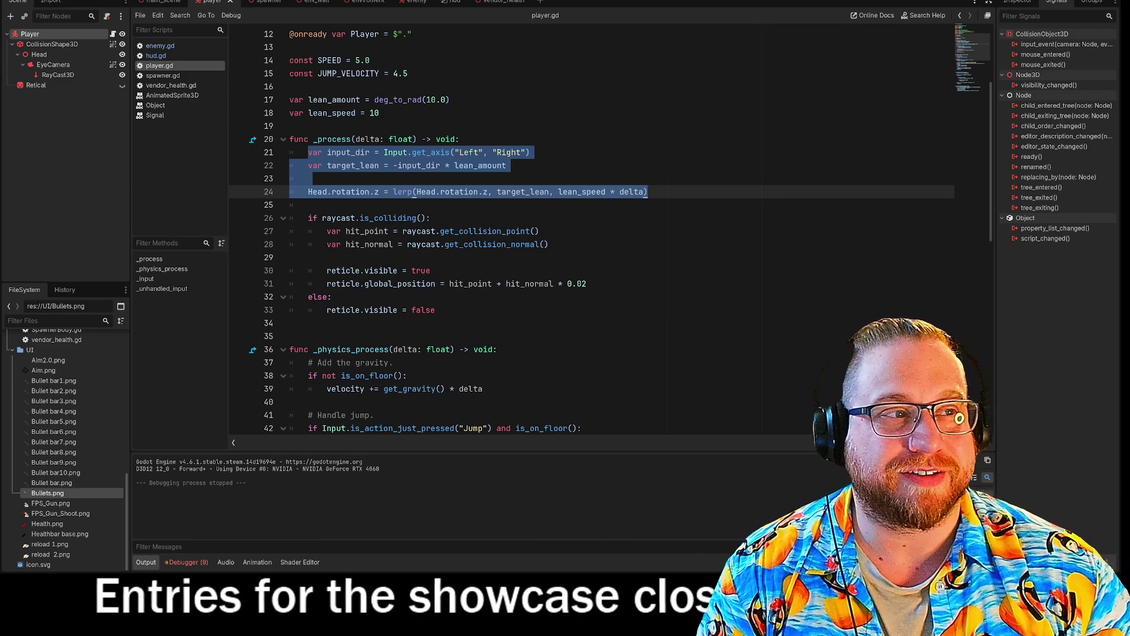
pyautogui.click(290, 87)
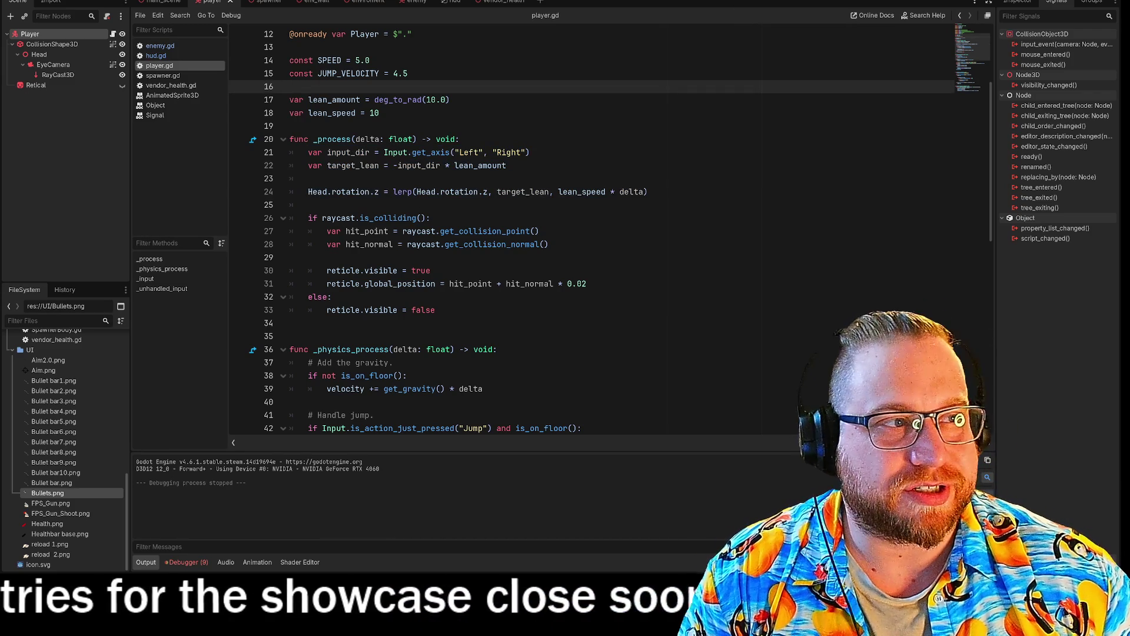
pyautogui.press('F5')
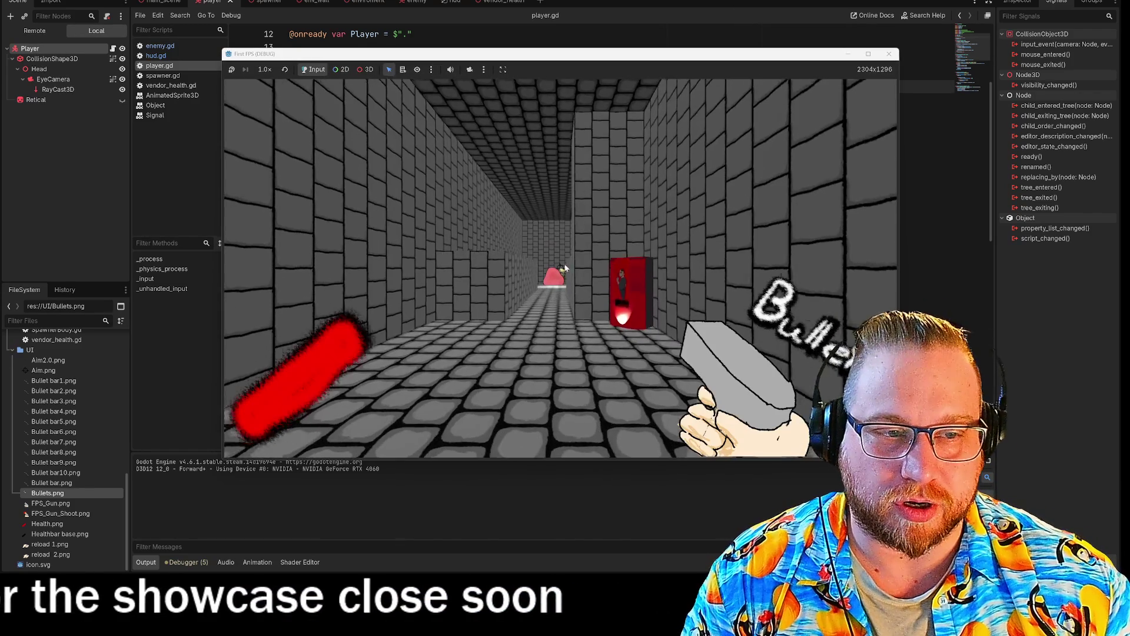
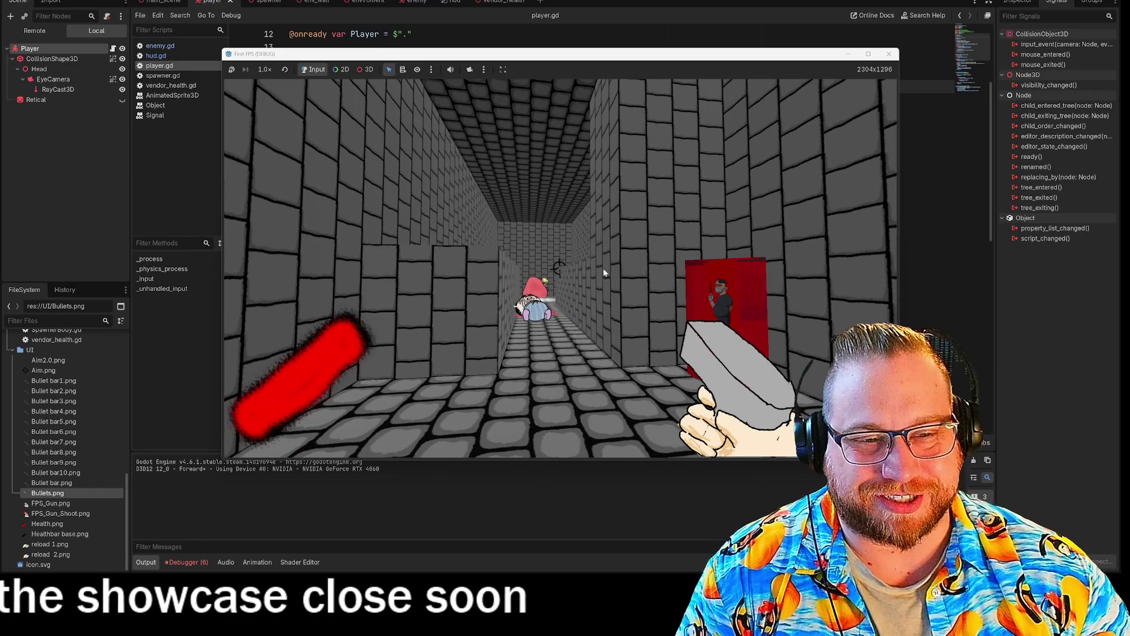
# Step: Stop the game test run and select the head-lean lerp code on line 24 of player.gd
pyautogui.press('Escape')
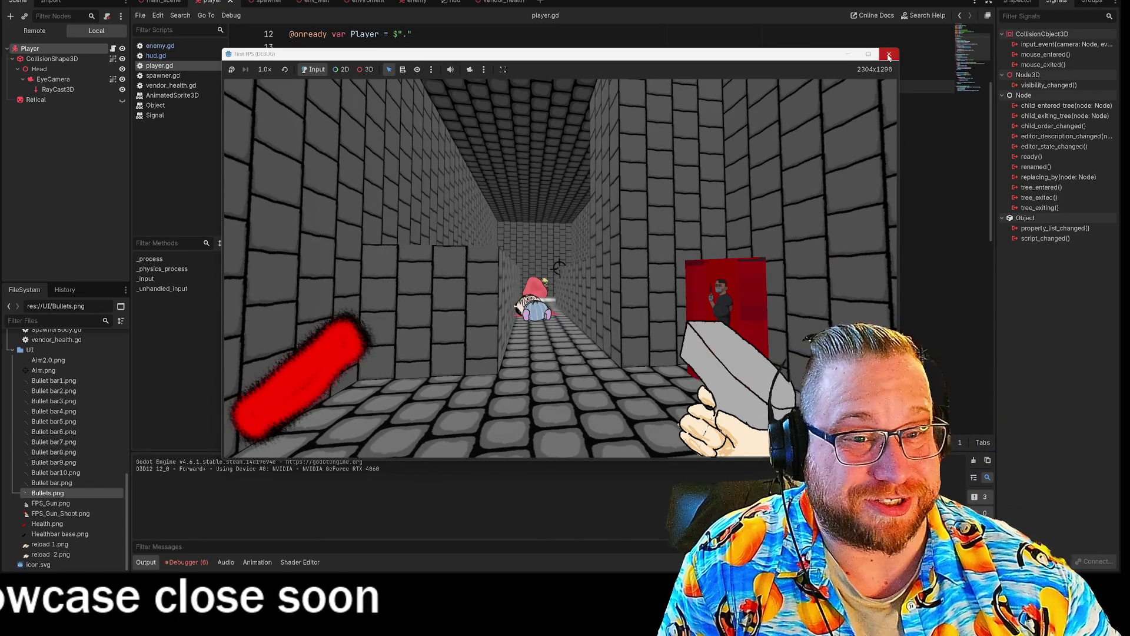
pyautogui.click(889, 55)
pyautogui.moveTo(318, 191); pyautogui.dragTo(465, 191)
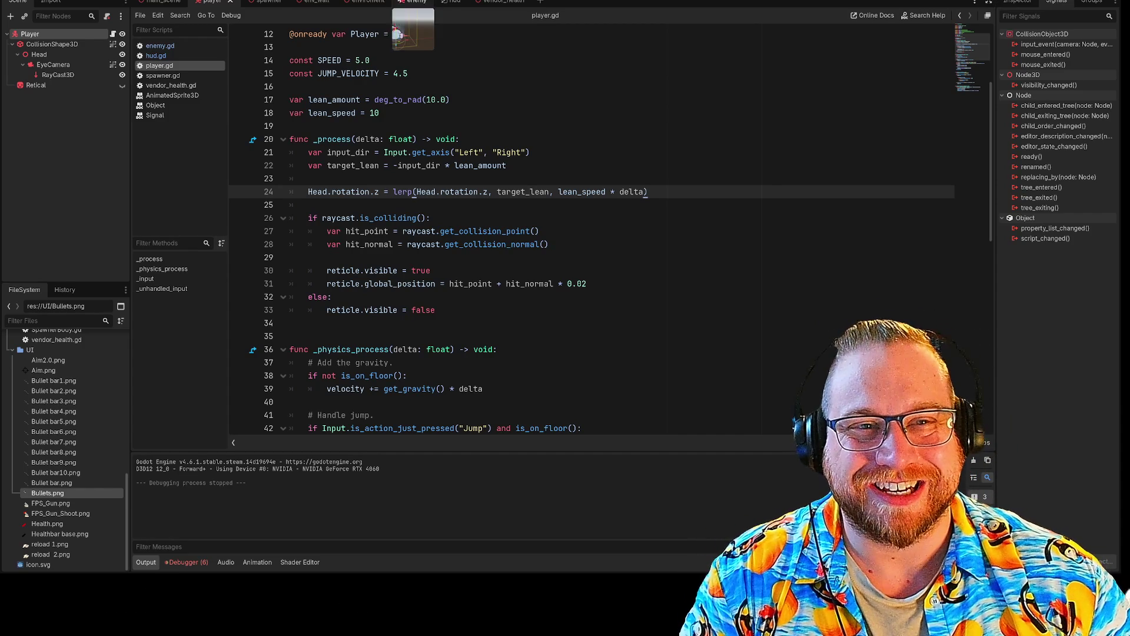
# Step: Open hud.gd and insert a $Health node reference on a new line 15
pyautogui.click(447, 1)
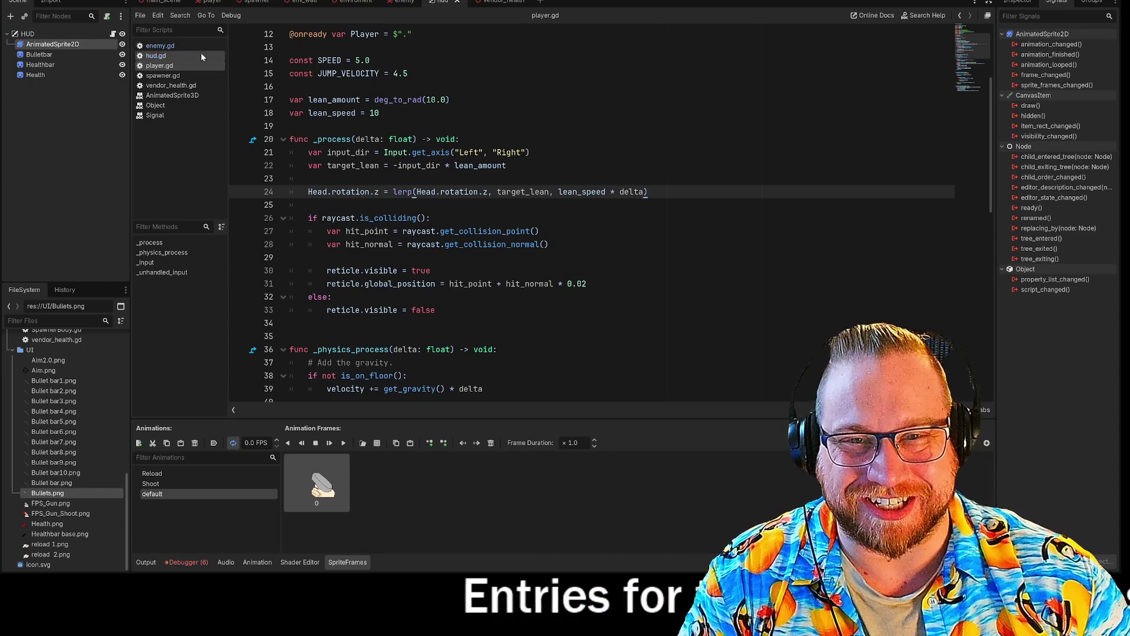
pyautogui.click(157, 55)
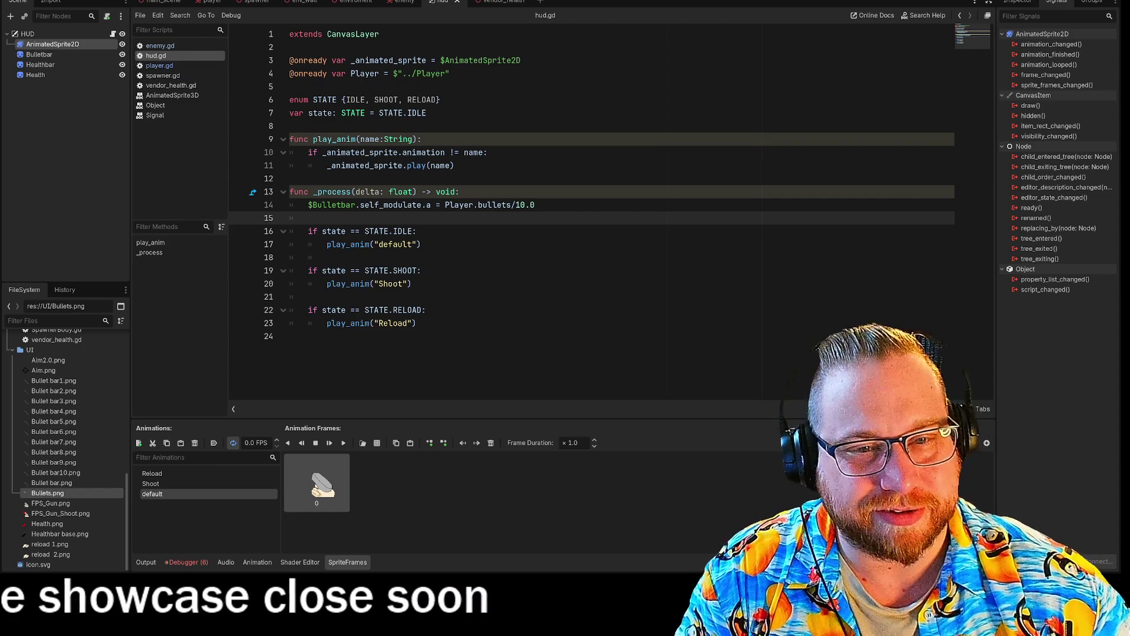
pyautogui.press('Return')
pyautogui.click(308, 218)
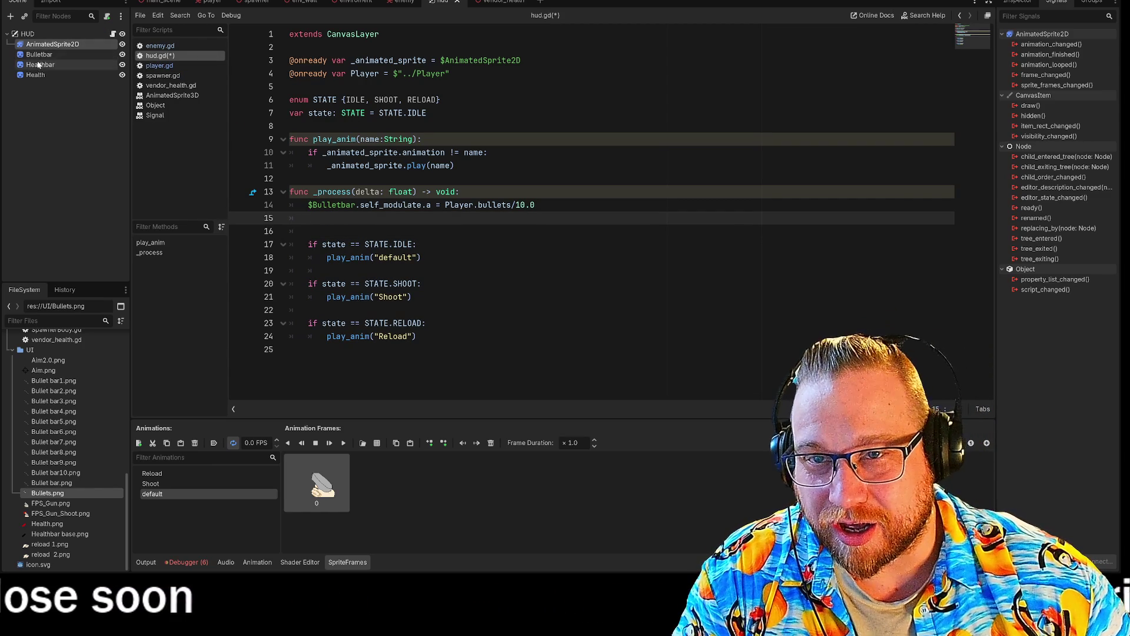
pyautogui.moveTo(101, 98); pyautogui.dragTo(317, 225)
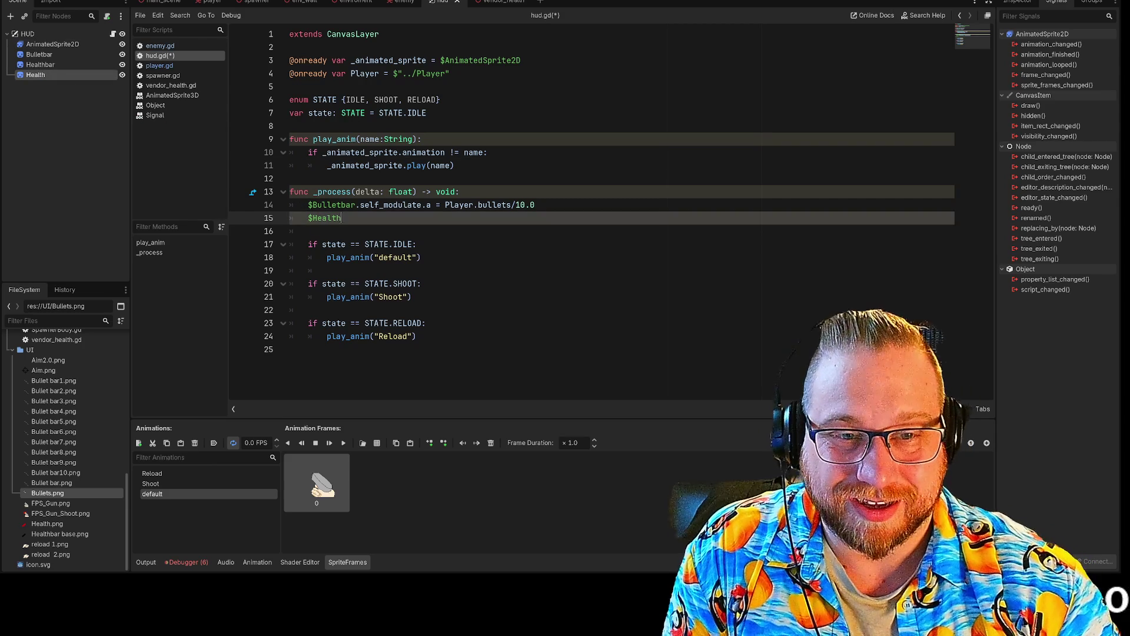
pyautogui.write('.')
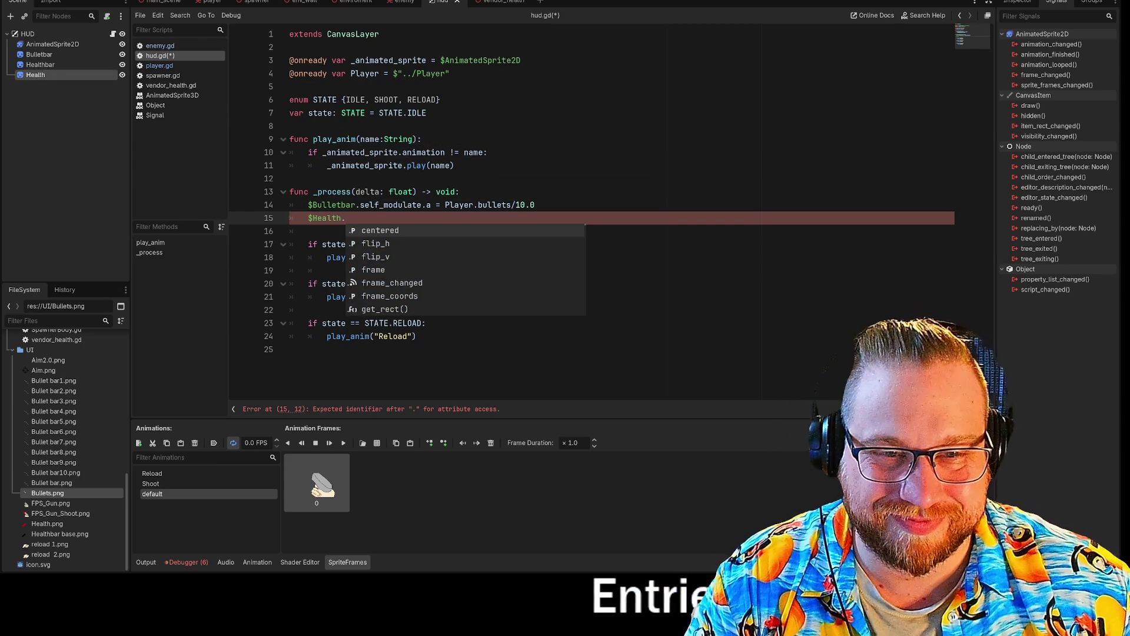
# Step: Copy line 14's self_modulate assignment after $Health, replacing bullets with health
pyautogui.moveTo(360, 205); pyautogui.dragTo(465, 205)
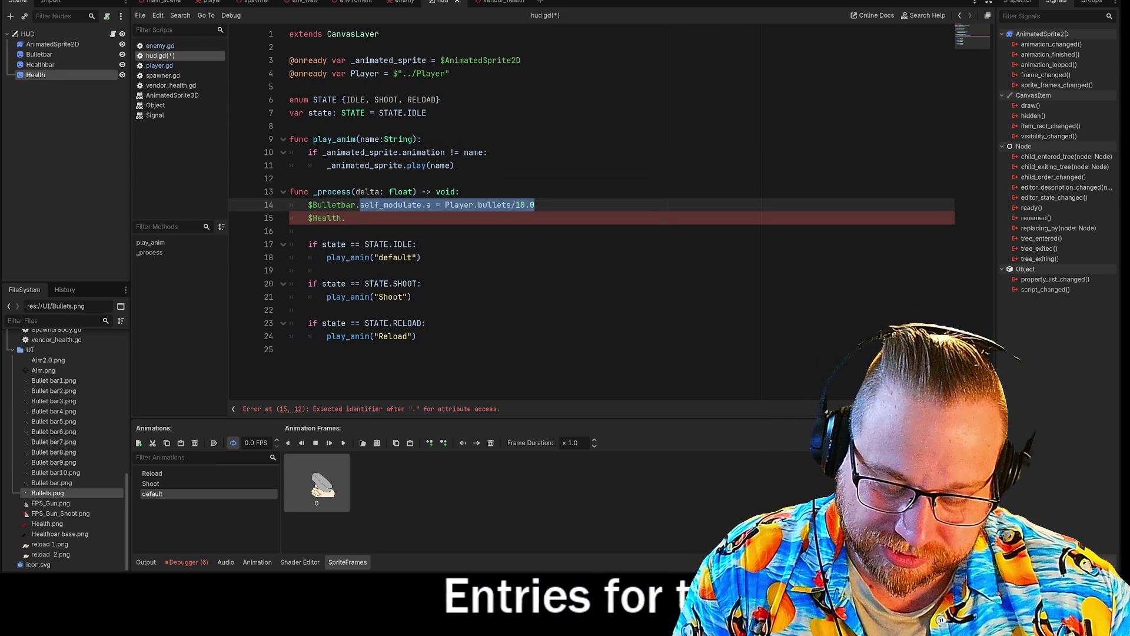
pyautogui.hotkey('ctrl', 'c')
pyautogui.press('Down')
pyautogui.hotkey('ctrl', 'v')
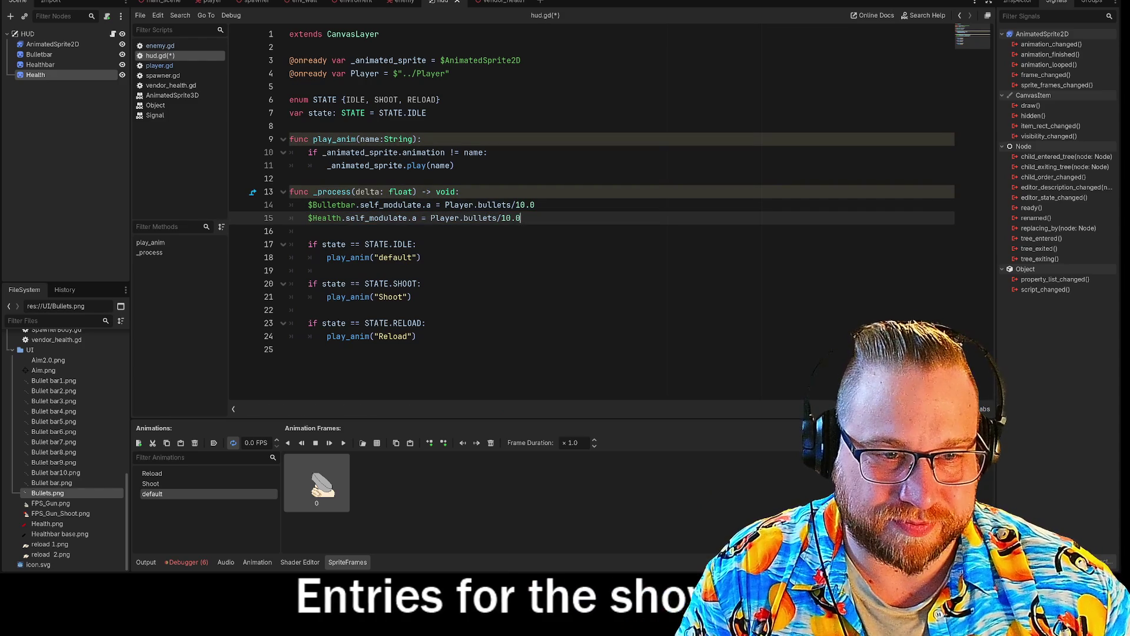
pyautogui.doubleClick(465, 218)
pyautogui.write('health')
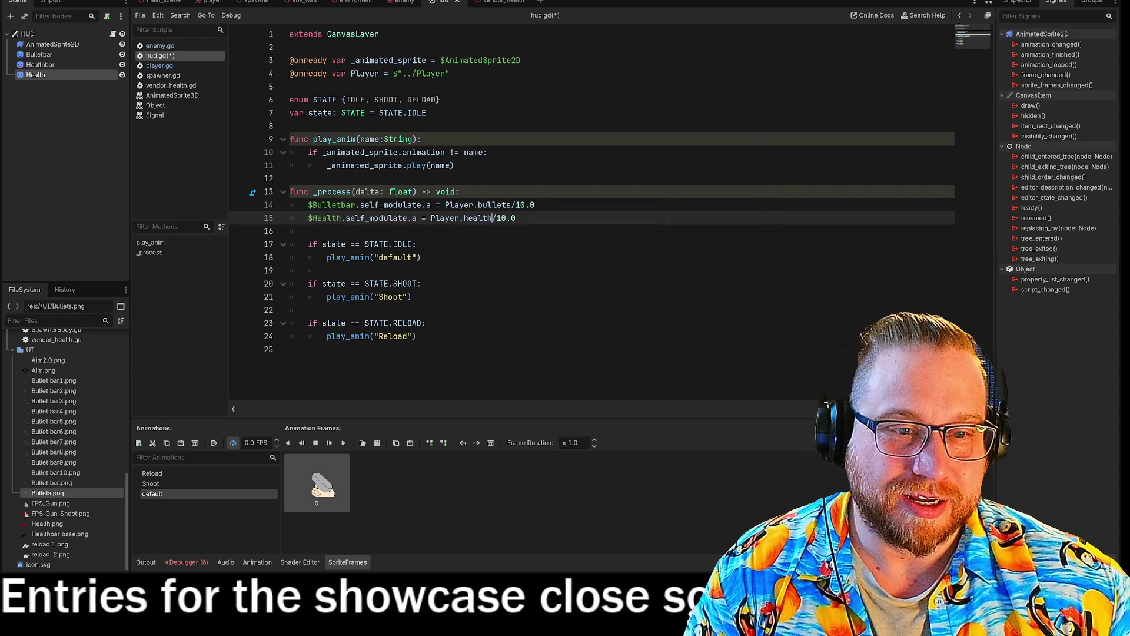
pyautogui.click(327, 271)
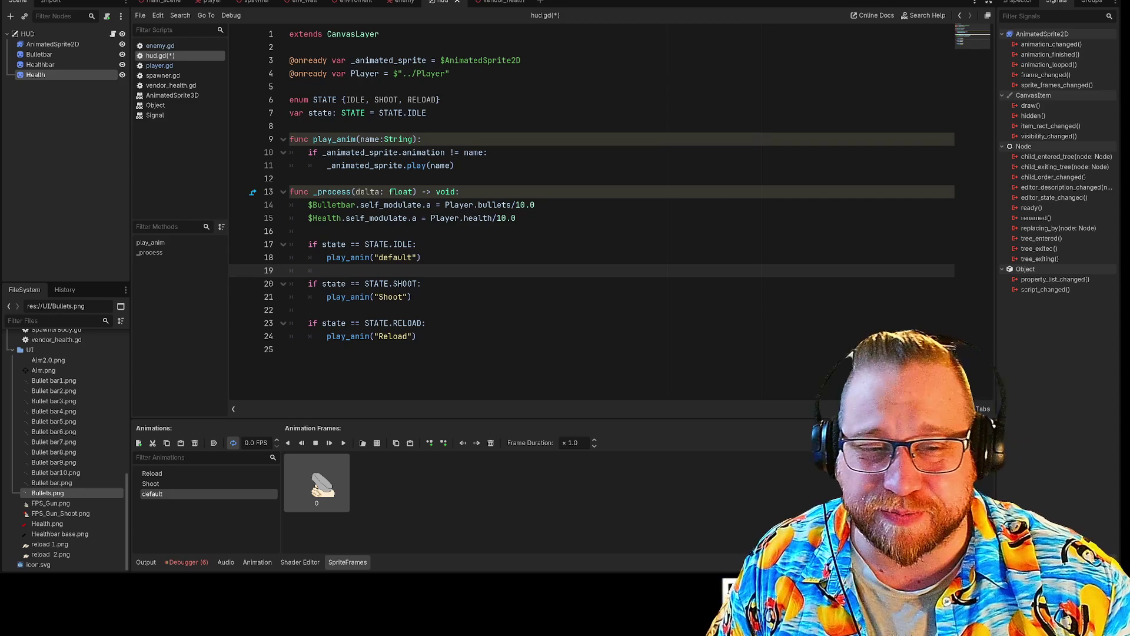
pyautogui.hotkey('ctrl', 'F2')
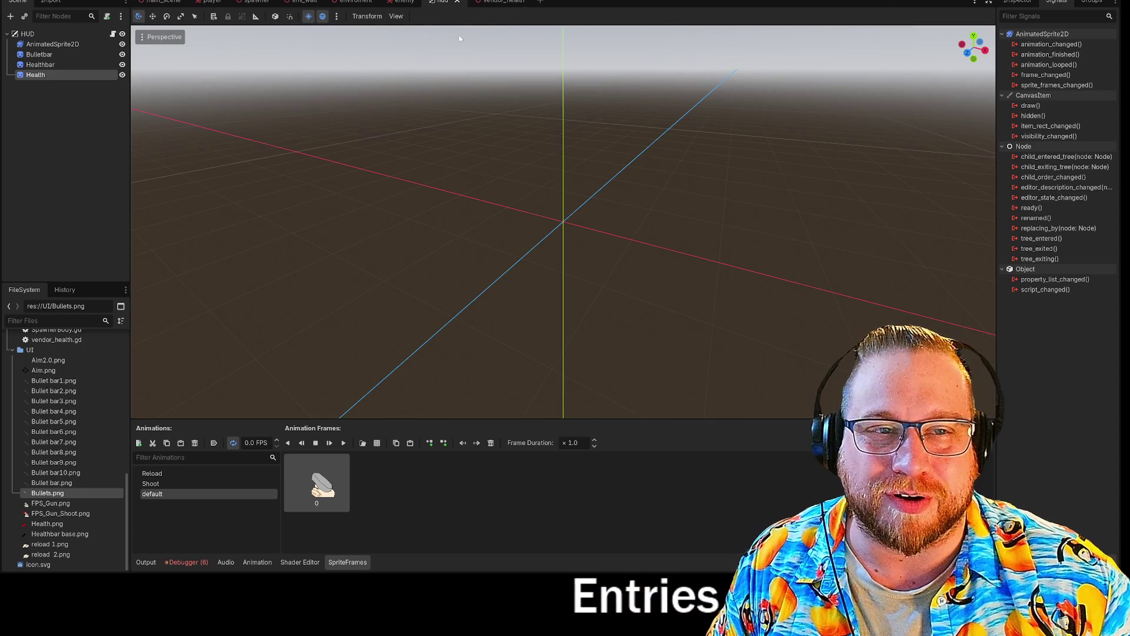
# Step: Browse the main_scene, player, spawner and env_wall scenes, flying and zooming the 3D view
pyautogui.click(163, 1)
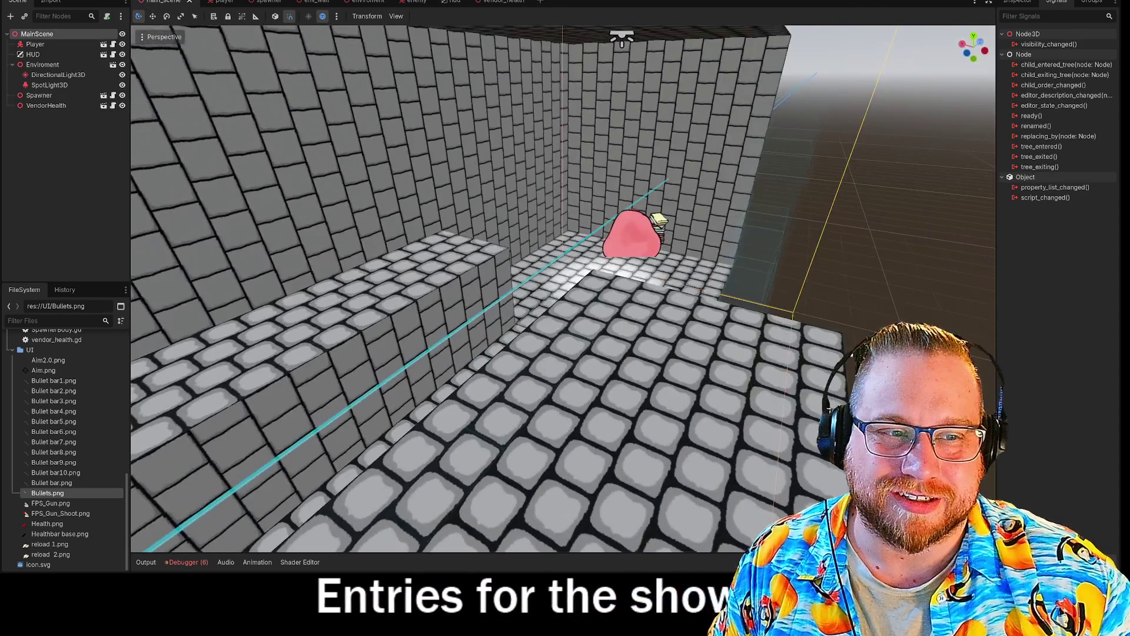
pyautogui.moveTo(677, 262)
pyautogui.mouseDown()
pyautogui.moveTo(660, 259)
pyautogui.moveTo(679, 261)
pyautogui.mouseUp()
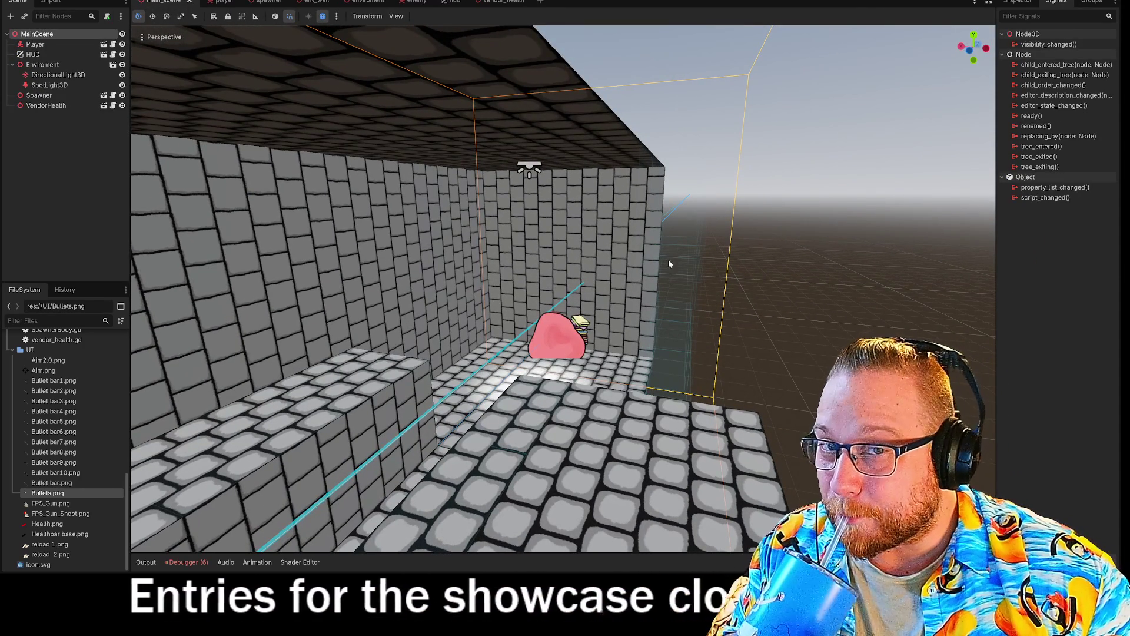
pyautogui.click(226, 3)
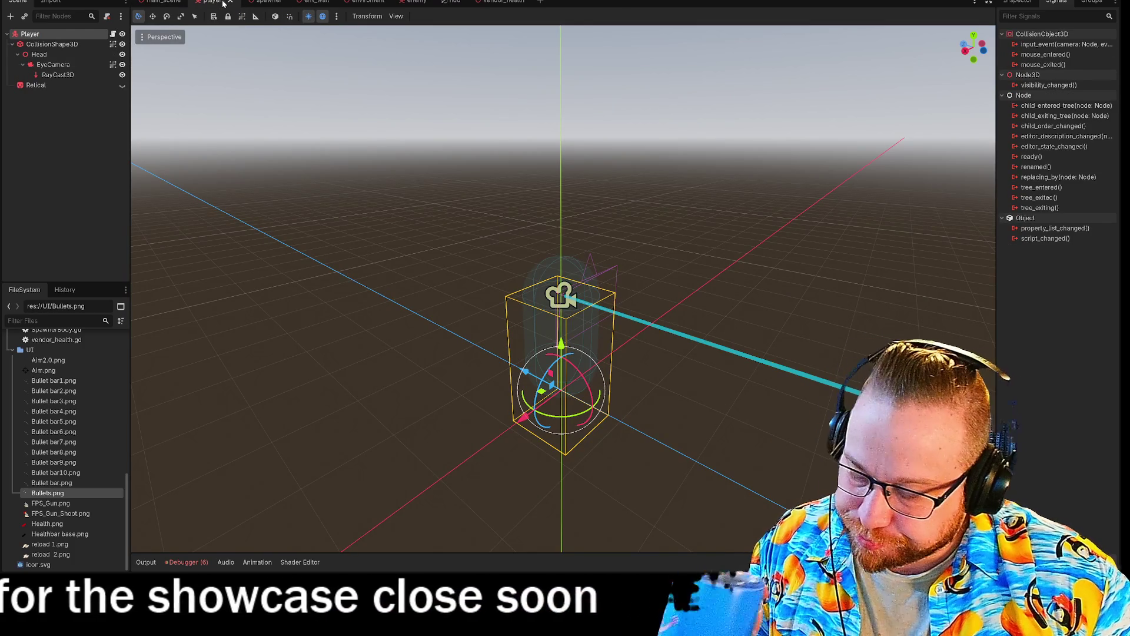
pyautogui.click(283, 3)
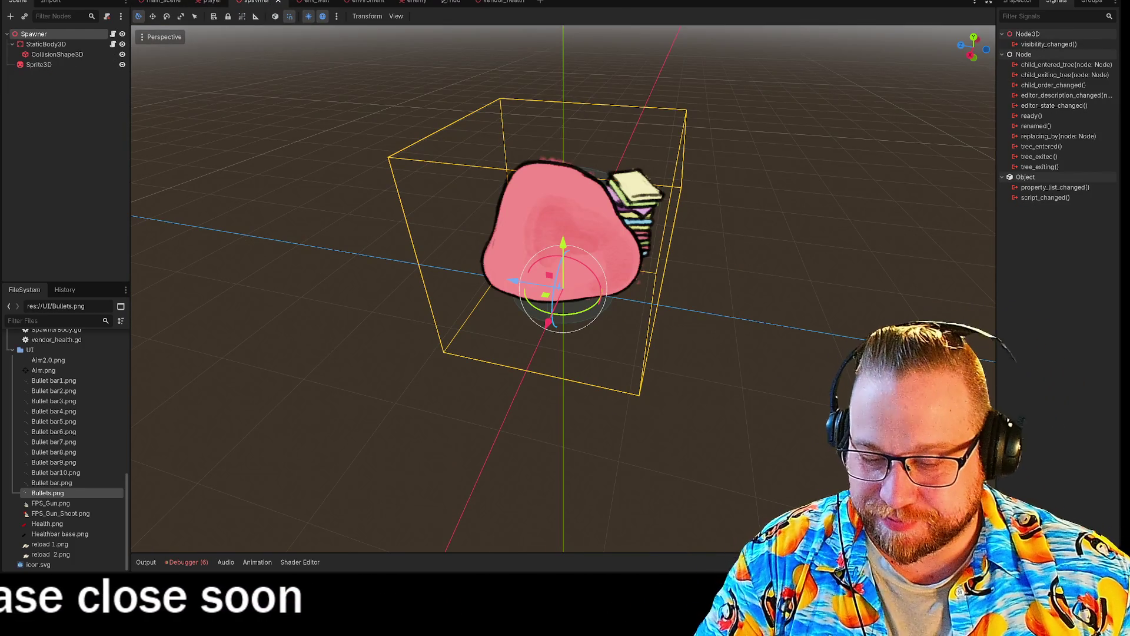
pyautogui.click(317, 1)
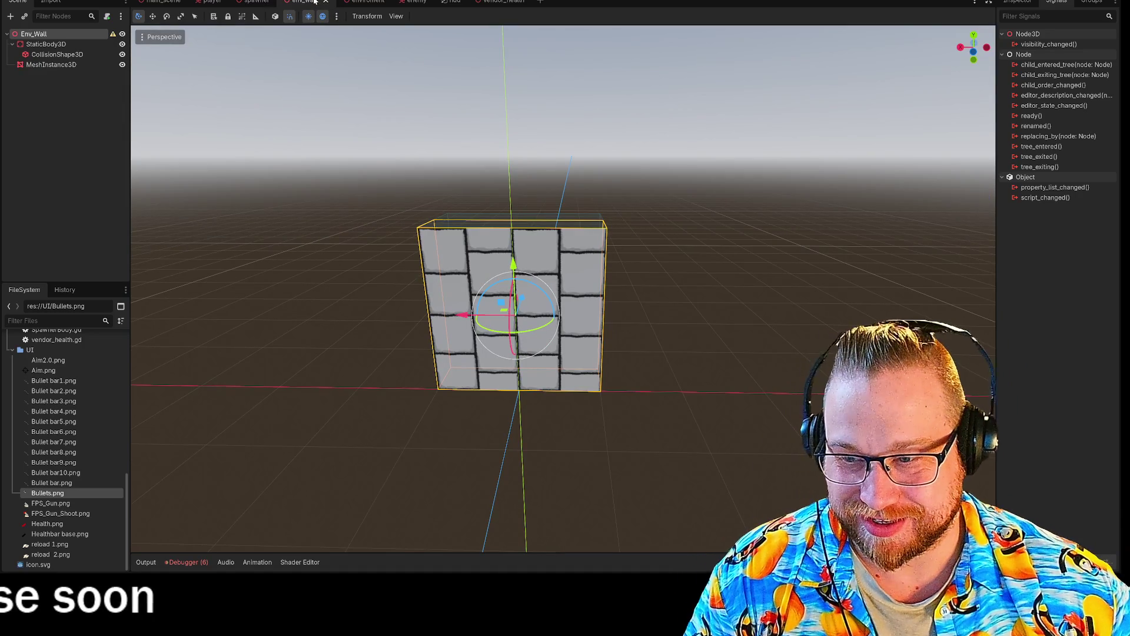
pyautogui.scroll(10, 403, 157)
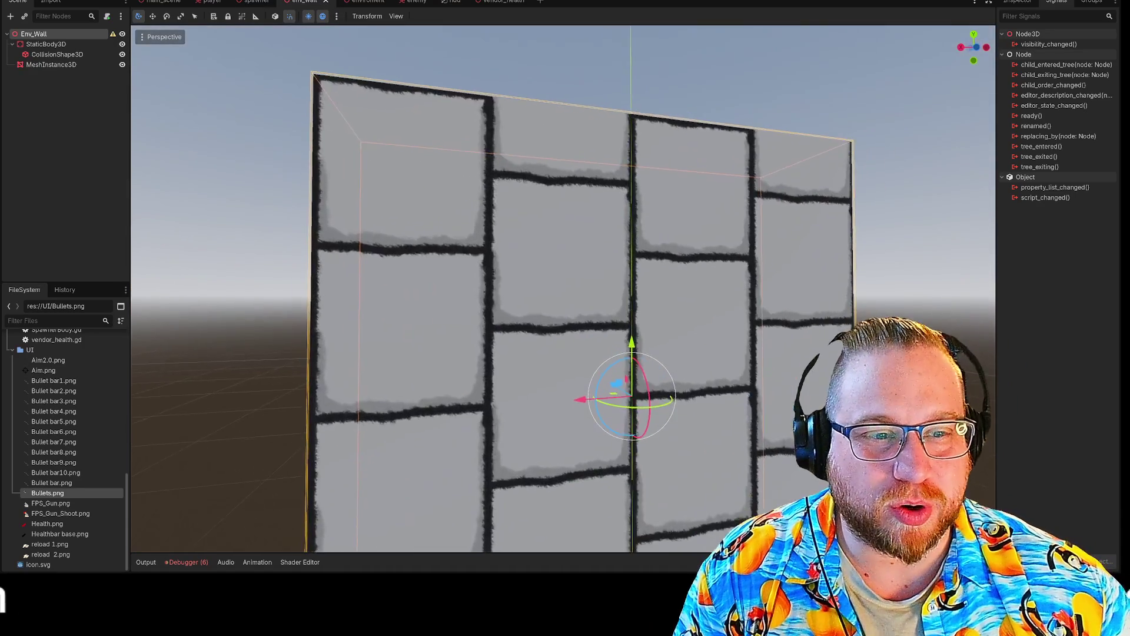
pyautogui.scroll(-5, 563, 288)
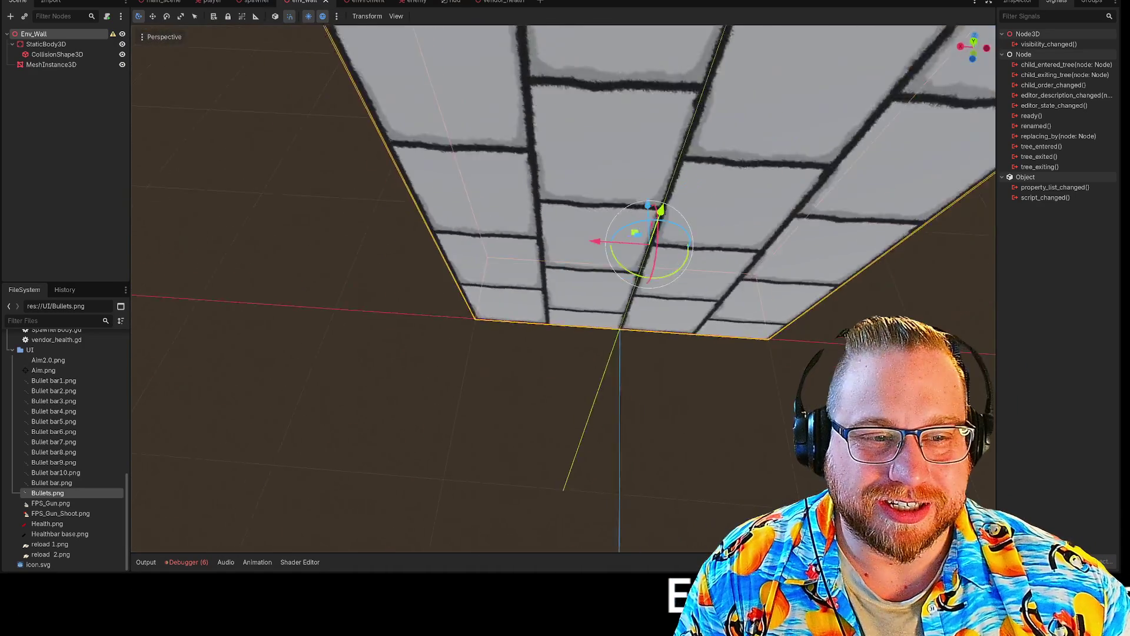
pyautogui.scroll(-3, 563, 288)
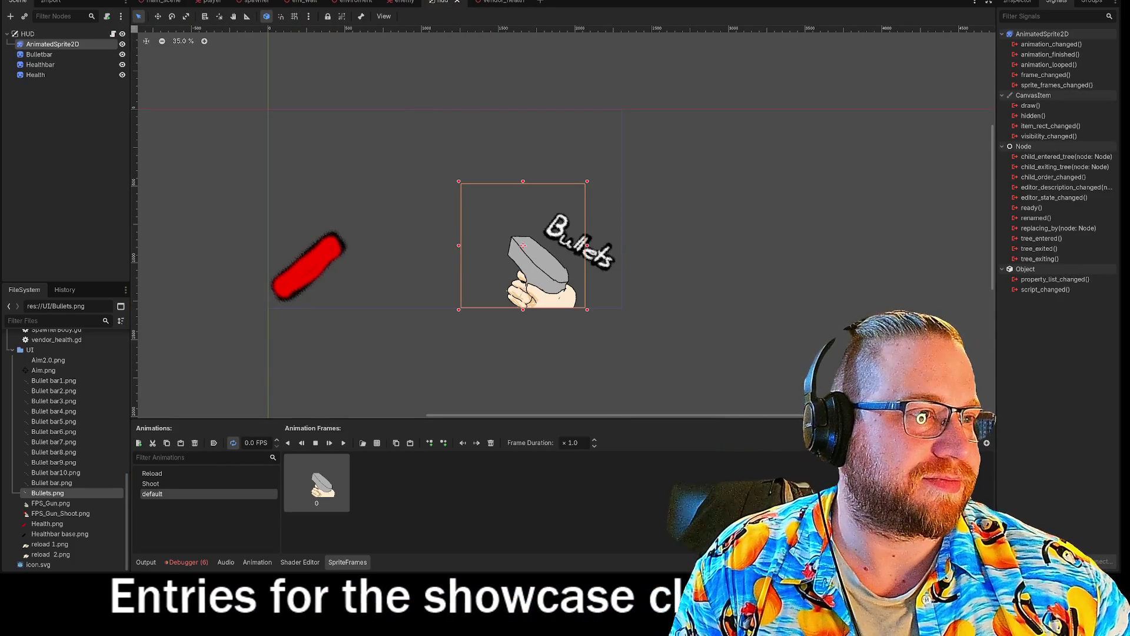
pyautogui.press('F5')
pyautogui.press('w')
pyautogui.press('s')
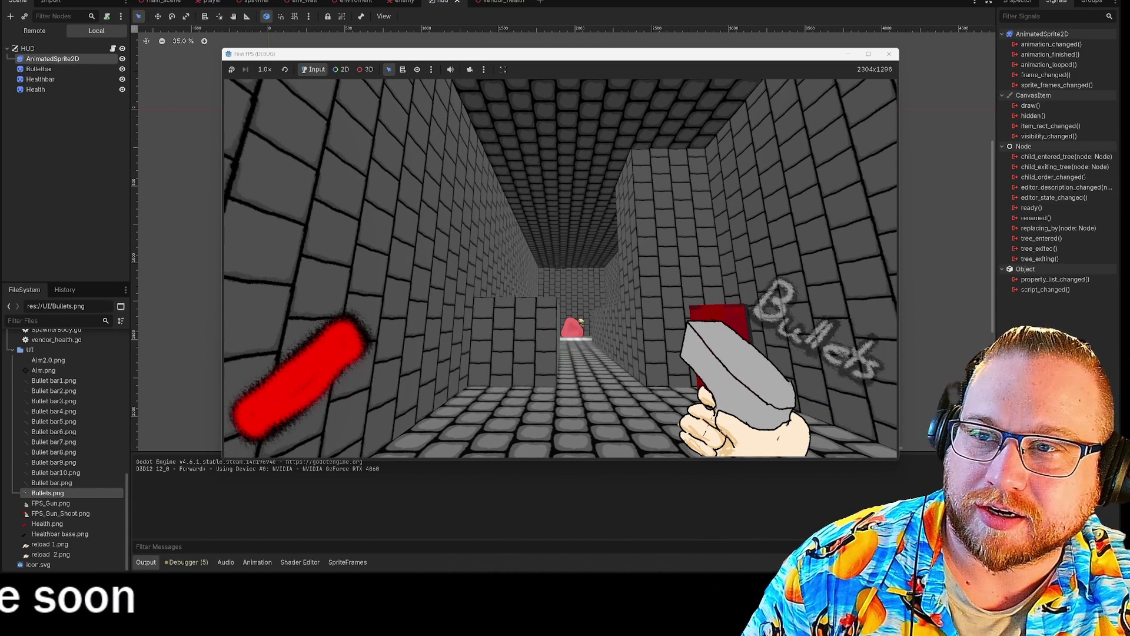
pyautogui.press('w')
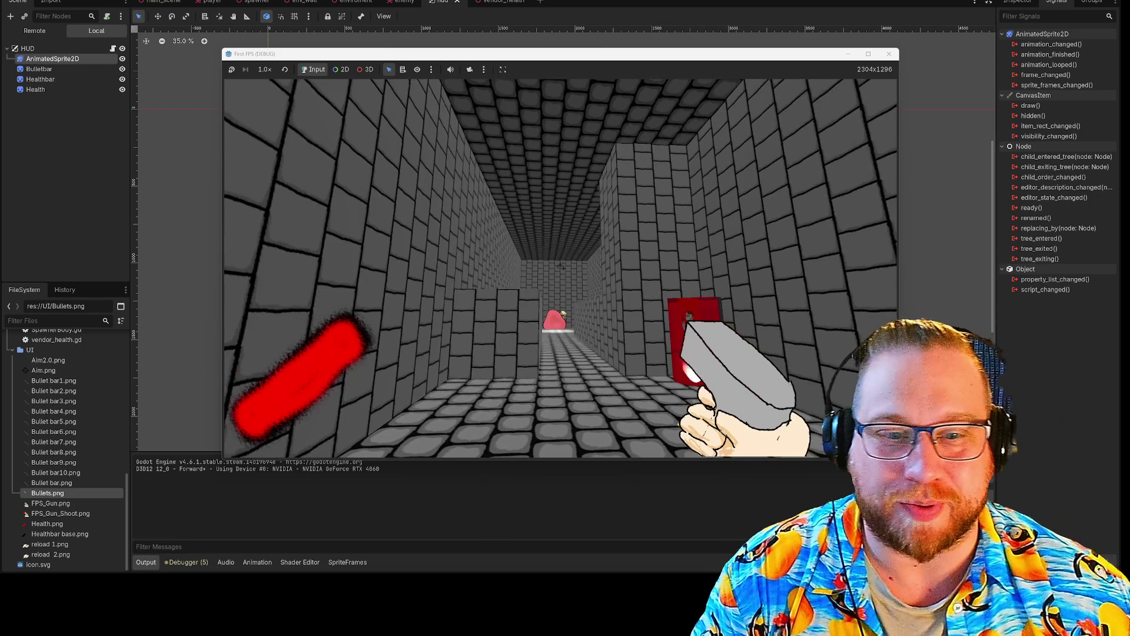
pyautogui.press('a')
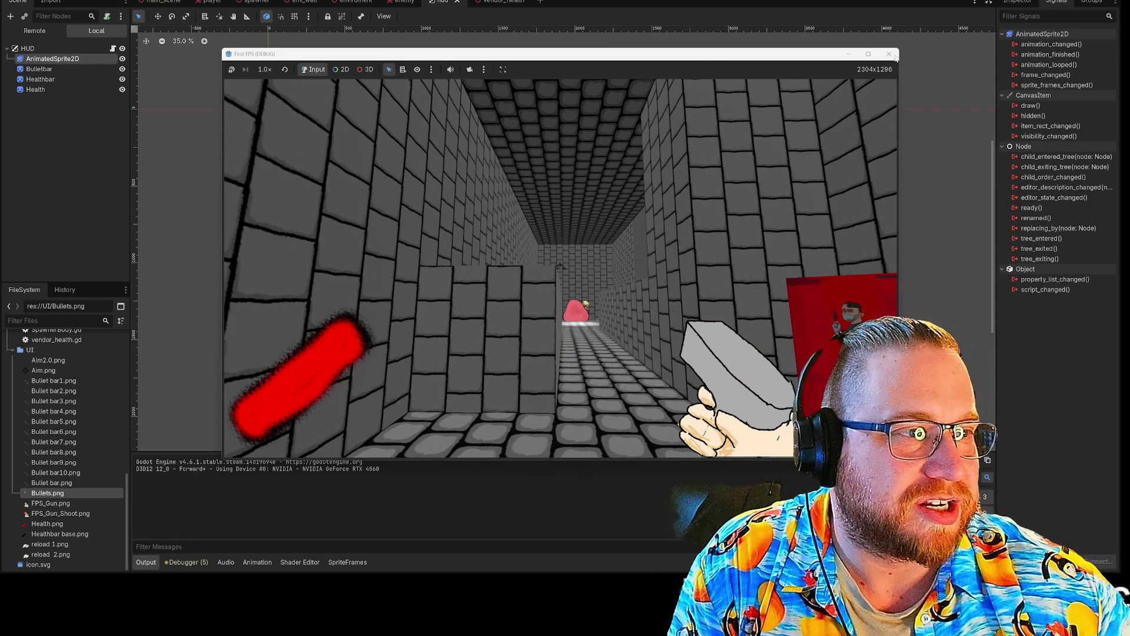
pyautogui.click(889, 53)
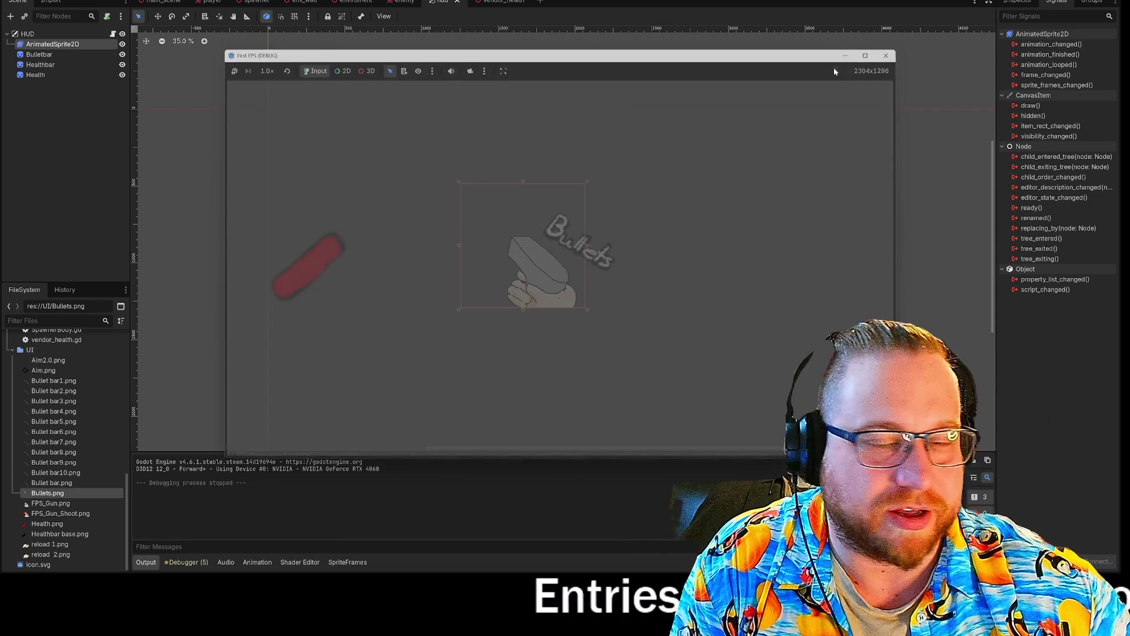
# Step: Open enemy.gd from the enemy scene and place the cursor at line 96 in _animation_finished
pyautogui.click(392, 2)
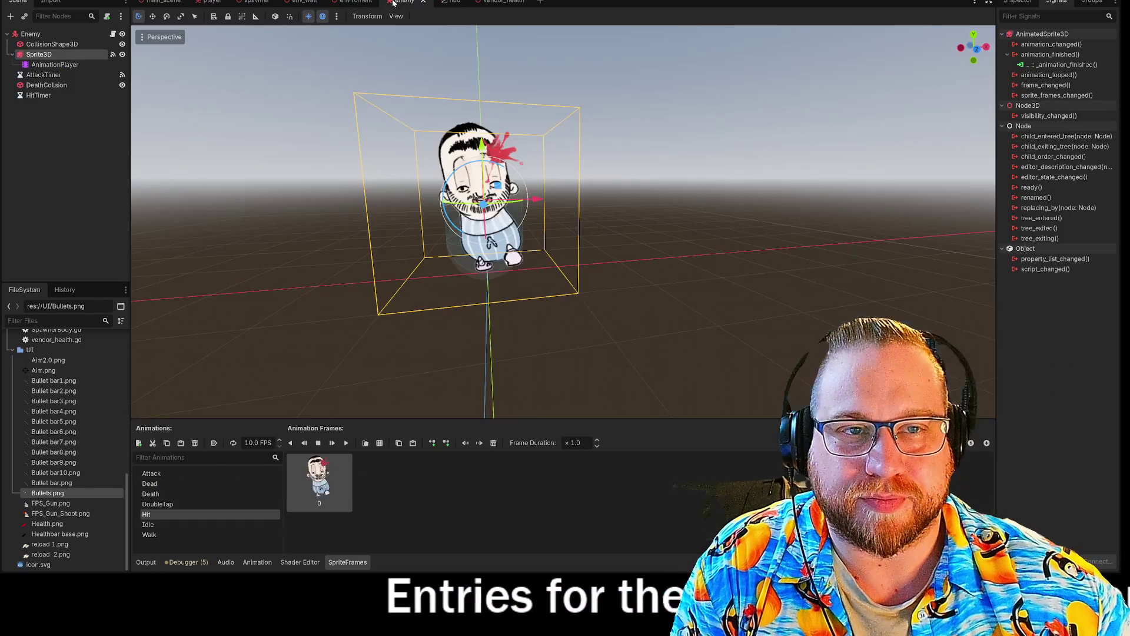
pyautogui.click(112, 35)
pyautogui.scroll(-10, 589, 212)
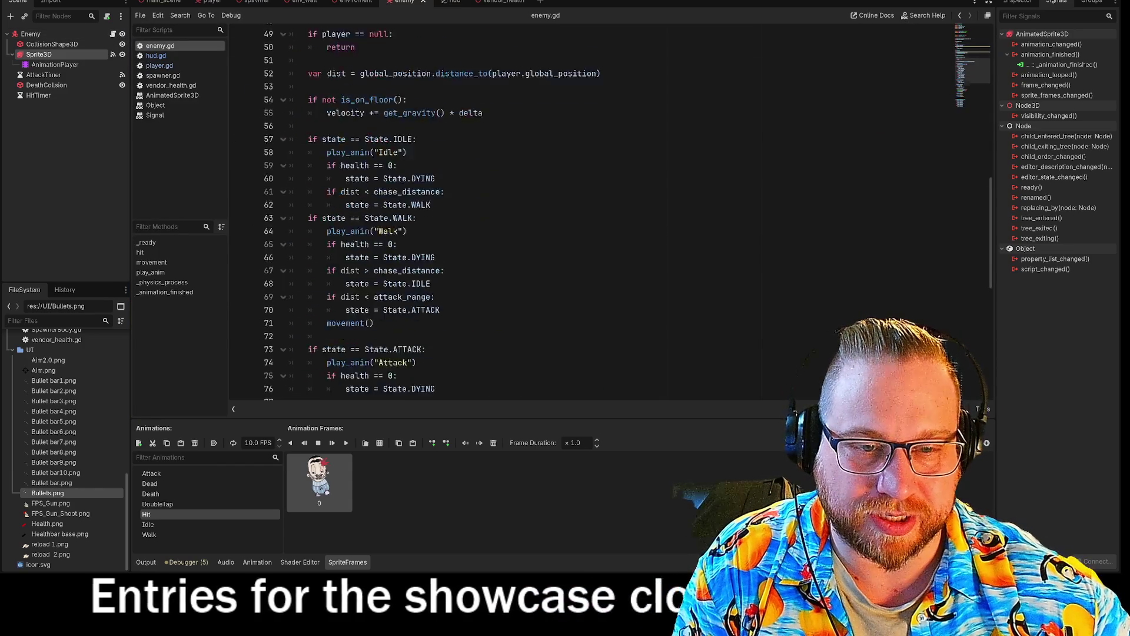
pyautogui.scroll(-8, 589, 212)
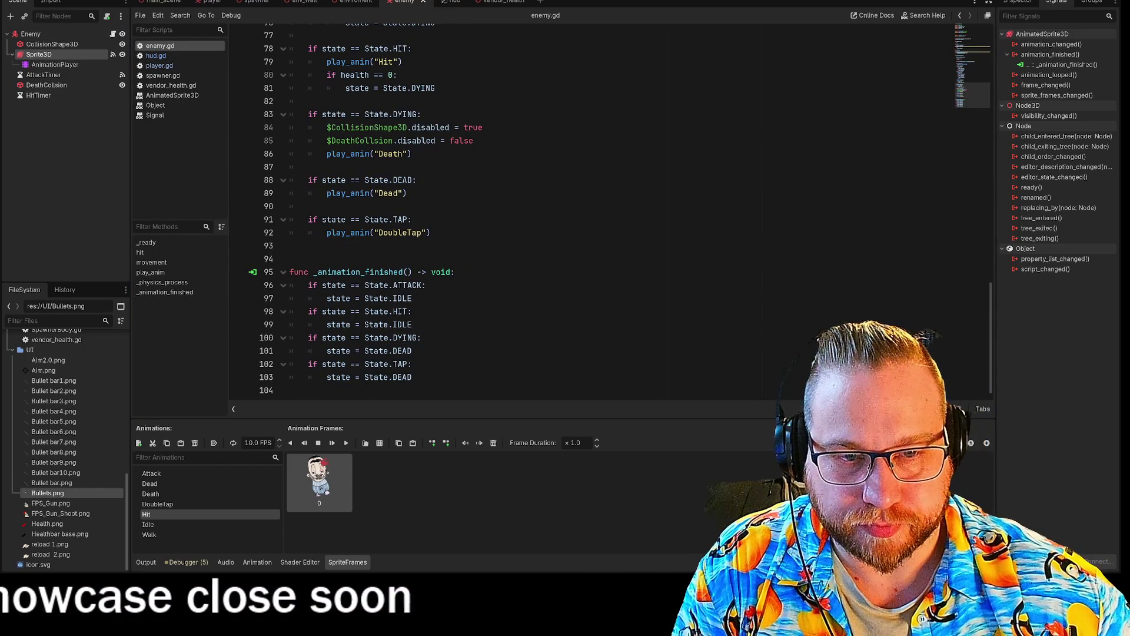
pyautogui.click(426, 285)
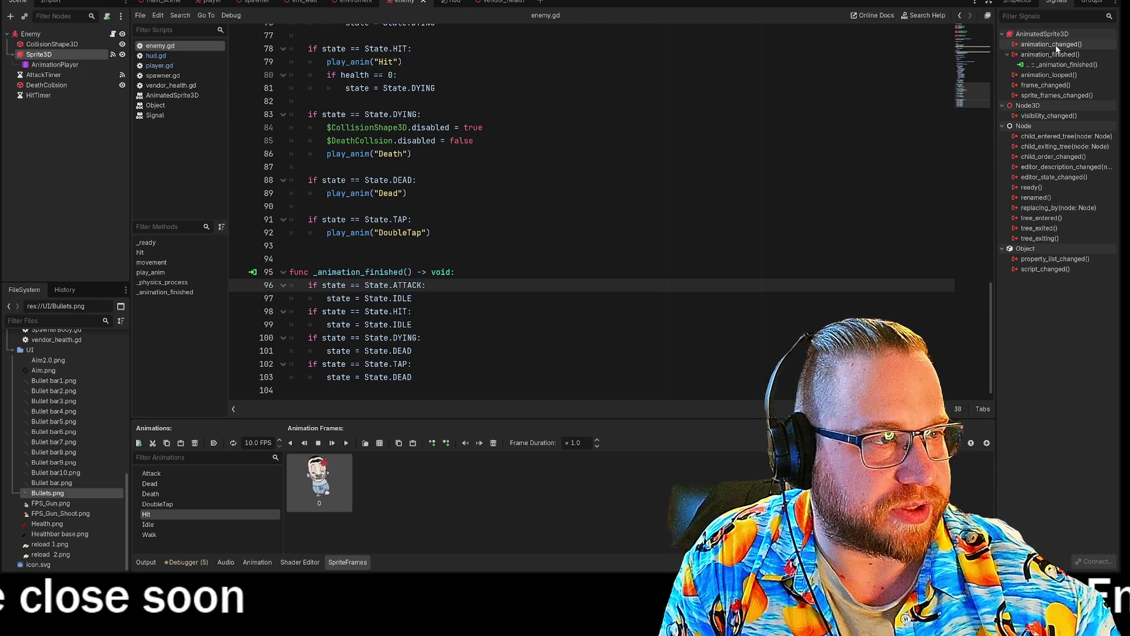
# Step: Connect AnimatedSprite3D's animation_changed signal to a new _animation_changed function in enemy.gd
pyautogui.doubleClick(1057, 46)
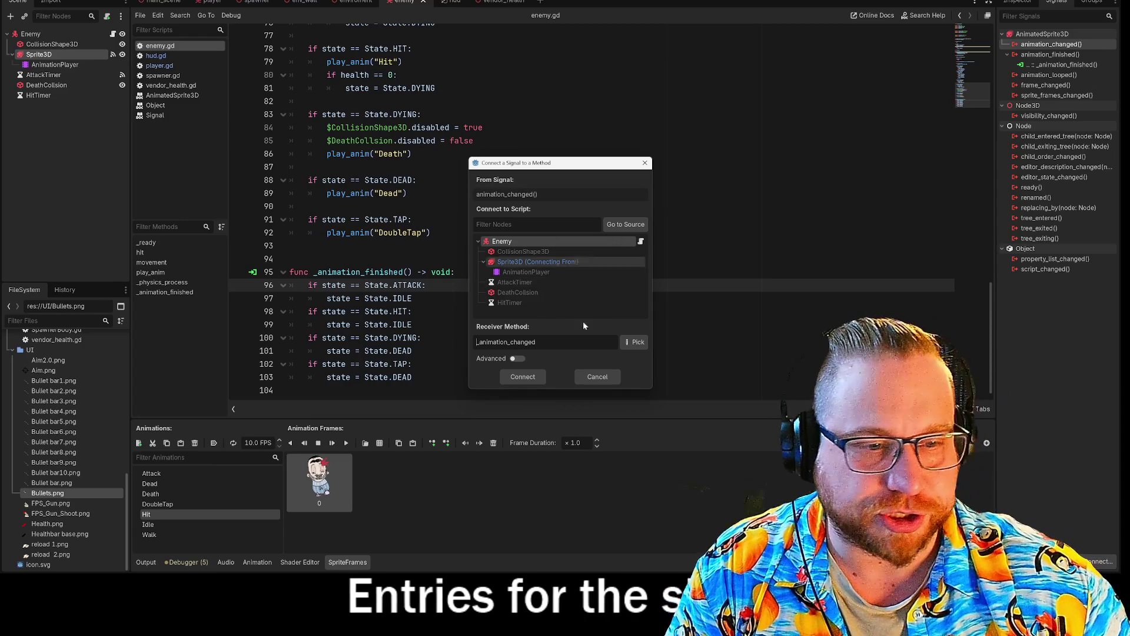
pyautogui.click(523, 377)
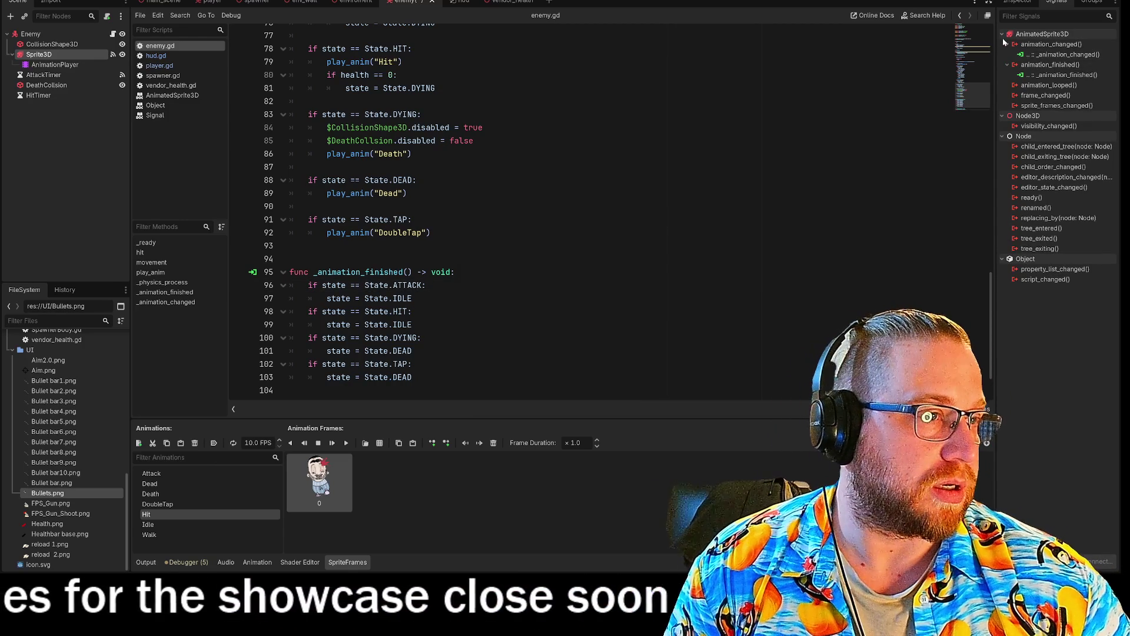
pyautogui.doubleClick(1041, 56)
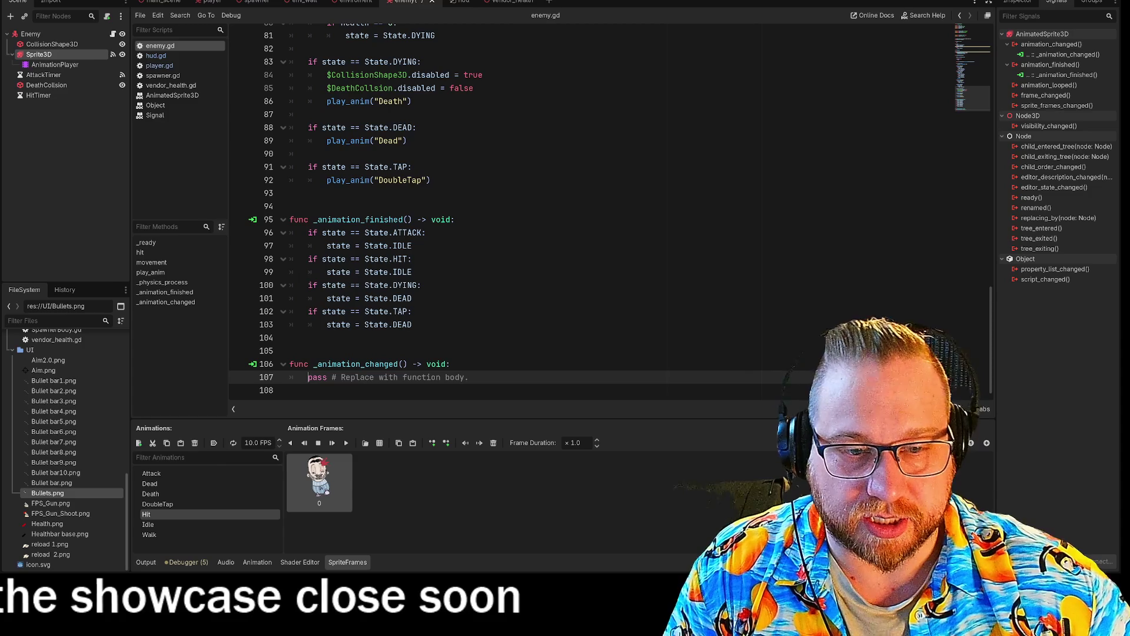
# Step: Add 'player.health -= 1' under the State.ATTACK check in _animation_changed
pyautogui.moveTo(412, 245)
pyautogui.mouseDown()
pyautogui.moveTo(307, 245)
pyautogui.moveTo(290, 233)
pyautogui.mouseUp()
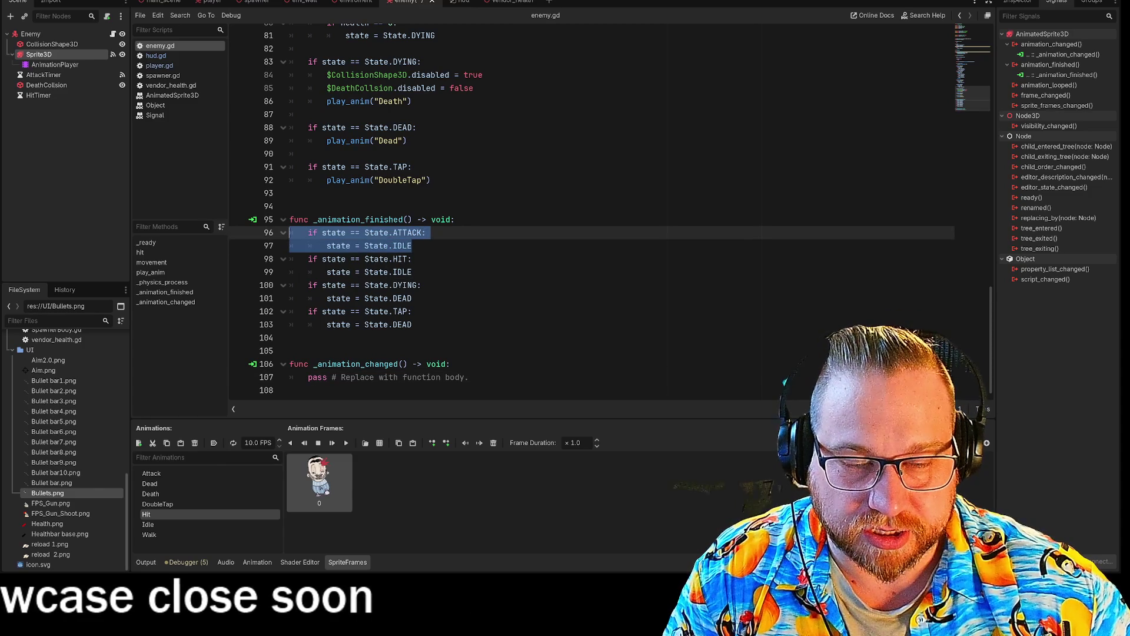
pyautogui.click(426, 233)
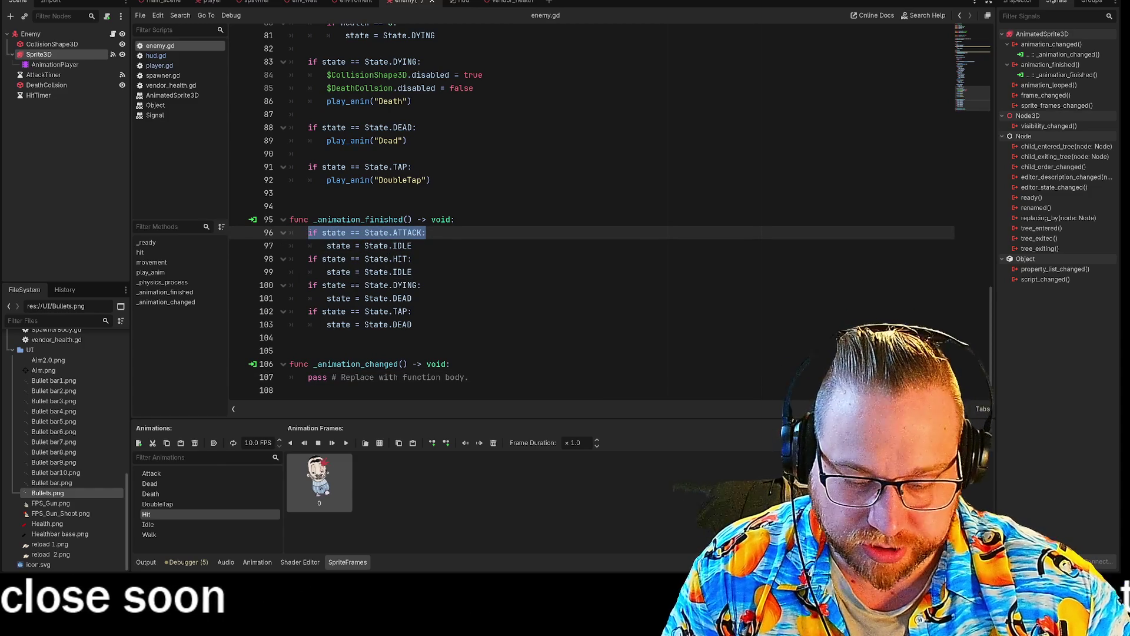
pyautogui.click(468, 377)
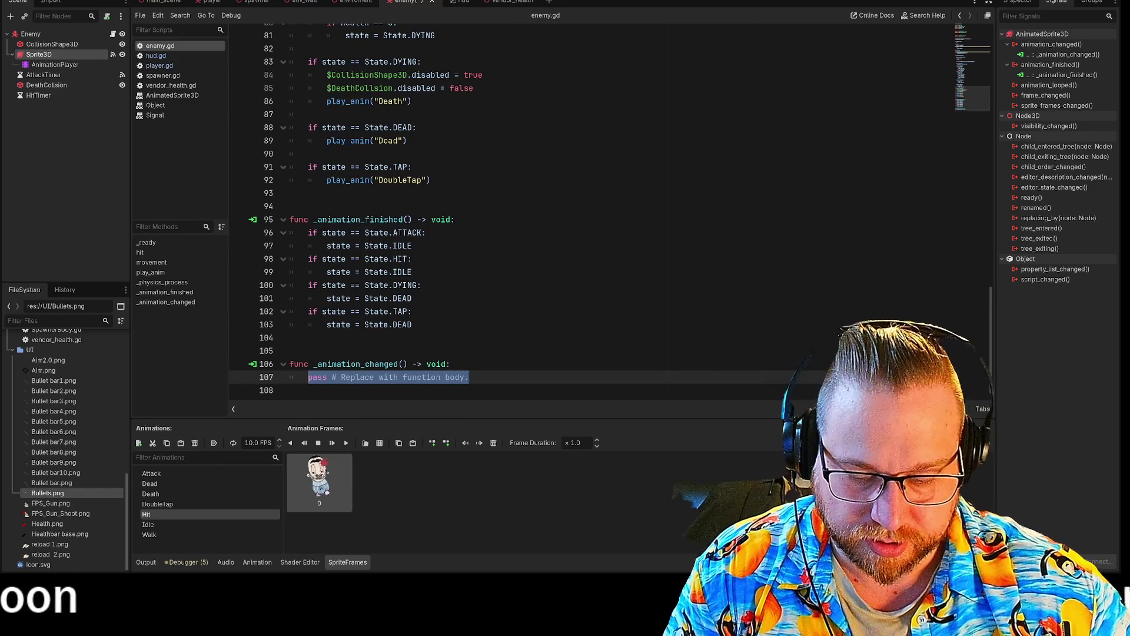
pyautogui.press('Return')
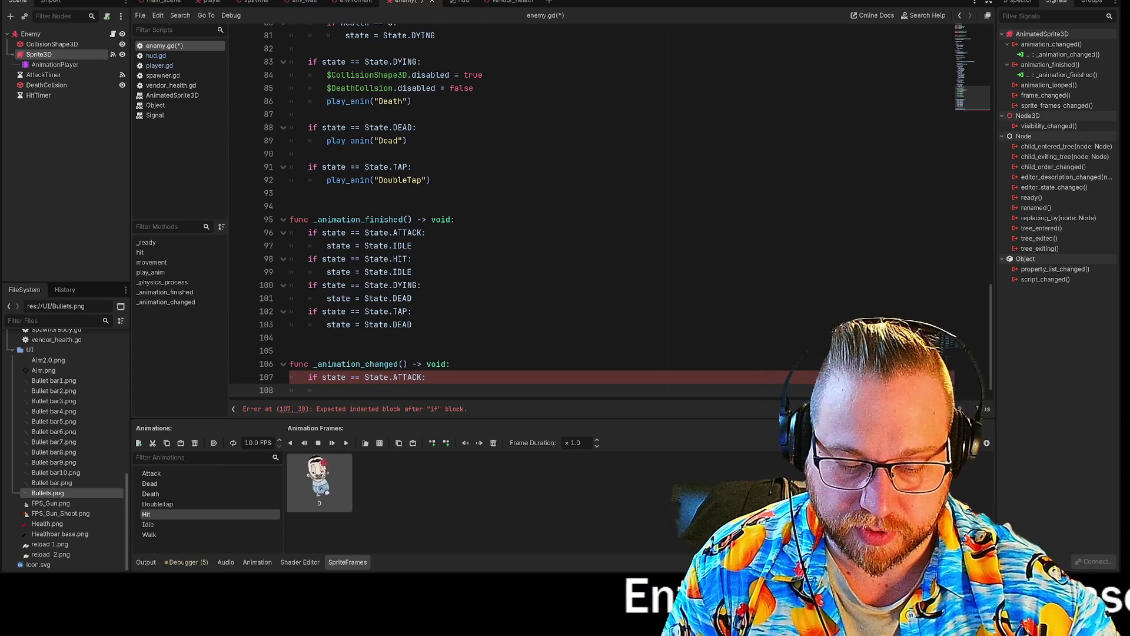
pyautogui.scroll(20, 530, 212)
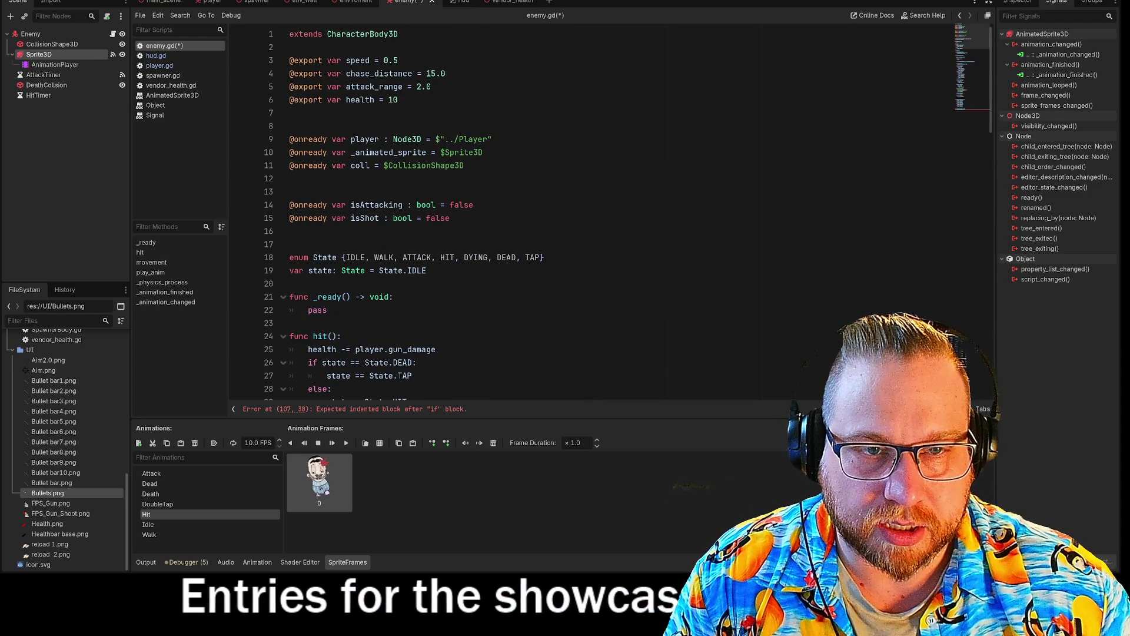
pyautogui.scroll(-20, 530, 212)
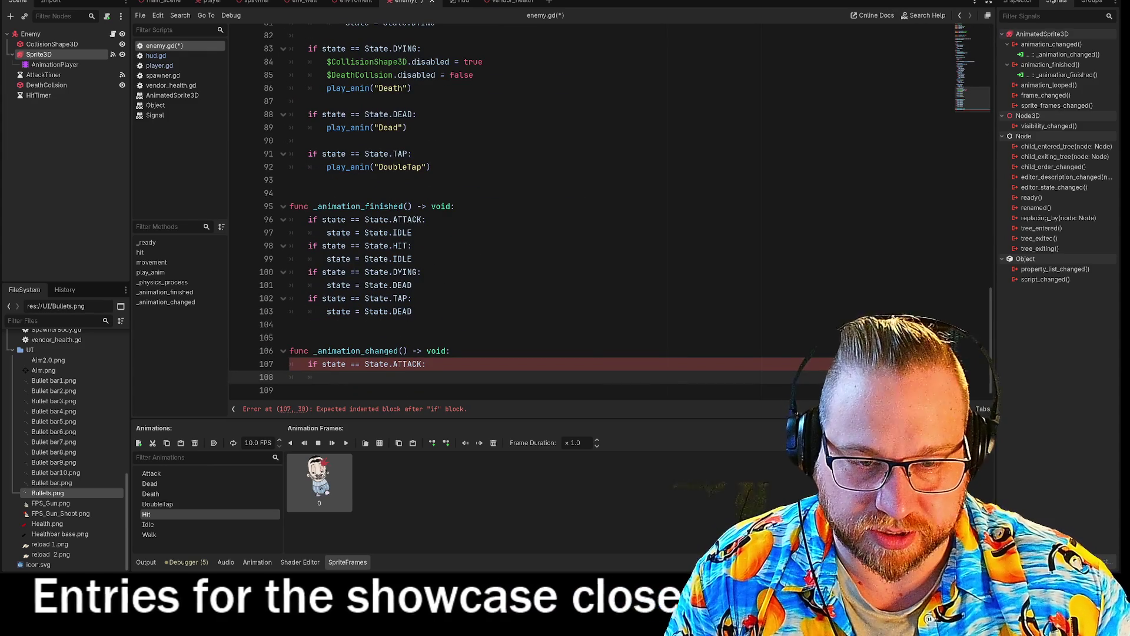
pyautogui.write('player')
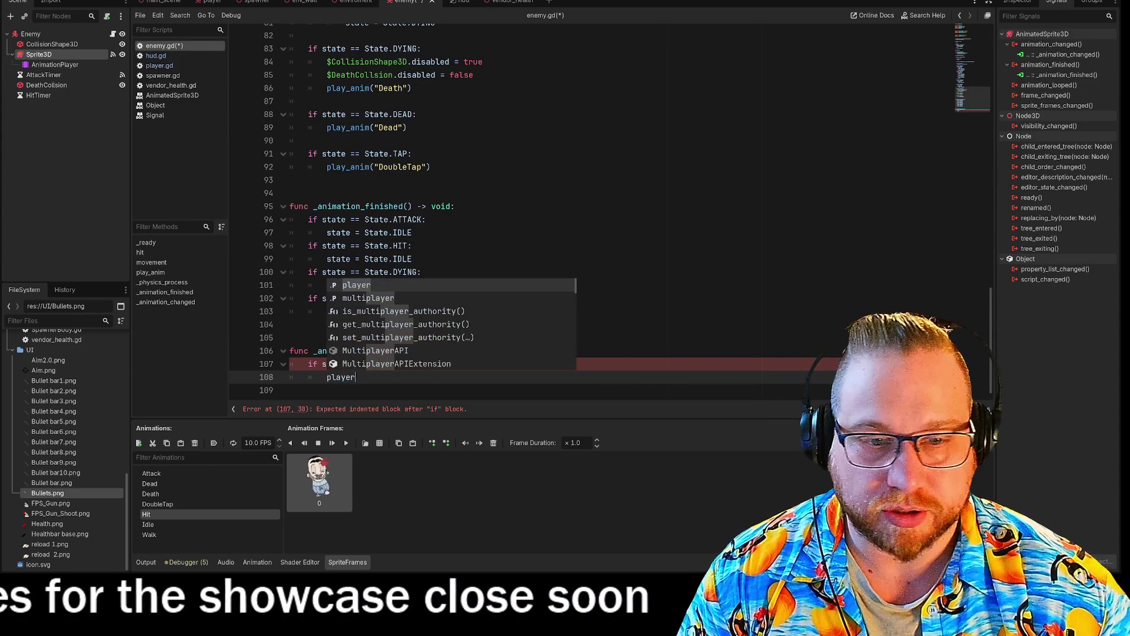
pyautogui.write('.hea')
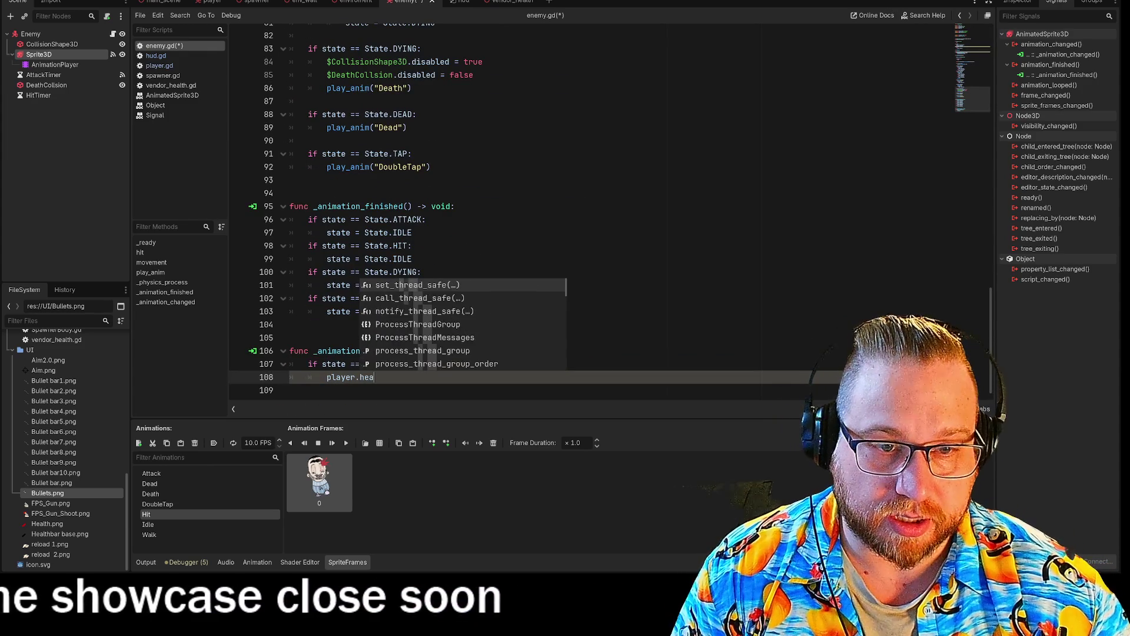
pyautogui.write('lth')
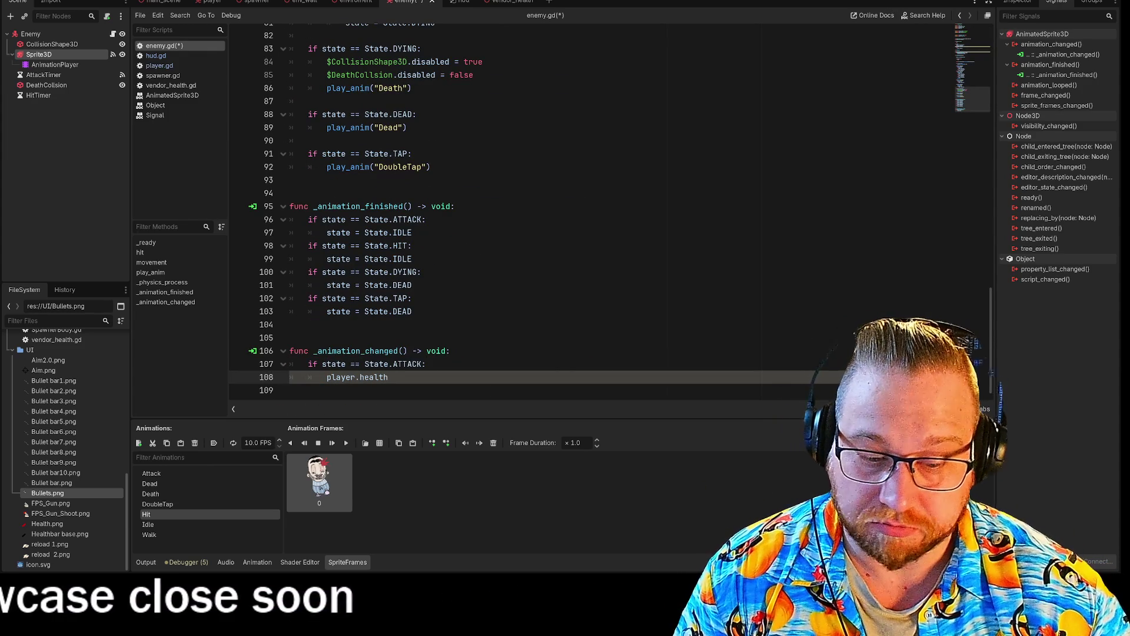
pyautogui.write(' -=')
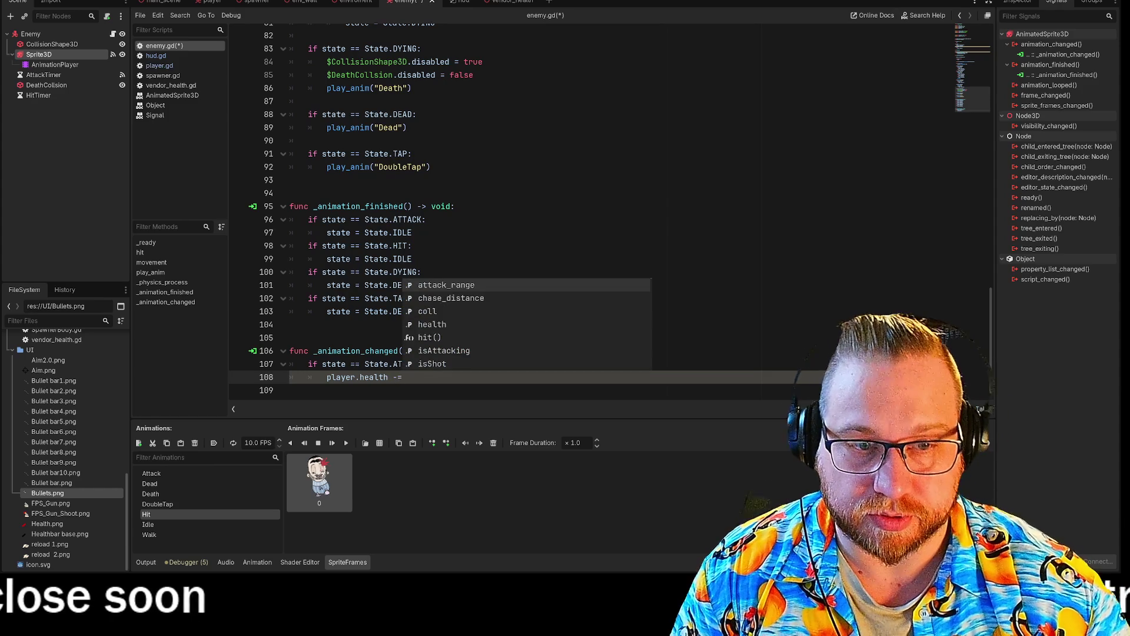
pyautogui.write(' 1')
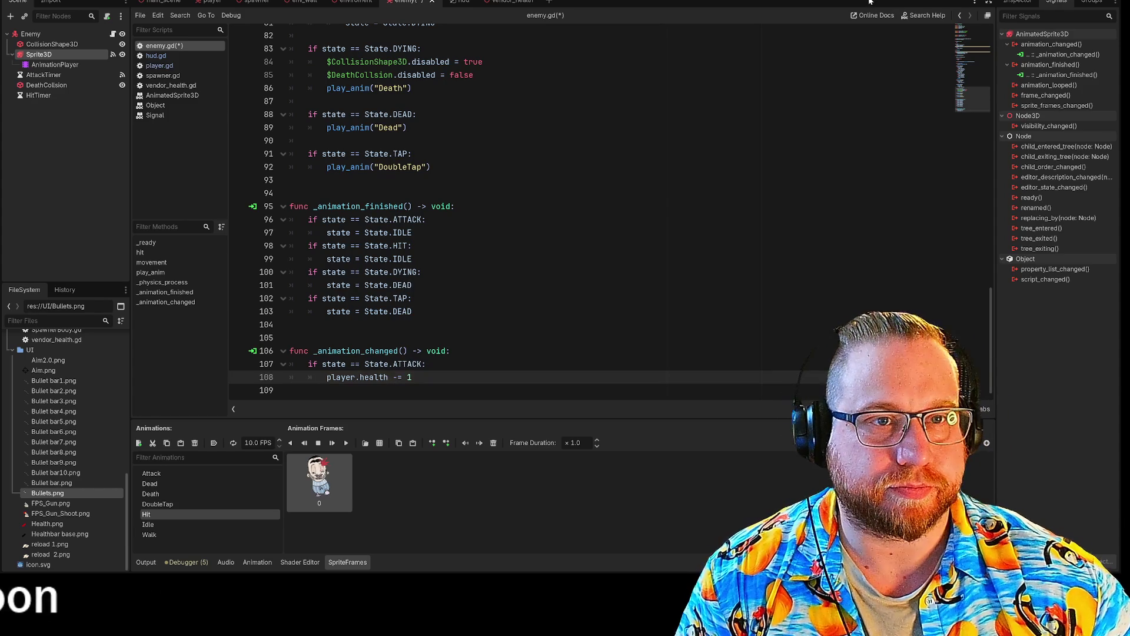
# Step: Close and reopen the enemy scene, then switch to the HUD scene's hud.gd
pyautogui.click(432, 3)
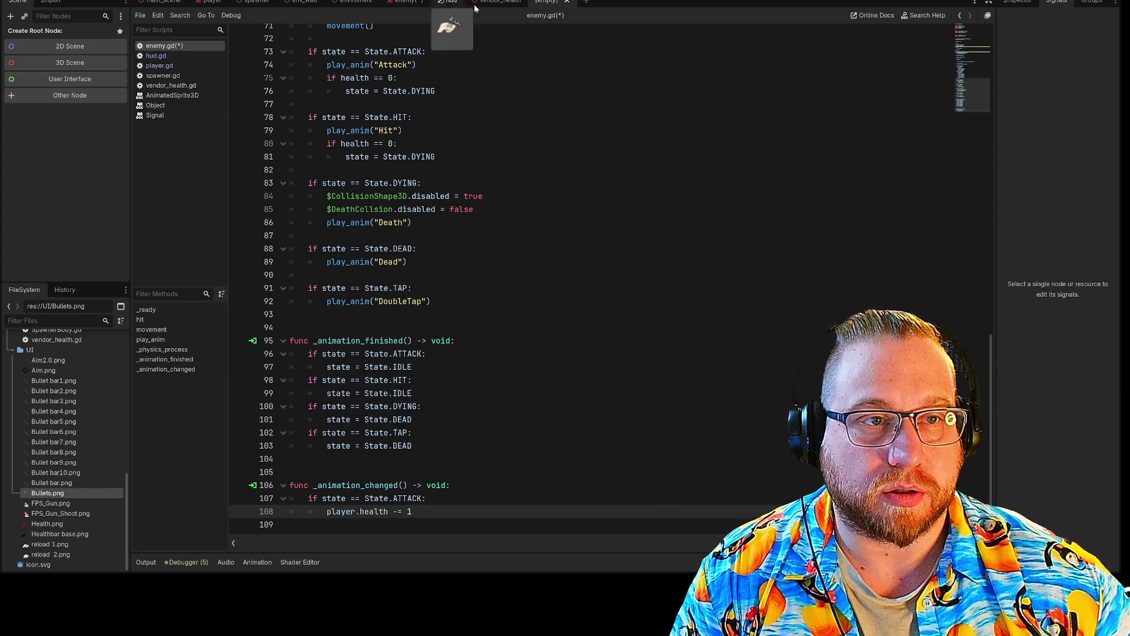
pyautogui.click(568, 2)
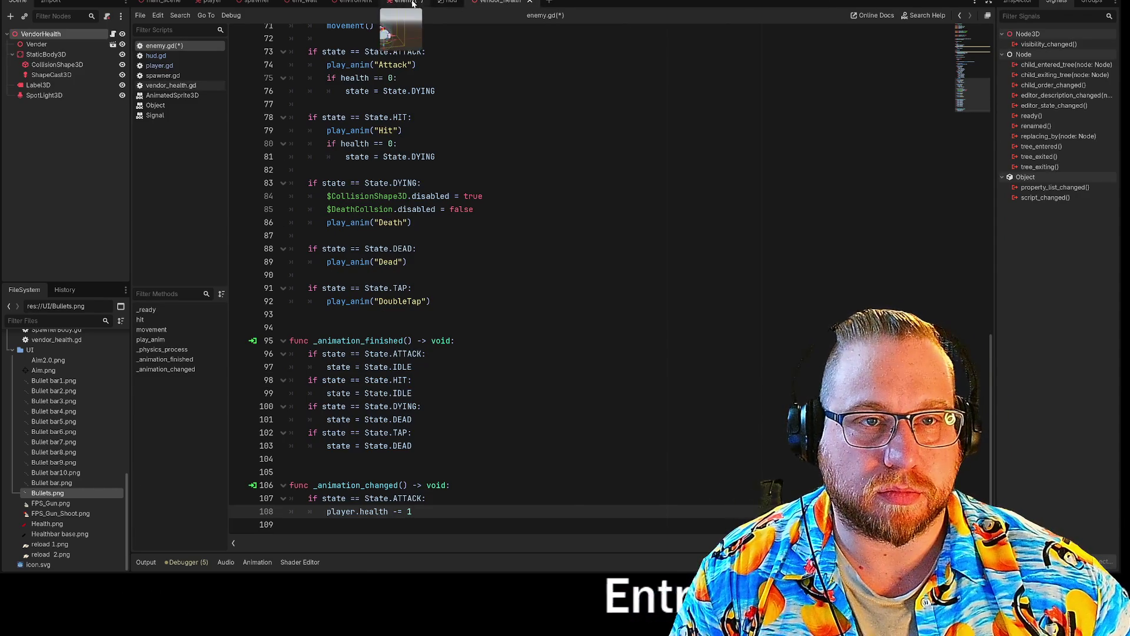
pyautogui.click(413, 3)
pyautogui.rightClick(414, 3)
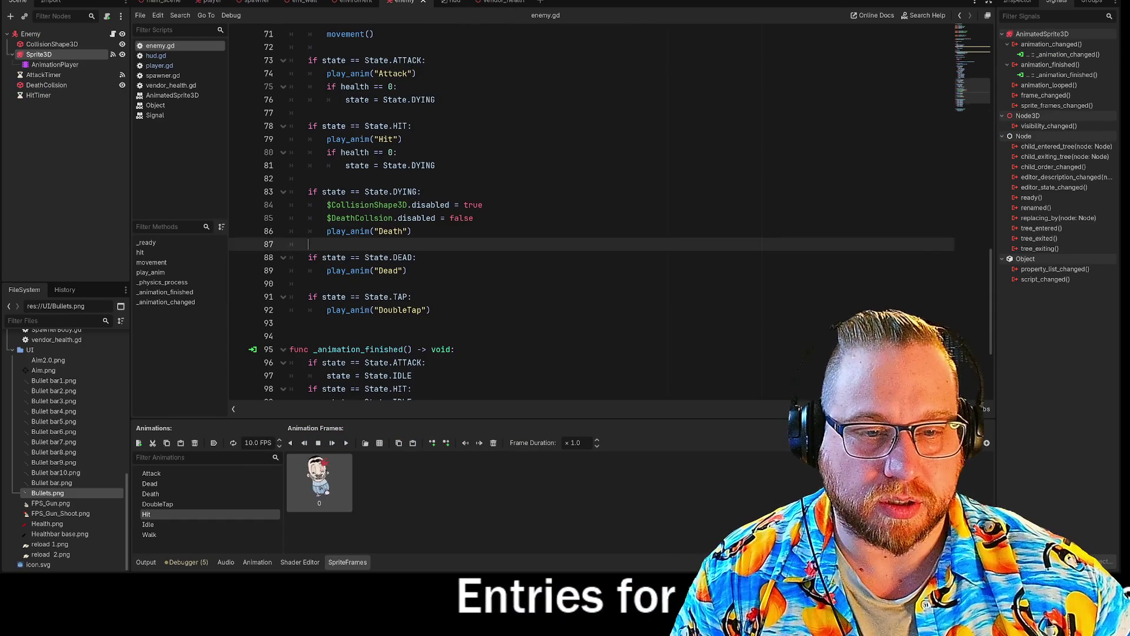
pyautogui.scroll(-4, 589, 212)
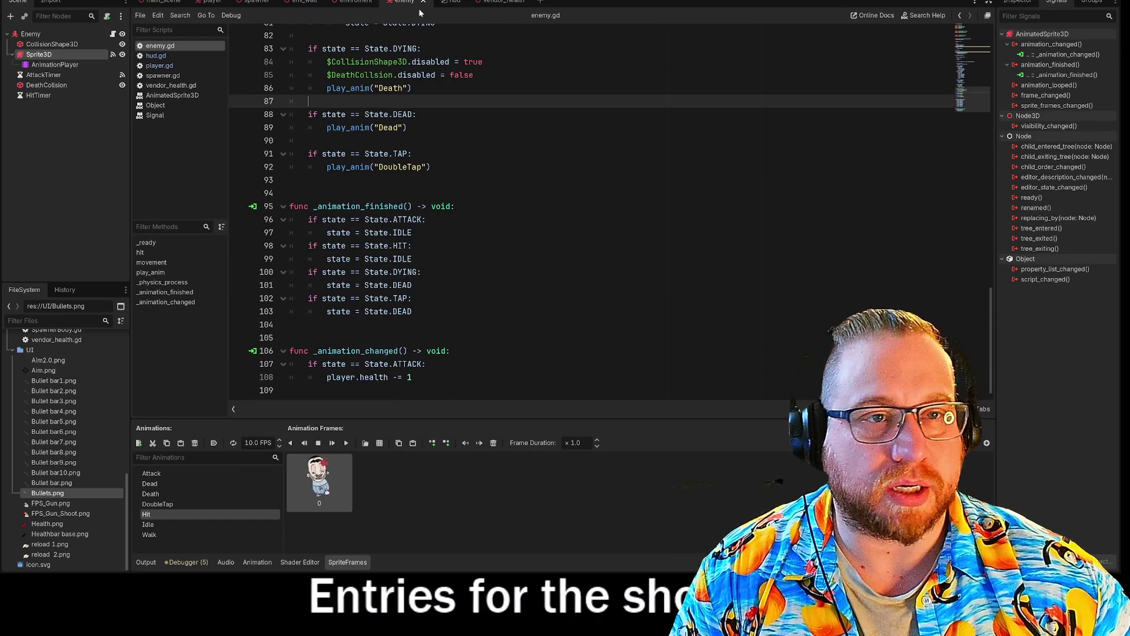
pyautogui.click(442, 2)
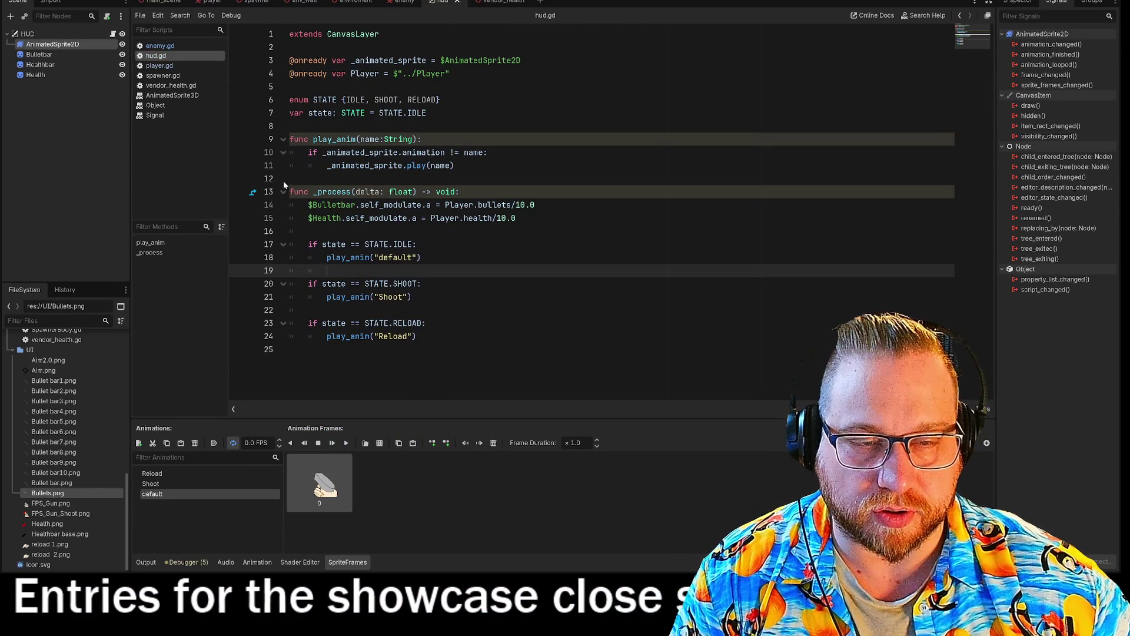
# Step: Highlight line 15 of hud.gd, which fades the Health icon
pyautogui.click(284, 178)
pyautogui.moveTo(308, 218); pyautogui.dragTo(516, 218)
pyautogui.click(516, 218)
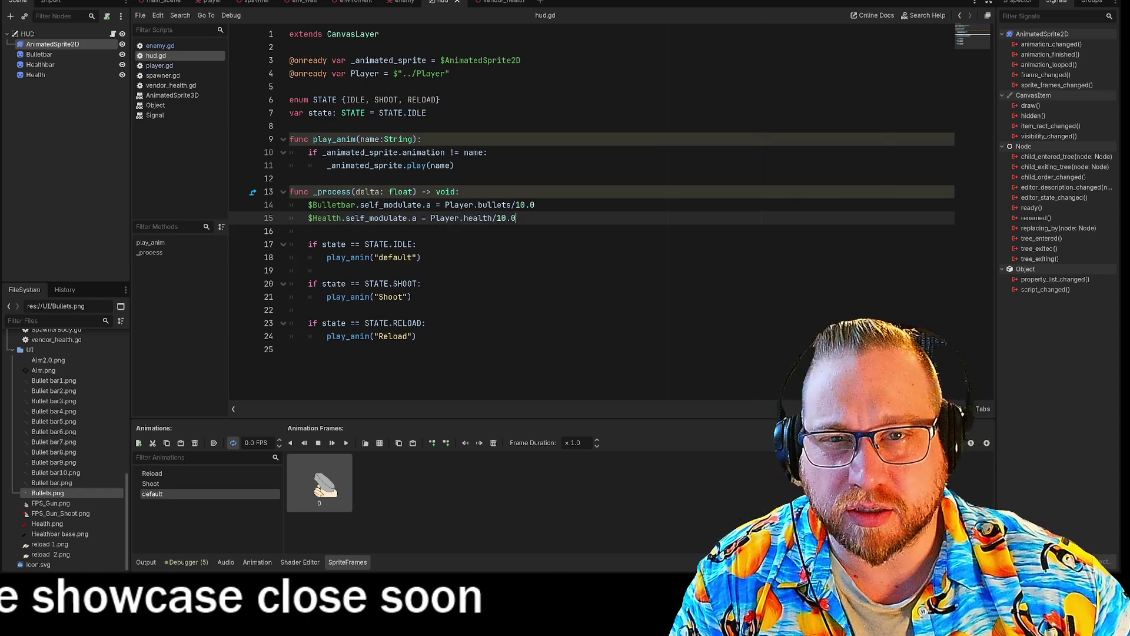
# Step: Run the game with F5, walk down the corridor and aim at the charging enemy
pyautogui.press('F5')
pyautogui.press('w')
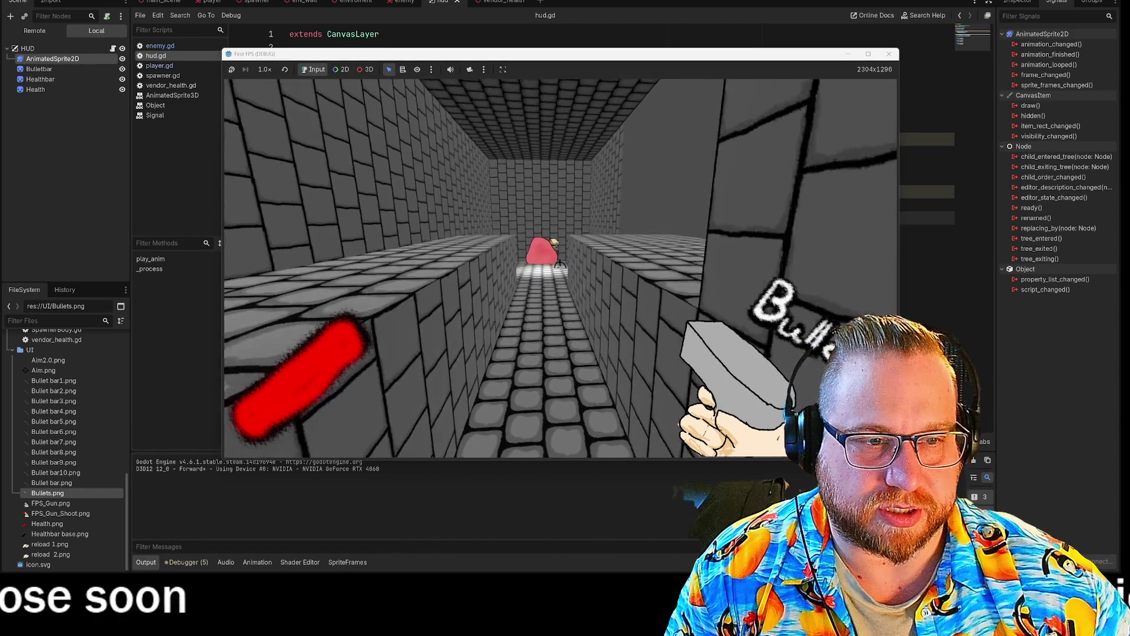
pyautogui.press('w')
pyautogui.rightClick(559, 268)
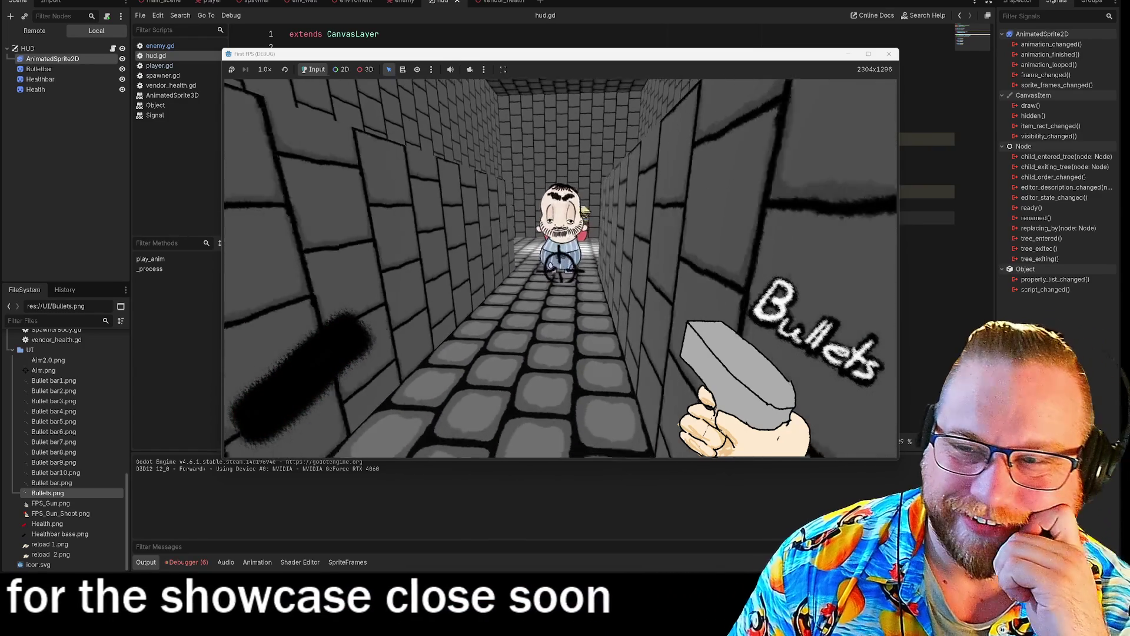
pyautogui.moveTo(561, 267)
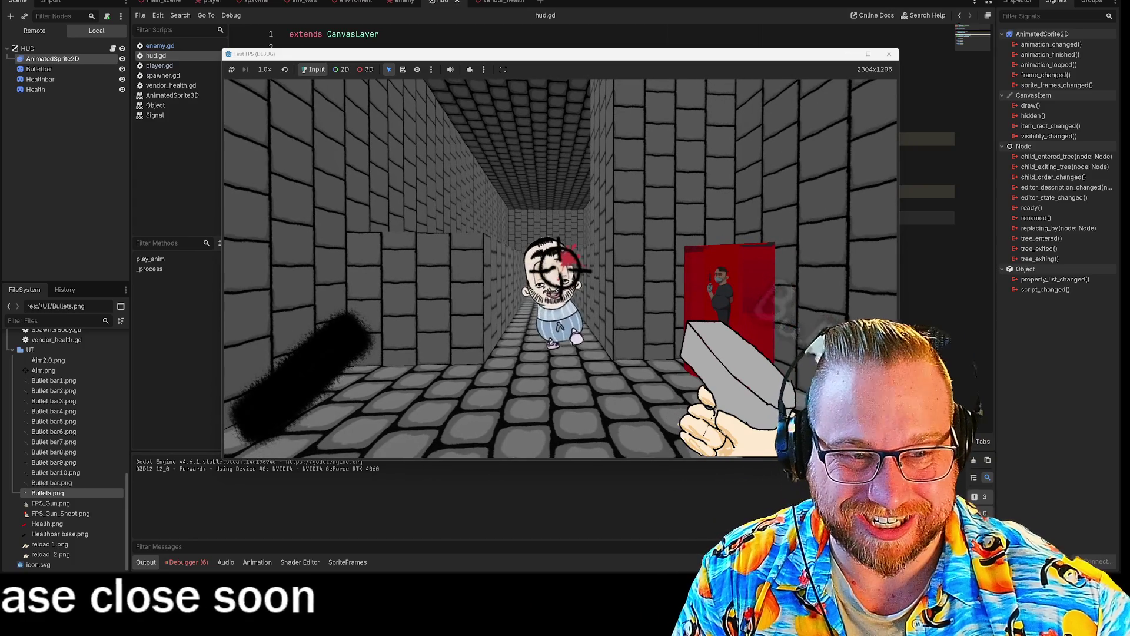
# Step: Walk up to the red vendor, back away and approach again, then stop the debug run
pyautogui.press('w')
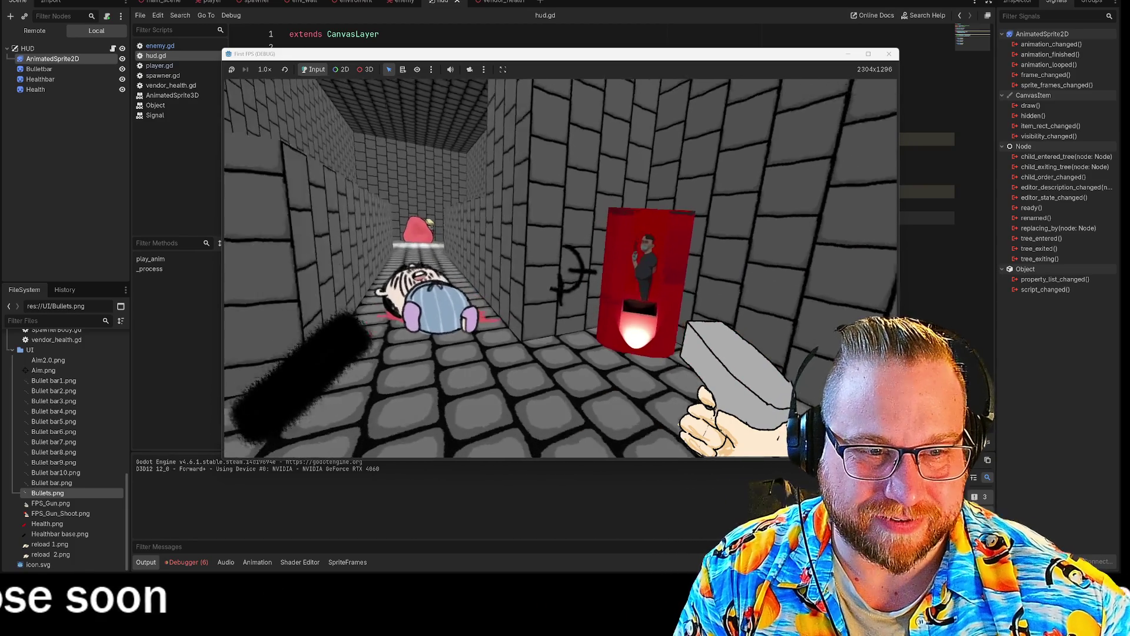
pyautogui.press('w')
pyautogui.moveTo(561, 306)
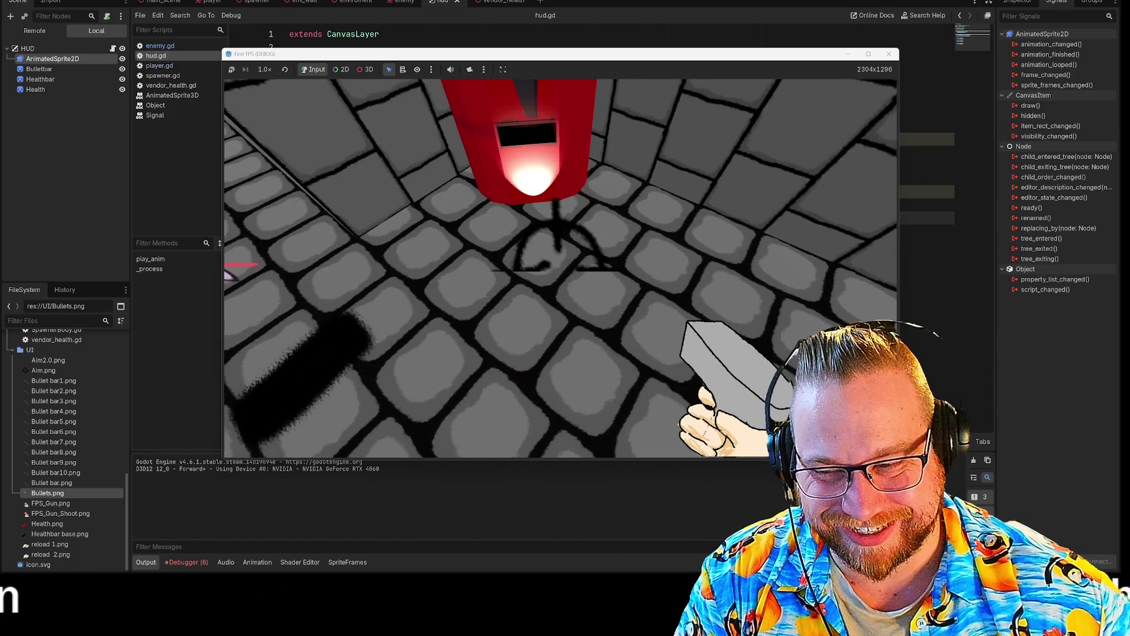
pyautogui.press('s')
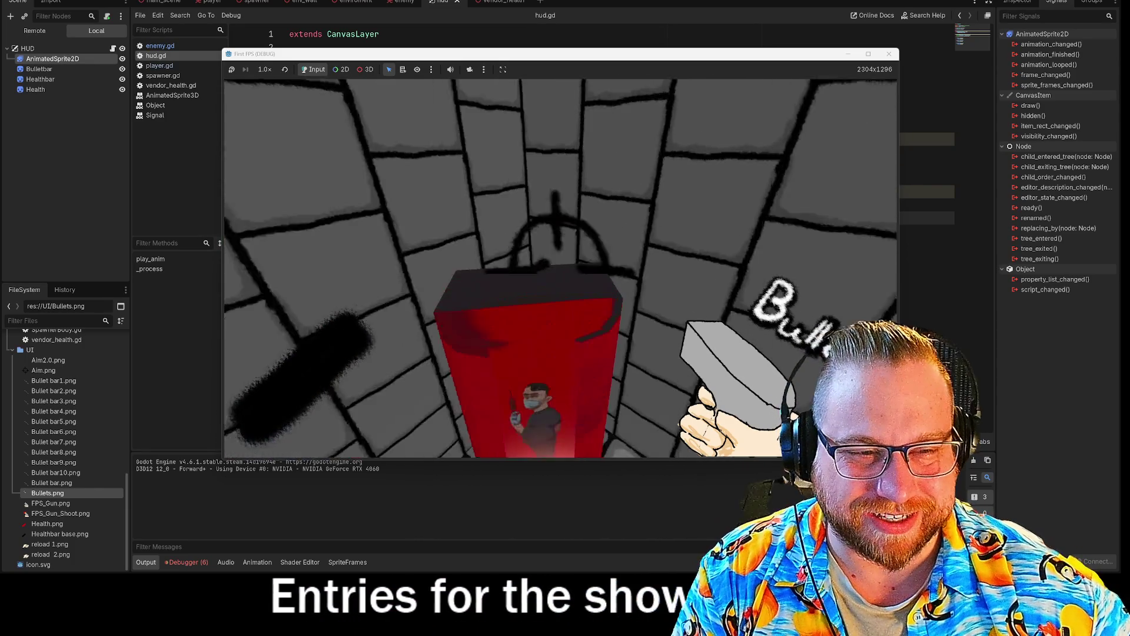
pyautogui.press('s')
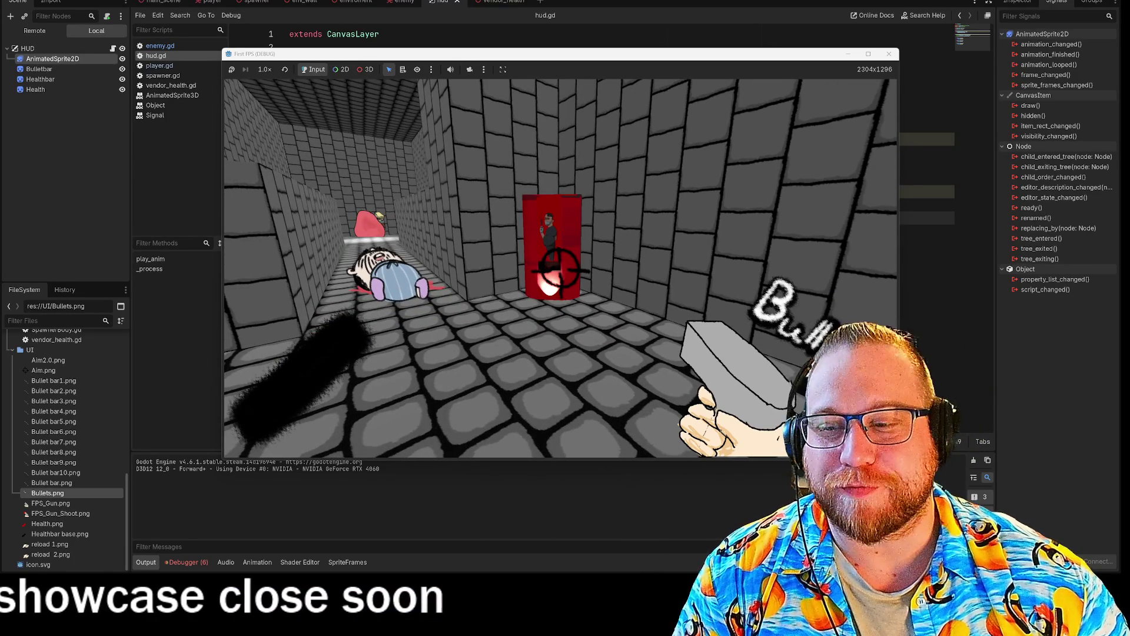
pyautogui.press('w')
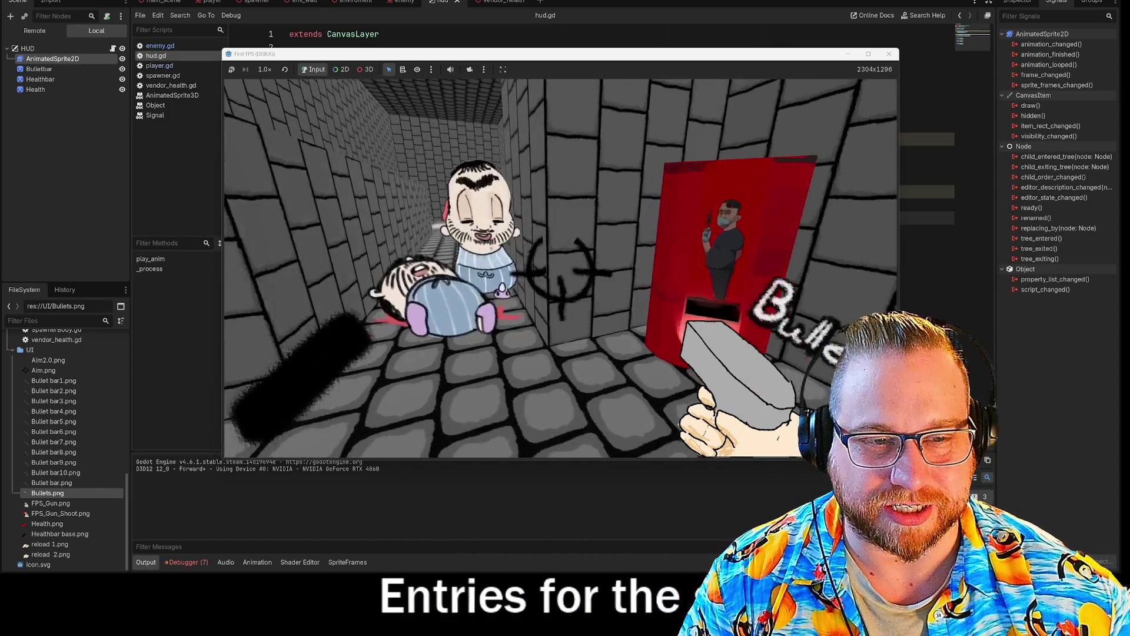
pyautogui.press('Escape')
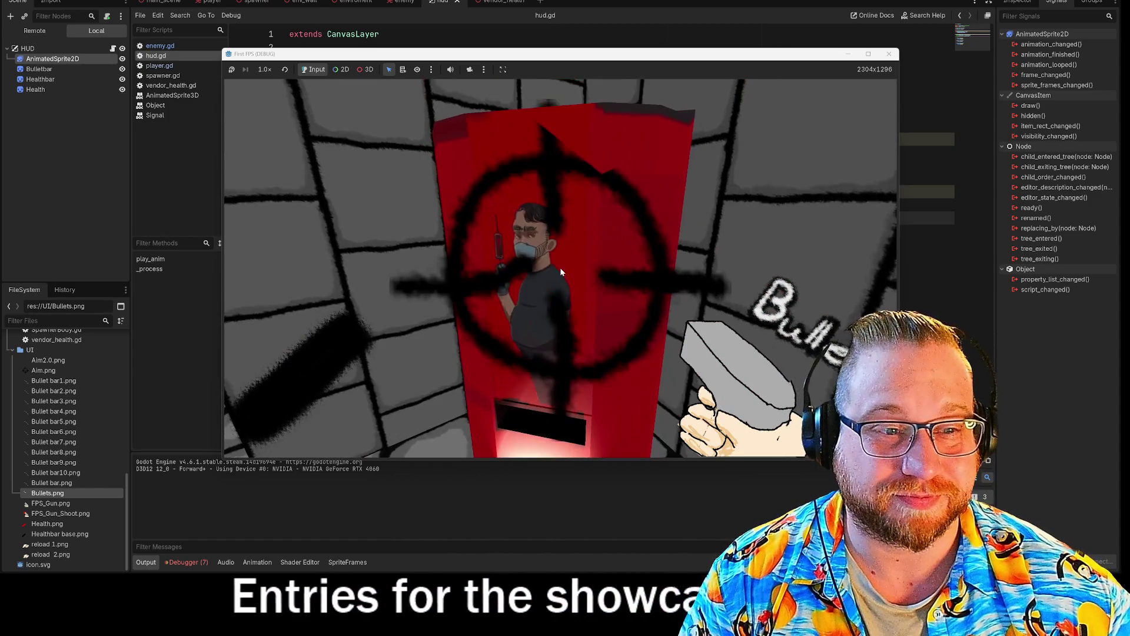
pyautogui.press('F8')
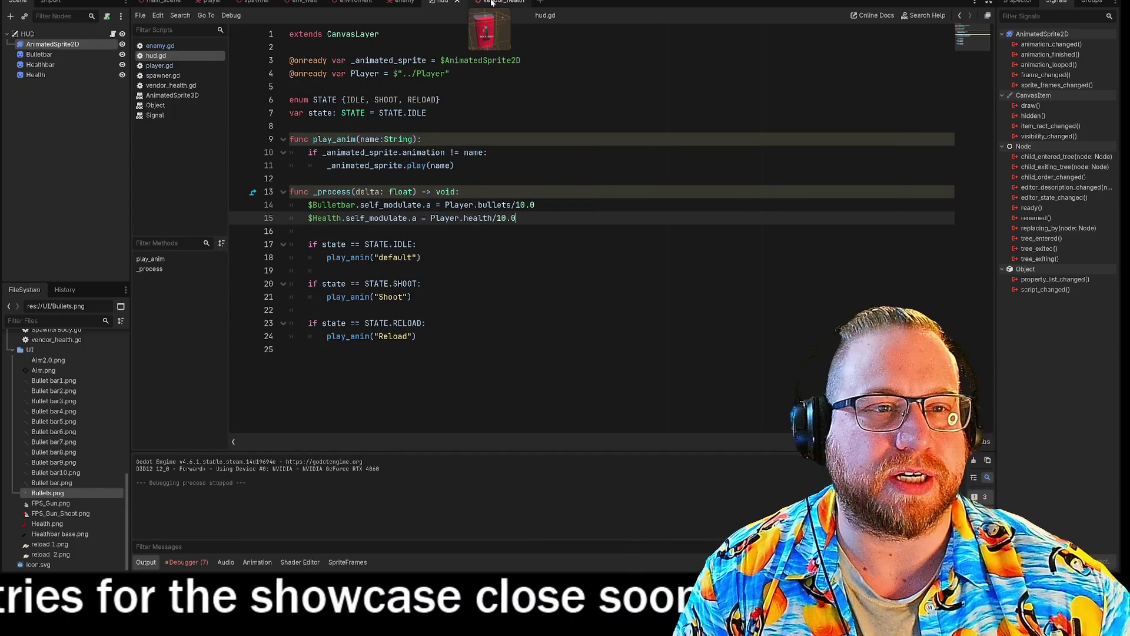
# Step: Close the AnimatedSprite2D, Signal and Object doc pages and the spawner.gd script
pyautogui.click(492, 2)
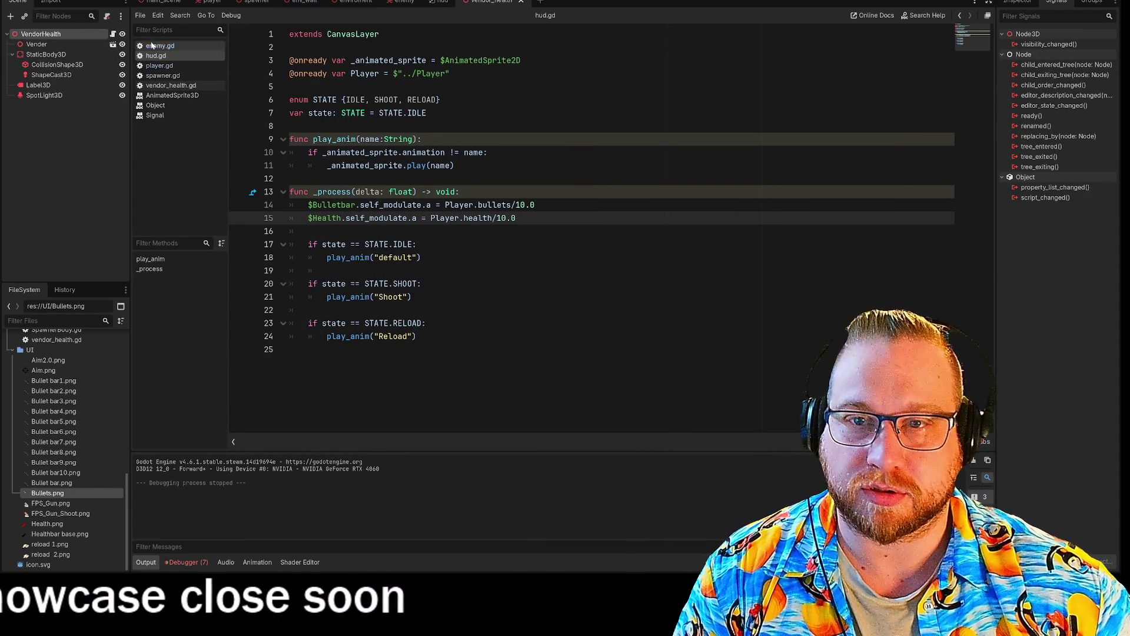
pyautogui.rightClick(165, 96)
pyautogui.click(194, 104)
pyautogui.rightClick(158, 105)
pyautogui.click(163, 110)
pyautogui.rightClick(157, 96)
pyautogui.click(189, 108)
pyautogui.rightClick(157, 81)
pyautogui.click(186, 88)
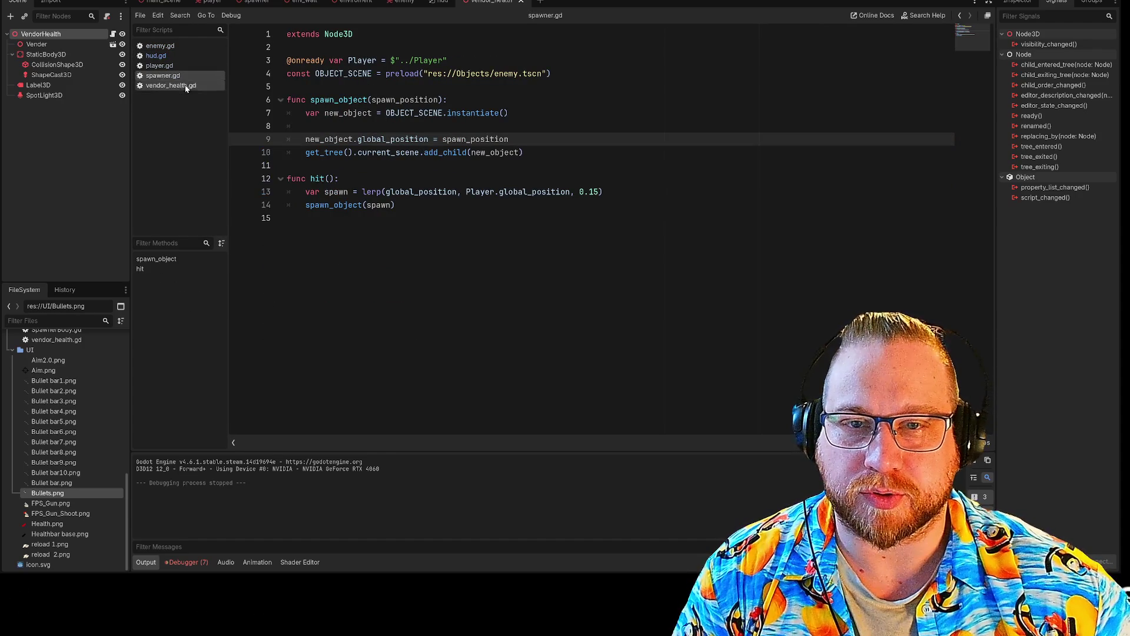
pyautogui.rightClick(166, 80)
pyautogui.click(180, 108)
# Step: Open vendor_health.gd and insert two blank lines above its _process function at line 10
pyautogui.click(157, 65)
pyautogui.rightClick(157, 67)
pyautogui.click(154, 80)
pyautogui.click(154, 56)
pyautogui.rightClick(155, 58)
pyautogui.click(173, 72)
pyautogui.rightClick(164, 66)
pyautogui.click(160, 75)
pyautogui.click(160, 75)
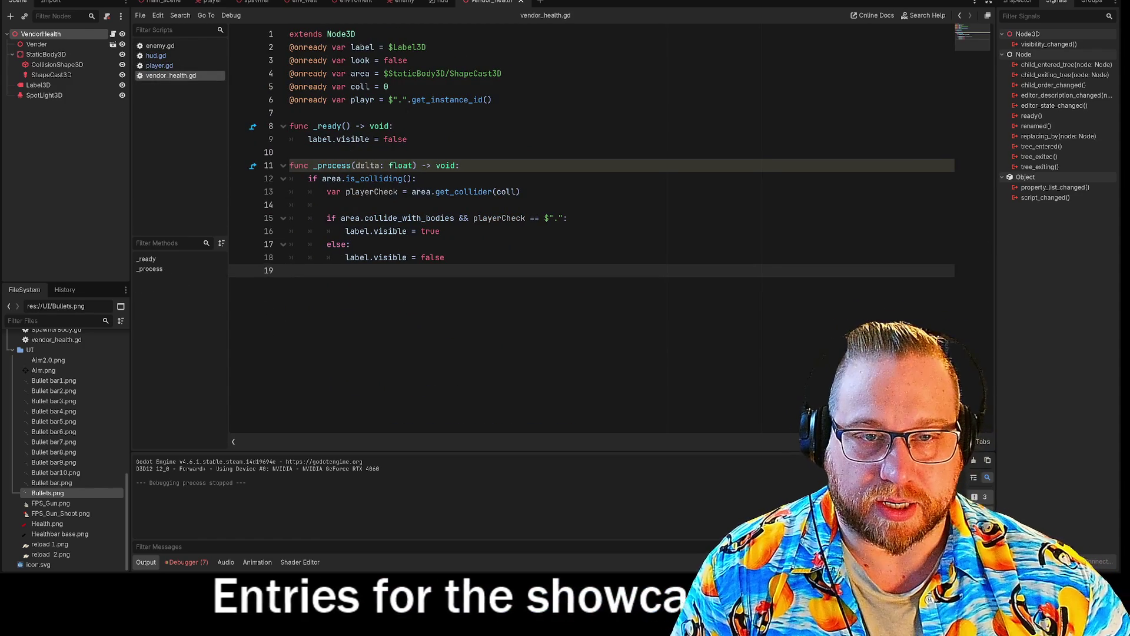
pyautogui.click(291, 152)
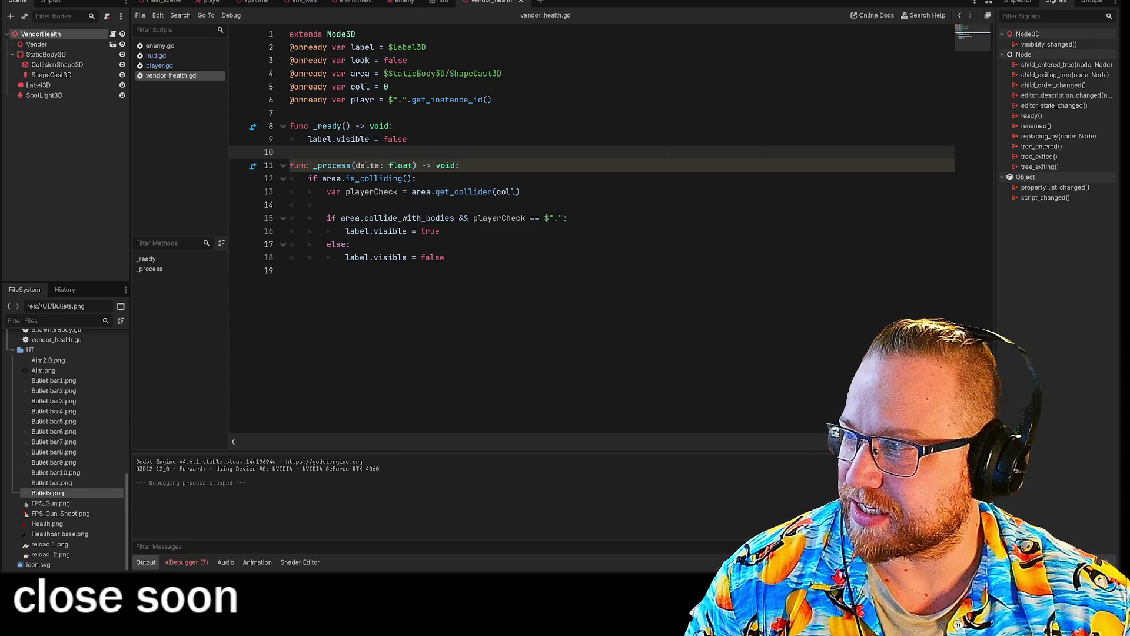
pyautogui.press('Return')
pyautogui.press('Return')
pyautogui.press('Up')
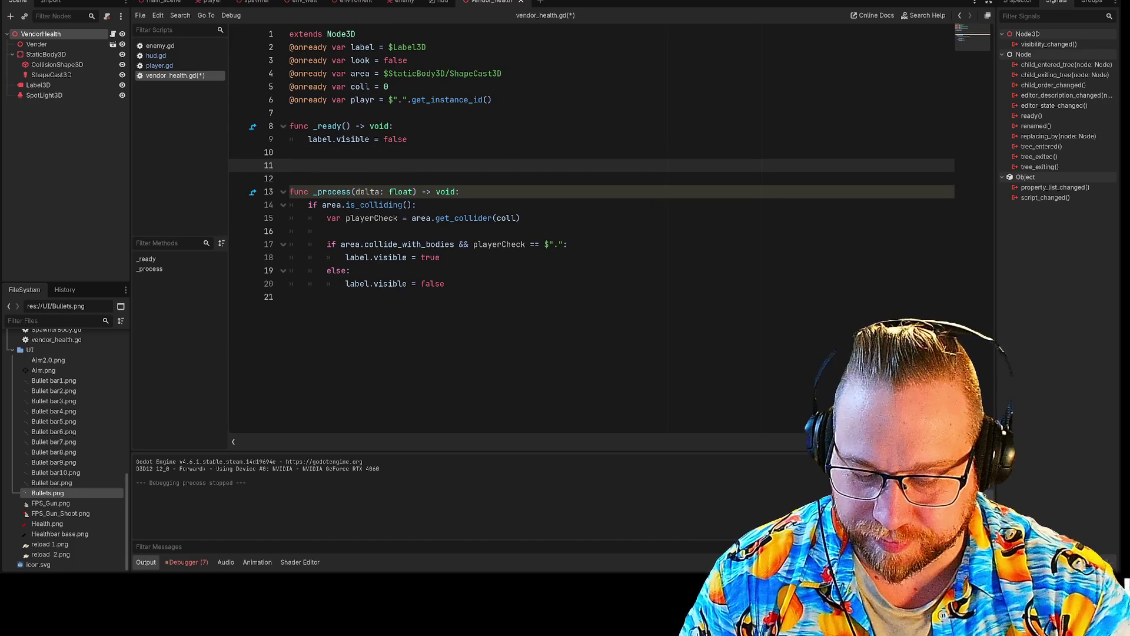
# Step: Type func on the blank line 11 above _process in vendor_health.gd
pyautogui.write('func')
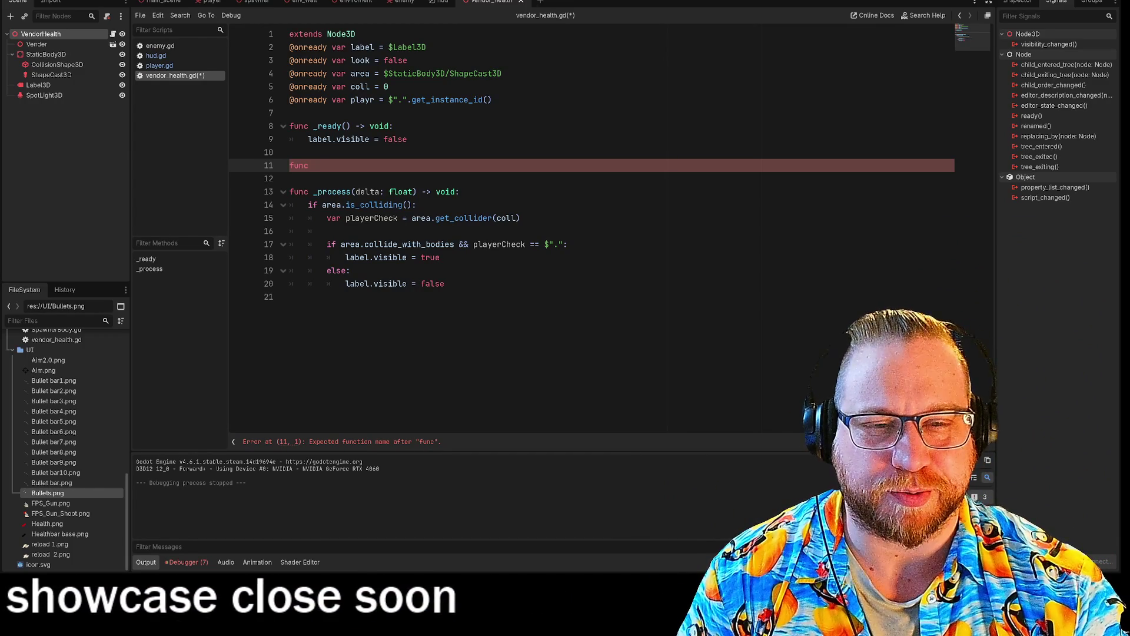
# Step: Write hit(): with a body adding 2 to the Player node's health
pyautogui.write('hit():')
pyautogui.press('Return')
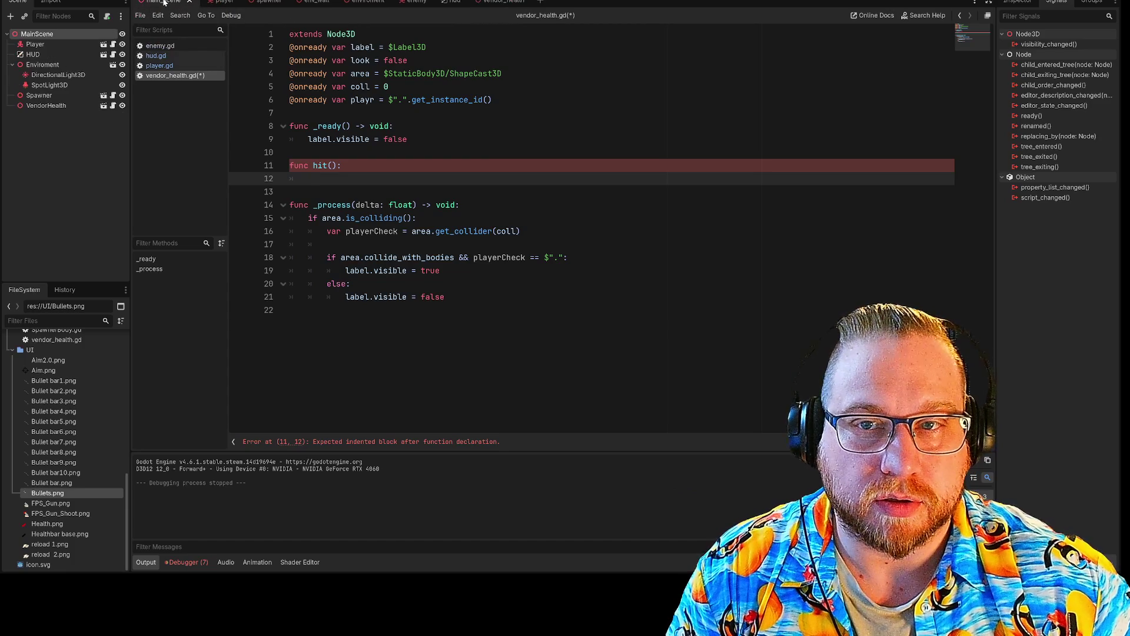
pyautogui.moveTo(124, 81); pyautogui.dragTo(327, 183)
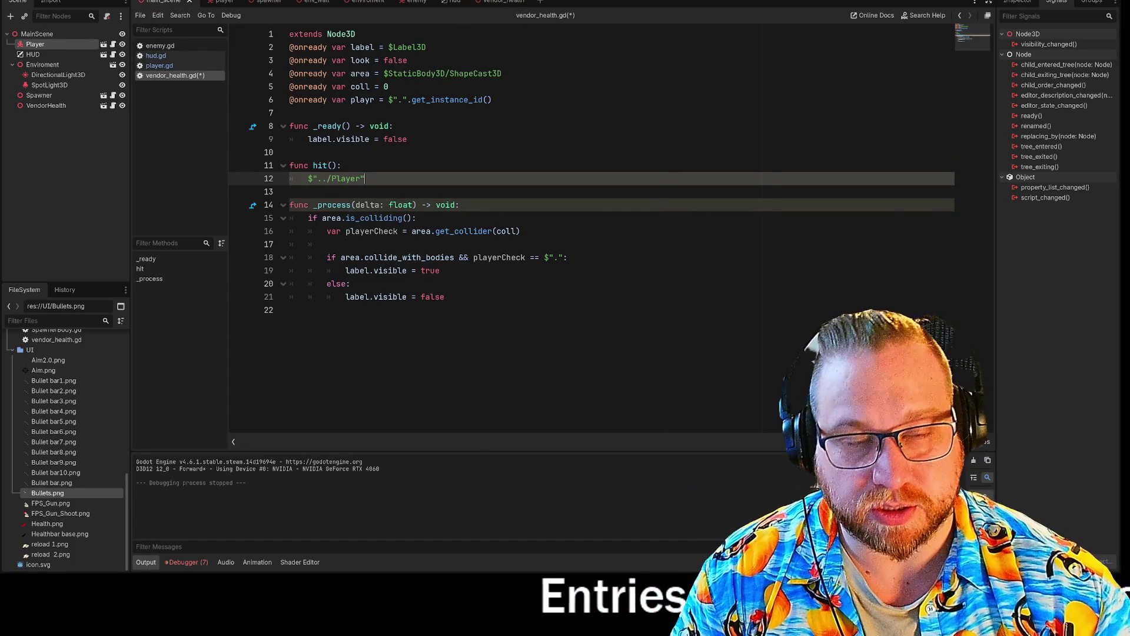
pyautogui.write(' +=')
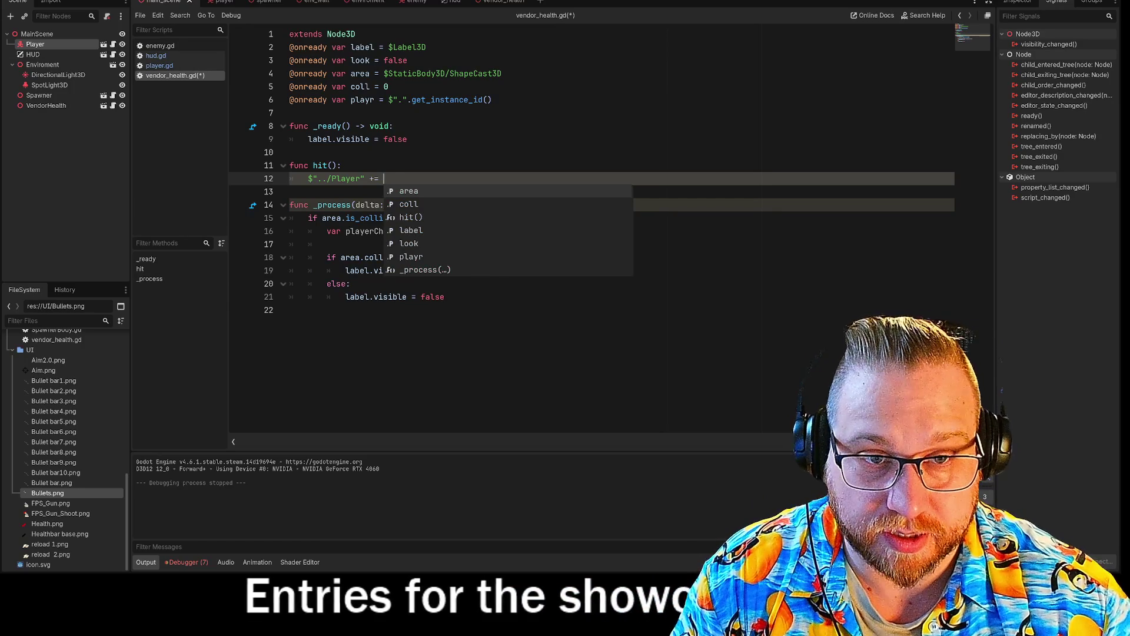
pyautogui.press('BackSpace')
pyautogui.press('BackSpace')
pyautogui.press('BackSpace')
pyautogui.write('.he')
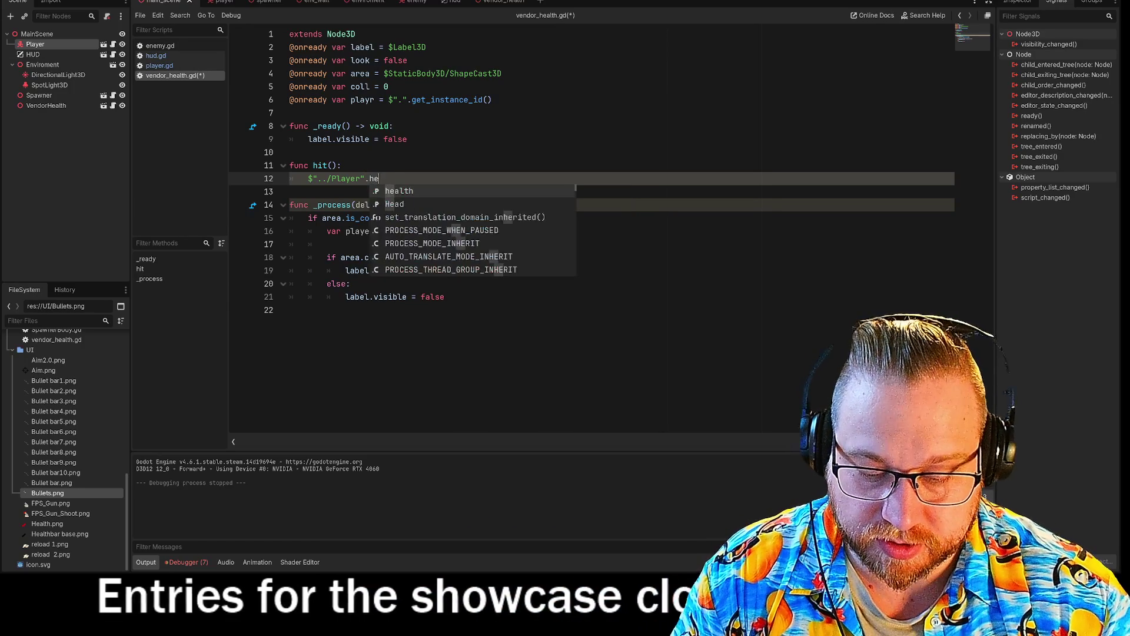
pyautogui.write('alth += ')
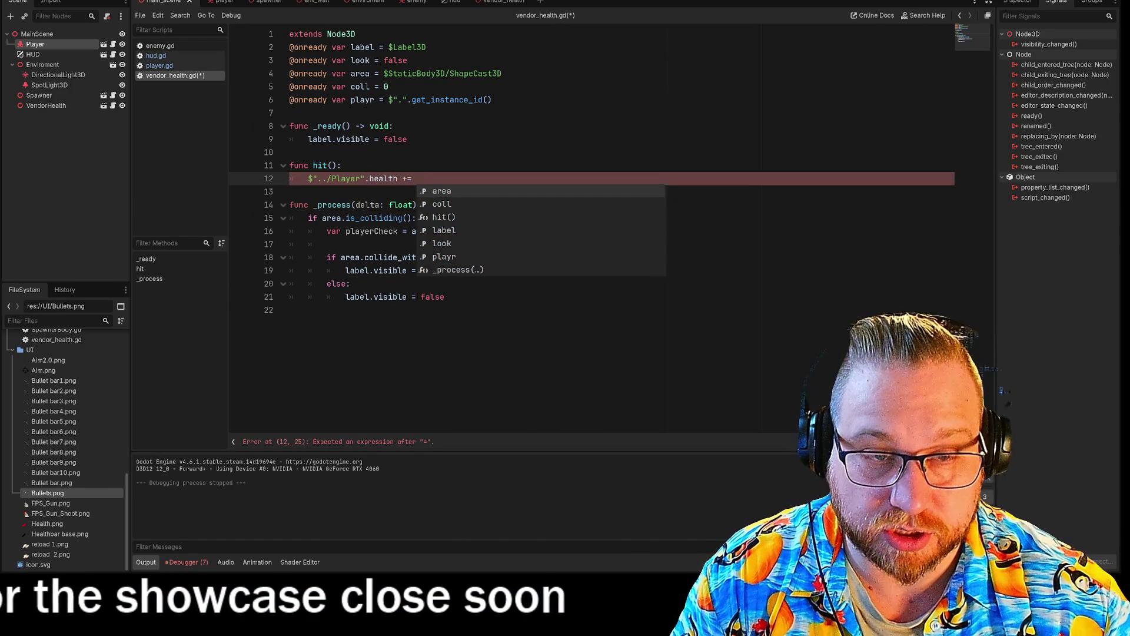
pyautogui.write('2')
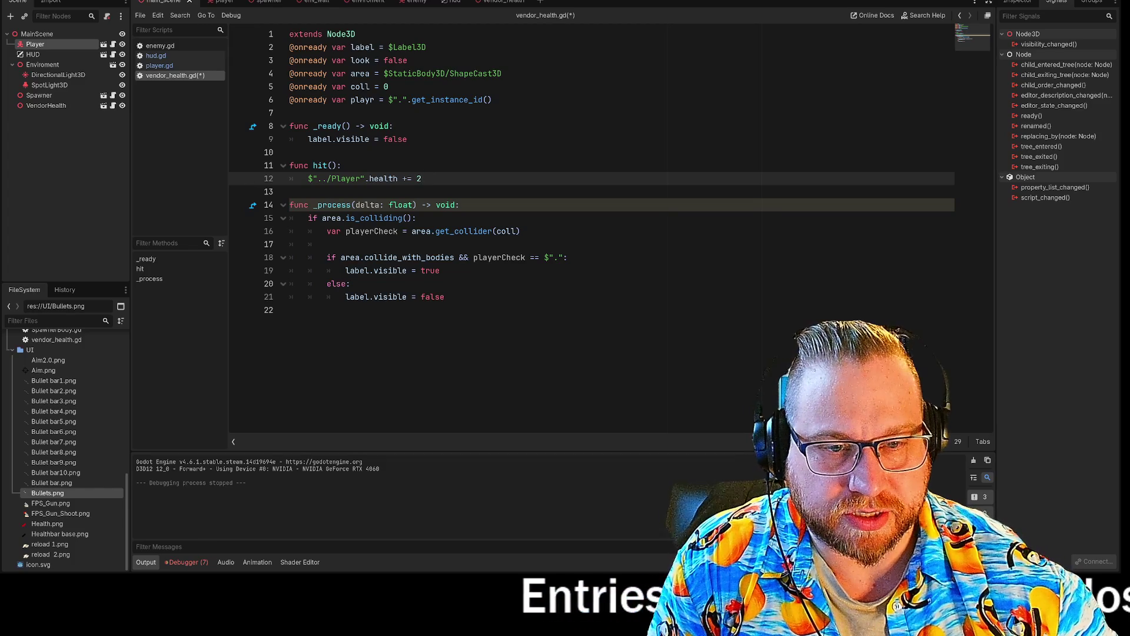
# Step: Select the _process body lines 15–21, then switch to the player scene
pyautogui.moveTo(308, 218); pyautogui.dragTo(289, 310)
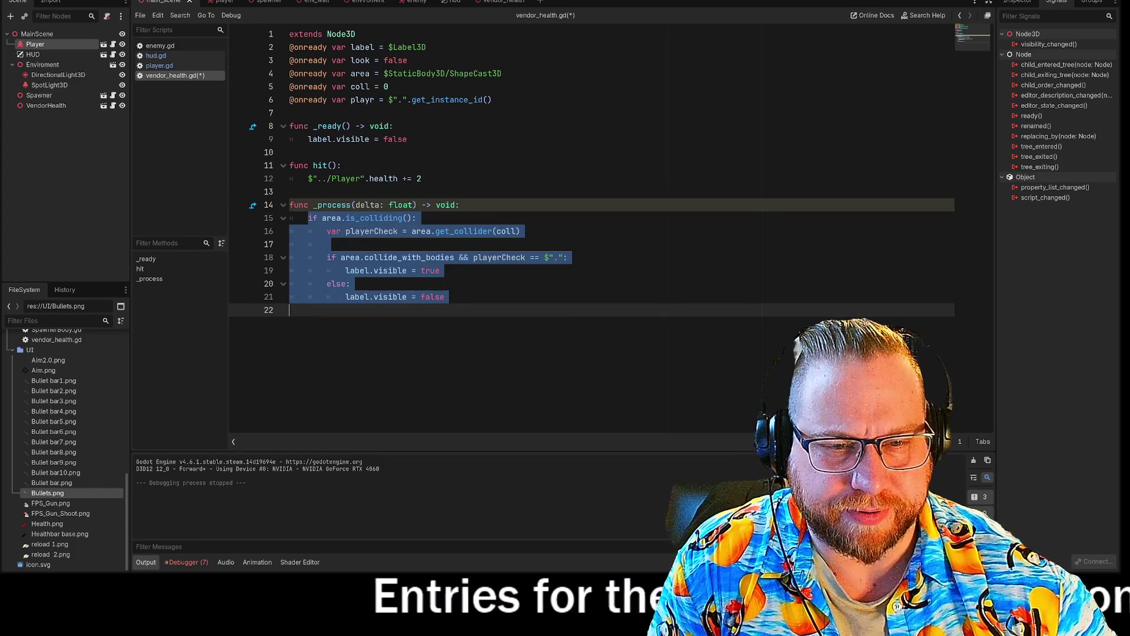
pyautogui.click(446, 297)
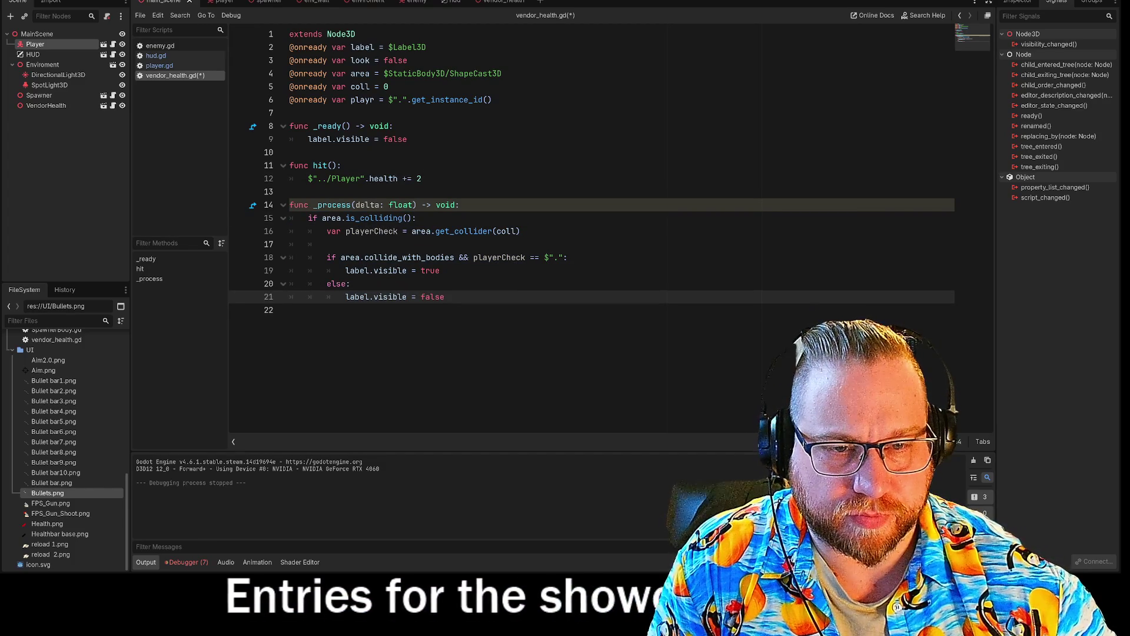
pyautogui.hotkey('shift', 'Home')
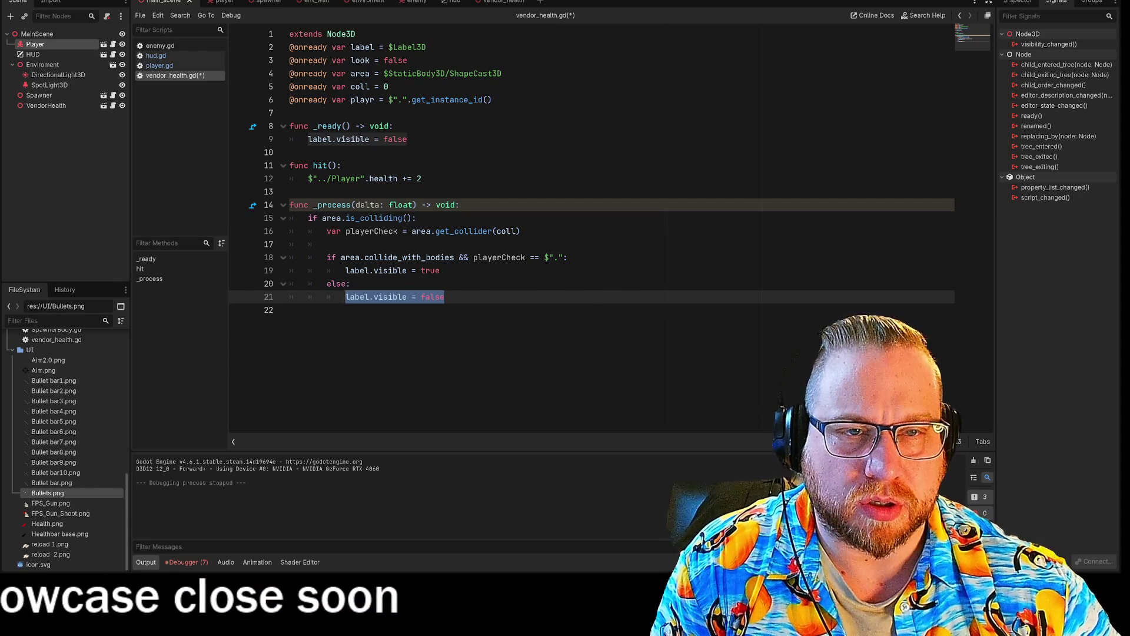
pyautogui.click(222, 4)
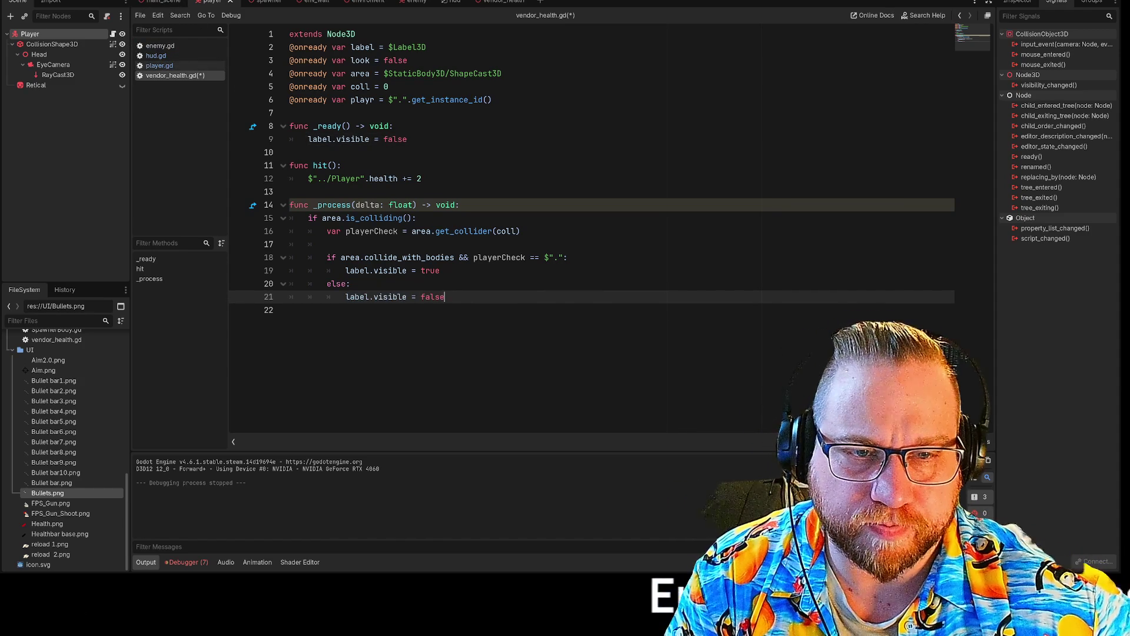
# Step: Add an empty func looked_at(): on line 14 below hit(), then select _process's if-block
pyautogui.click(422, 179)
pyautogui.press('Return')
pyautogui.press('Return')
pyautogui.write('func looke')
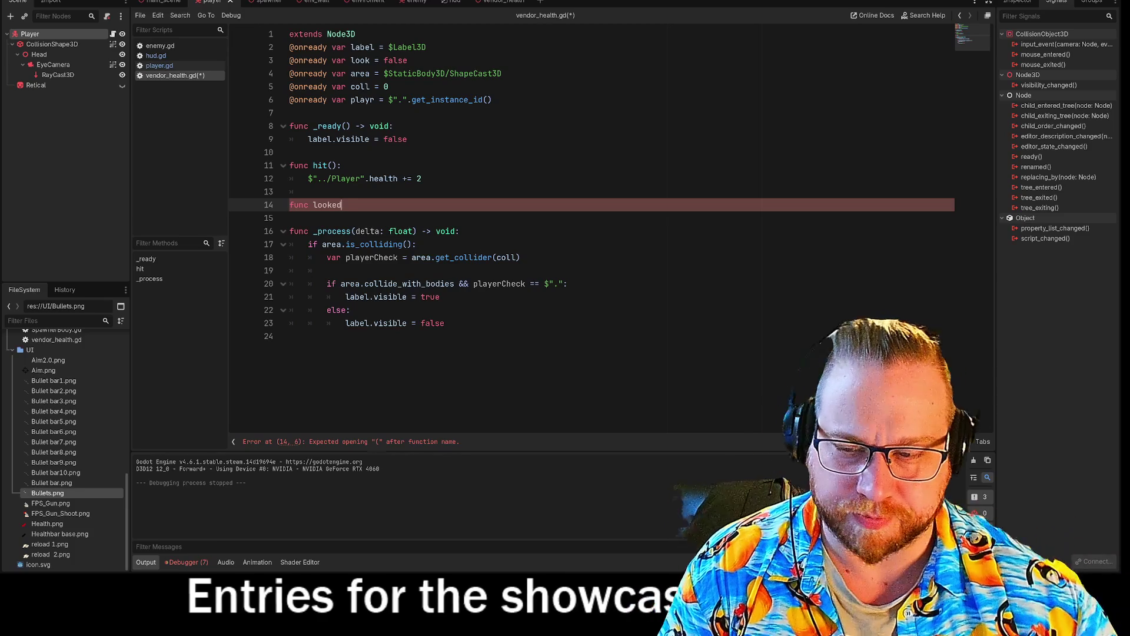
pyautogui.press('BackSpace')
pyautogui.press('BackSpace')
pyautogui.press('BackSpace')
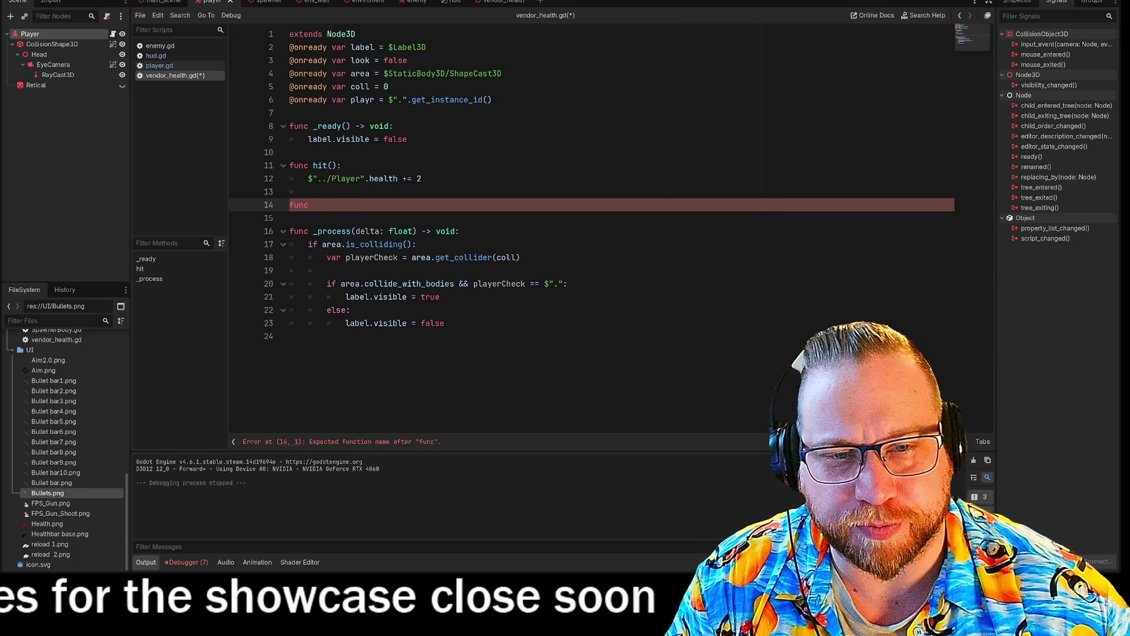
pyautogui.write('per')
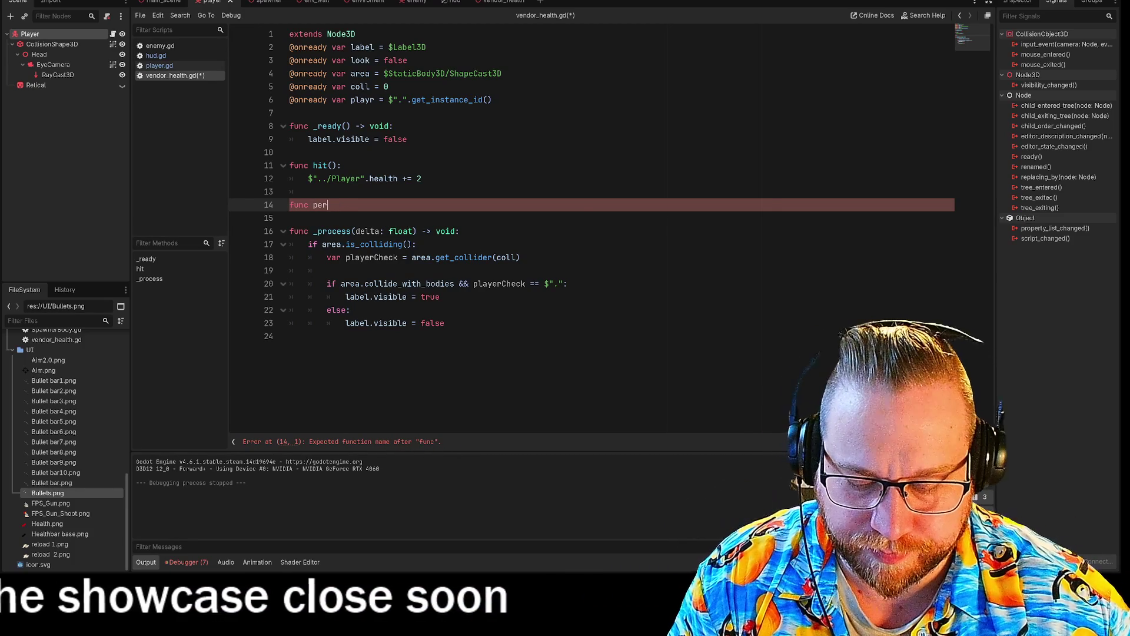
pyautogui.press('BackSpace')
pyautogui.press('BackSpace')
pyautogui.press('BackSpace')
pyautogui.write('looked_at(')
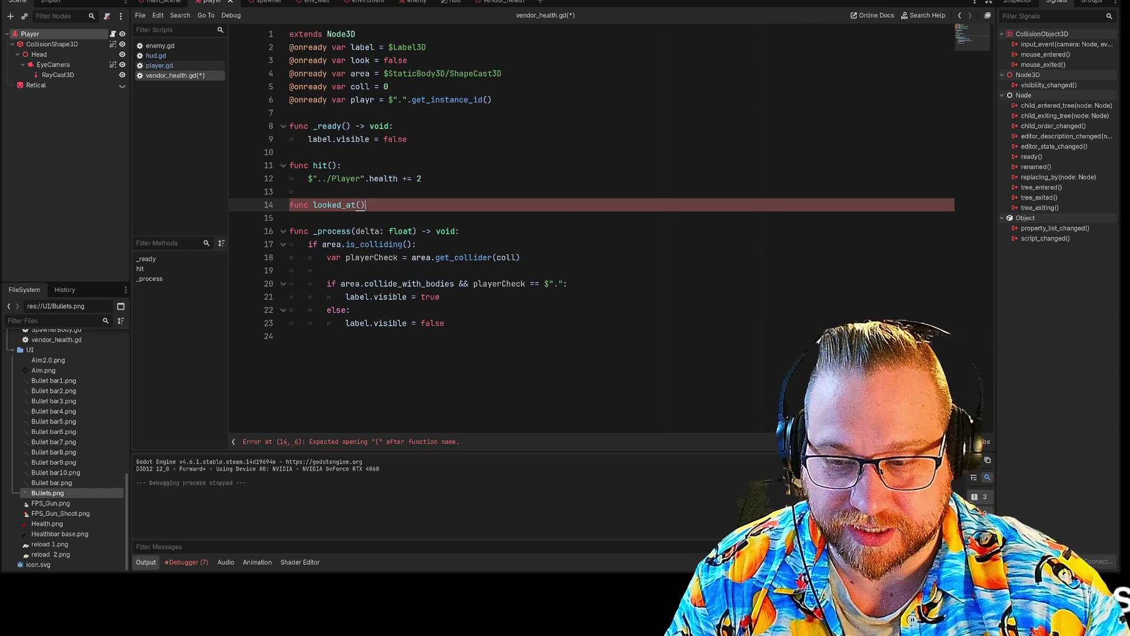
pyautogui.click(365, 231)
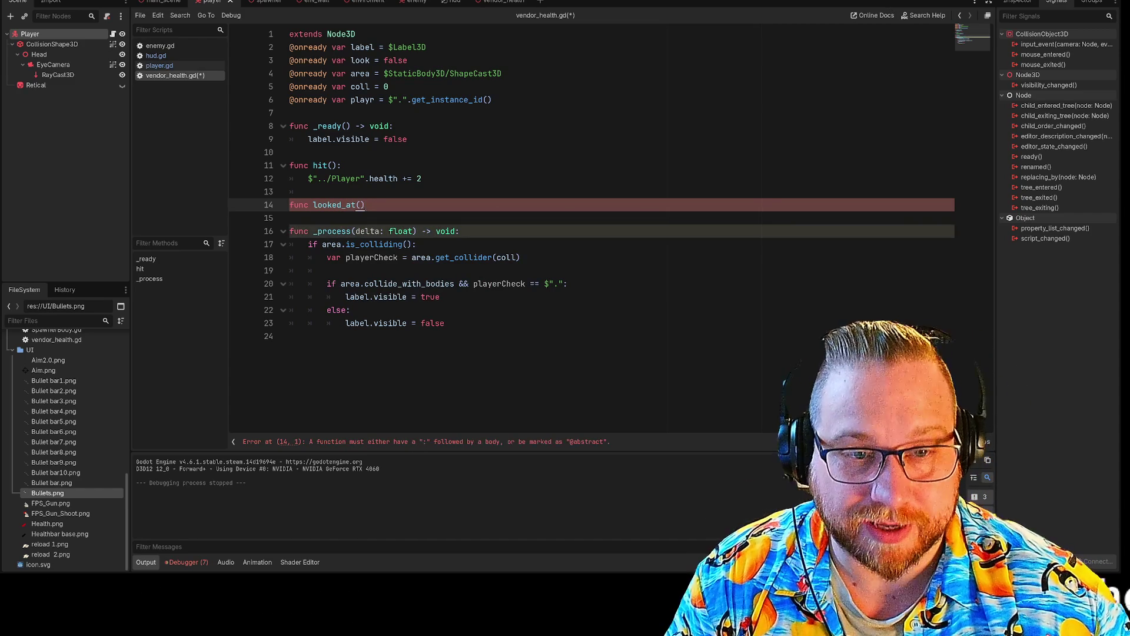
pyautogui.write(':')
pyautogui.press('Return')
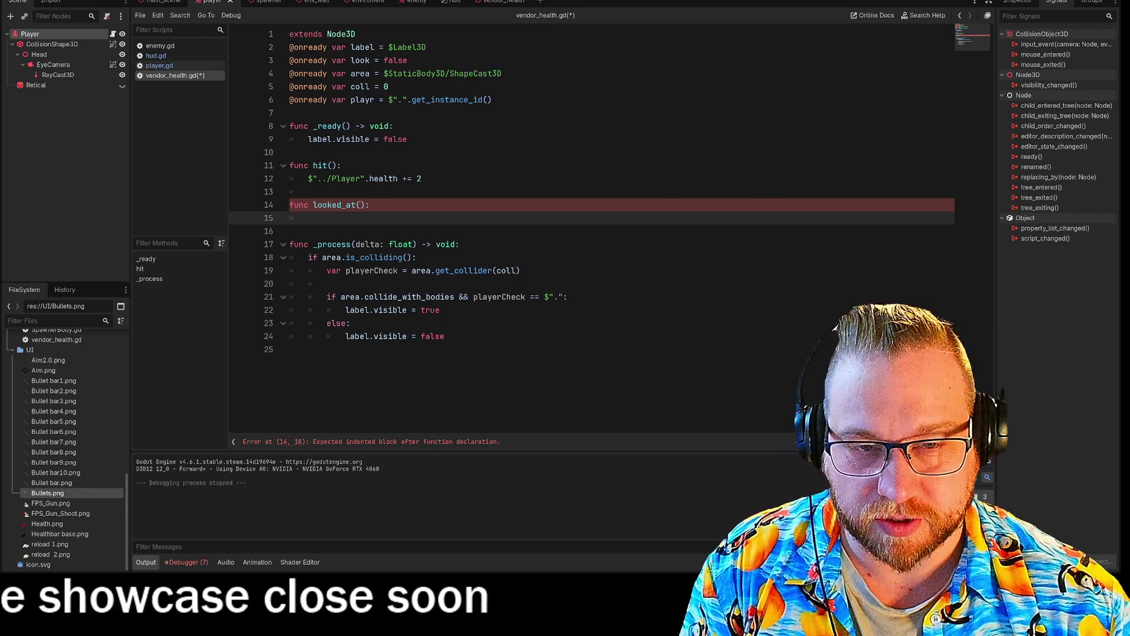
pyautogui.moveTo(567, 297)
pyautogui.mouseDown()
pyautogui.moveTo(328, 297)
pyautogui.moveTo(277, 260)
pyautogui.mouseUp()
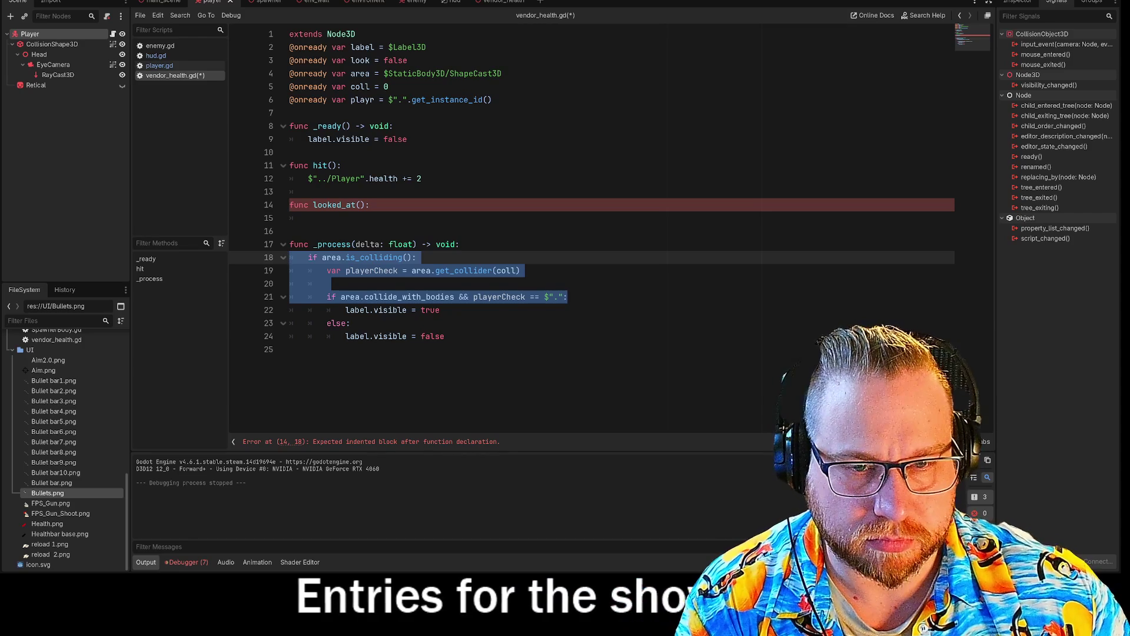
# Step: Copy the label visibility if/else lines from _process into looked_at()
pyautogui.write('loo')
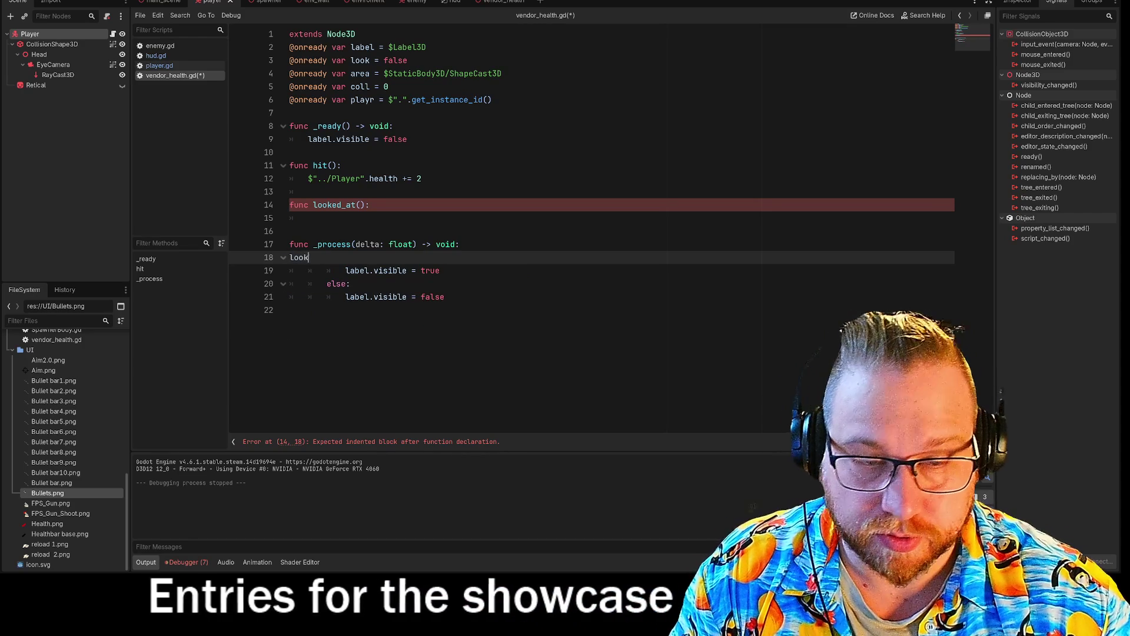
pyautogui.write('k')
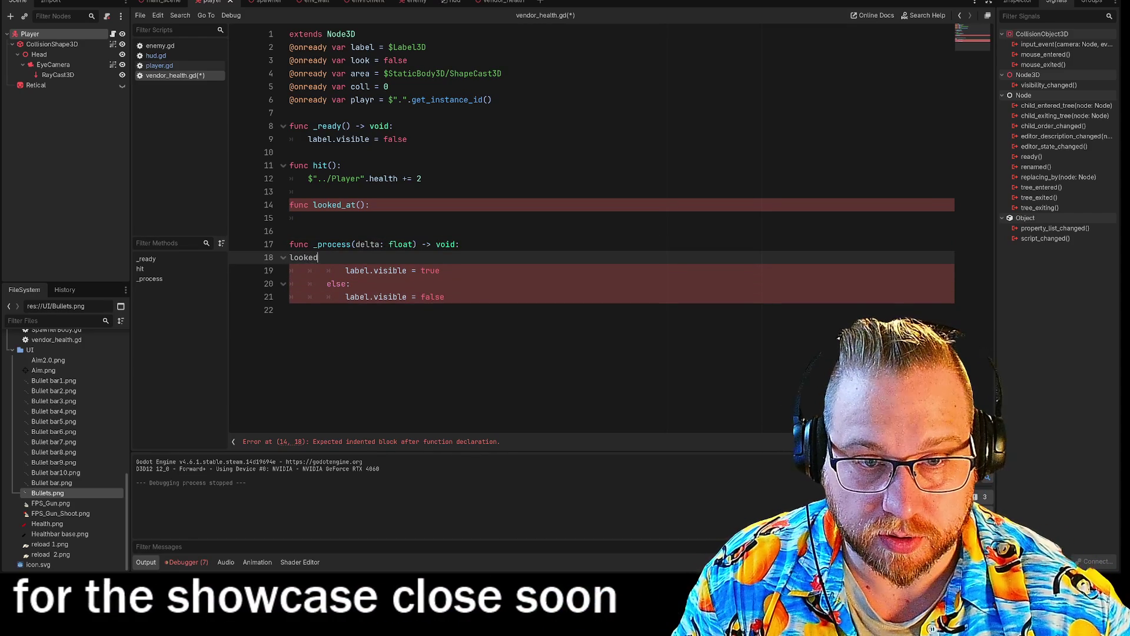
pyautogui.press('BackSpace')
pyautogui.press('BackSpace')
pyautogui.press('BackSpace')
pyautogui.press('BackSpace')
pyautogui.write('if looked')
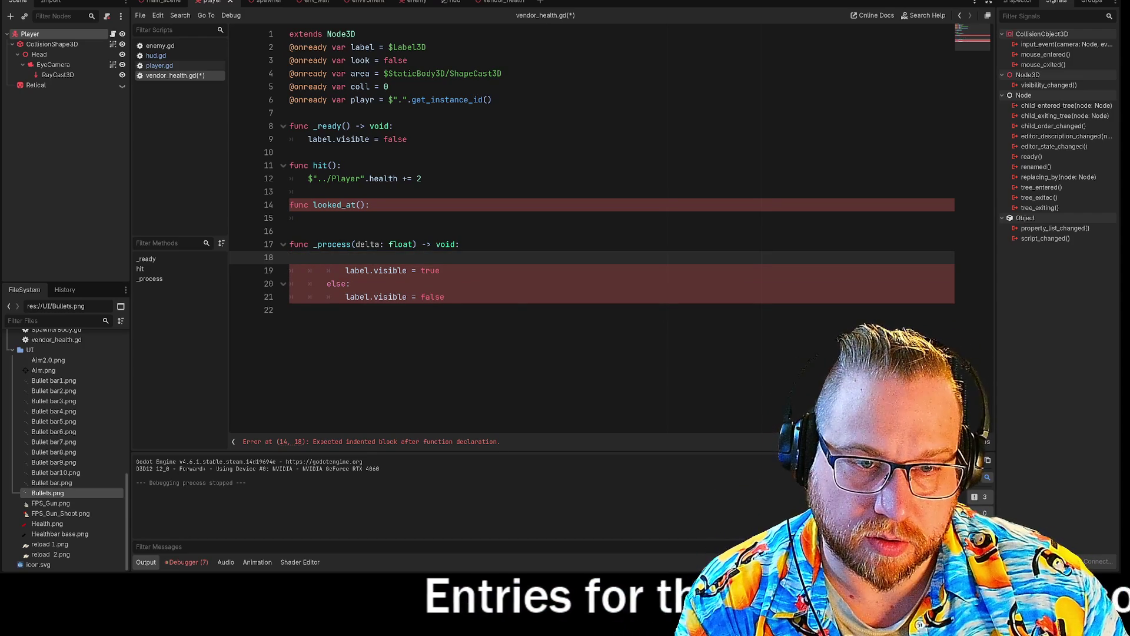
pyautogui.moveTo(345, 270)
pyautogui.mouseDown()
pyautogui.moveTo(353, 284)
pyautogui.moveTo(445, 297)
pyautogui.mouseUp()
pyautogui.hotkey('ctrl', 'c')
pyautogui.press('Up')
pyautogui.press('Up')
pyautogui.press('Up')
pyautogui.hotkey('ctrl', 'v')
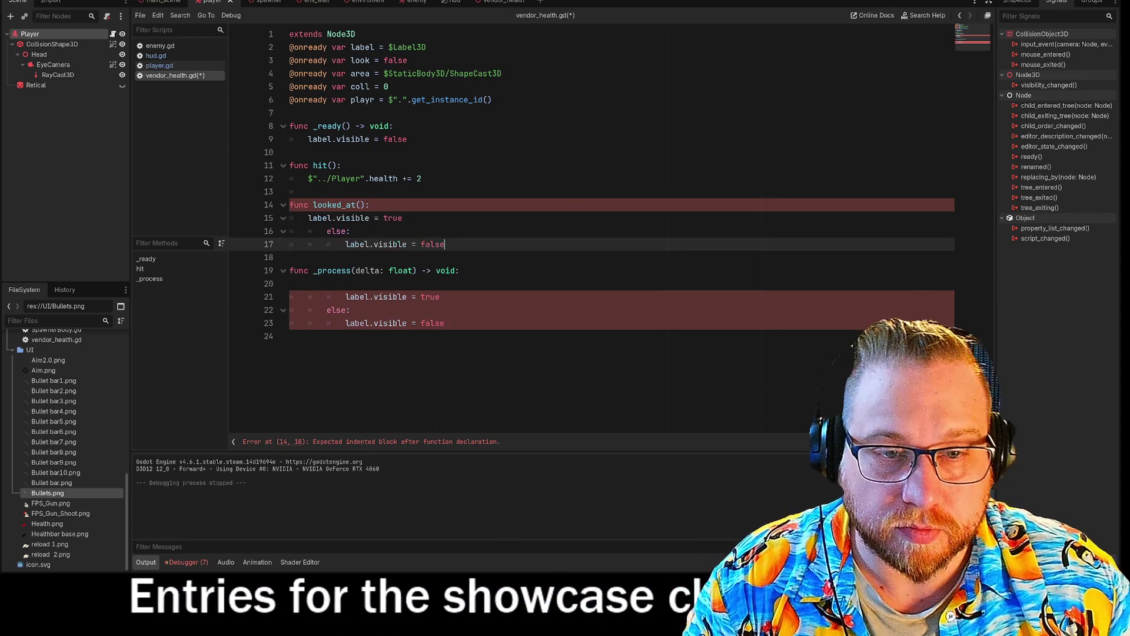
# Step: Delete the original visibility lines and leftover stray lines from _process
pyautogui.moveTo(446, 323); pyautogui.dragTo(272, 295)
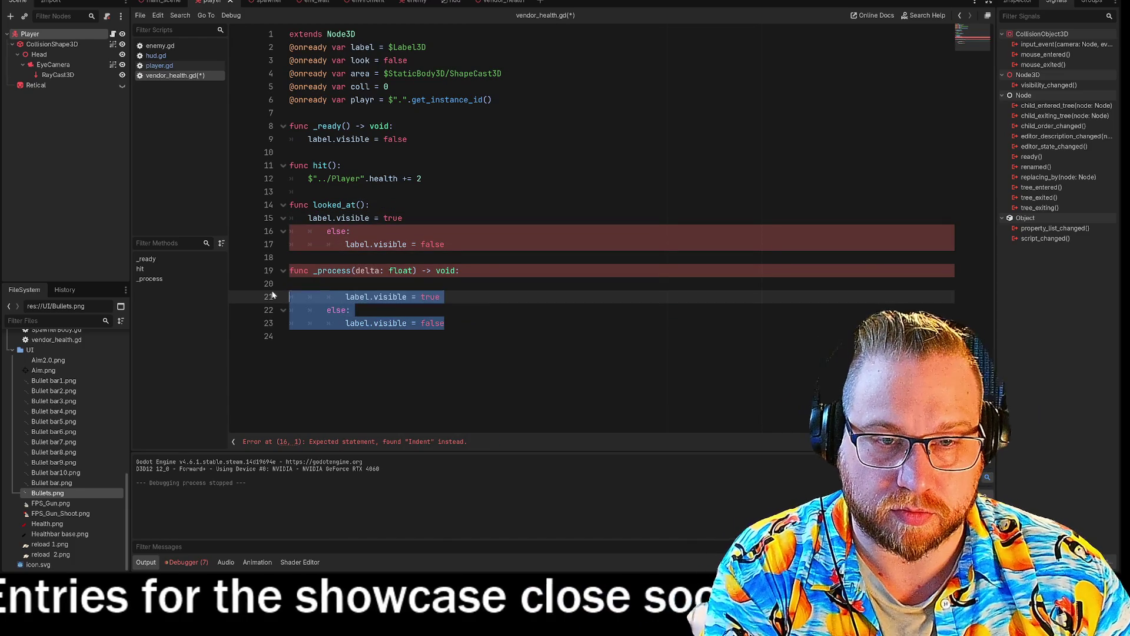
pyautogui.press('BackSpace')
pyautogui.click(345, 245)
pyautogui.press('BackSpace')
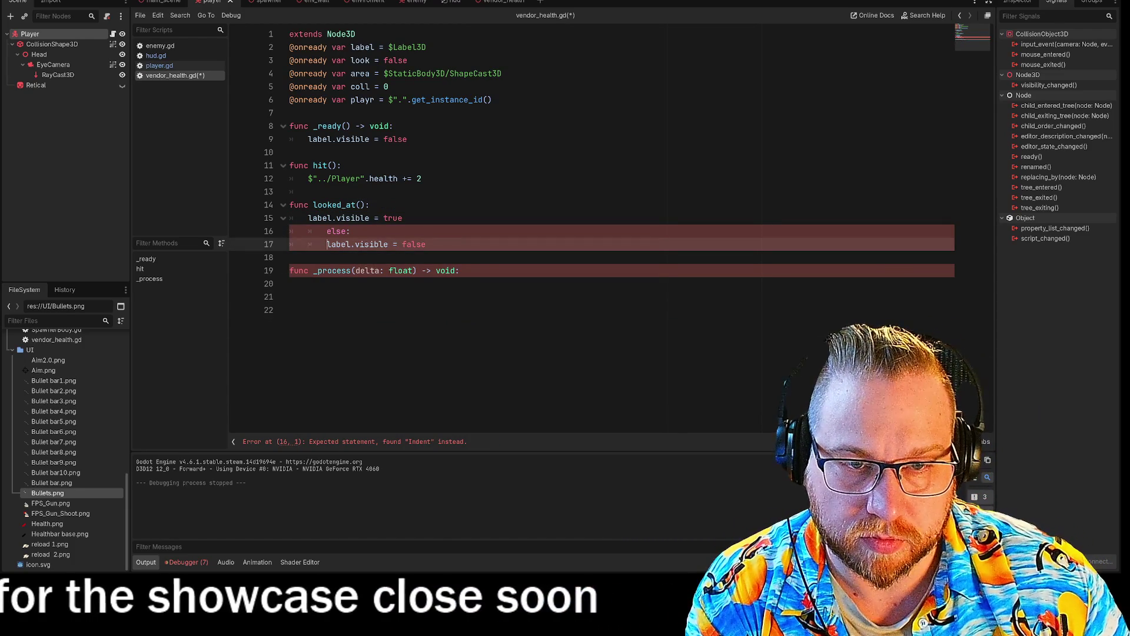
# Step: Remove the else branch so looked_at() only sets label.visible = true
pyautogui.click(327, 232)
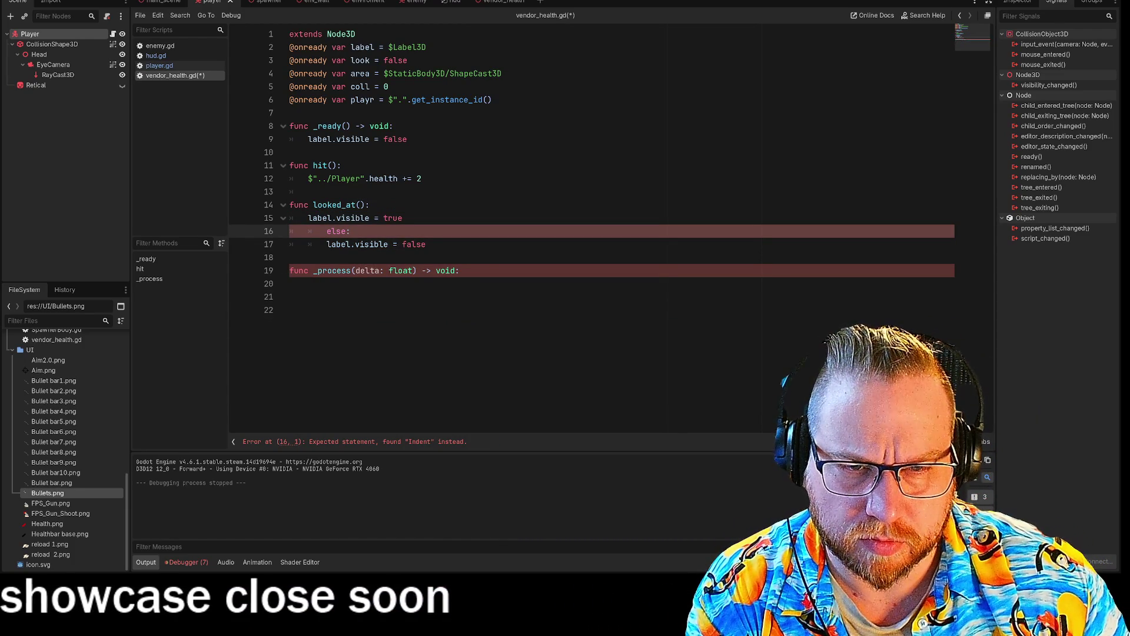
pyautogui.press('BackSpace')
pyautogui.press('BackSpace')
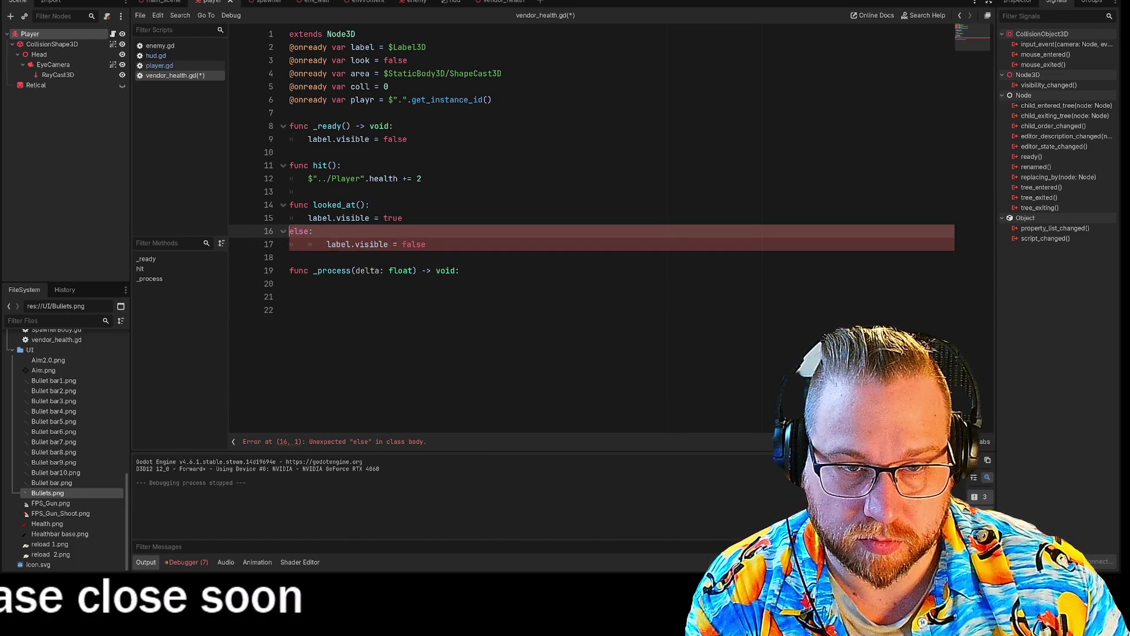
pyautogui.click(327, 245)
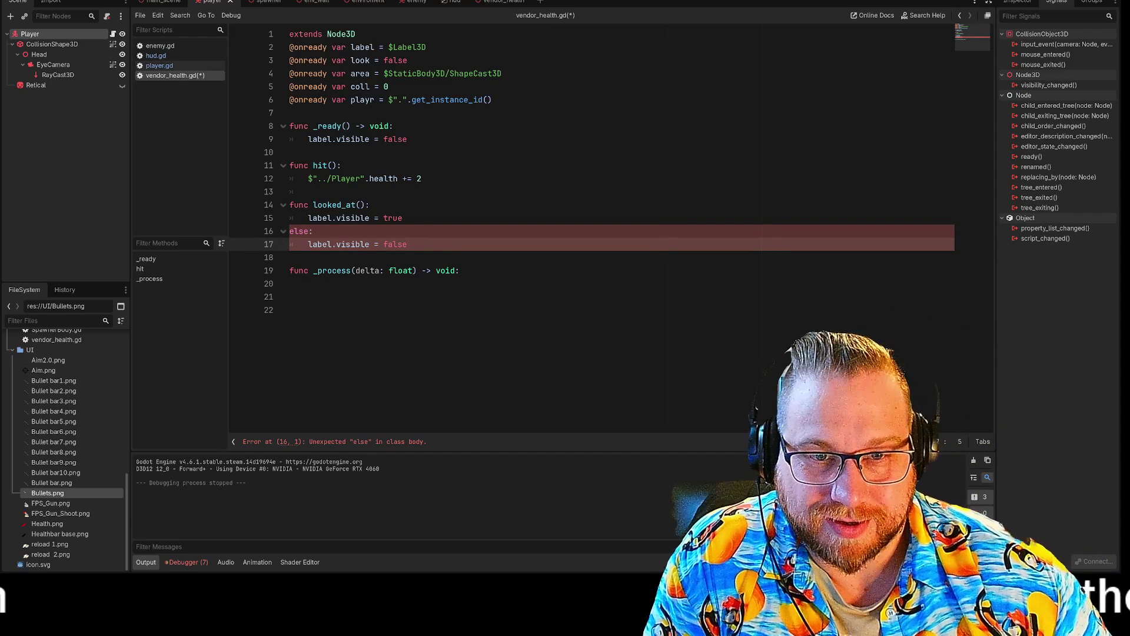
pyautogui.moveTo(318, 231); pyautogui.dragTo(276, 236)
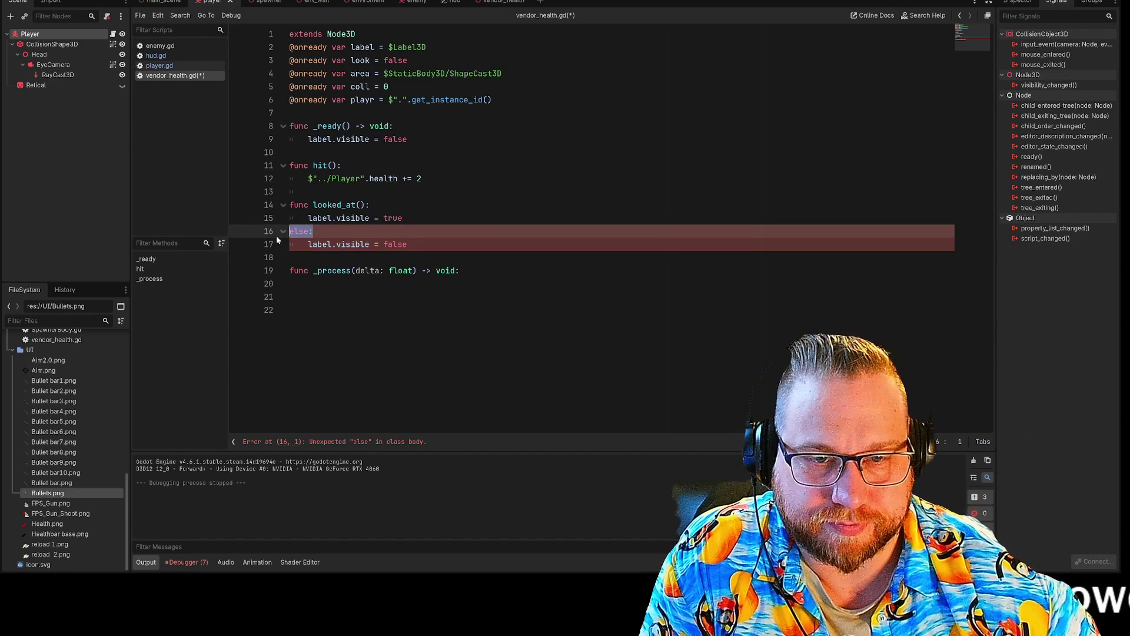
pyautogui.press('Delete')
pyautogui.press('Delete')
pyautogui.press('Delete')
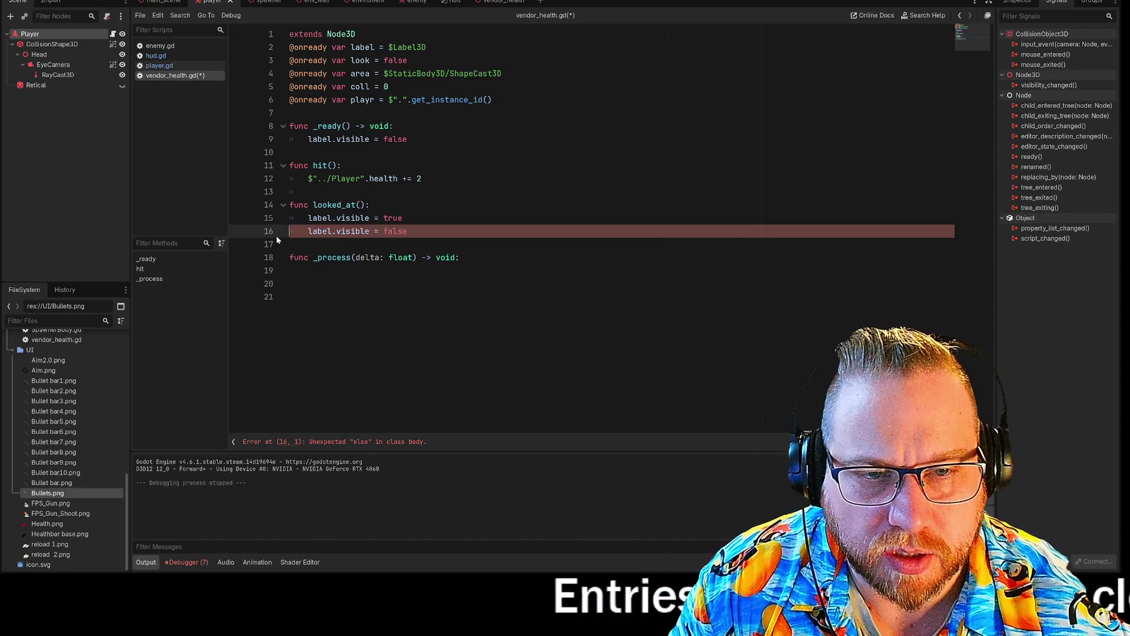
pyautogui.press('Delete')
pyautogui.press('Delete')
pyautogui.press('Delete')
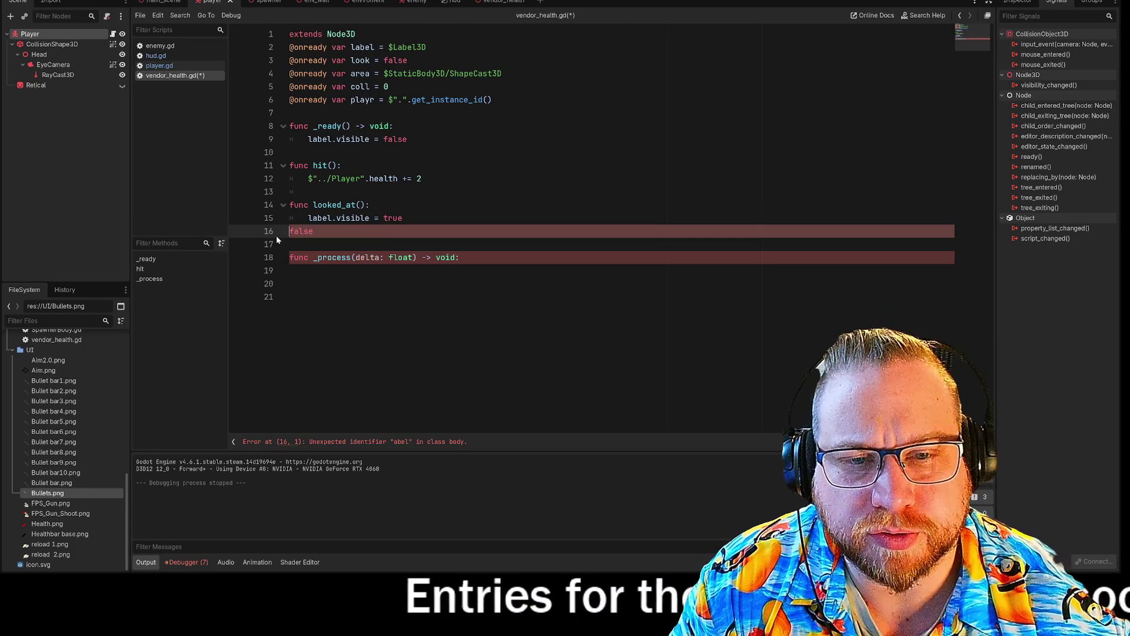
pyautogui.press('Delete')
pyautogui.press('Delete')
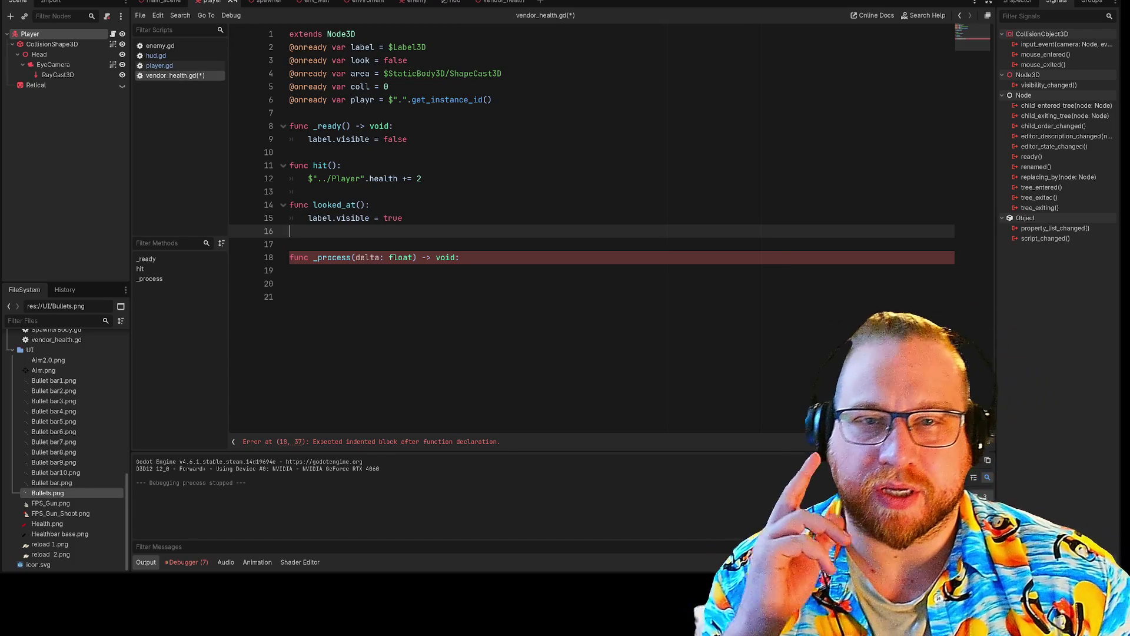
# Step: Open player.gd from the Player node's script icon in the Scene tree
pyautogui.click(113, 34)
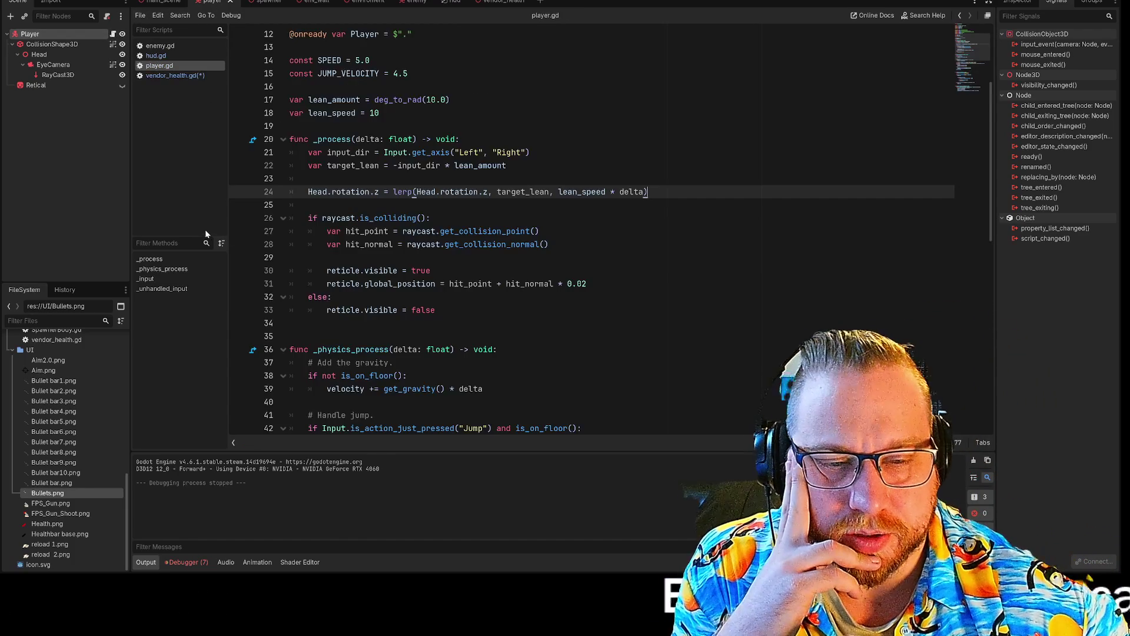
pyautogui.scroll(-2, 589, 235)
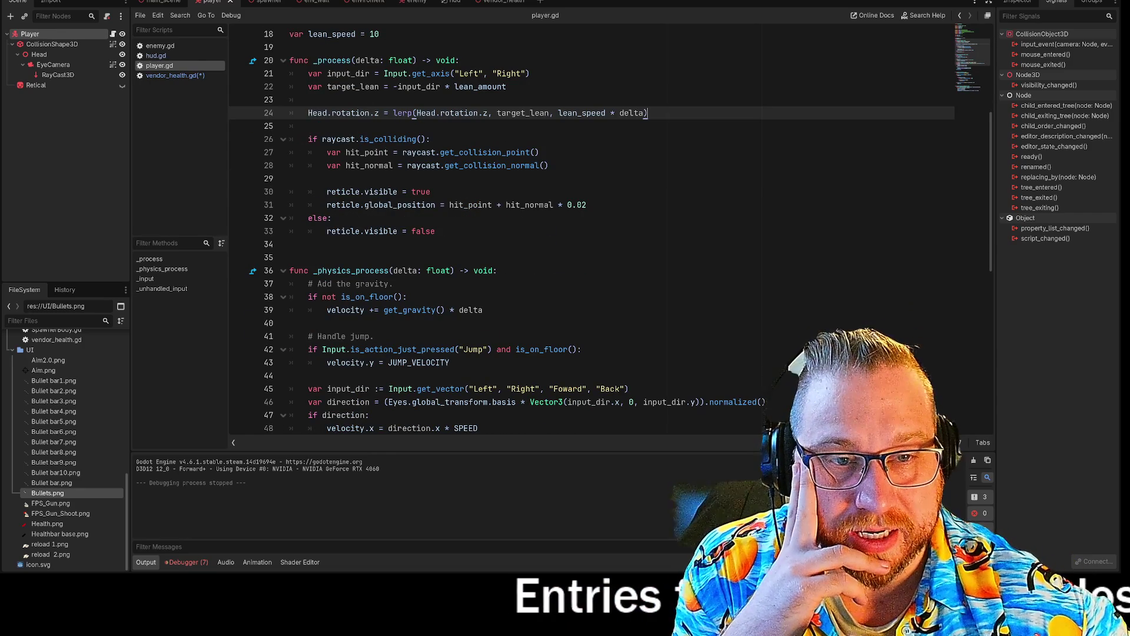
pyautogui.moveTo(322, 139); pyautogui.dragTo(538, 152)
pyautogui.click(290, 178)
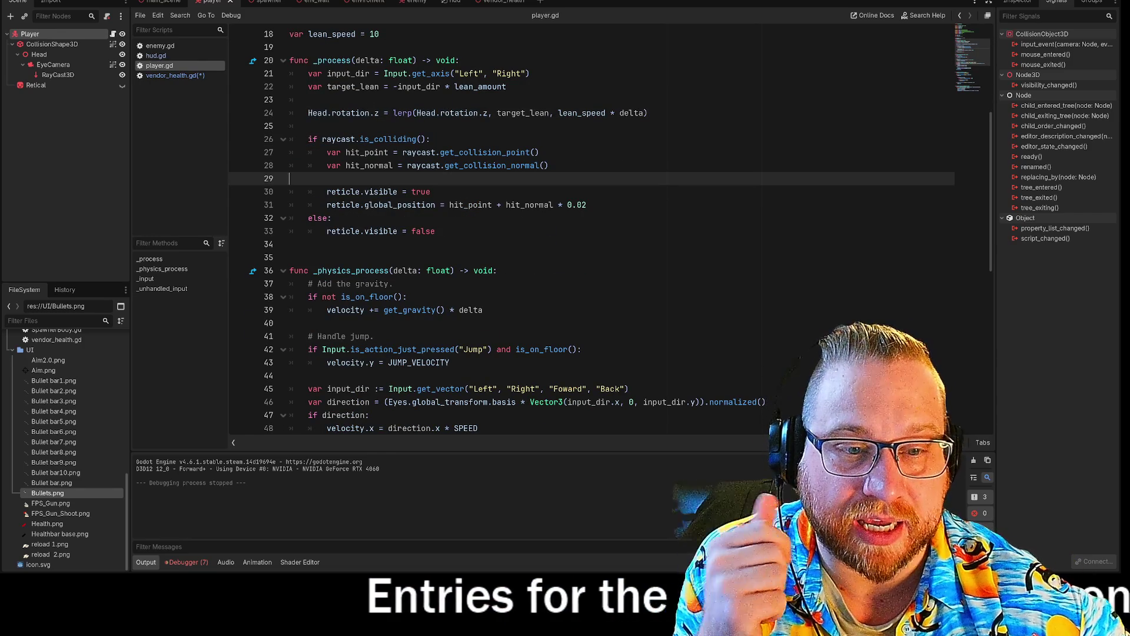
pyautogui.scroll(2, 589, 235)
pyautogui.scroll(-7, 588, 235)
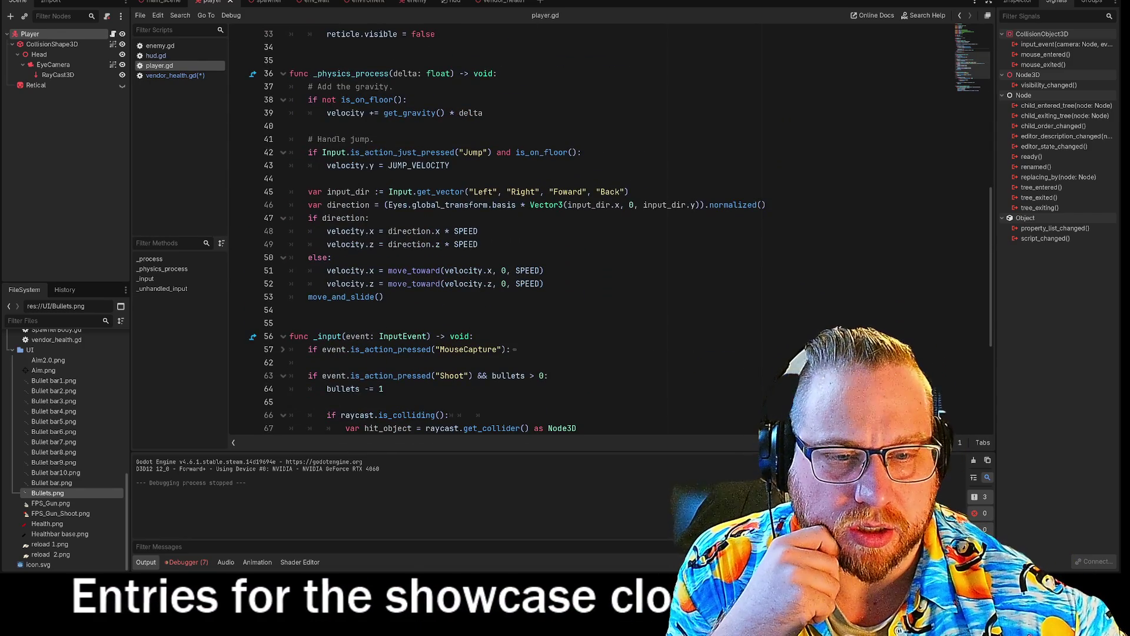
pyautogui.scroll(-3, 589, 235)
pyautogui.scroll(-3, 589, 235)
pyautogui.scroll(6, 589, 235)
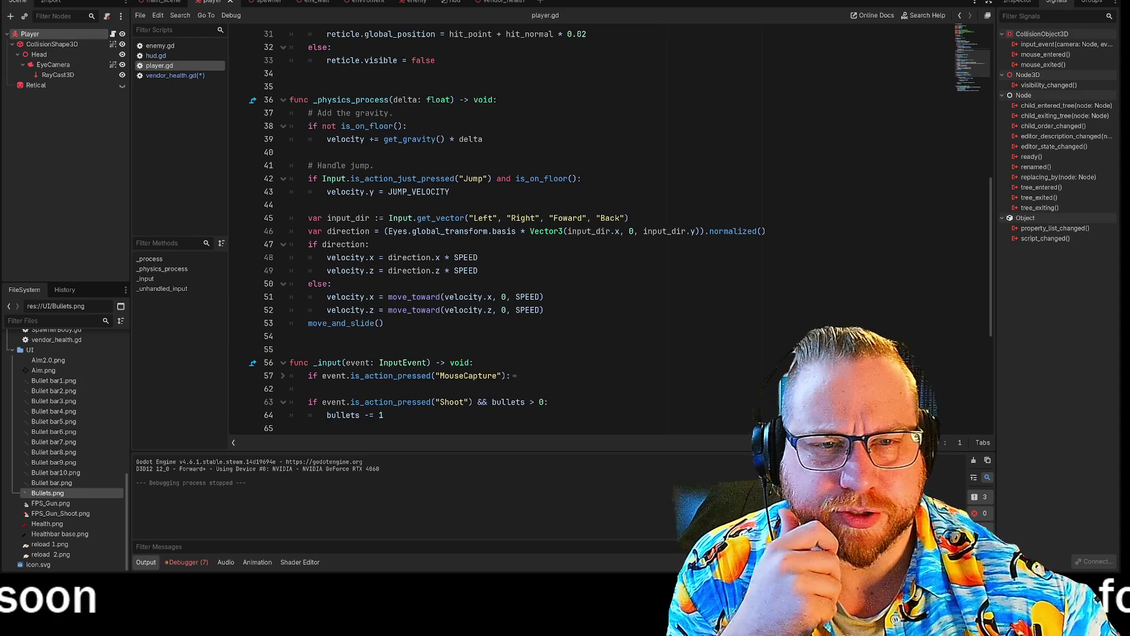
pyautogui.scroll(5, 589, 235)
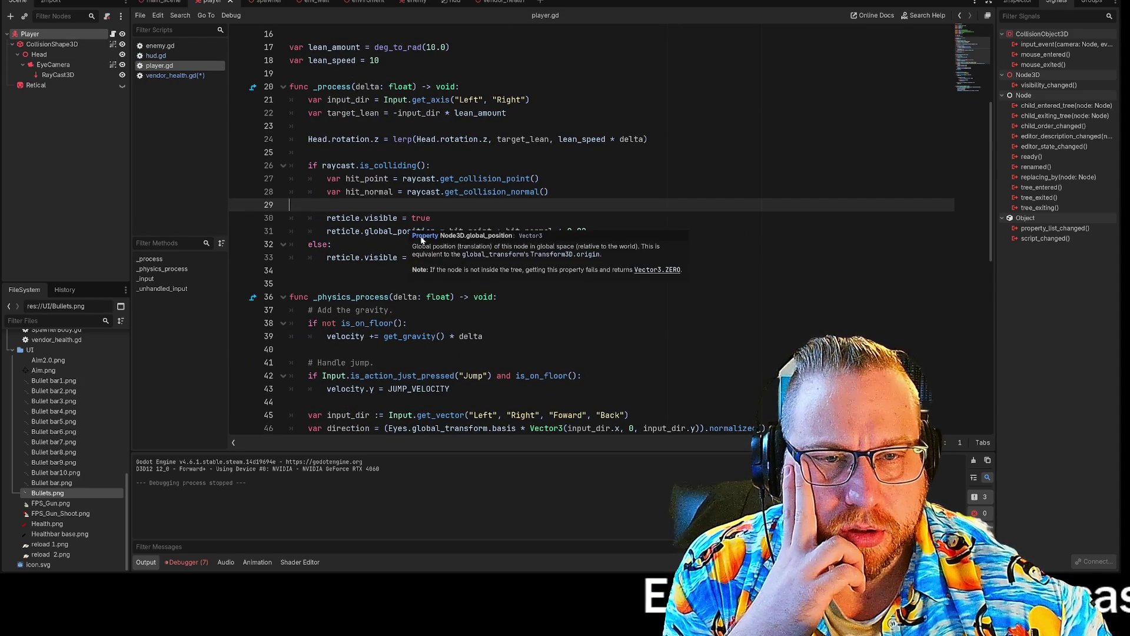
pyautogui.scroll(5, 448, 235)
pyautogui.scroll(-16, 448, 236)
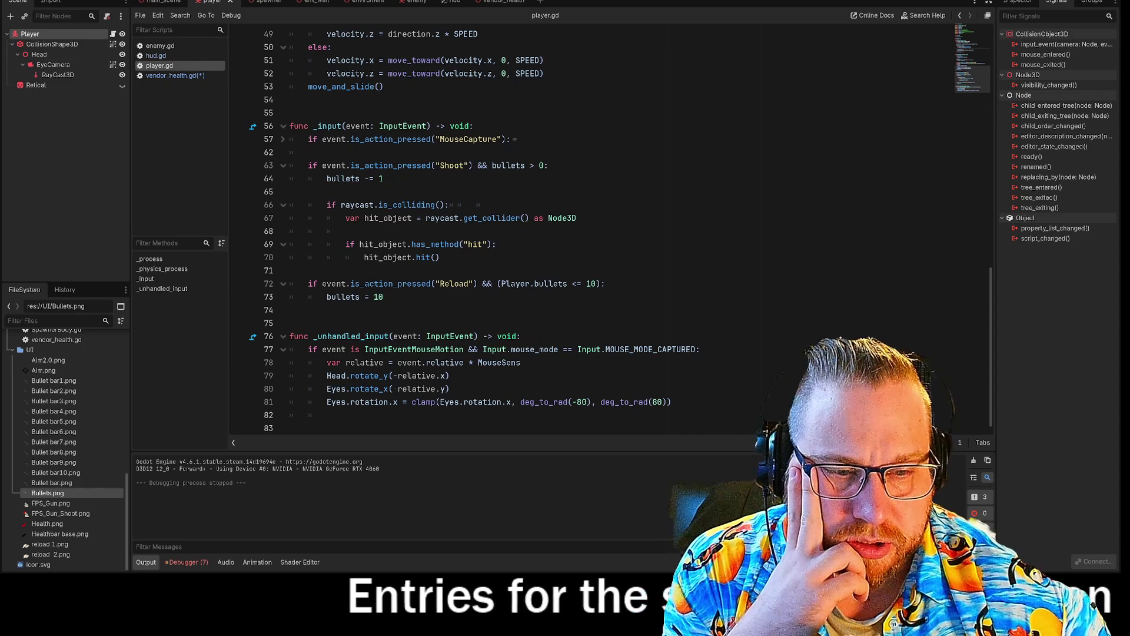
pyautogui.scroll(1, 447, 235)
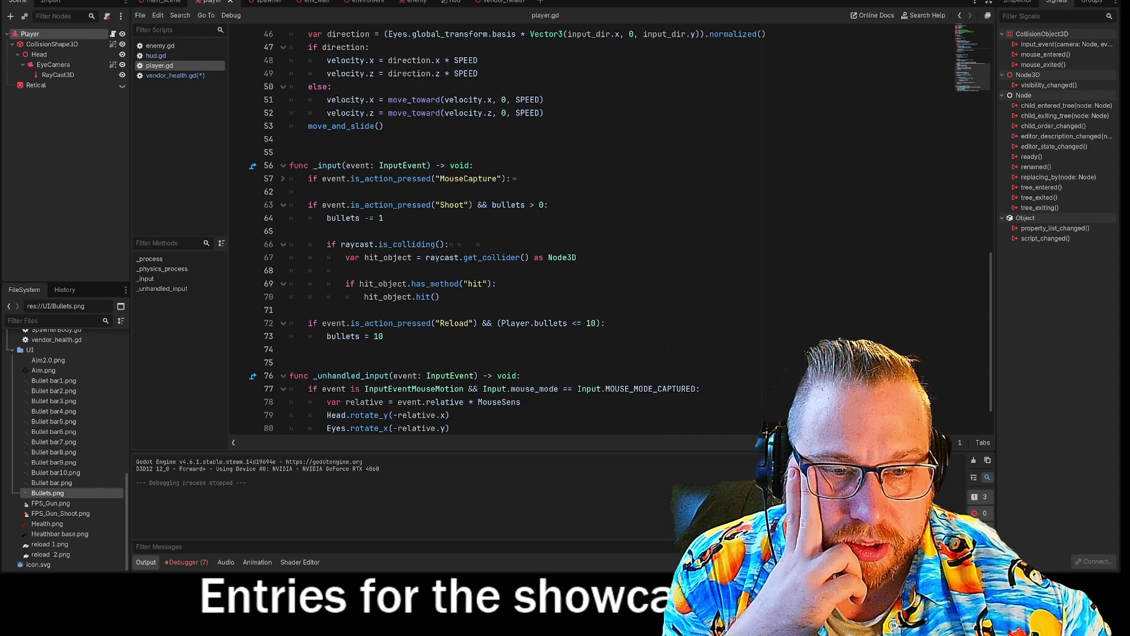
pyautogui.moveTo(412, 244)
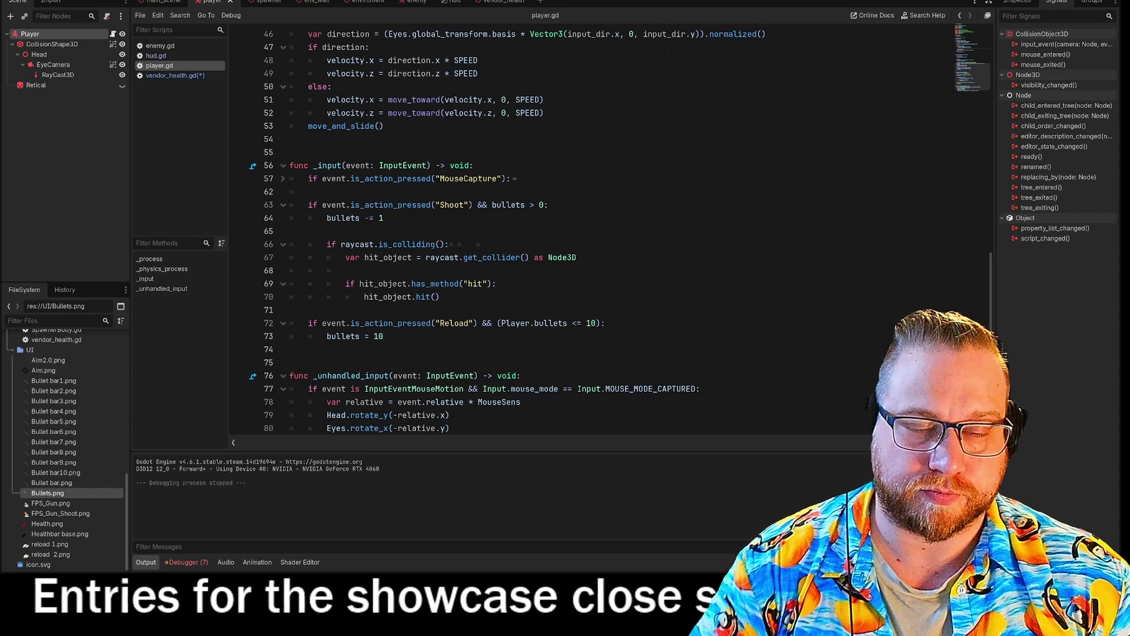
pyautogui.moveTo(345, 257); pyautogui.dragTo(576, 257)
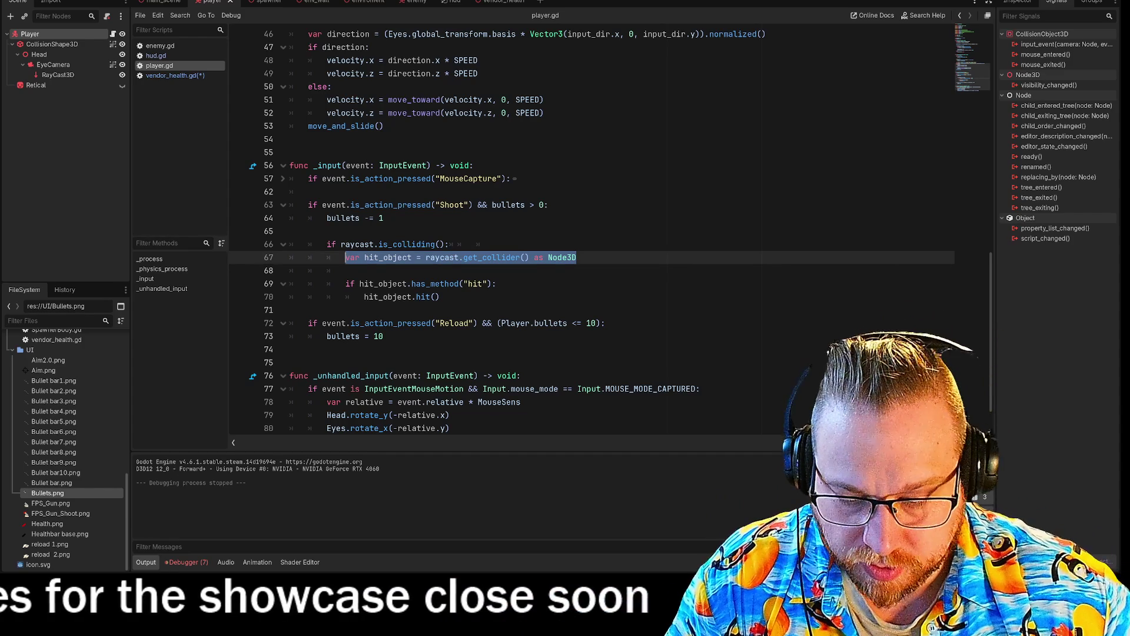
# Step: Add blank lines below the hit_normal line and rename hit_object to seen_object
pyautogui.click(440, 296)
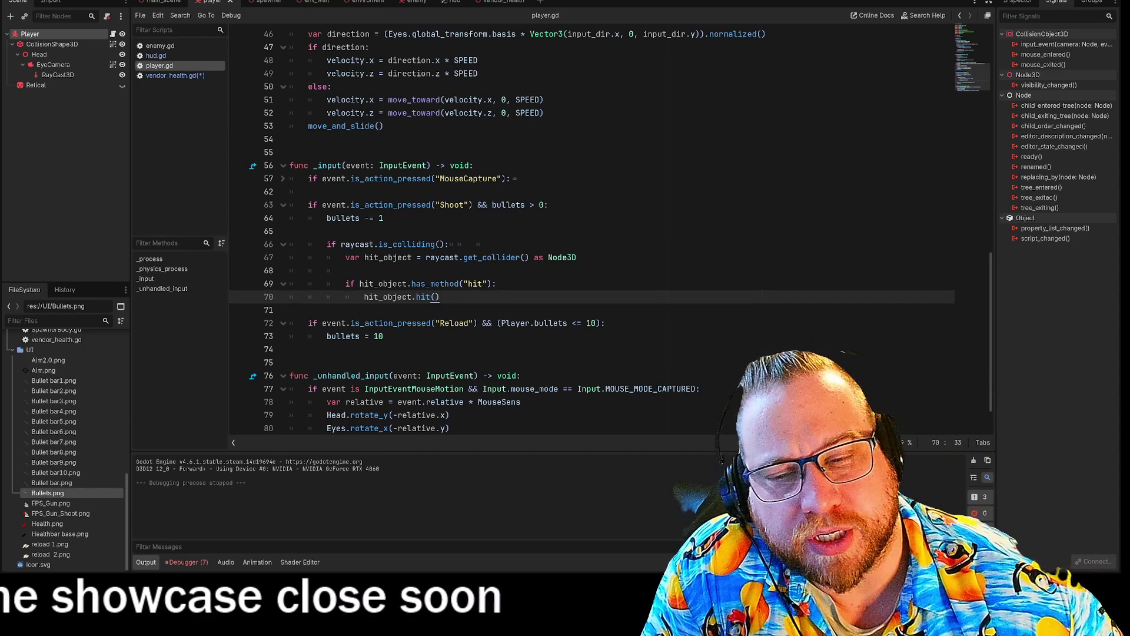
pyautogui.scroll(5, 589, 229)
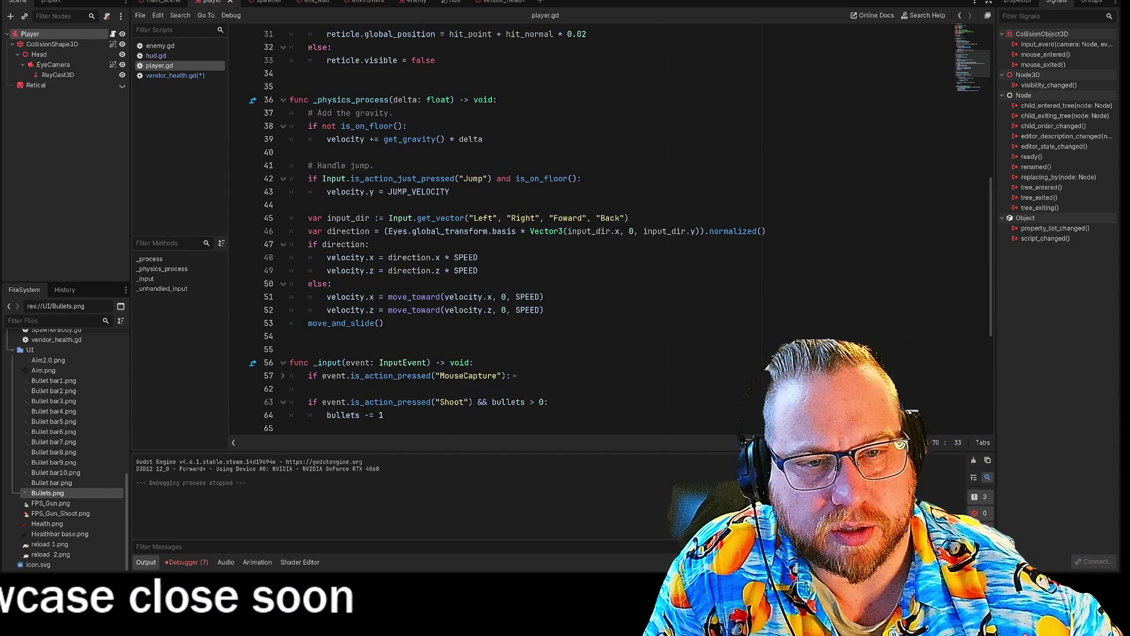
pyautogui.scroll(6, 589, 229)
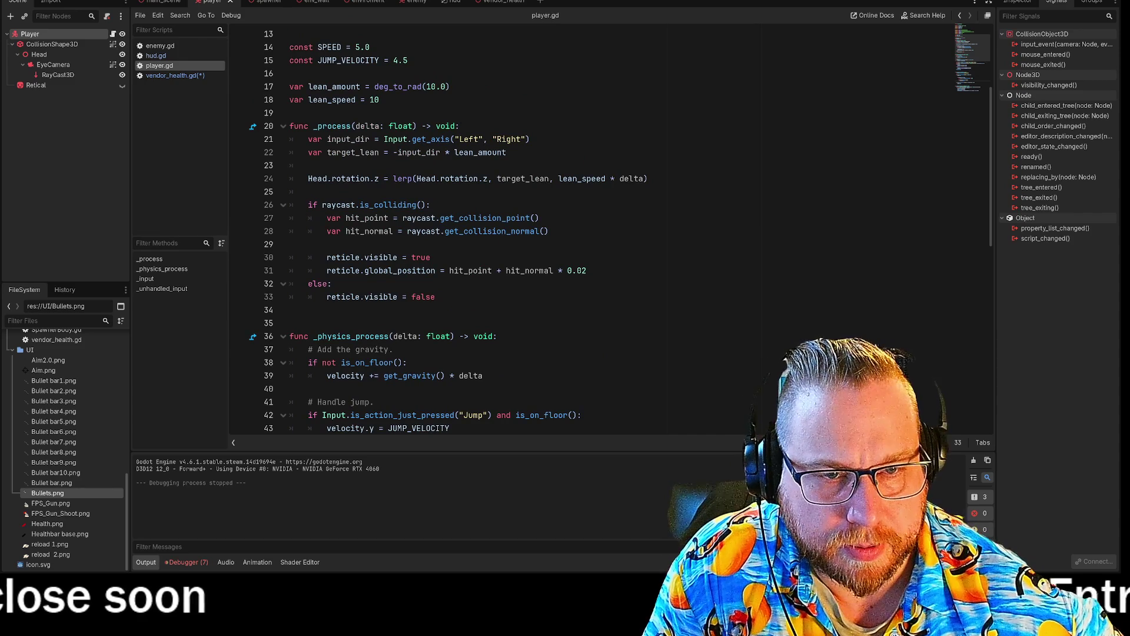
pyautogui.click(548, 231)
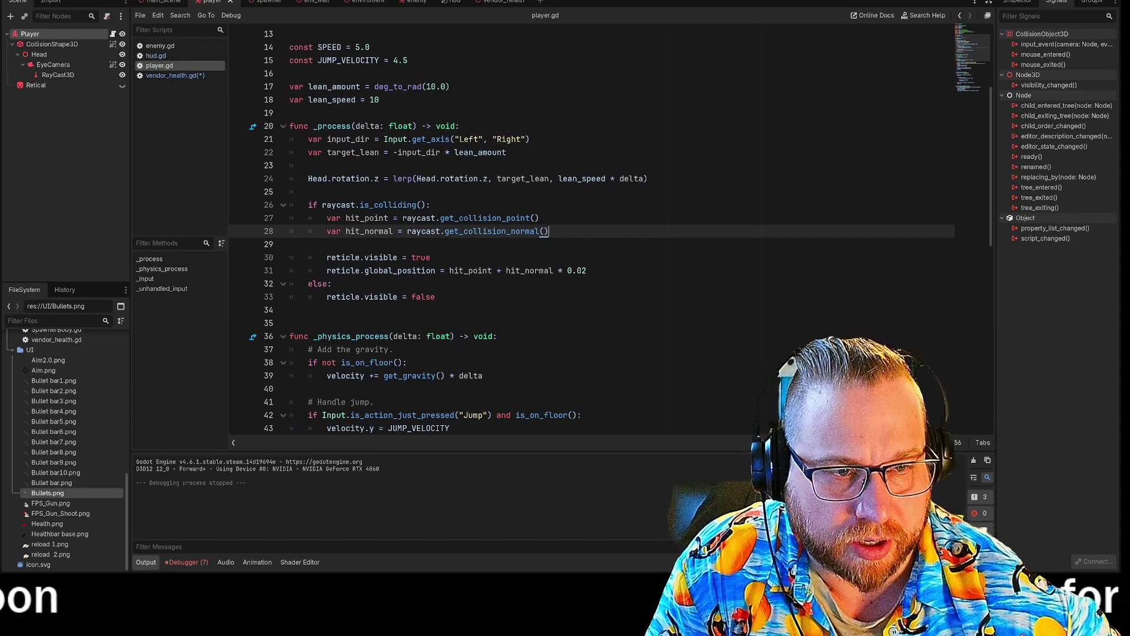
pyautogui.press('Return')
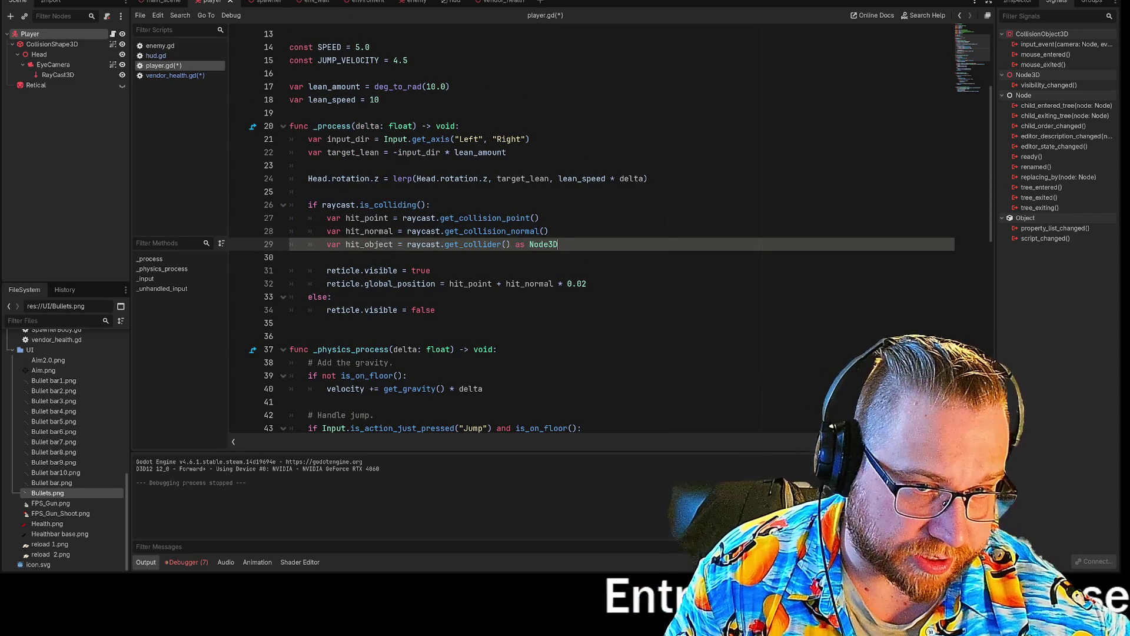
pyautogui.click(289, 257)
pyautogui.scroll(-12, 589, 236)
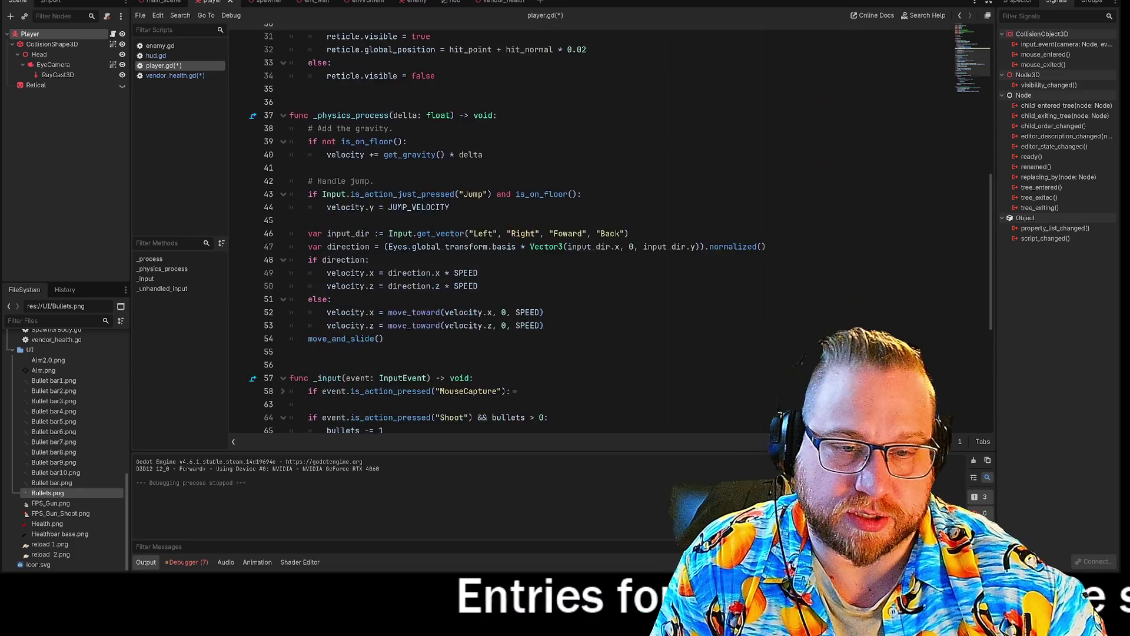
pyautogui.scroll(13, 589, 236)
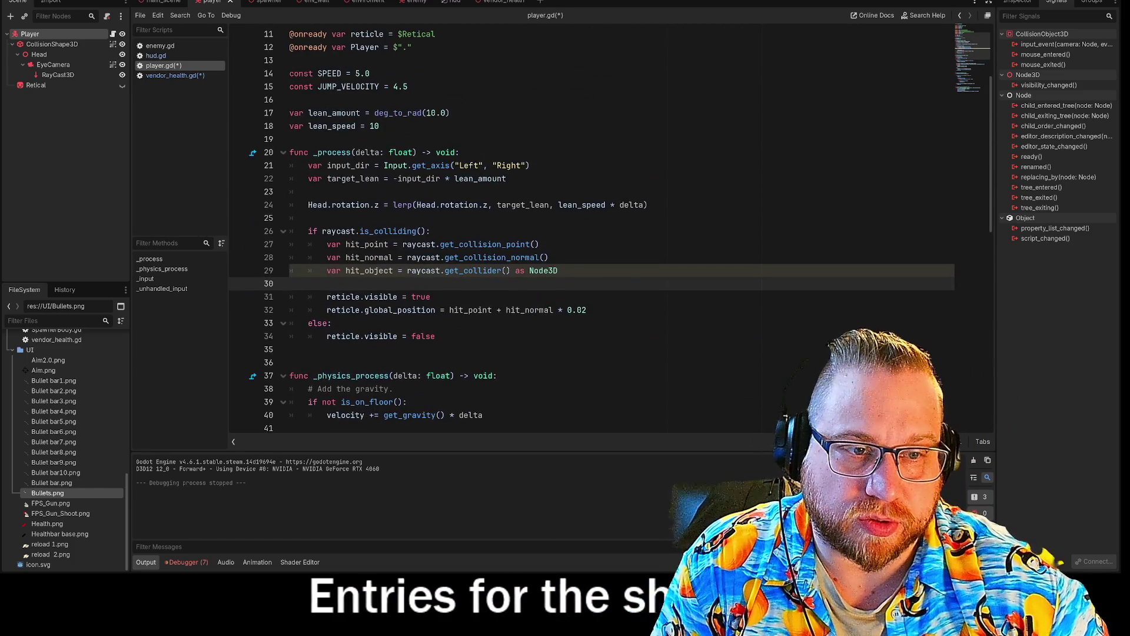
pyautogui.press('Return')
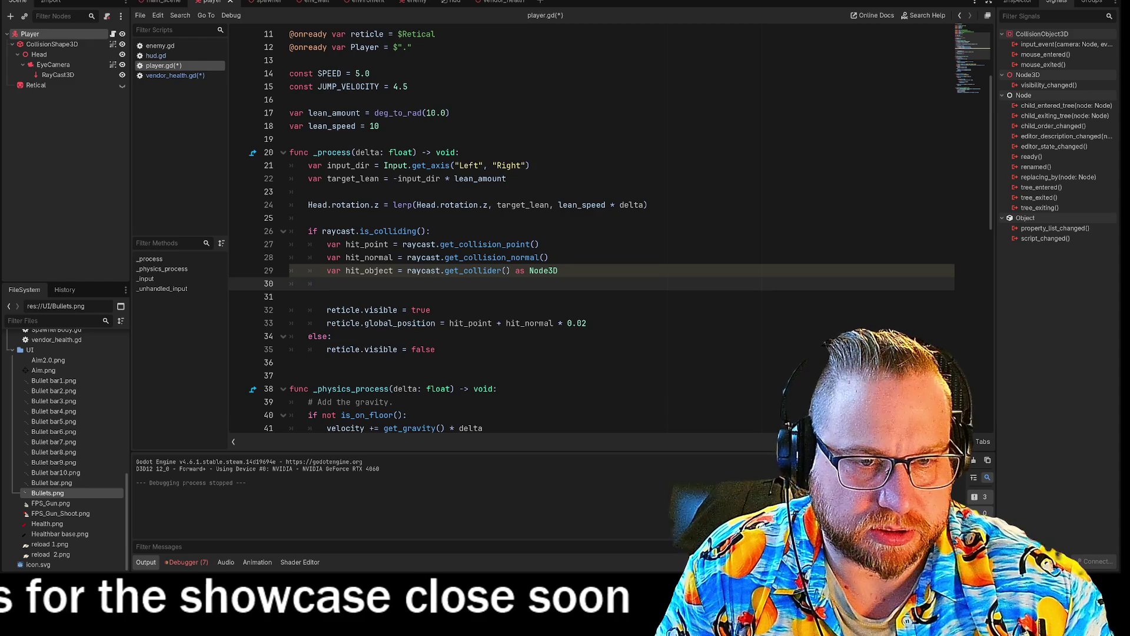
pyautogui.moveTo(345, 270); pyautogui.dragTo(359, 270)
pyautogui.write('seen')
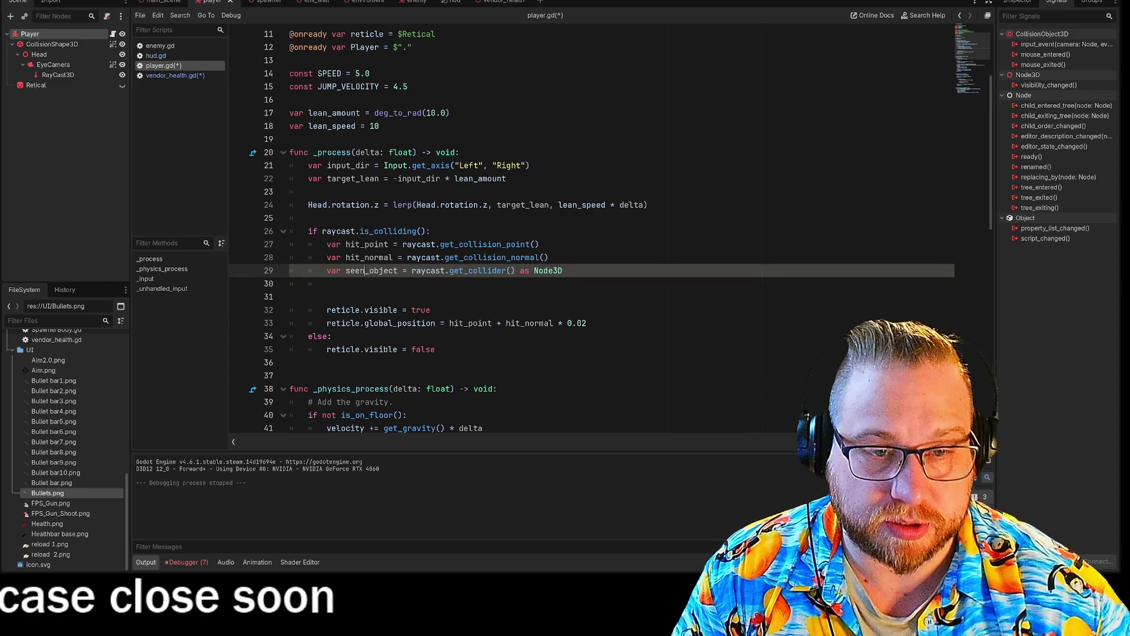
pyautogui.click(327, 283)
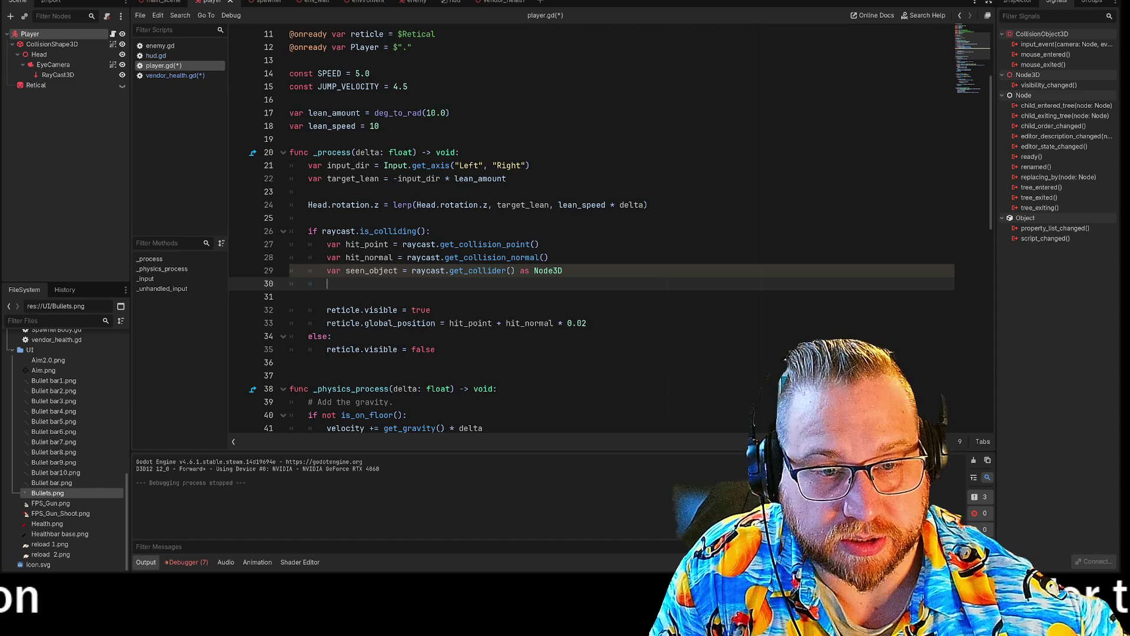
# Step: Review the debugger errors, then write the seen_object.has_method("looked_at") condition
pyautogui.click(178, 562)
pyautogui.click(211, 454)
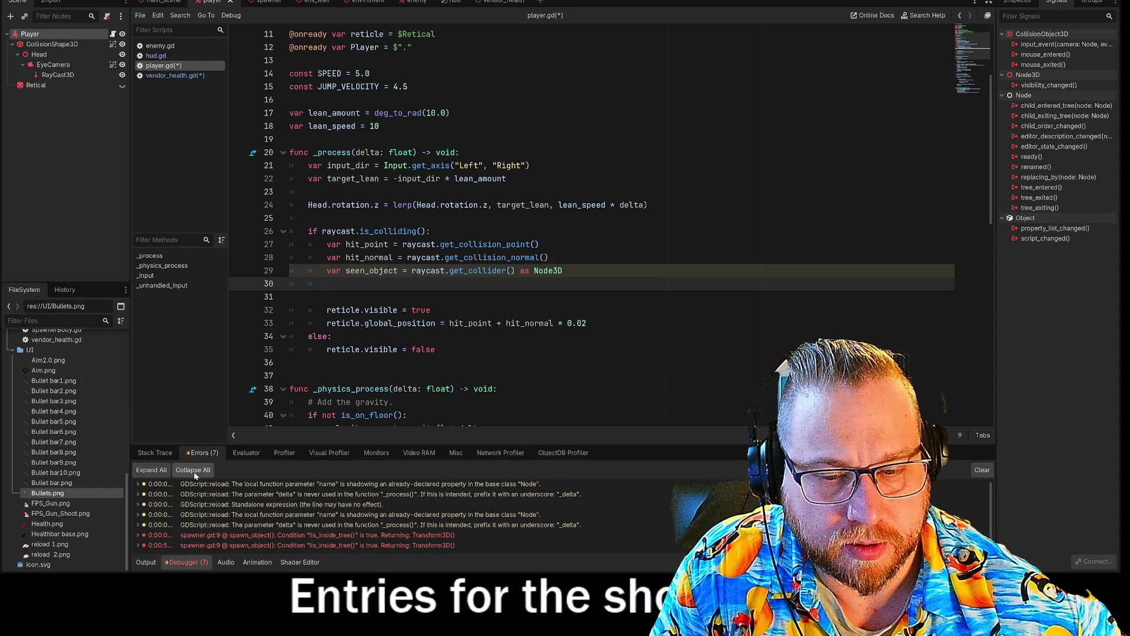
pyautogui.click(146, 563)
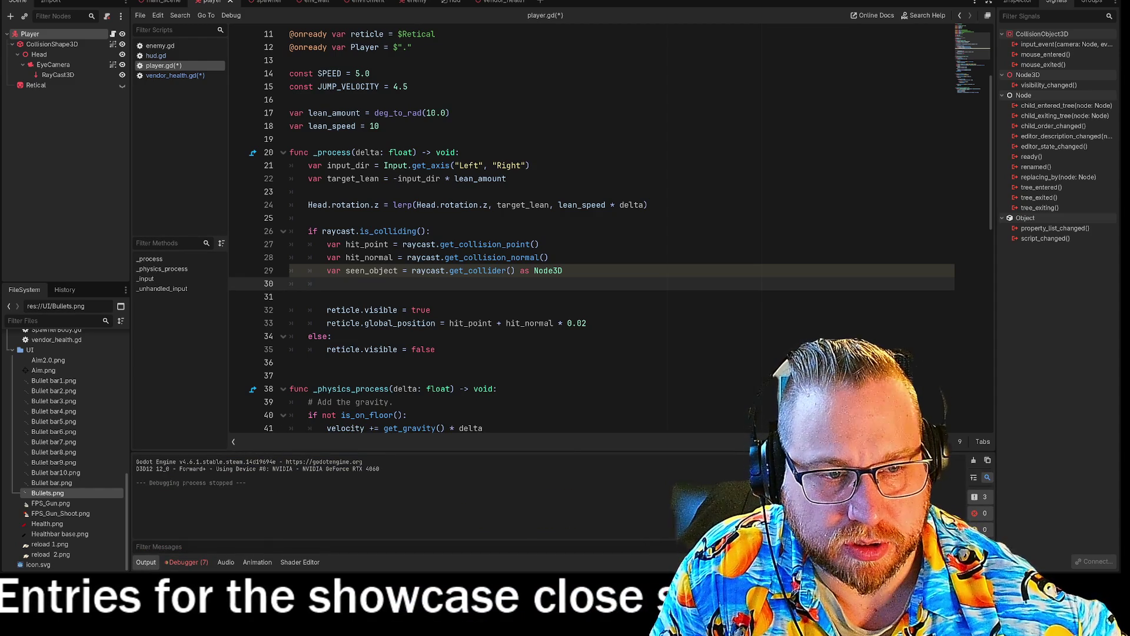
pyautogui.scroll(-3, 589, 236)
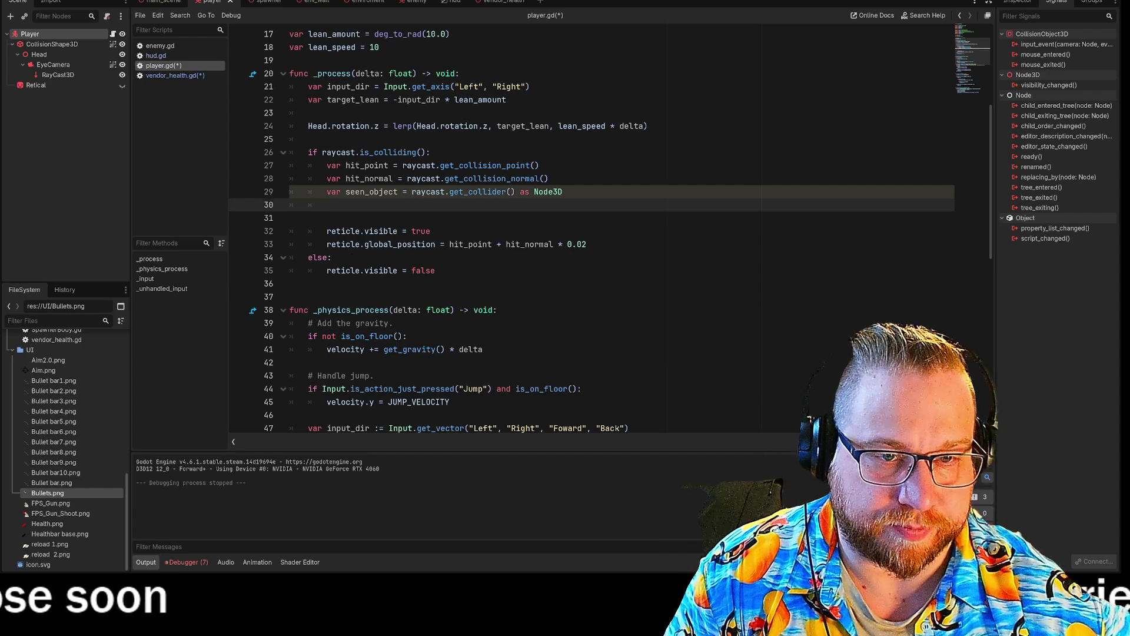
pyautogui.press('Return')
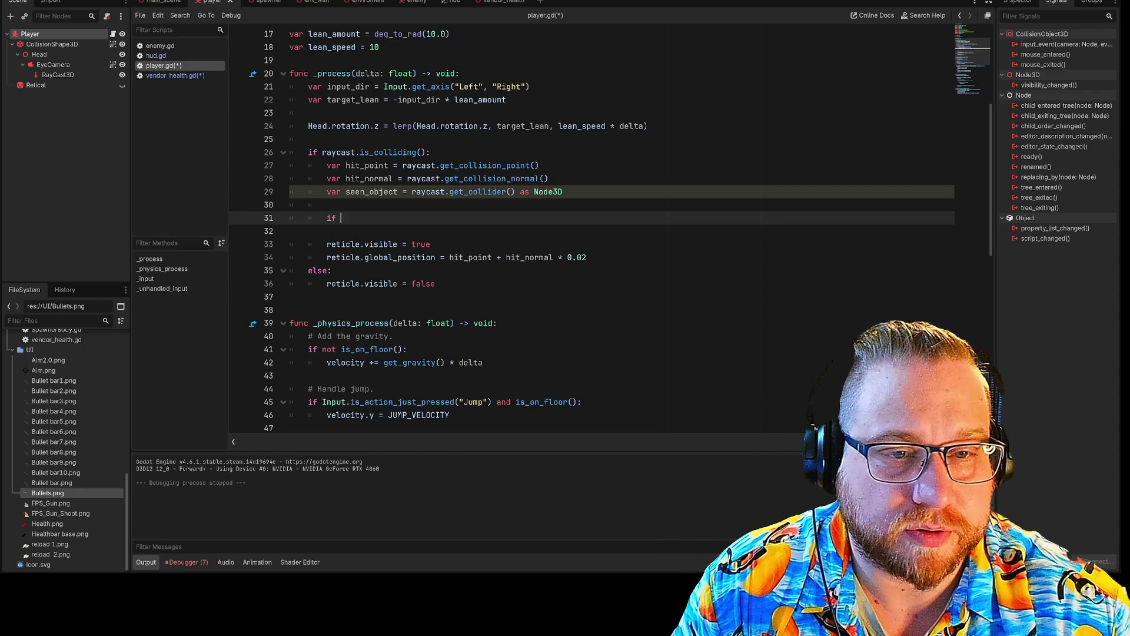
pyautogui.write('if see')
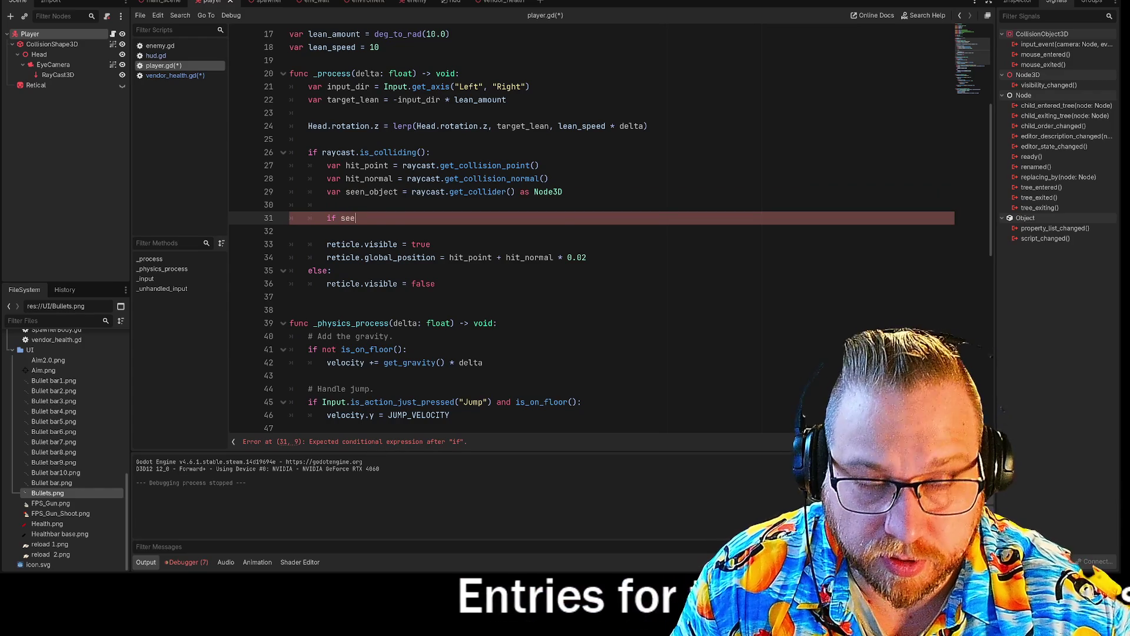
pyautogui.write('n_obje')
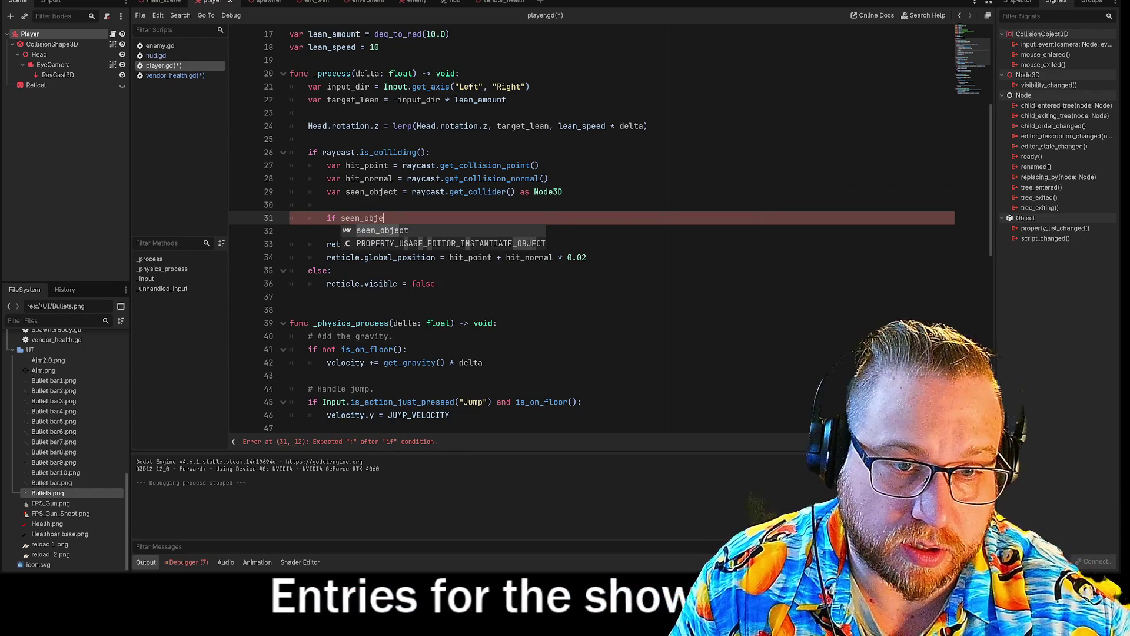
pyautogui.write('ct.')
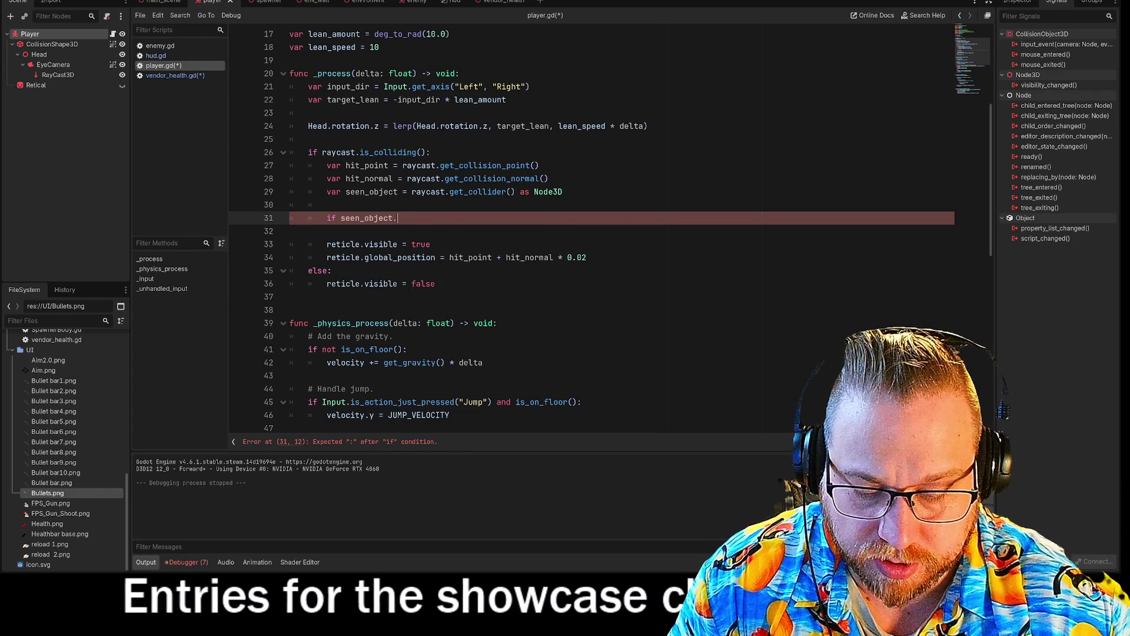
pyautogui.write('has_')
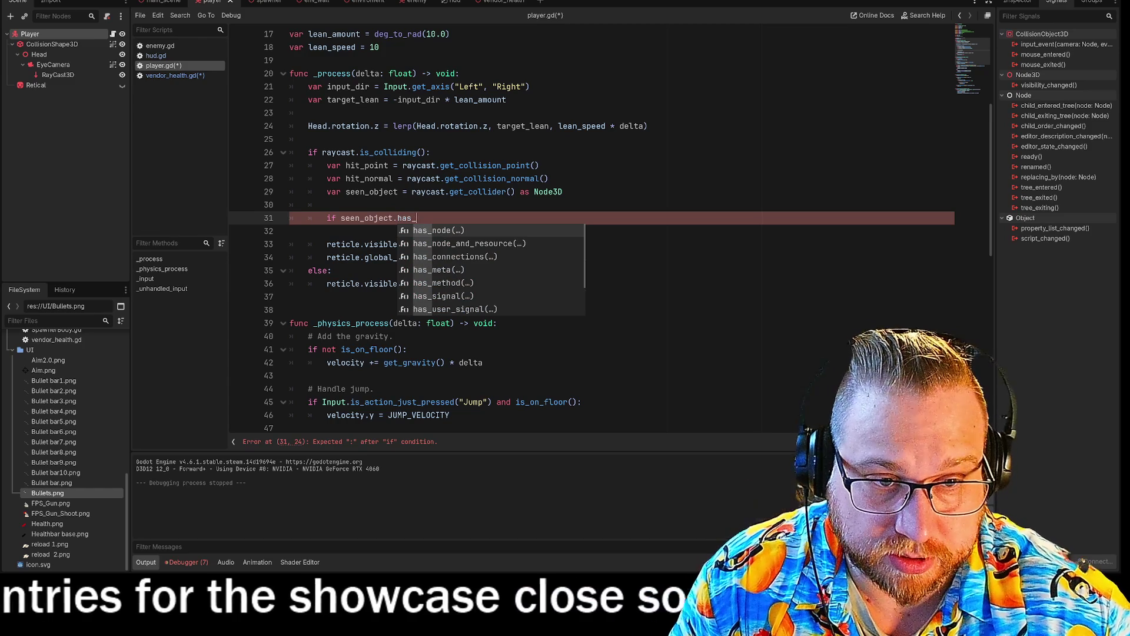
pyautogui.press('Down')
pyautogui.press('Down')
pyautogui.press('Down')
pyautogui.press('Return')
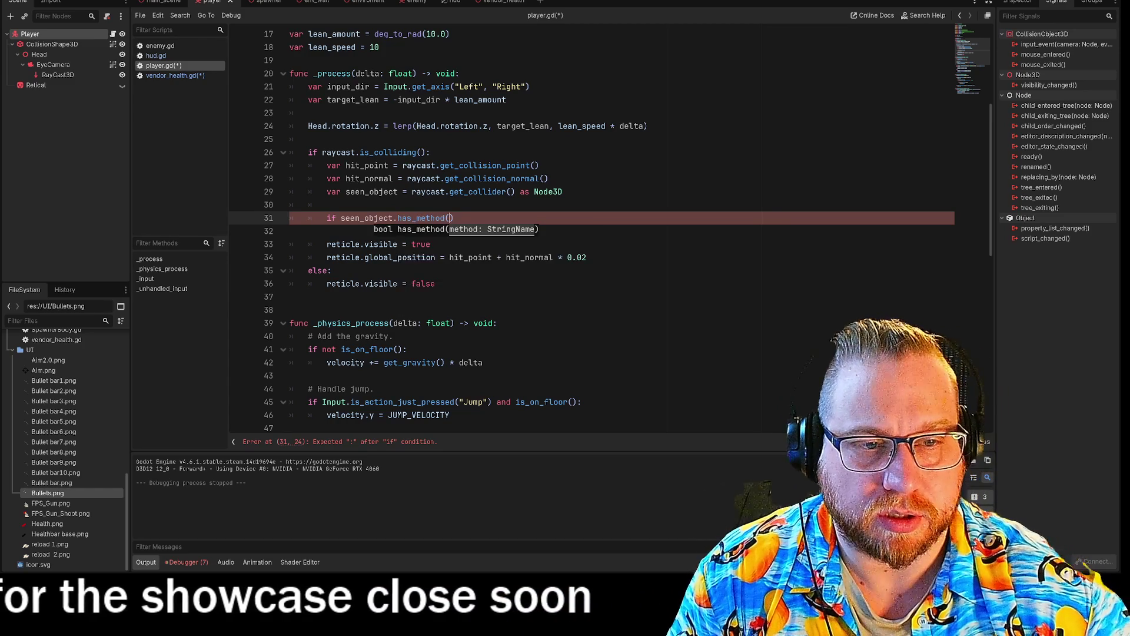
pyautogui.write('"')
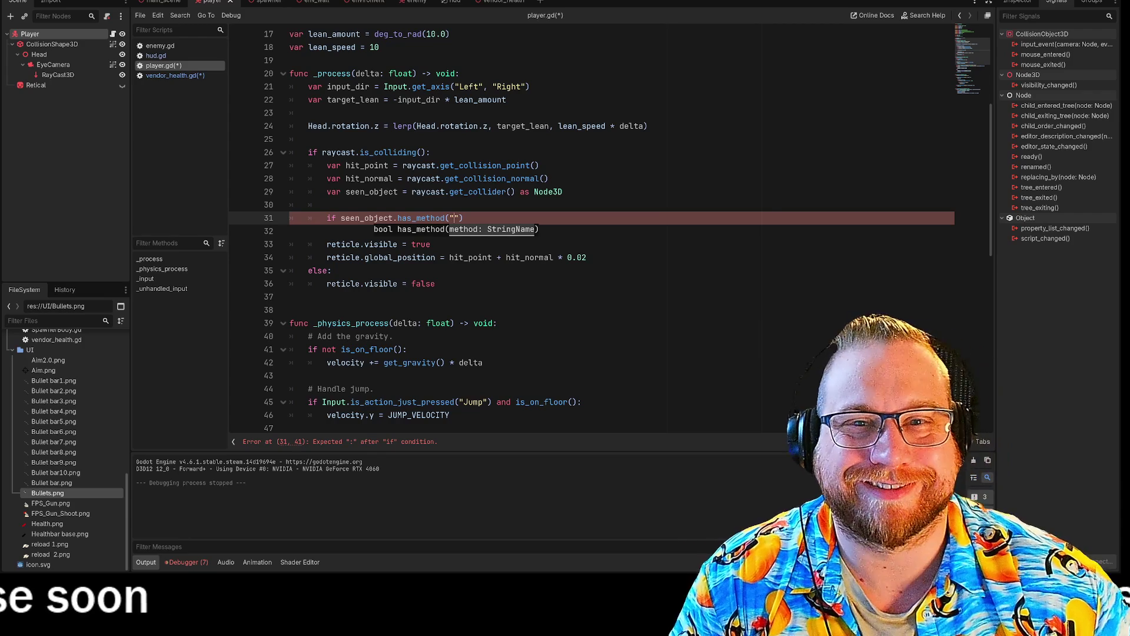
pyautogui.click(163, 77)
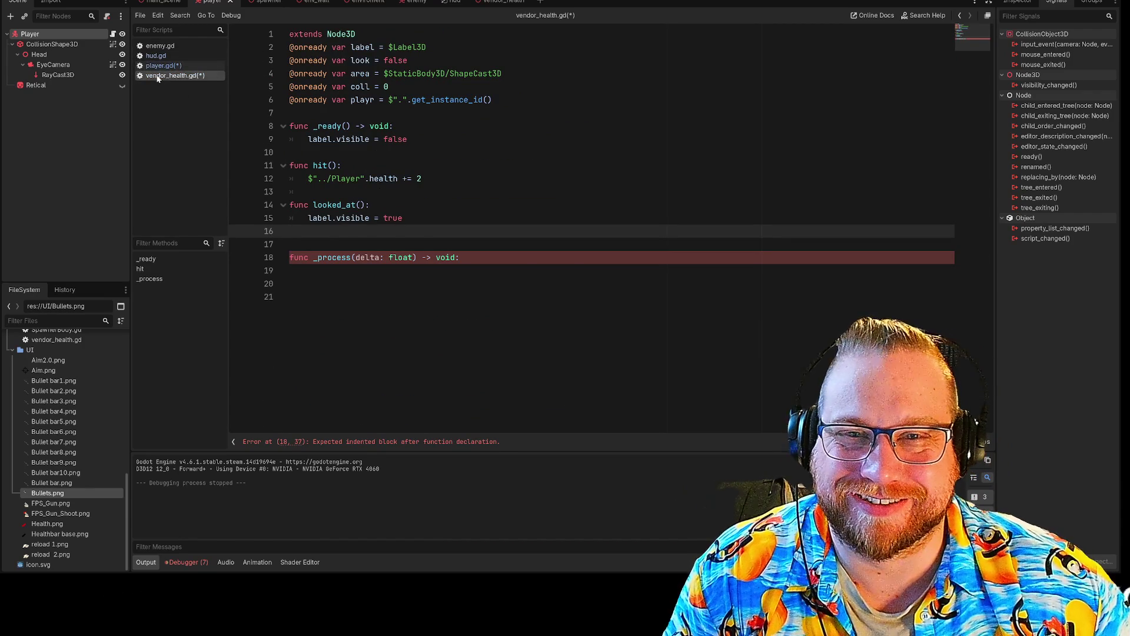
pyautogui.click(159, 67)
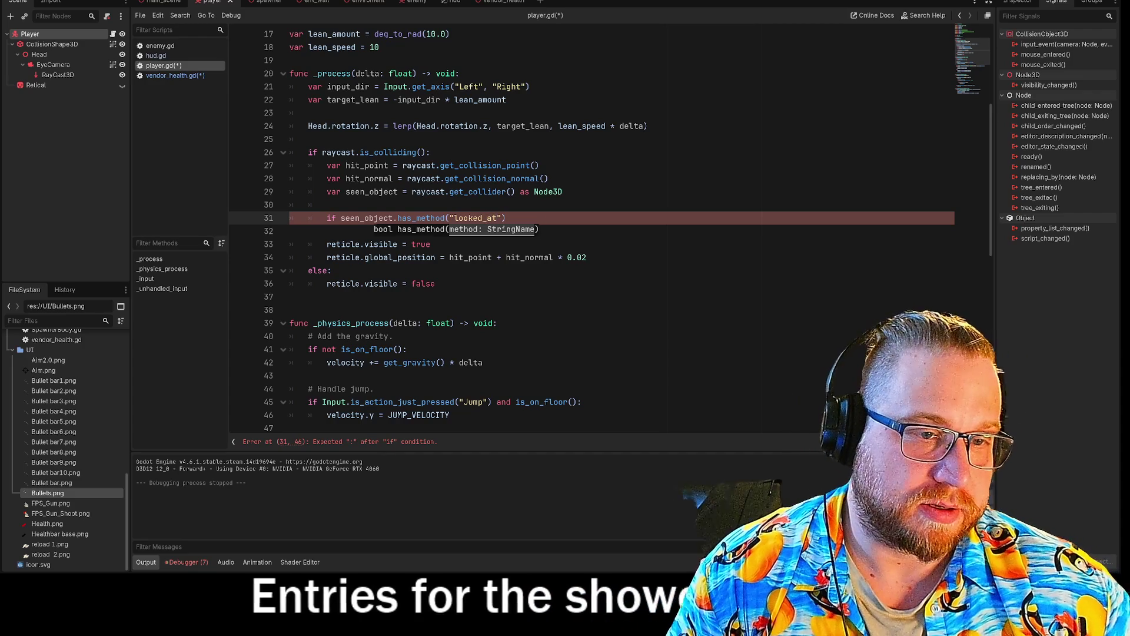
# Step: End the condition with a colon and call seen_object.looked_at() on an indented line beneath
pyautogui.press('End')
pyautogui.press('Return')
pyautogui.press('Tab')
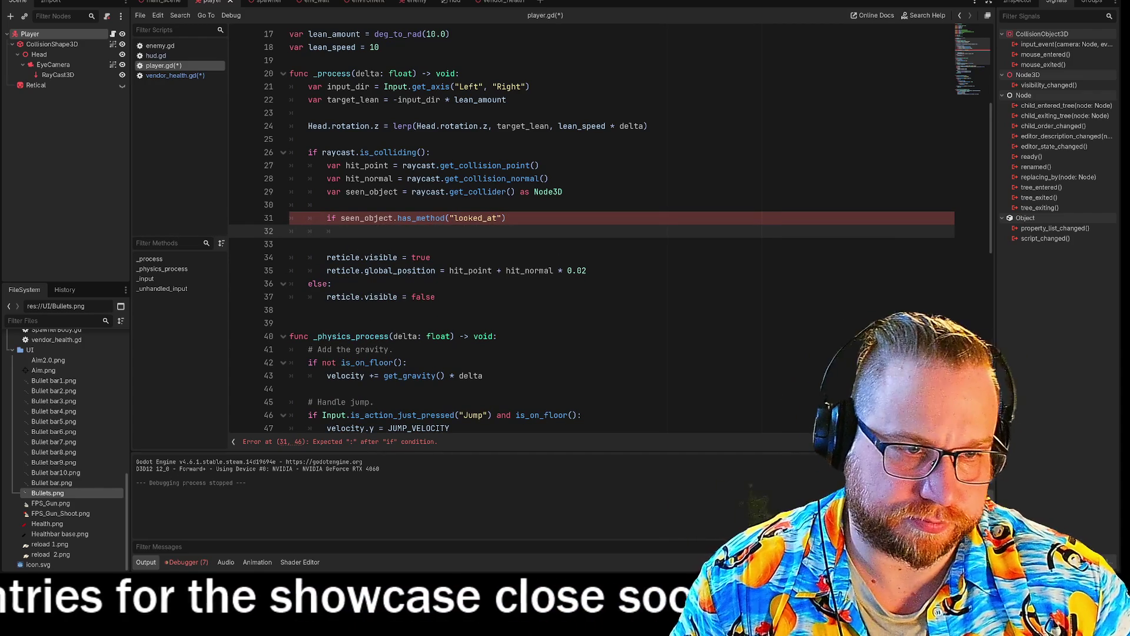
pyautogui.press('Up')
pyautogui.press('End')
pyautogui.write(':')
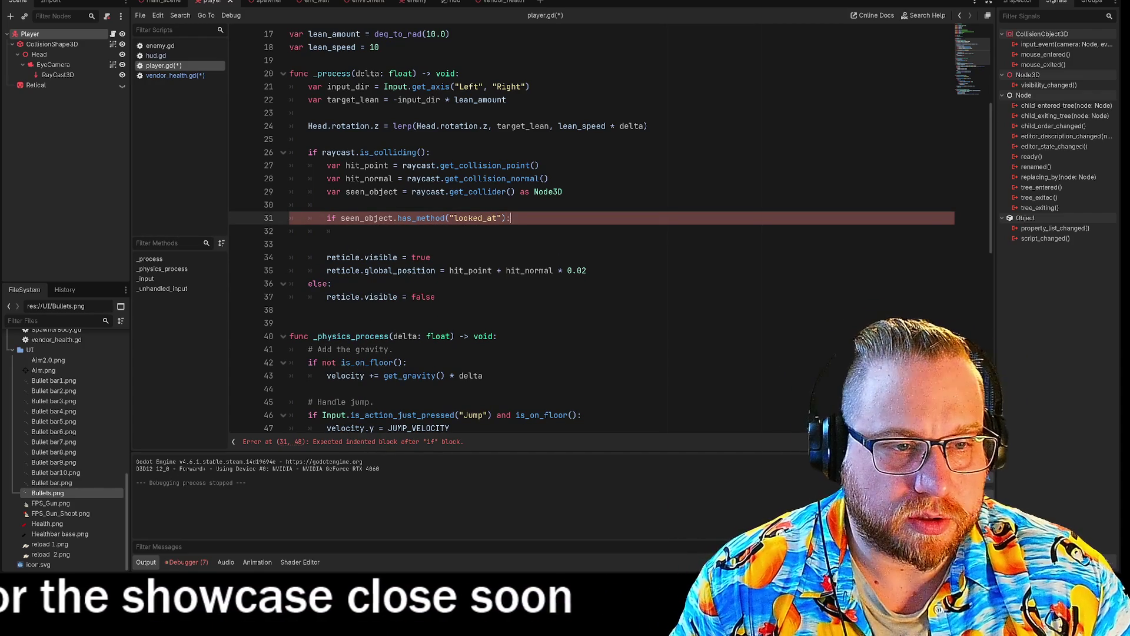
pyautogui.click(346, 231)
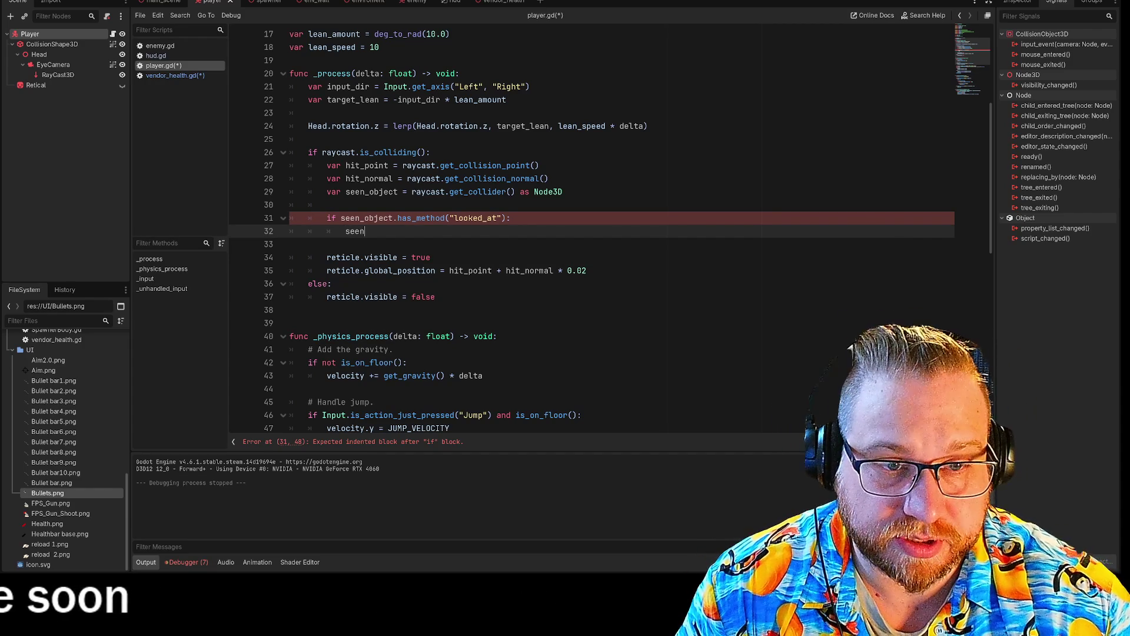
pyautogui.write('_')
pyautogui.press('Return')
pyautogui.write('.lo')
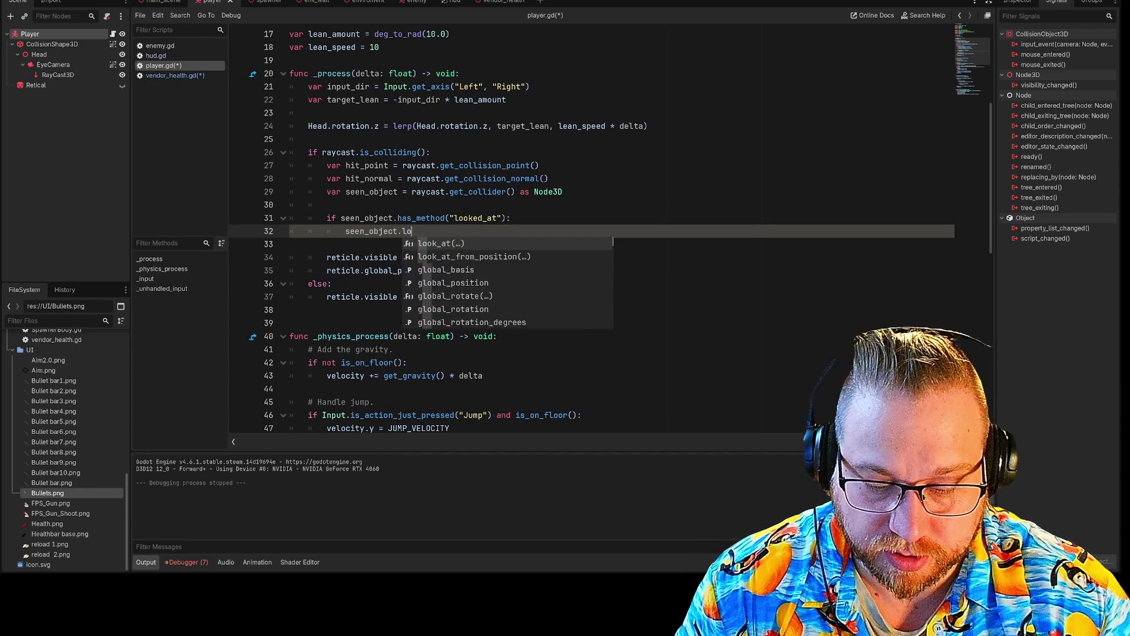
pyautogui.write('oked_at(')
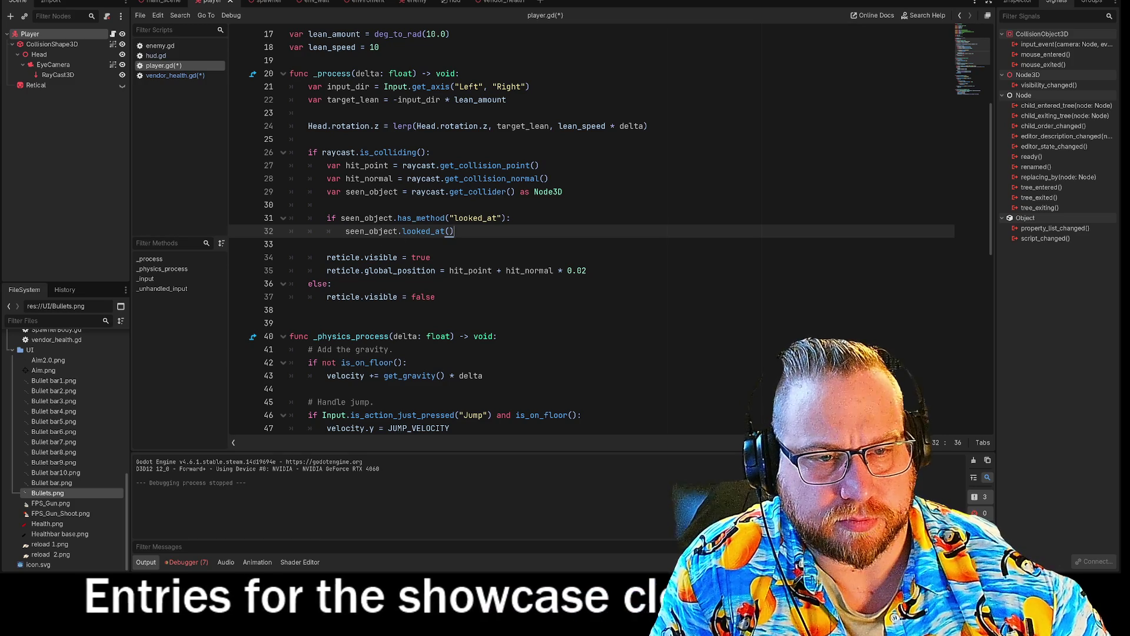
pyautogui.scroll(-10, 589, 230)
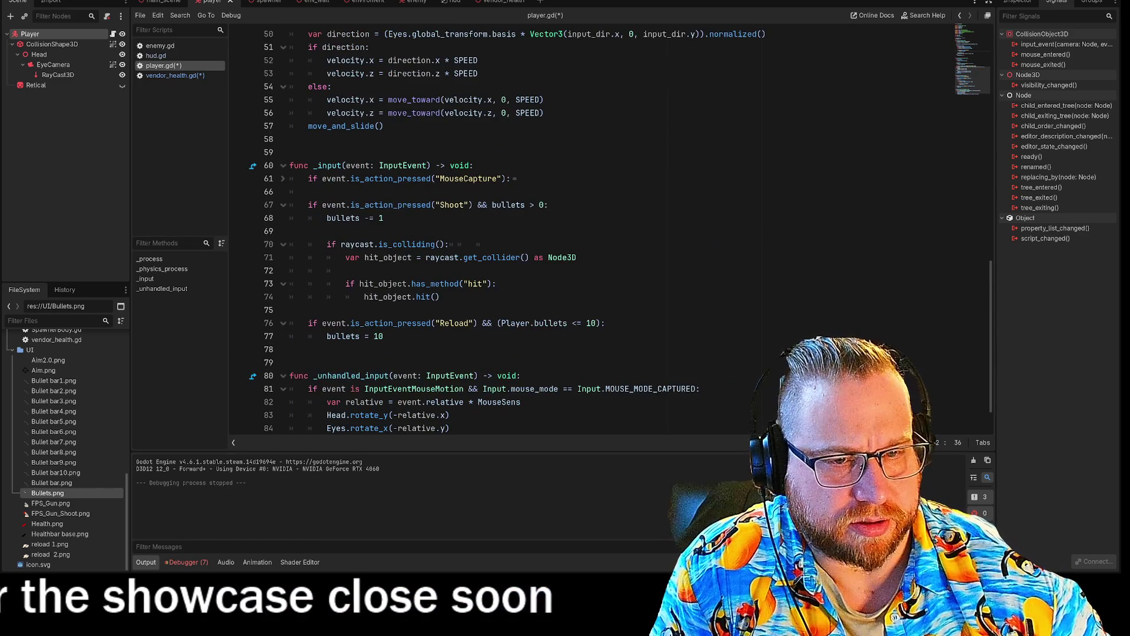
pyautogui.scroll(10, 589, 229)
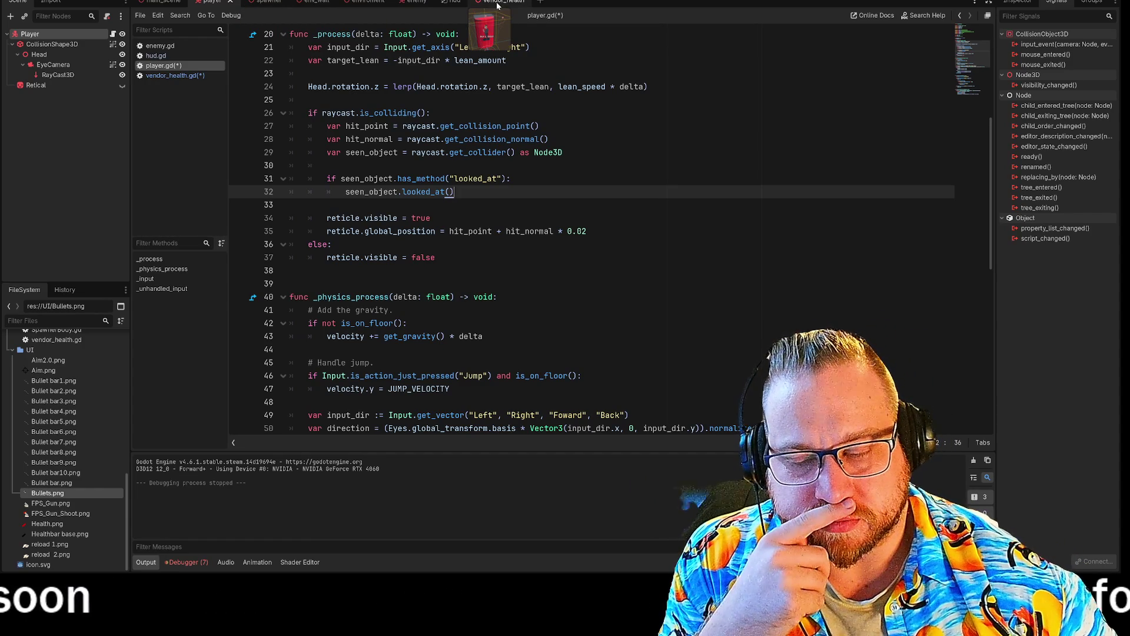
# Step: In vendor_health.gd, give _process the indented body label.visible = false
pyautogui.click(498, 3)
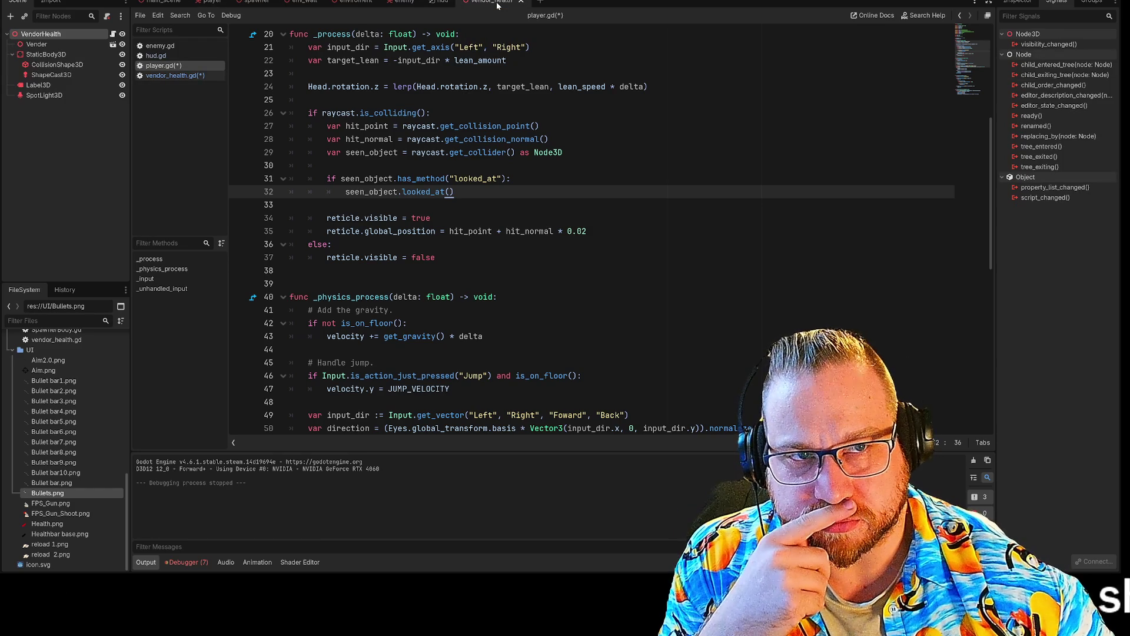
pyautogui.click(158, 77)
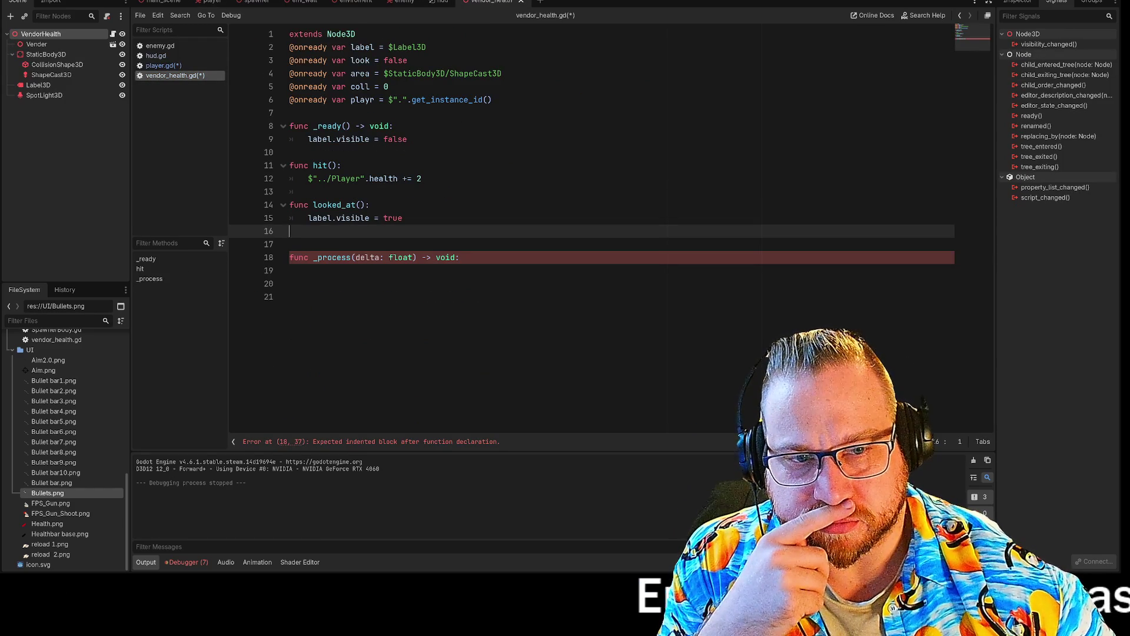
pyautogui.click(291, 283)
pyautogui.click(292, 271)
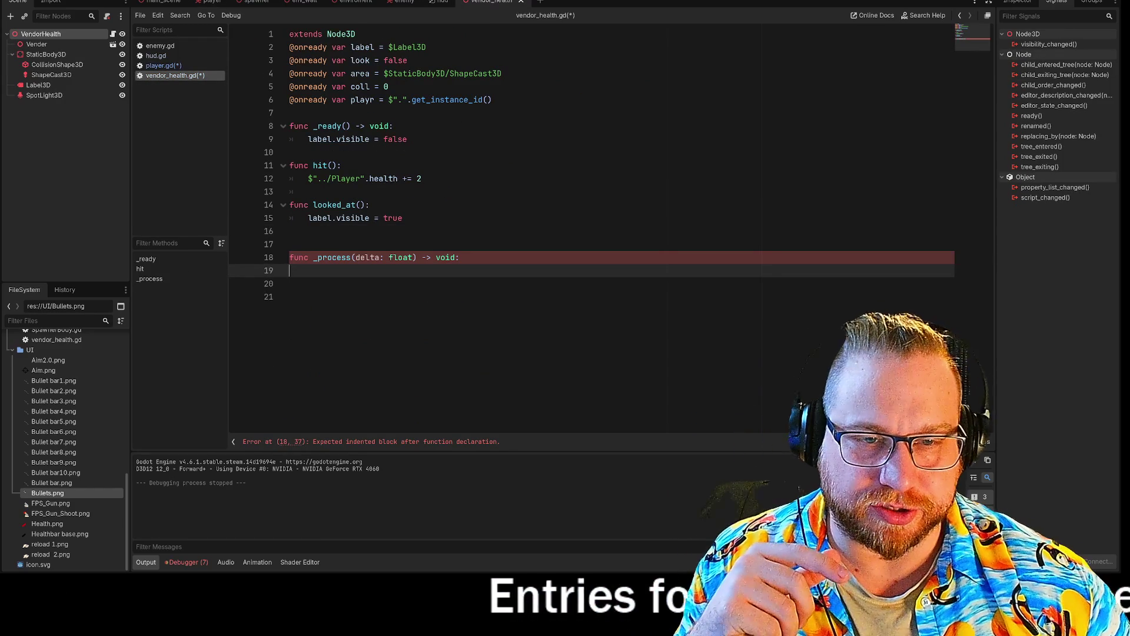
pyautogui.moveTo(308, 218); pyautogui.dragTo(402, 218)
pyautogui.hotkey('ctrl', 'c')
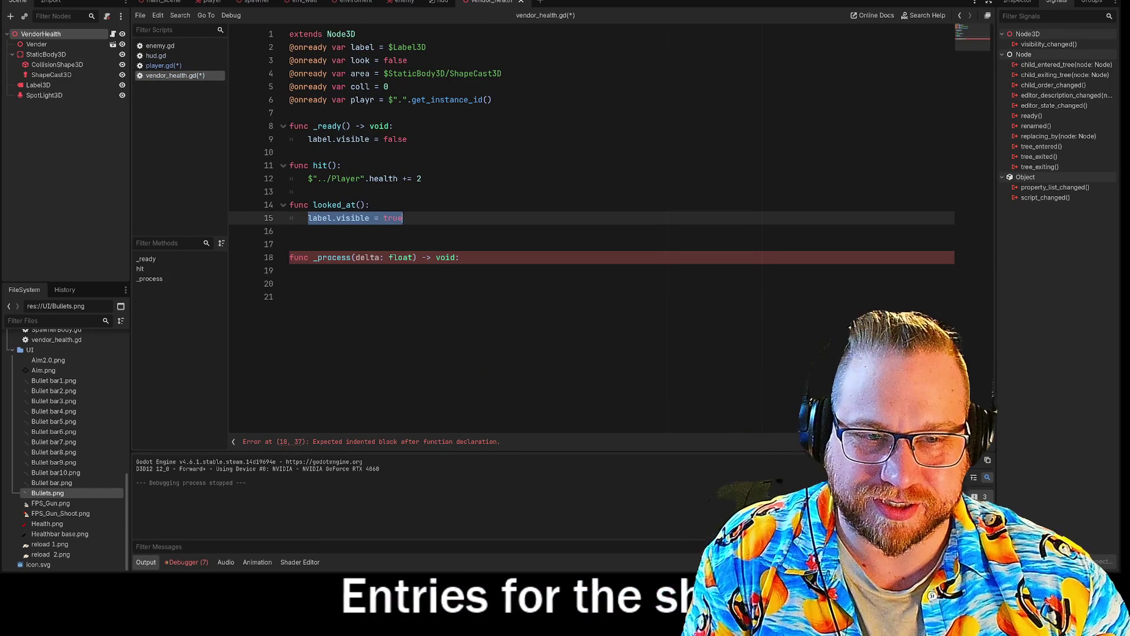
pyautogui.click(291, 283)
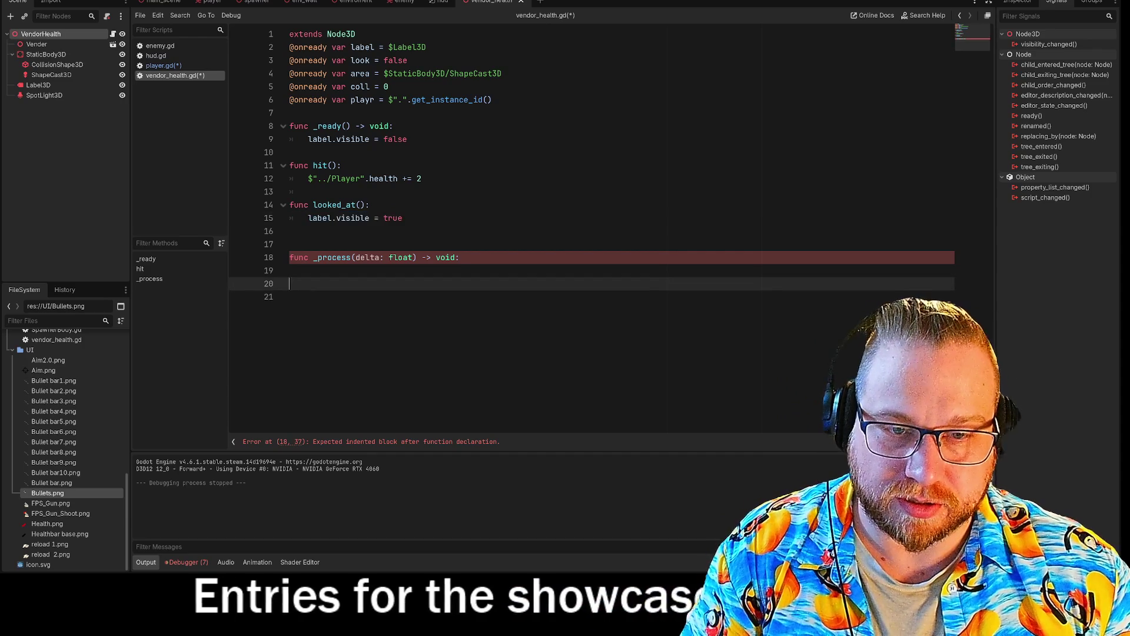
pyautogui.click(291, 270)
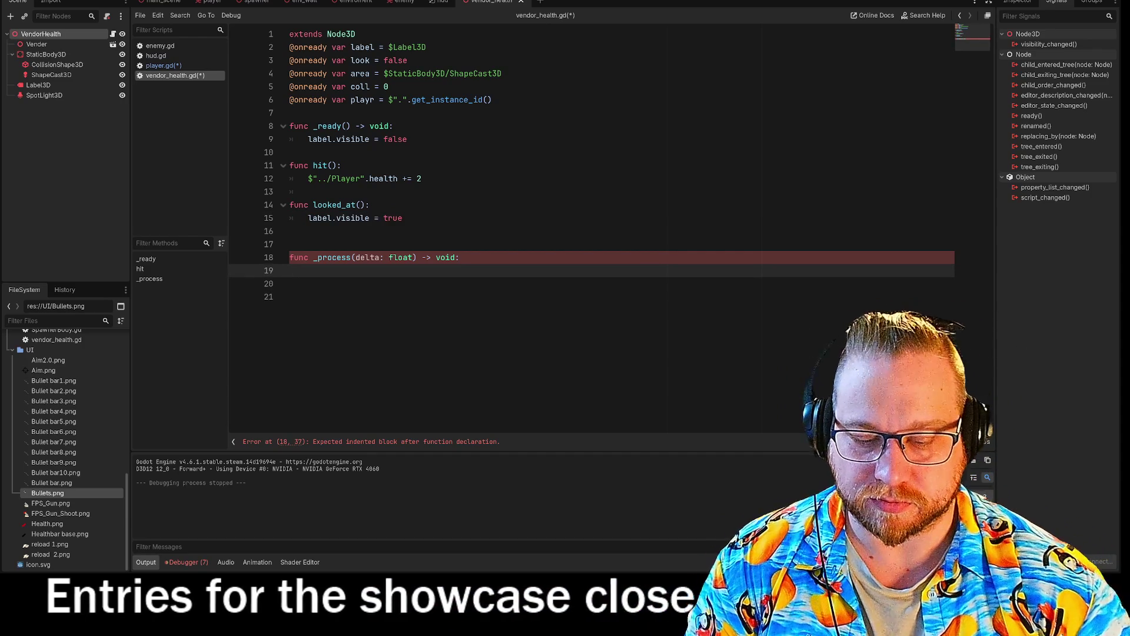
pyautogui.press('Tab')
pyautogui.hotkey('ctrl', 'v')
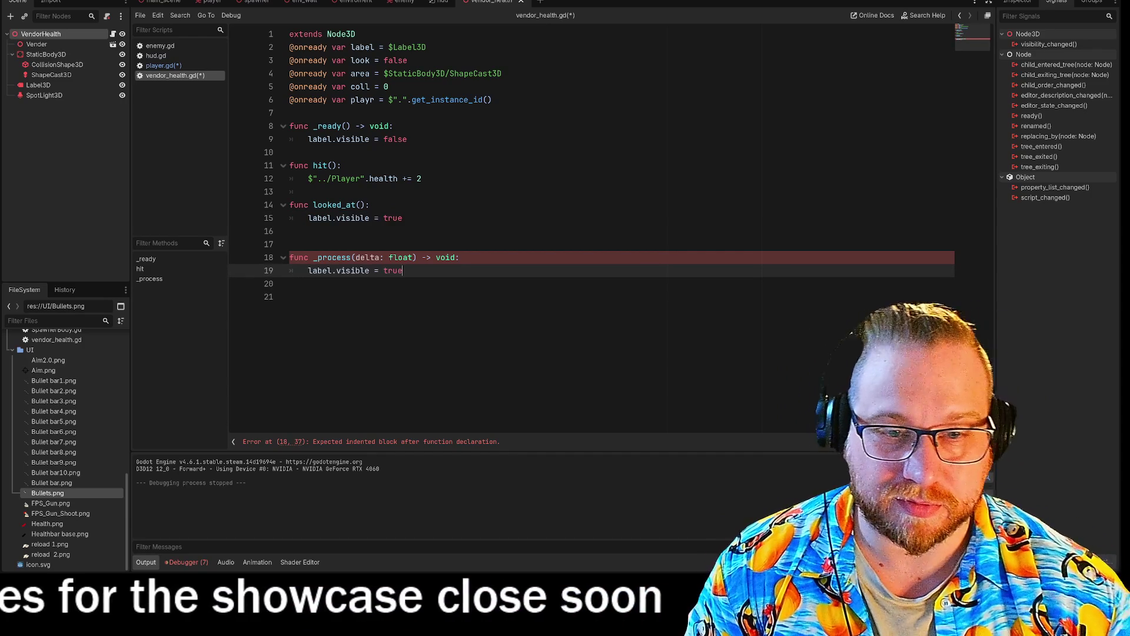
pyautogui.press('BackSpace')
pyautogui.press('BackSpace')
pyautogui.press('BackSpace')
pyautogui.press('BackSpace')
pyautogui.write('false')
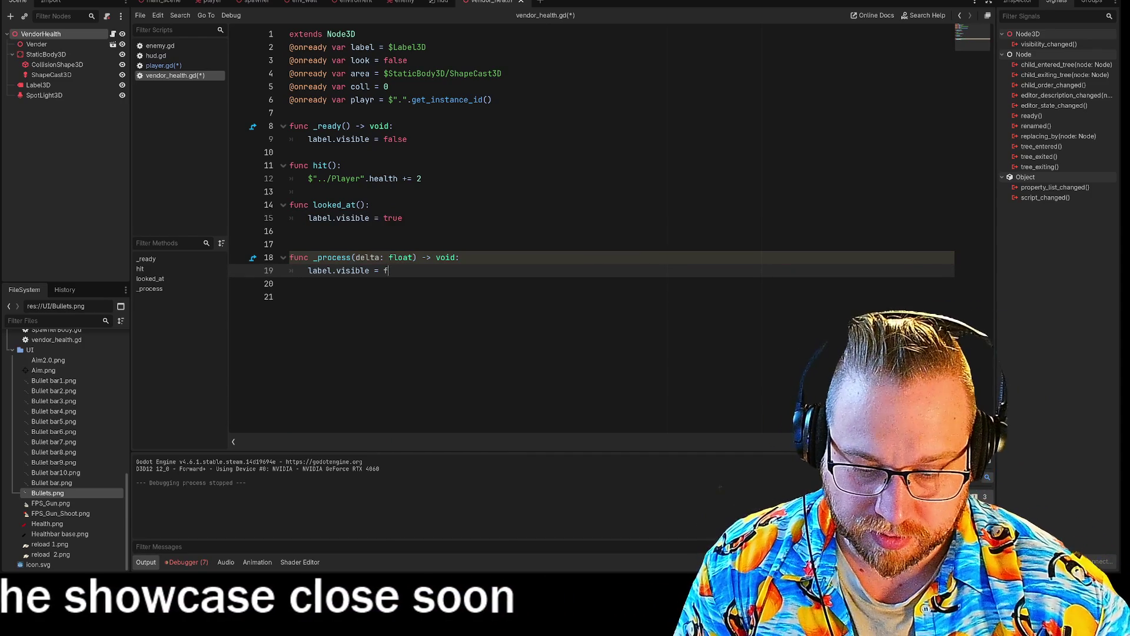
pyautogui.press('Down')
pyautogui.press('Down')
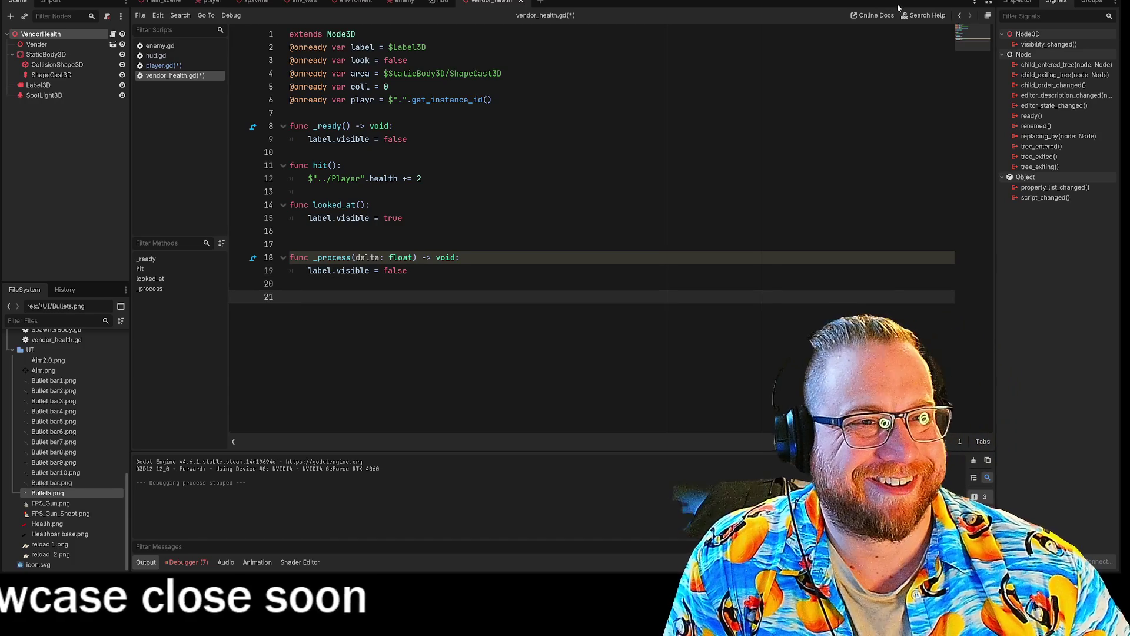
# Step: Run the game with F5, walk to the red vendor, shoot the approaching enemy, then stop
pyautogui.press('F5')
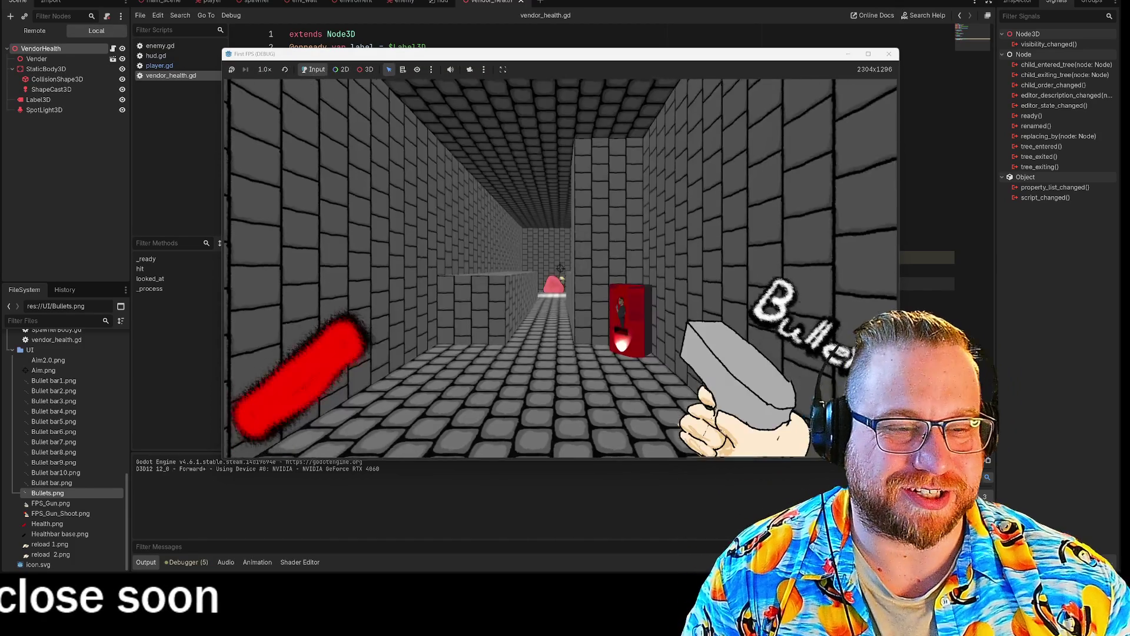
pyautogui.press('w')
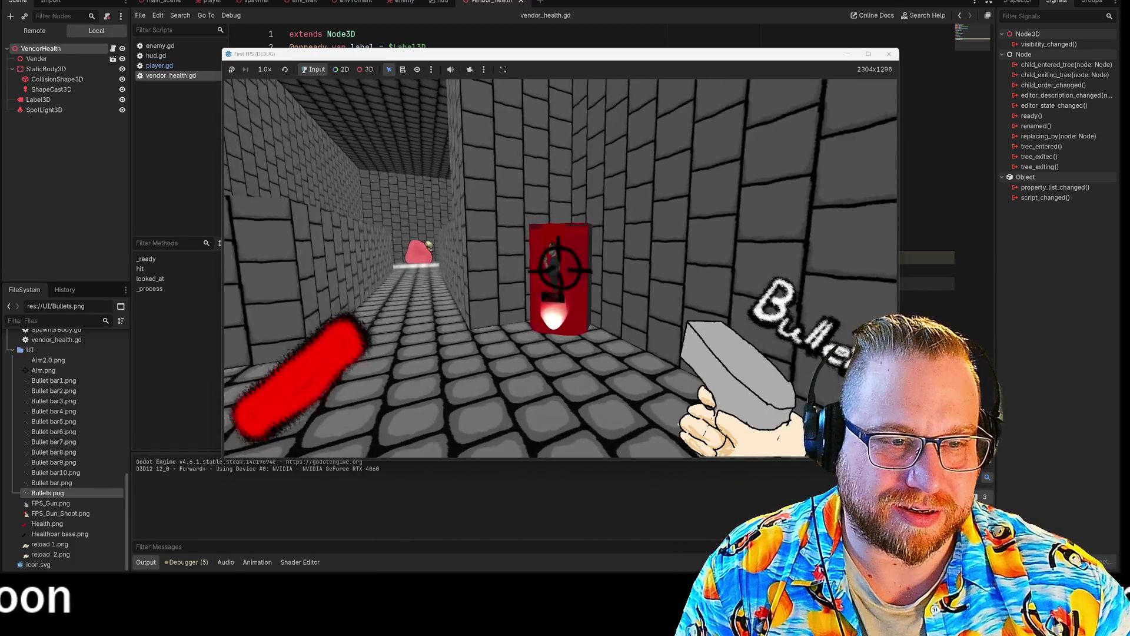
pyautogui.press('a')
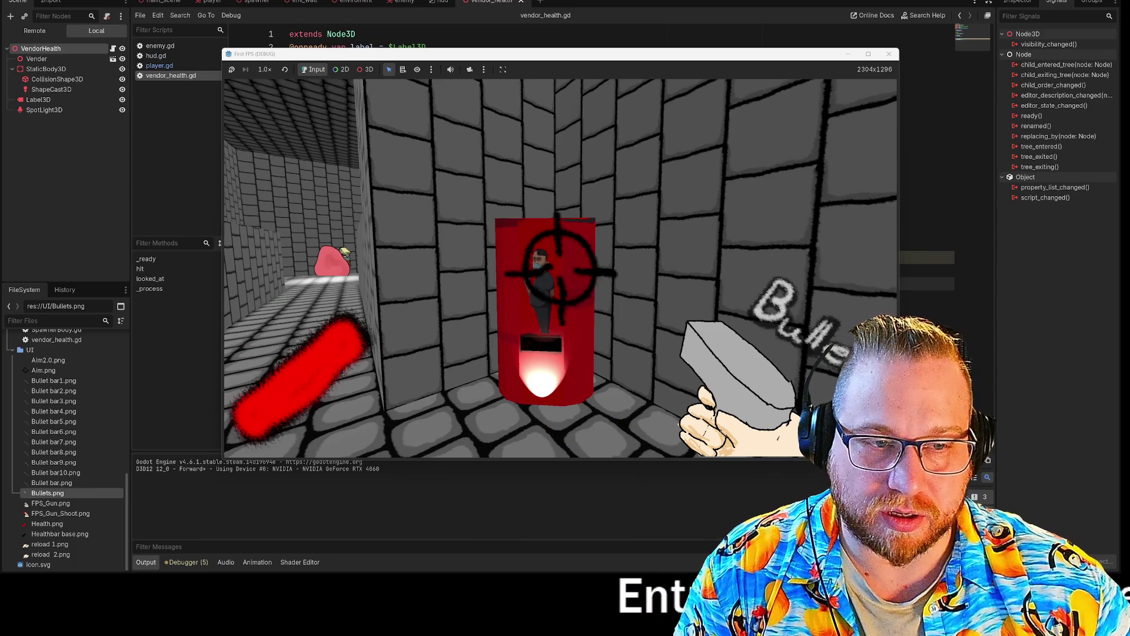
pyautogui.moveTo(559, 268)
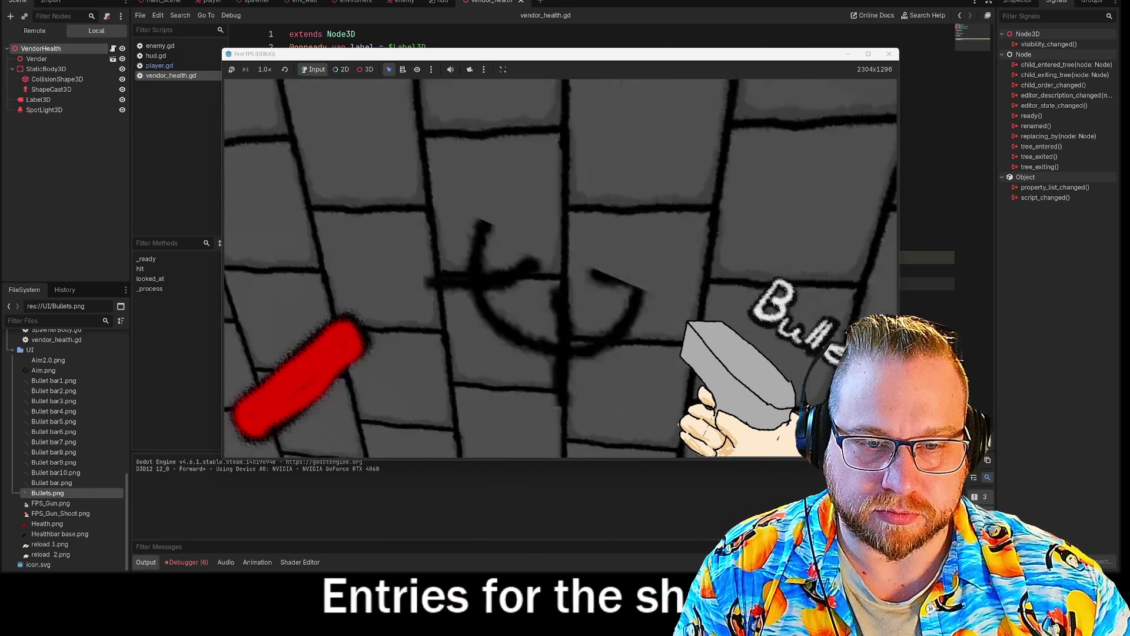
pyautogui.press('w')
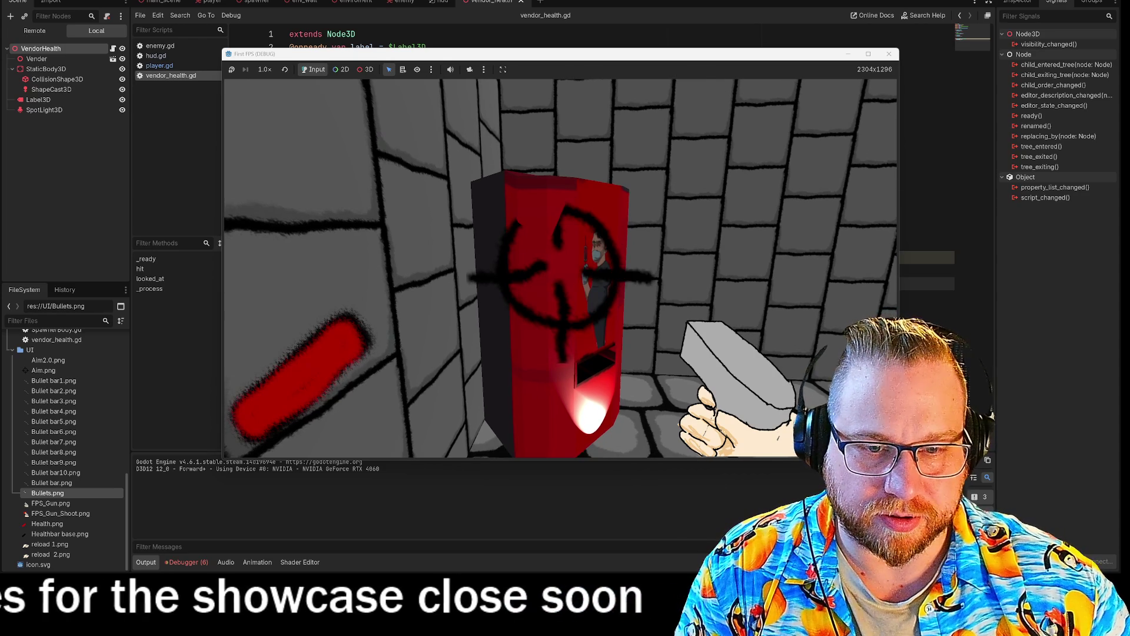
pyautogui.press('s')
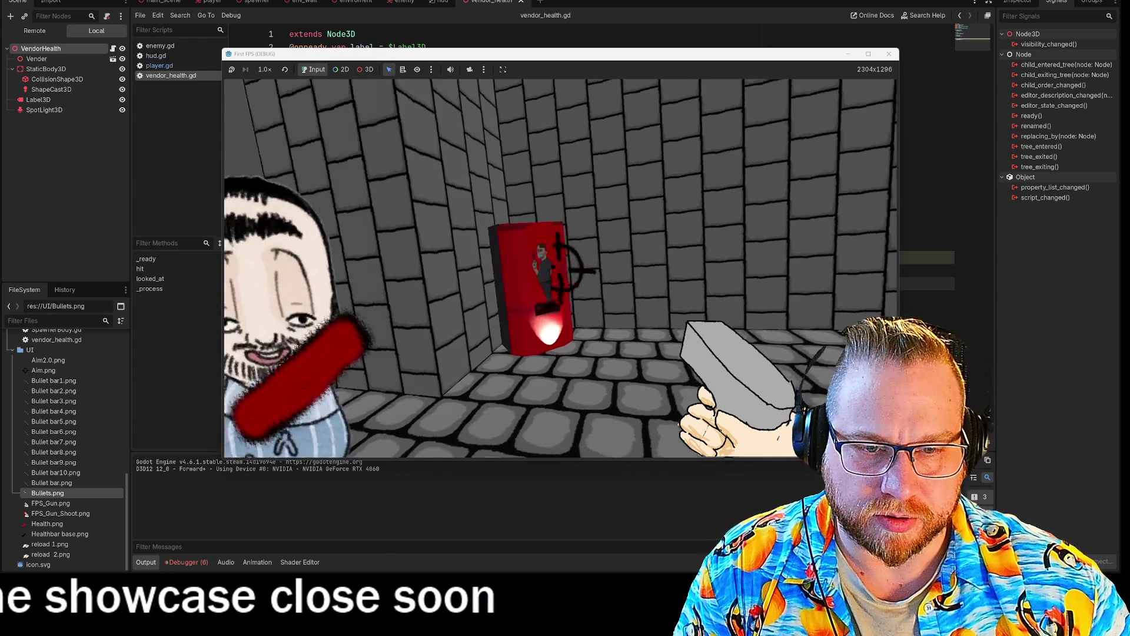
pyautogui.click(559, 268)
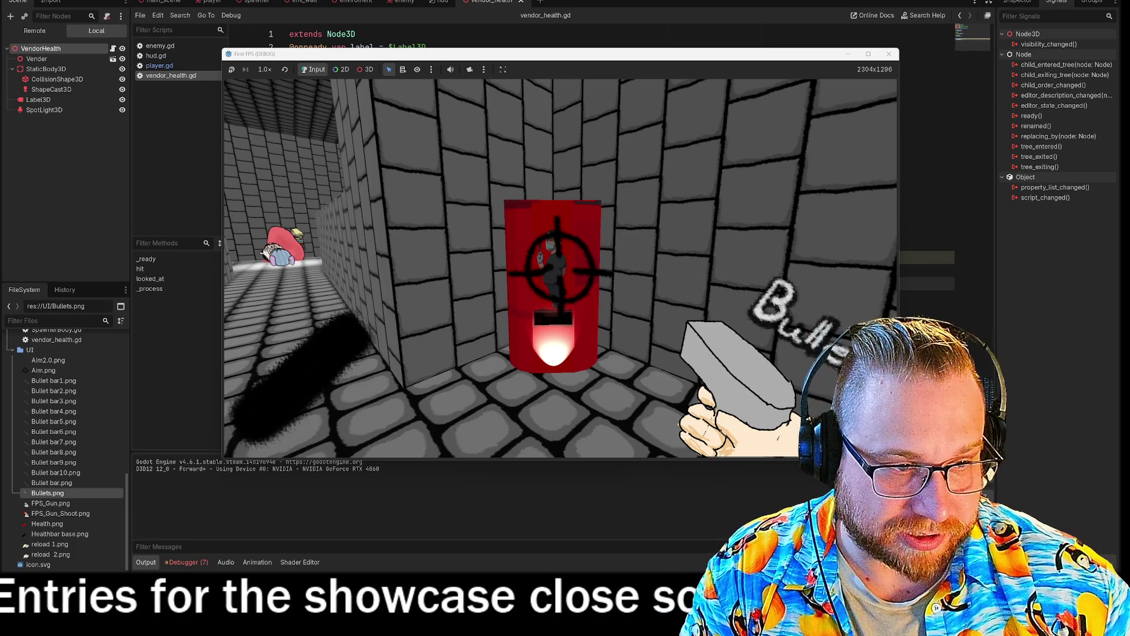
pyautogui.press('w')
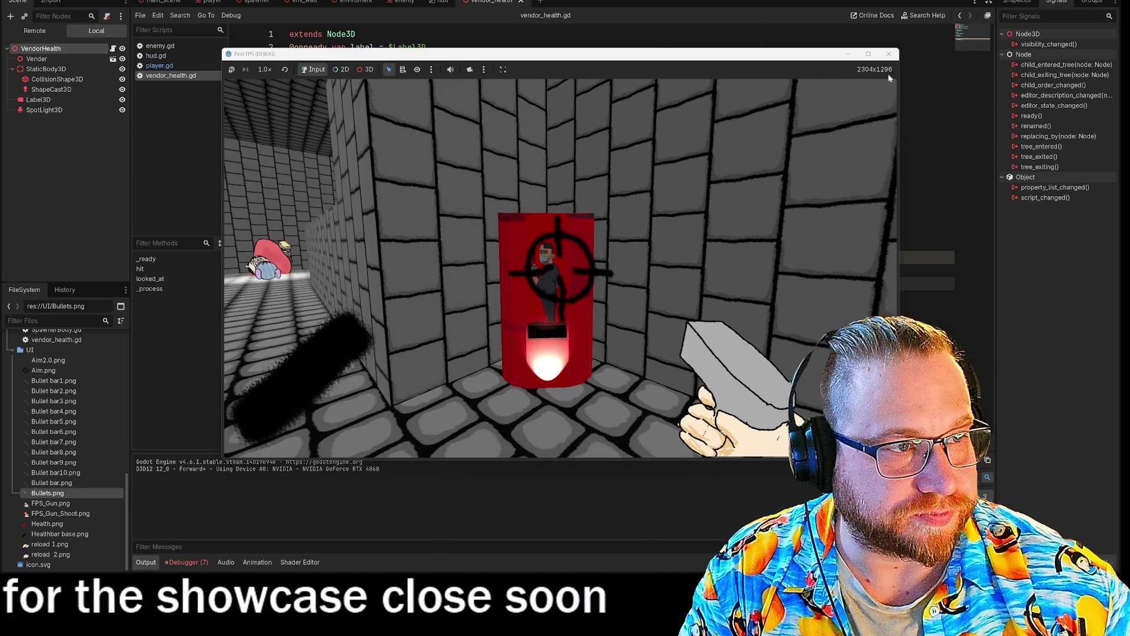
pyautogui.click(889, 54)
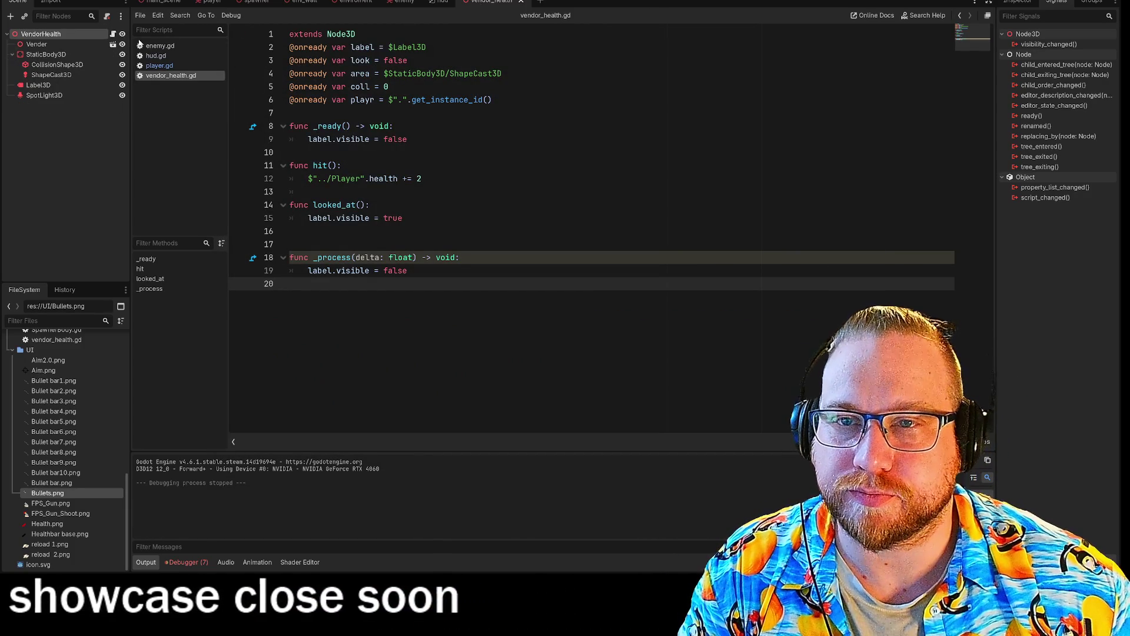
# Step: Select the whole hit function in the spawner scene's SpawnerBody.gd for copying
pyautogui.click(51, 55)
pyautogui.click(397, 3)
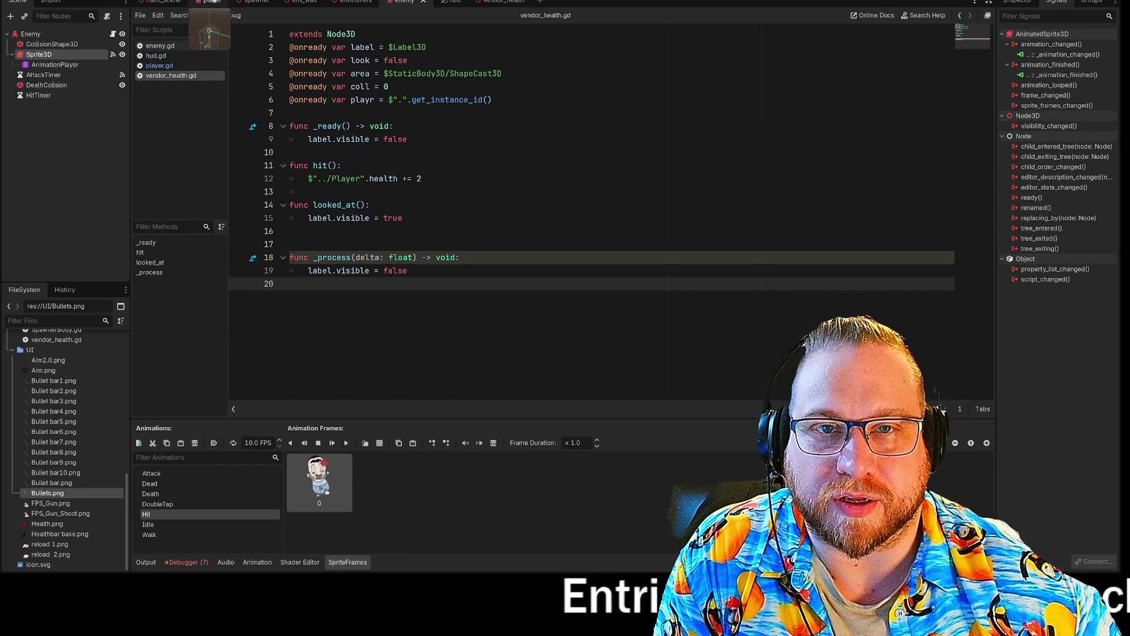
pyautogui.click(262, 3)
pyautogui.click(64, 46)
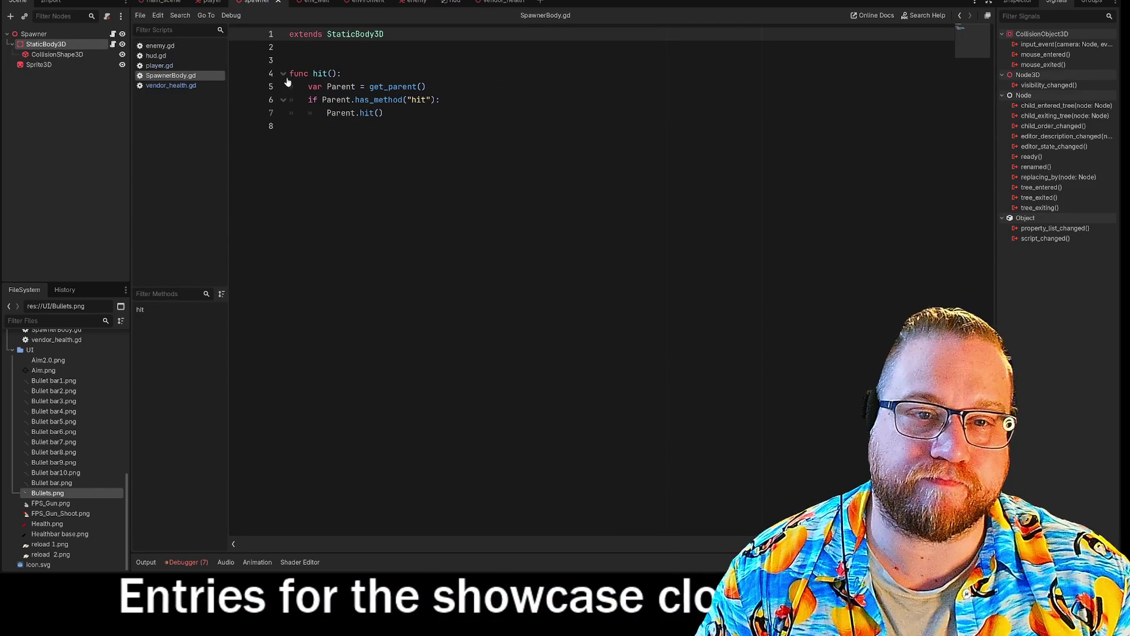
pyautogui.moveTo(289, 73); pyautogui.dragTo(289, 126)
pyautogui.hotkey('ctrl', 'c')
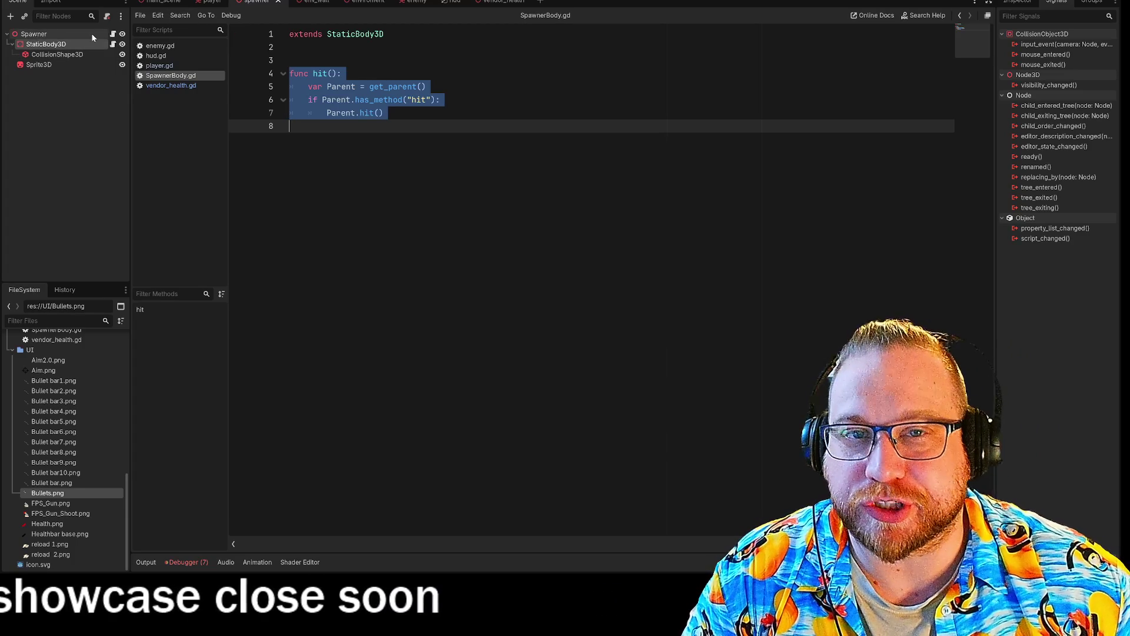
# Step: Attach a new static_body_3d.gd script to the vendor_health StaticBody3D node
pyautogui.click(482, 2)
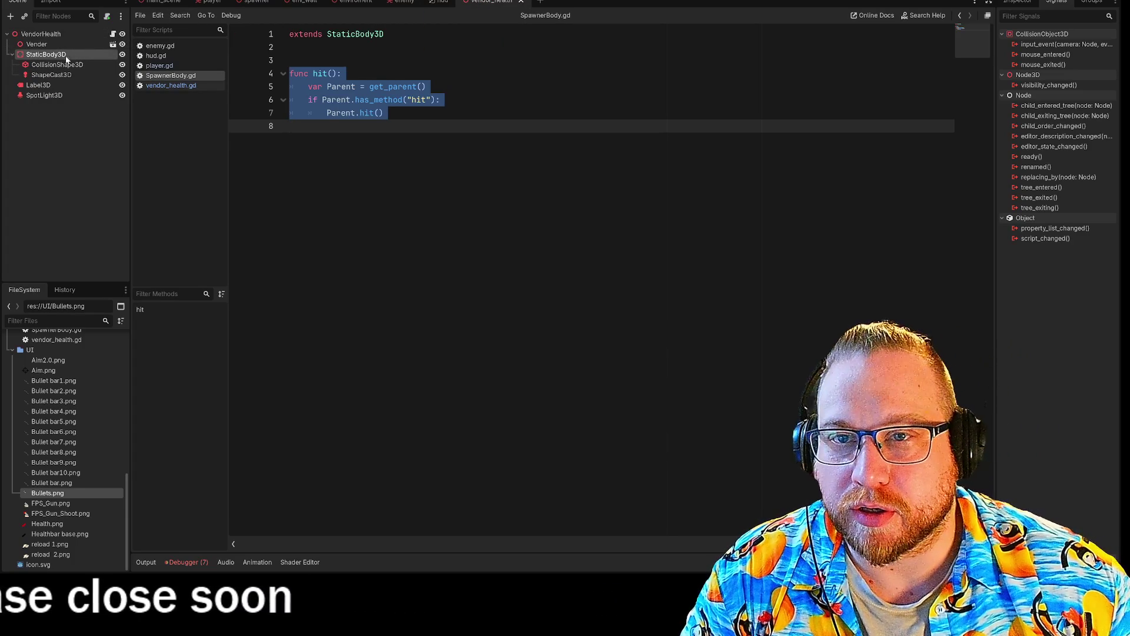
pyautogui.rightClick(53, 57)
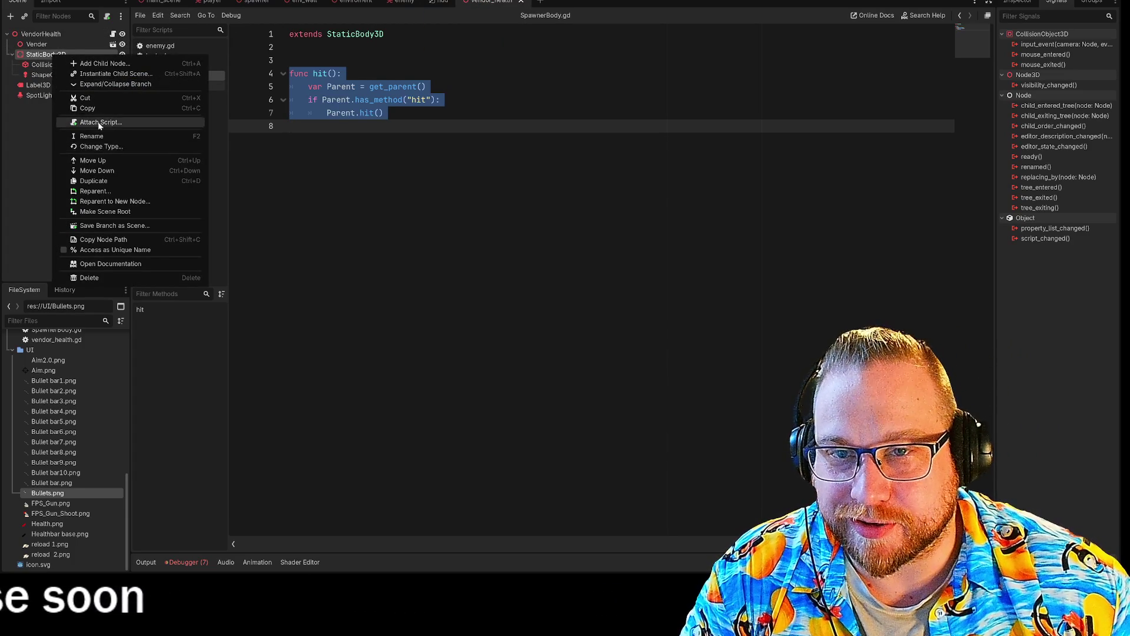
pyautogui.click(100, 123)
pyautogui.click(518, 377)
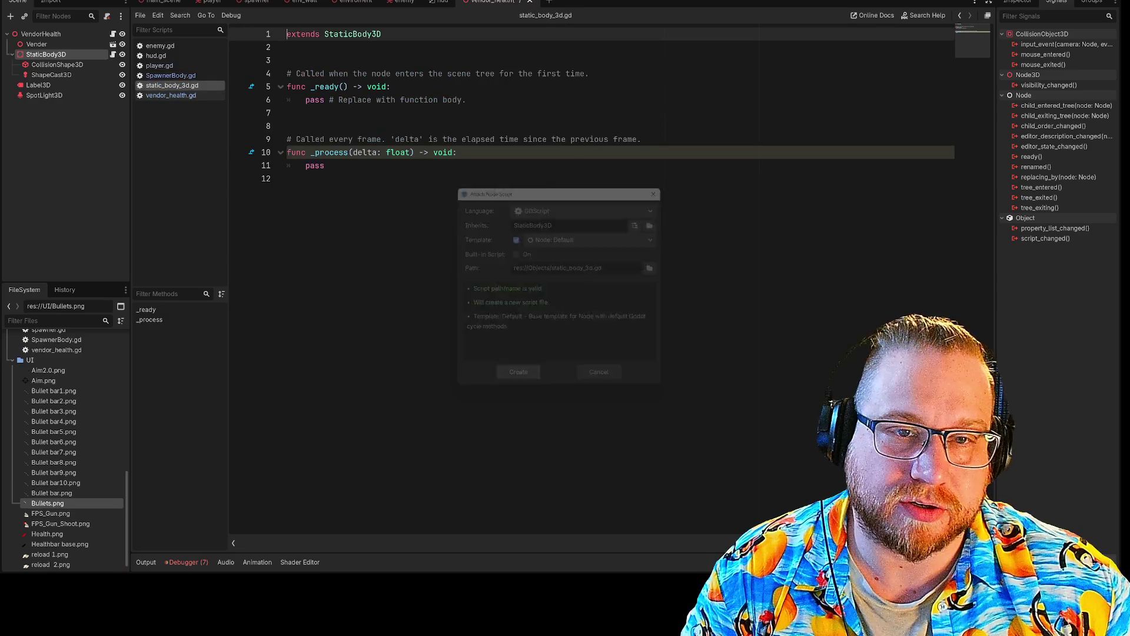
# Step: Replace the template _ready and _process code with the pasted hit() function
pyautogui.moveTo(290, 126)
pyautogui.mouseDown()
pyautogui.moveTo(306, 99)
pyautogui.moveTo(225, 61)
pyautogui.mouseUp()
pyautogui.press('BackSpace')
pyautogui.press('Delete')
pyautogui.press('Delete')
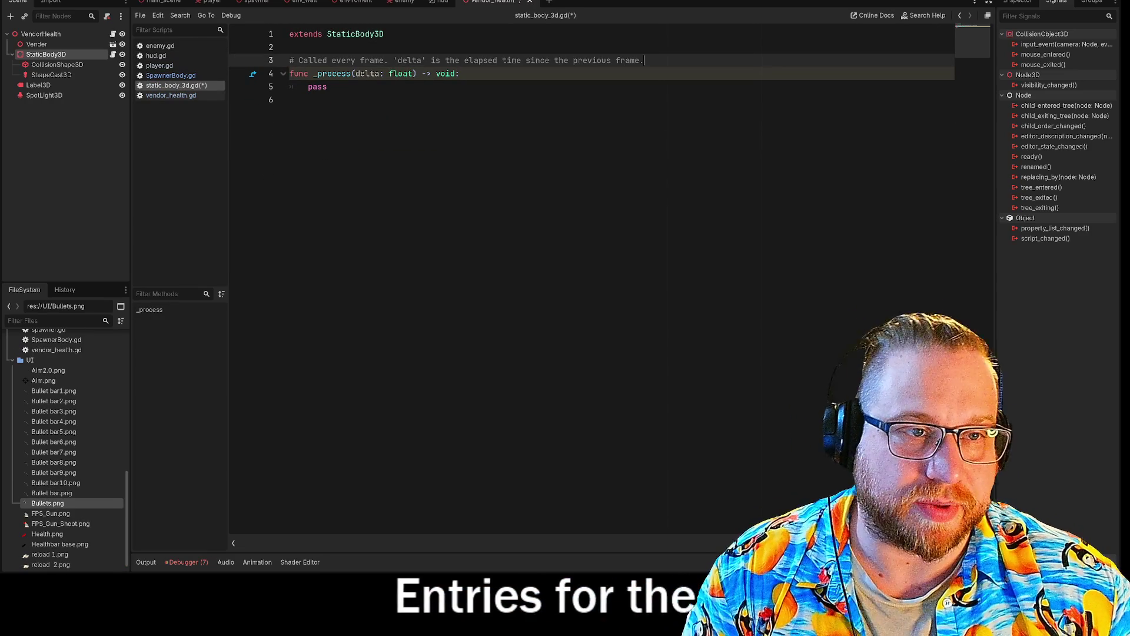
pyautogui.hotkey('shift', 'Up')
pyautogui.press('BackSpace')
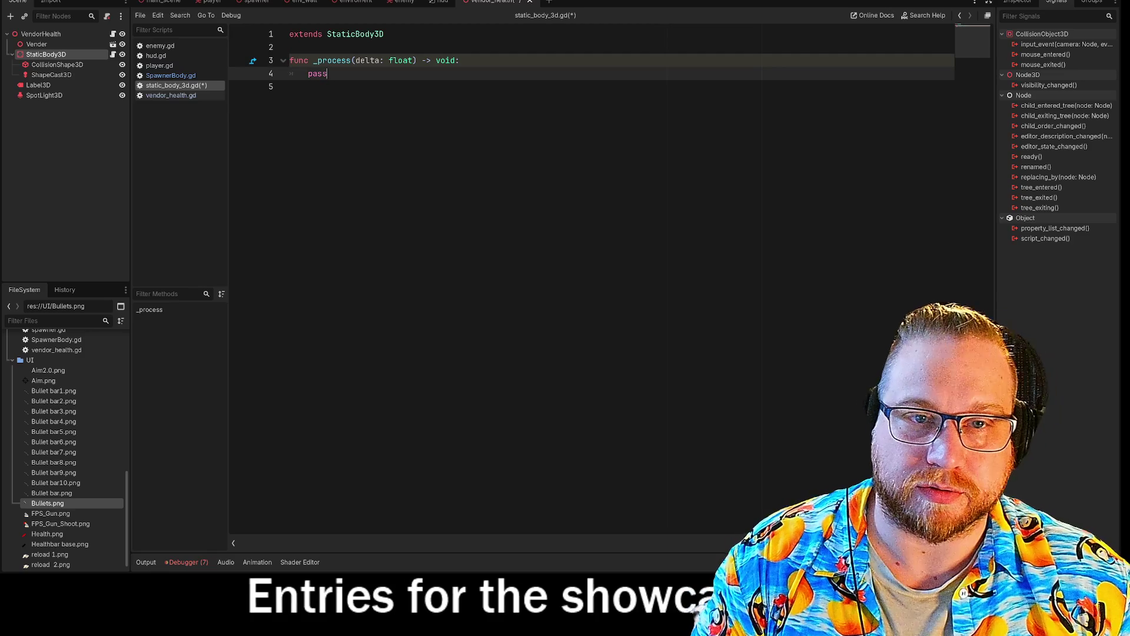
pyautogui.doubleClick(316, 72)
pyautogui.hotkey('ctrl', 'v')
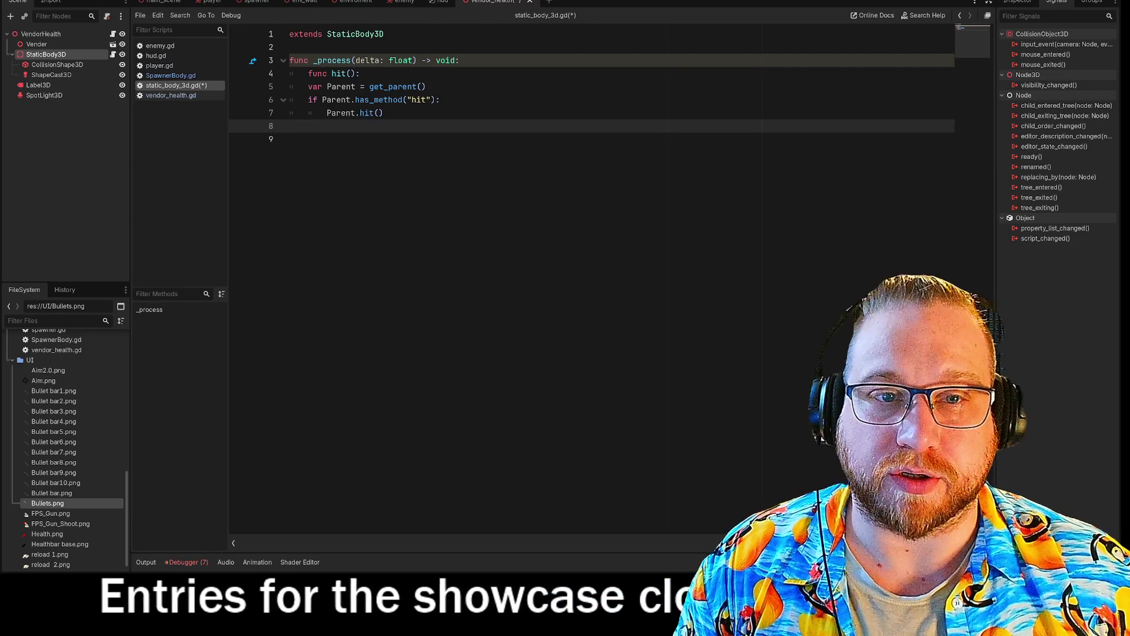
pyautogui.click(253, 73)
pyautogui.press('BackSpace')
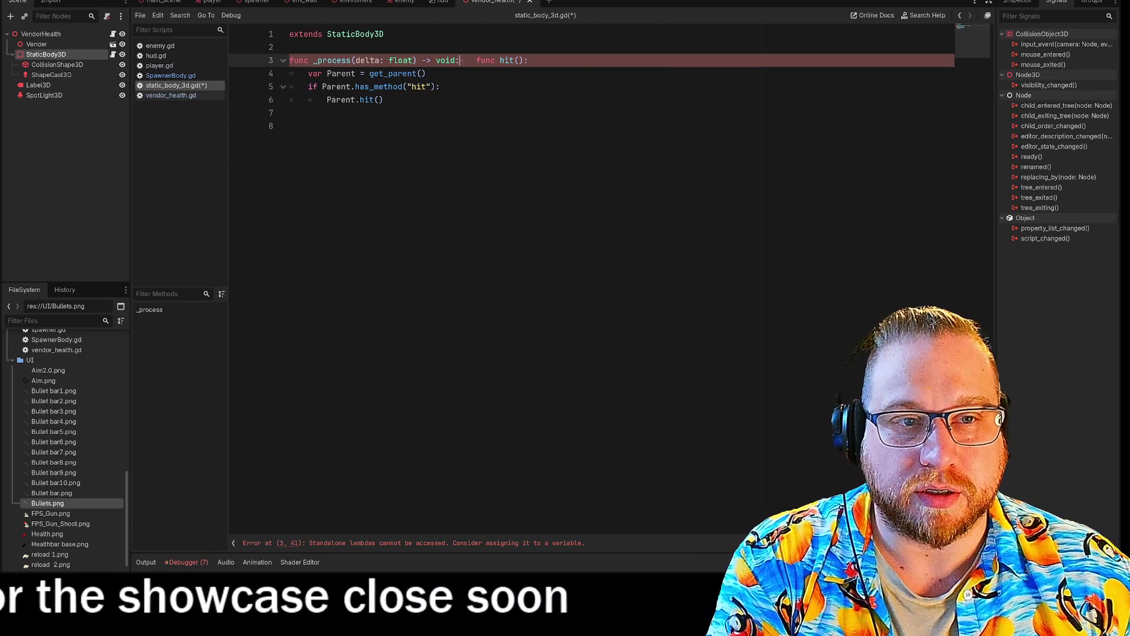
pyautogui.press('BackSpace')
pyautogui.press('BackSpace')
pyautogui.press('BackSpace')
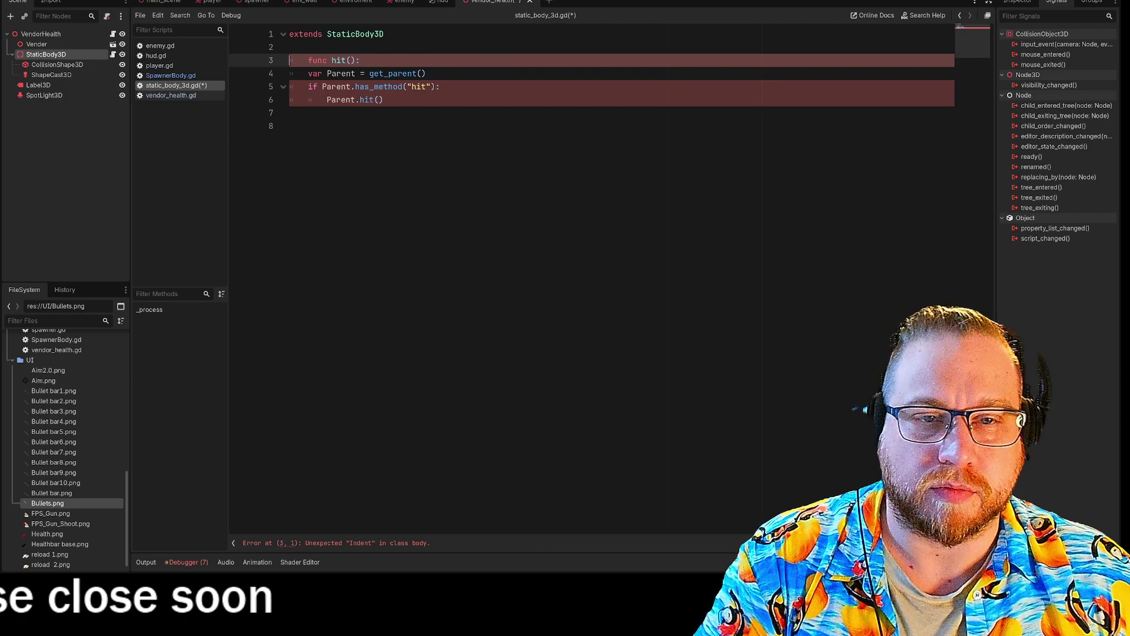
pyautogui.click(289, 126)
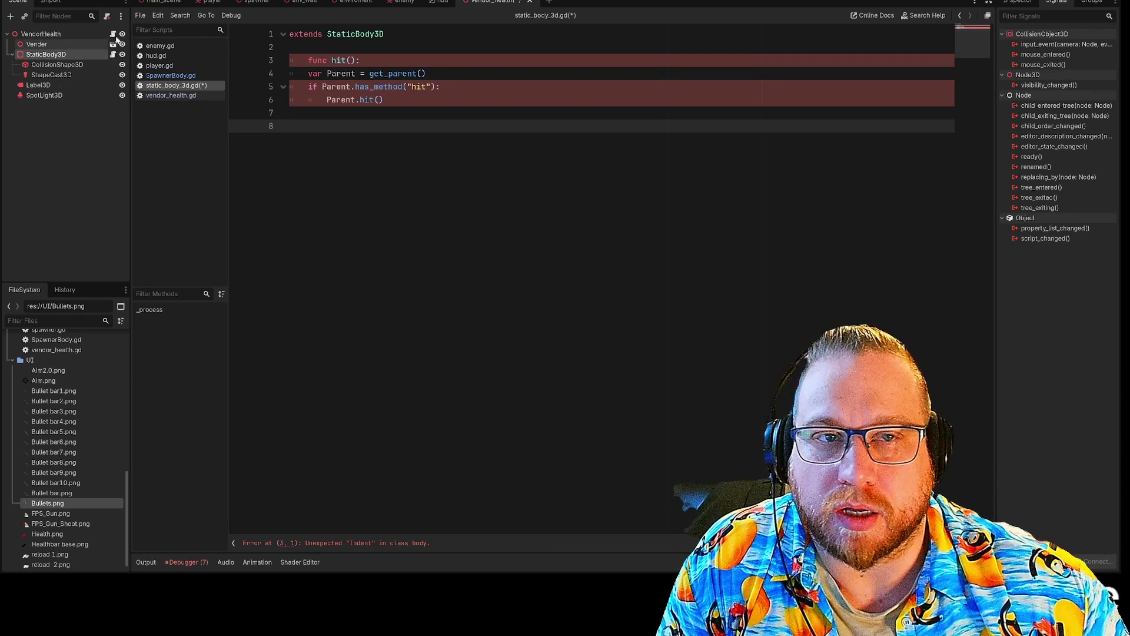
# Step: Compare hit() indentation against vendor_health.gd and SpawnerBody.gd
pyautogui.click(166, 96)
pyautogui.click(166, 86)
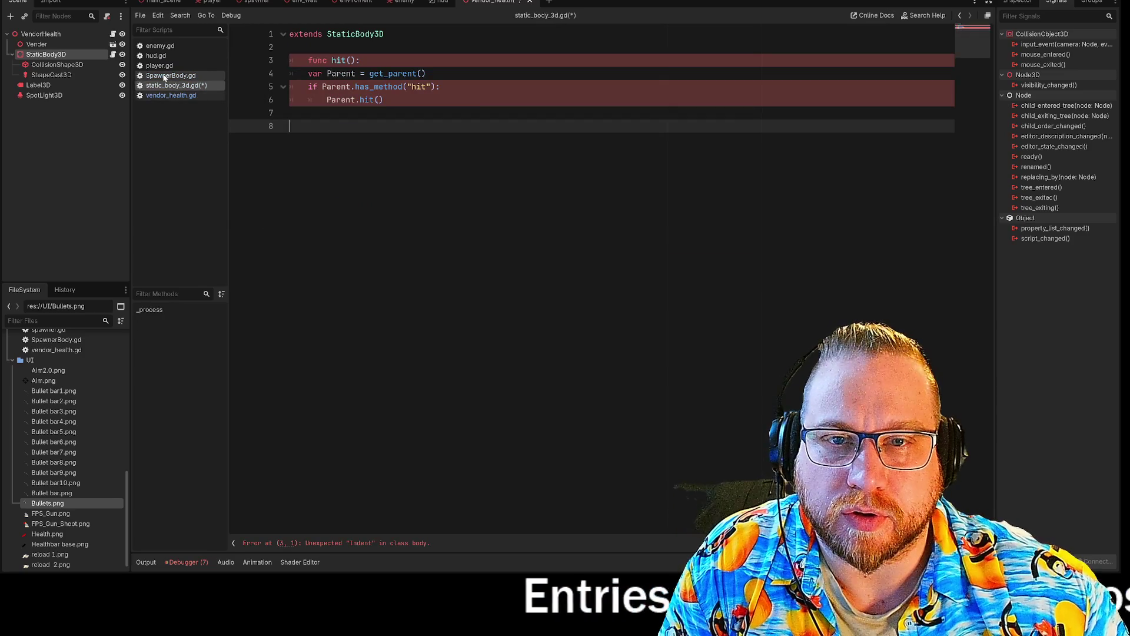
pyautogui.click(165, 76)
pyautogui.click(290, 73)
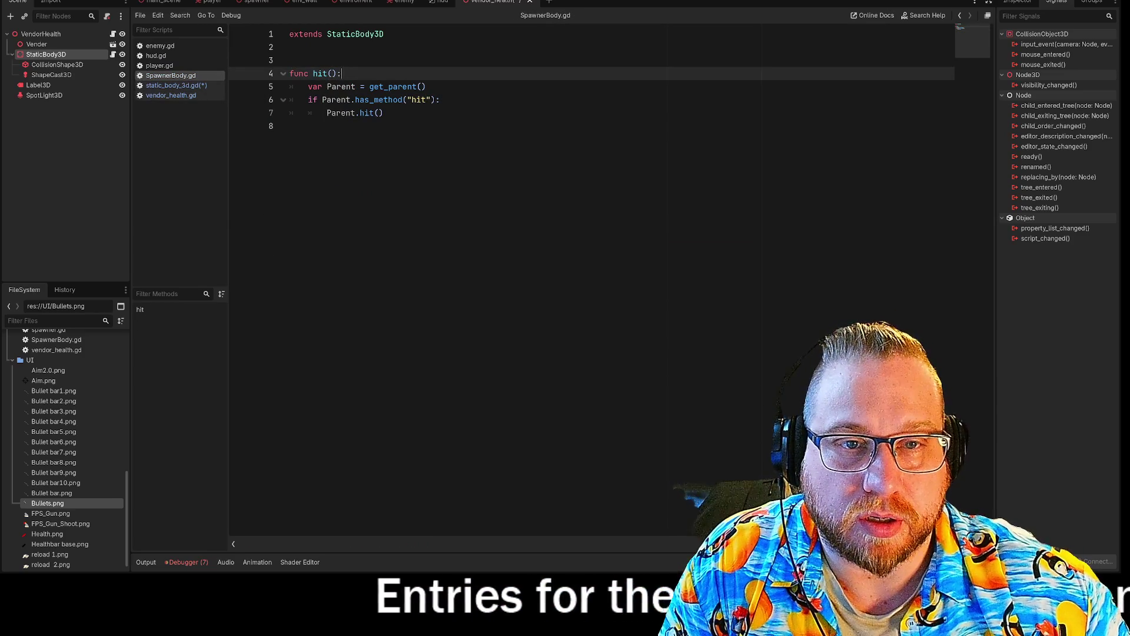
pyautogui.press('Down')
pyautogui.press('Home')
pyautogui.hotkey('shift', 'End')
pyautogui.click(383, 112)
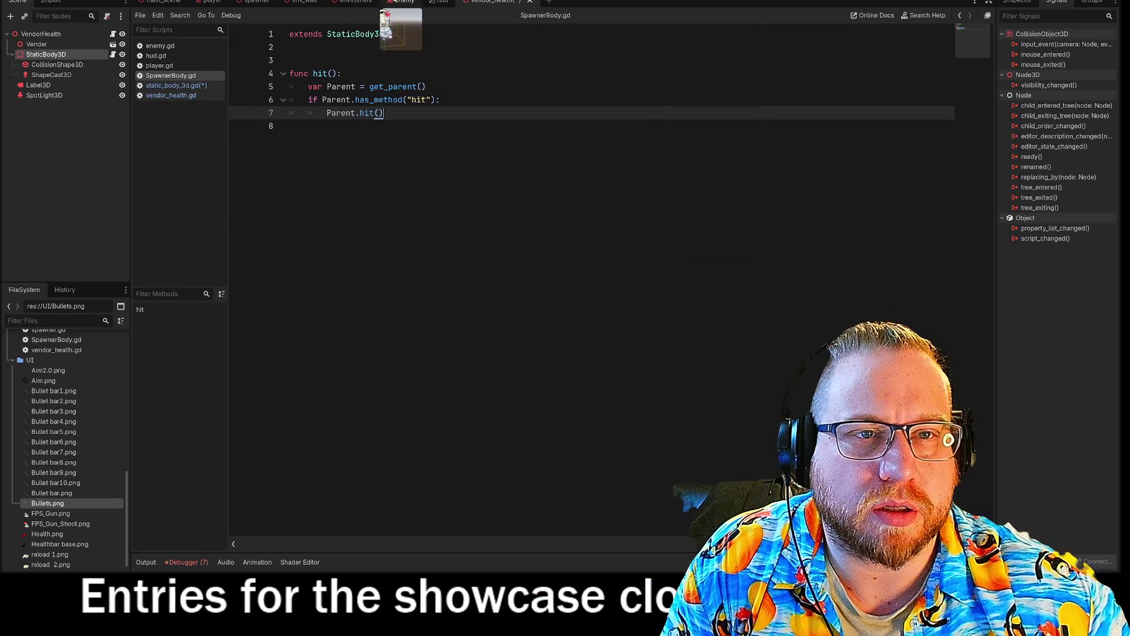
pyautogui.click(175, 86)
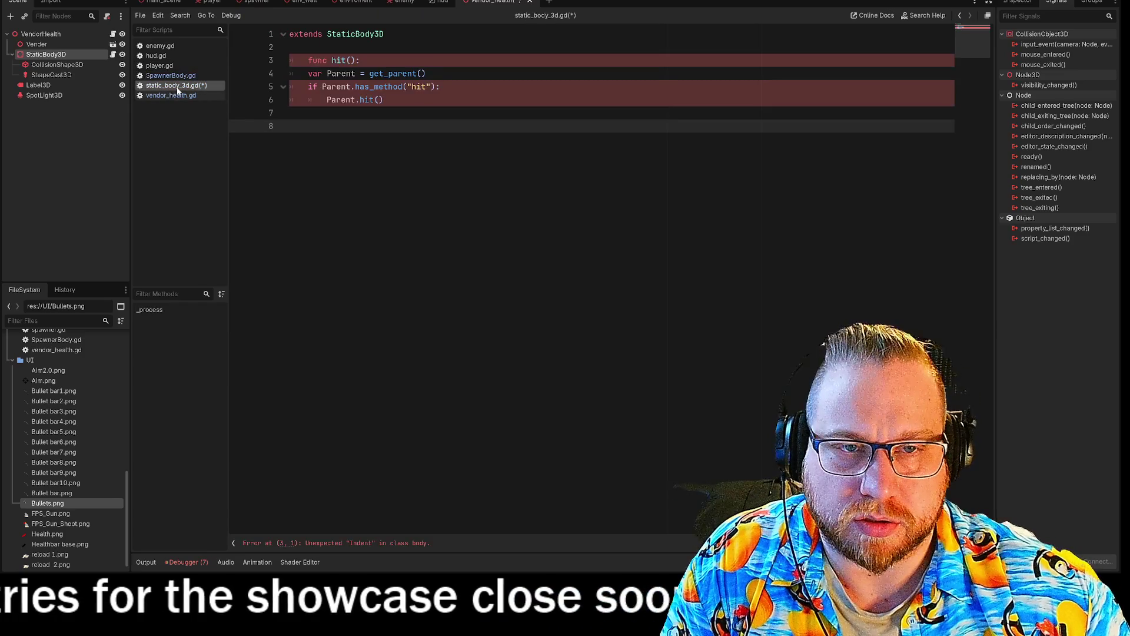
# Step: Re-indent the hit() body with Tab and Shift+Tab until the parse error clears
pyautogui.click(308, 73)
pyautogui.press('Tab')
pyautogui.press('Down')
pyautogui.press('Tab')
pyautogui.press('Tab')
pyautogui.click(289, 126)
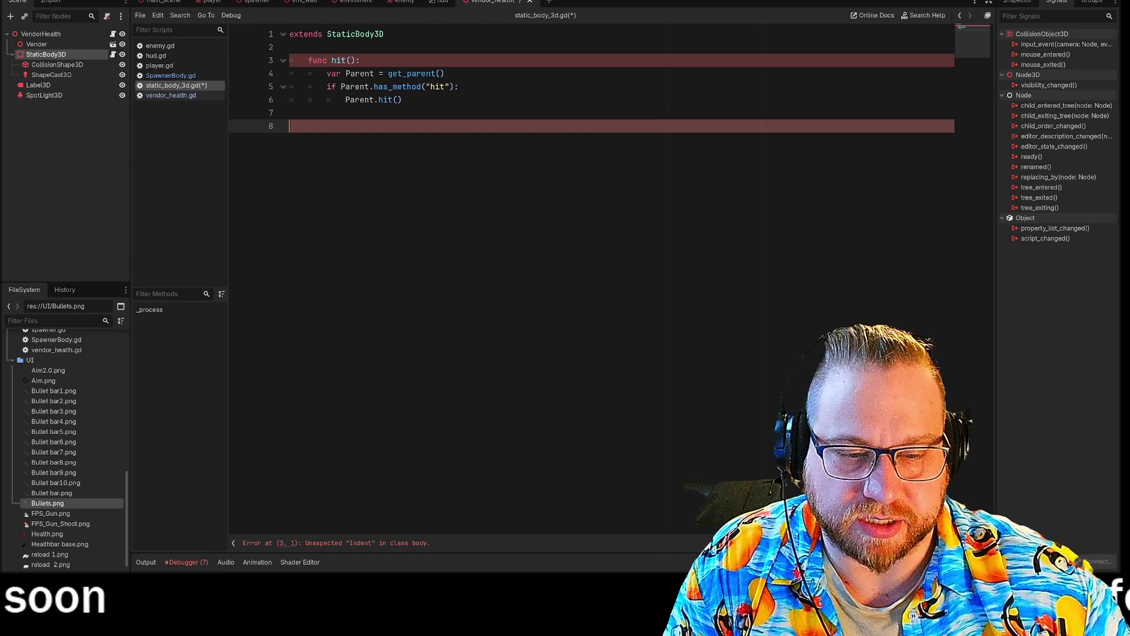
pyautogui.click(308, 60)
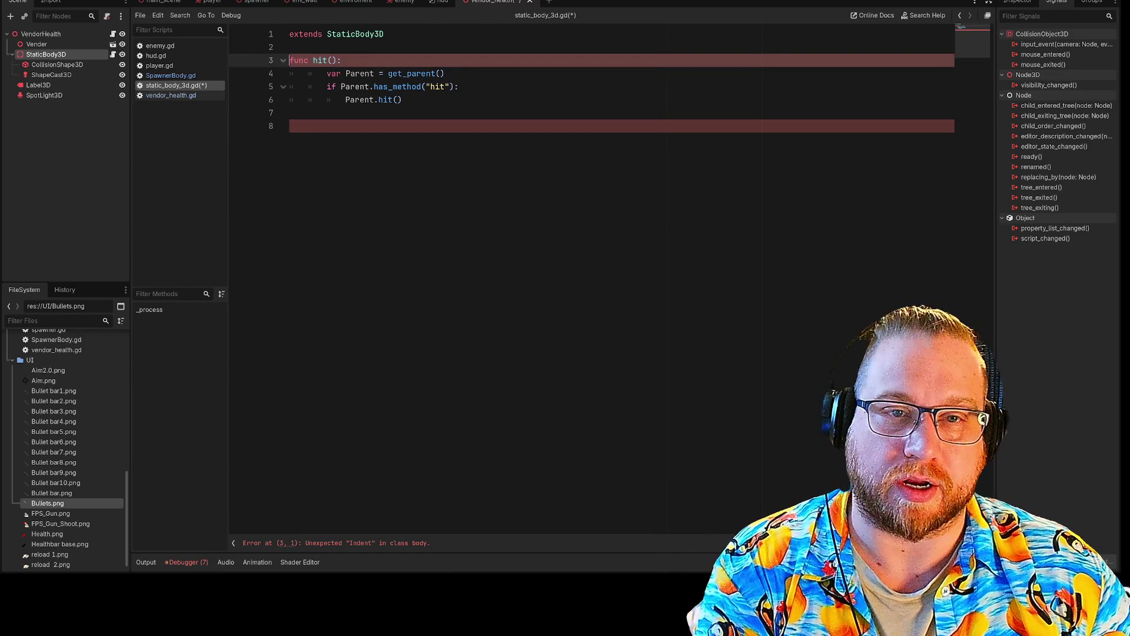
pyautogui.press('Down')
pyautogui.hotkey('shift', 'Tab')
pyautogui.press('Down')
pyautogui.hotkey('shift', 'Tab')
pyautogui.press('Down')
pyautogui.press('Down')
pyautogui.press('Down')
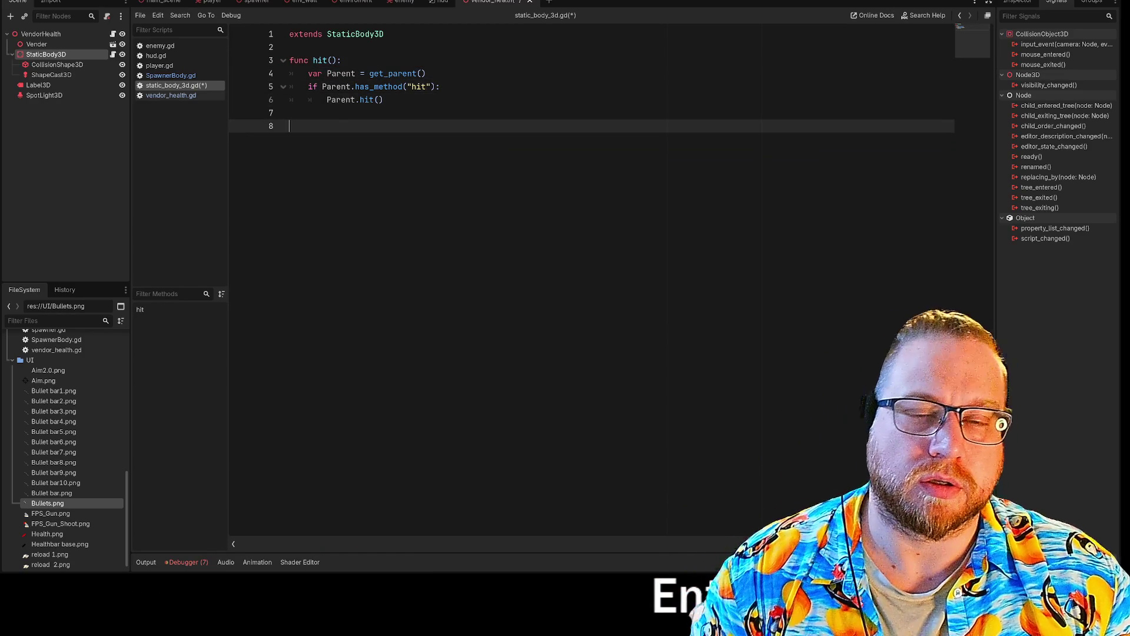
# Step: Duplicate the hit() function below itself and rename the copy to looked_at
pyautogui.moveTo(308, 86)
pyautogui.mouseDown()
pyautogui.moveTo(440, 87)
pyautogui.moveTo(327, 100)
pyautogui.moveTo(290, 60)
pyautogui.mouseUp()
pyautogui.hotkey('ctrl', 'c')
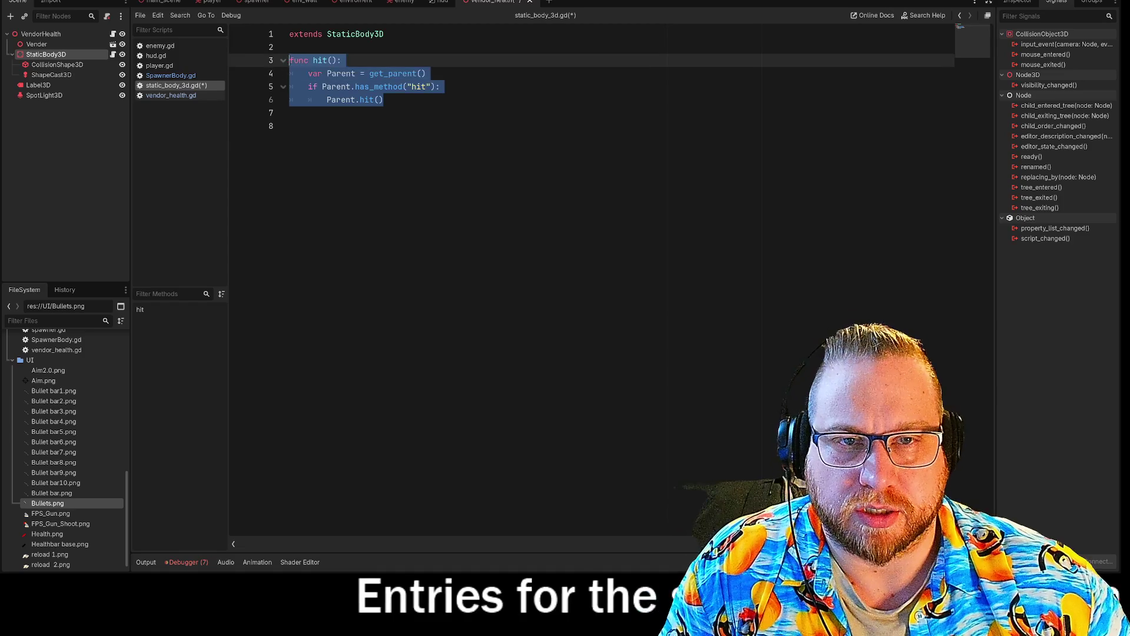
pyautogui.click(384, 100)
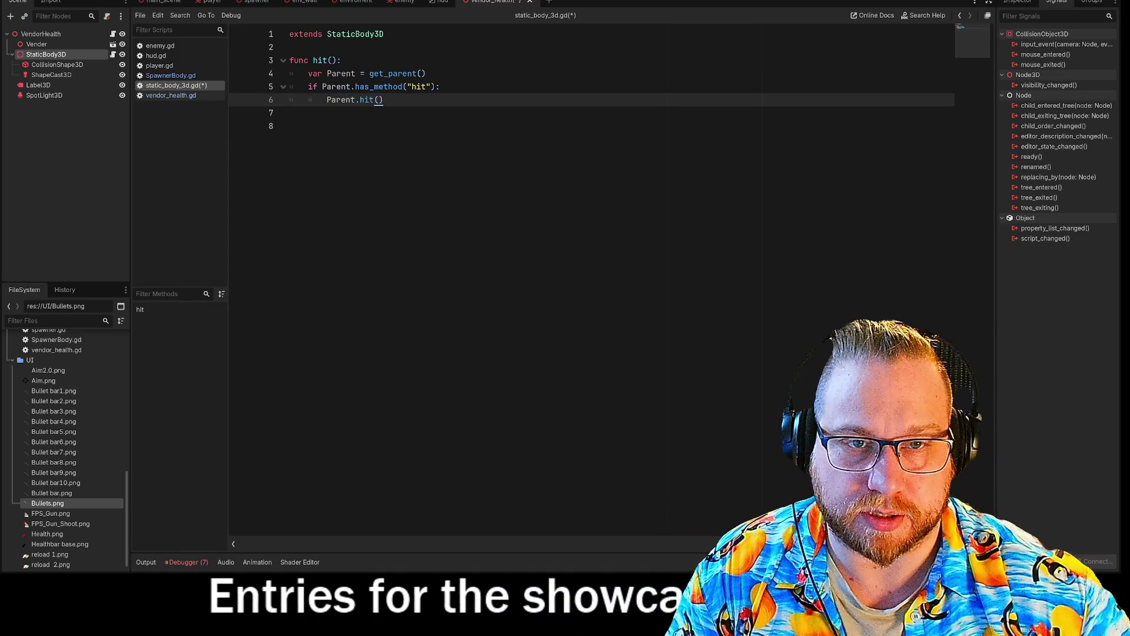
pyautogui.press('Return')
pyautogui.press('Return')
pyautogui.press('BackSpace')
pyautogui.hotkey('ctrl', 'v')
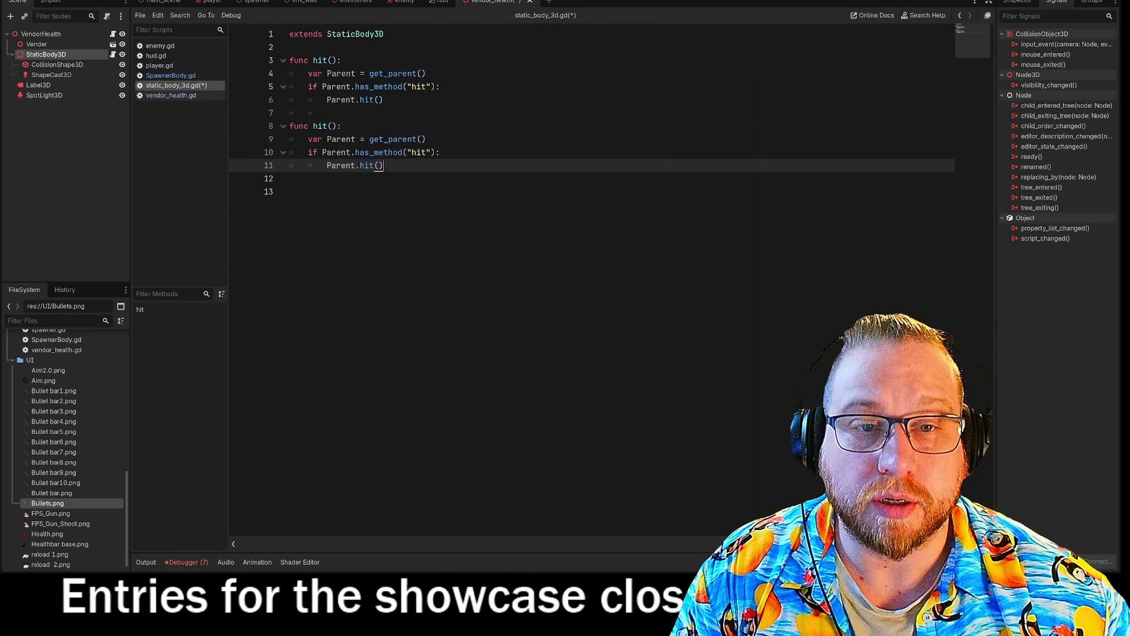
pyautogui.click(322, 126)
pyautogui.doubleClick(322, 126)
pyautogui.write('looked_at')
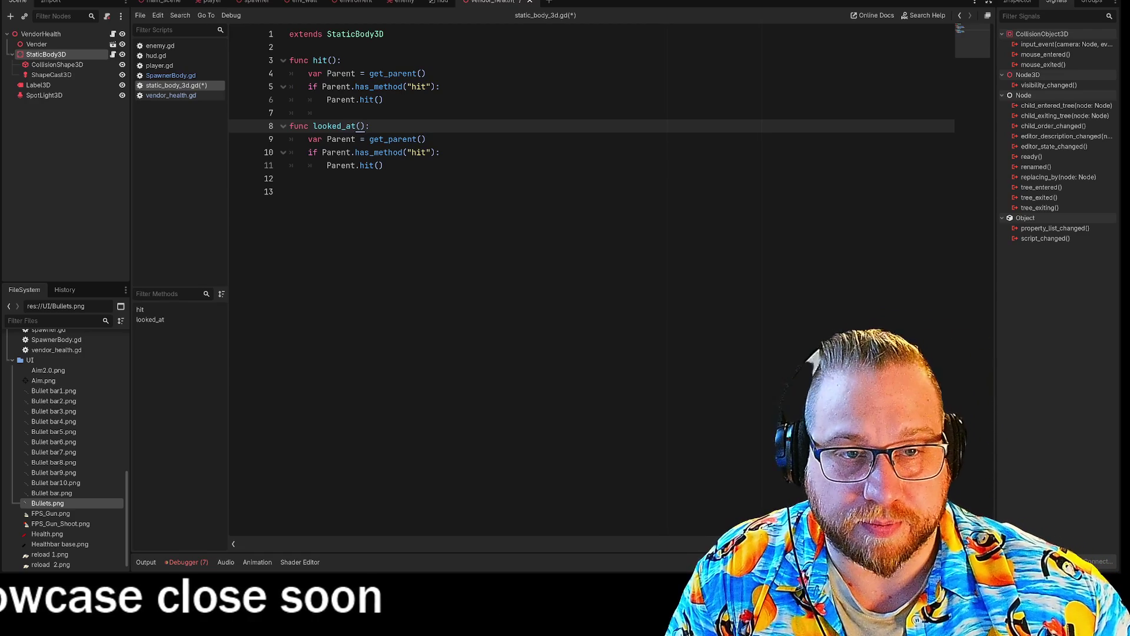
# Step: Change the inner call on line 11 to Parent.looked_at() and save static_body_3d.gd
pyautogui.click(423, 152)
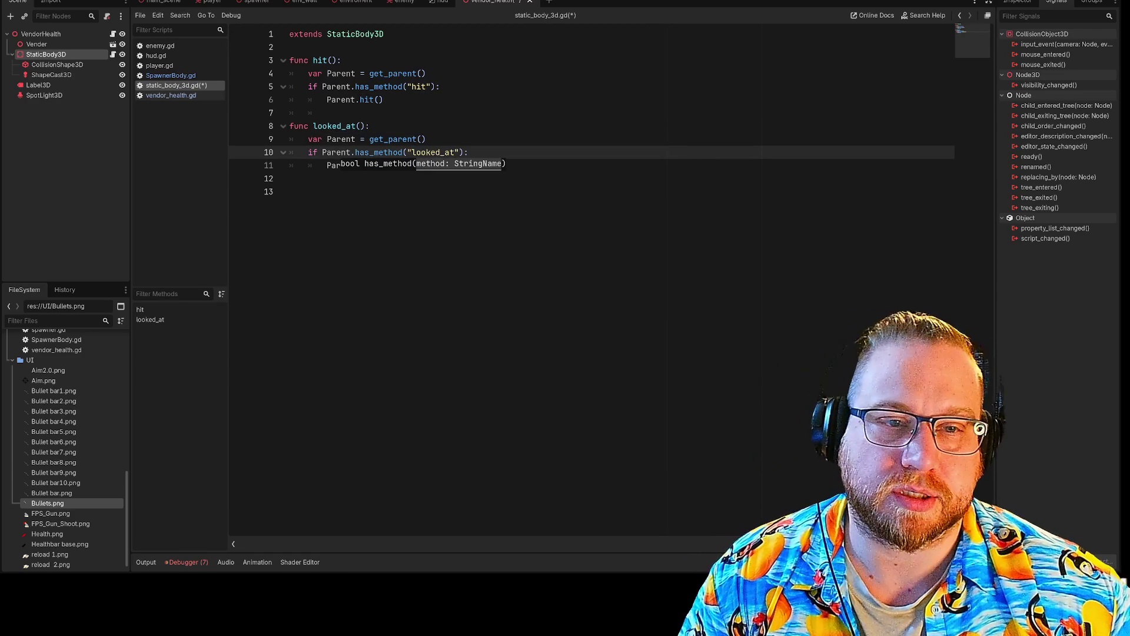
pyautogui.click(290, 178)
pyautogui.click(365, 165)
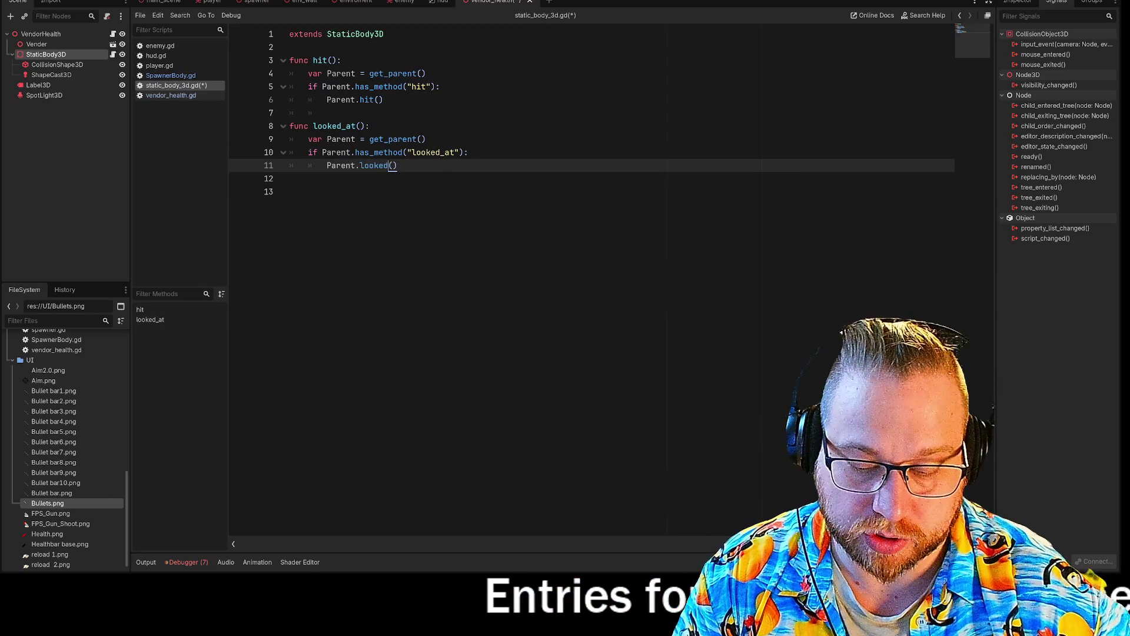
pyautogui.write('_at')
pyautogui.click(289, 192)
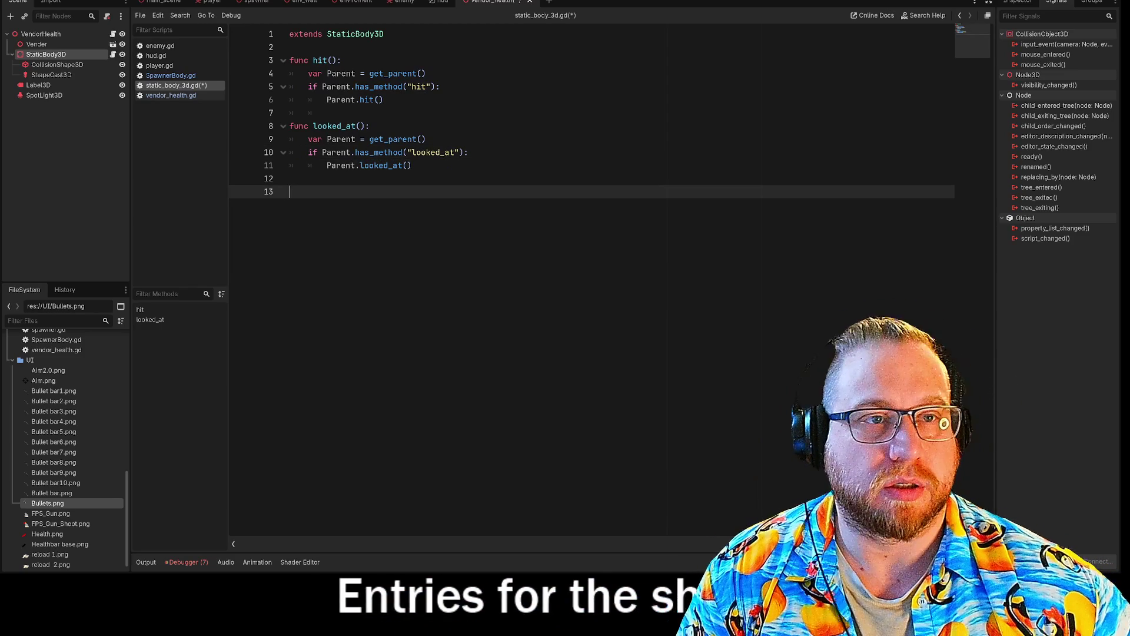
pyautogui.rightClick(494, 6)
pyautogui.click(518, 31)
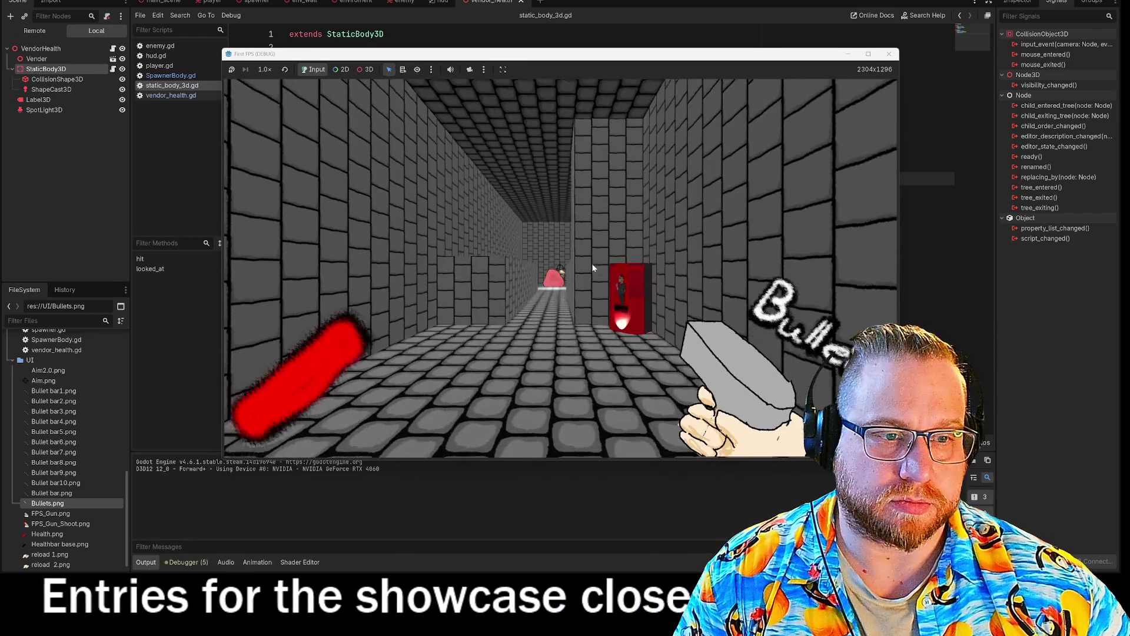
# Step: Walk up to the vendor in the test run, stop it with F8, and reopen vendor_health.gd
pyautogui.press('w')
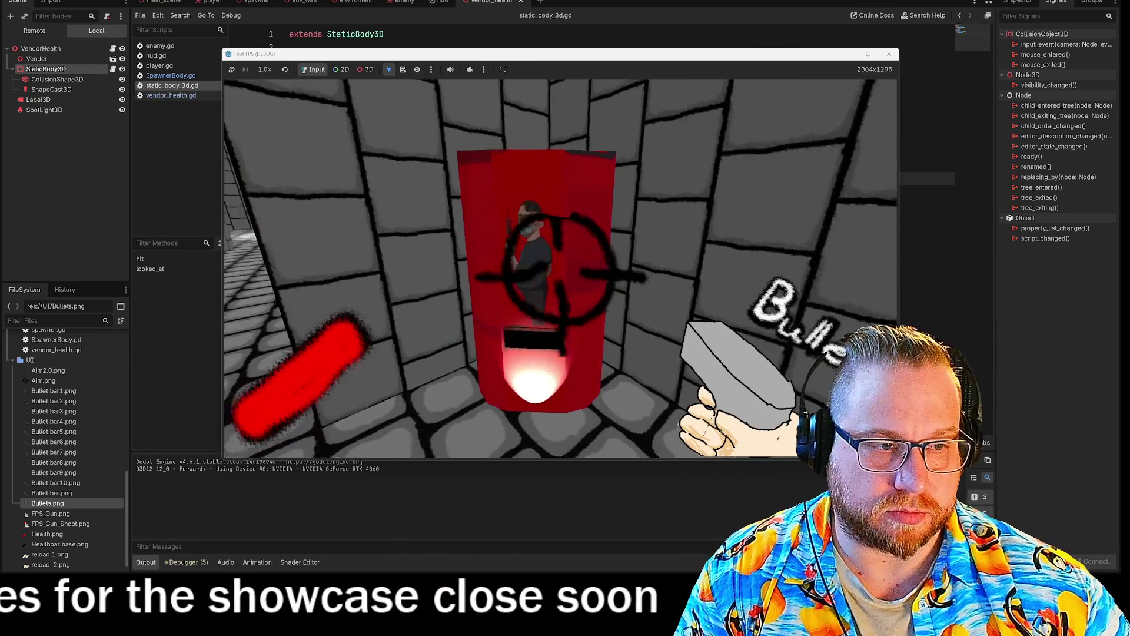
pyautogui.press('s')
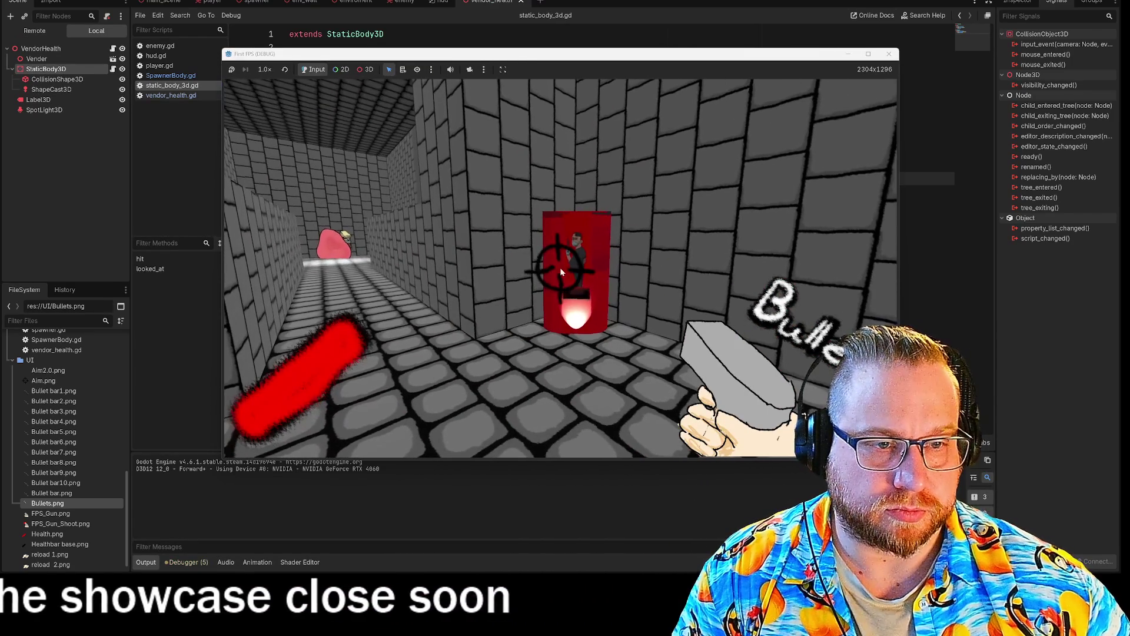
pyautogui.press('F8')
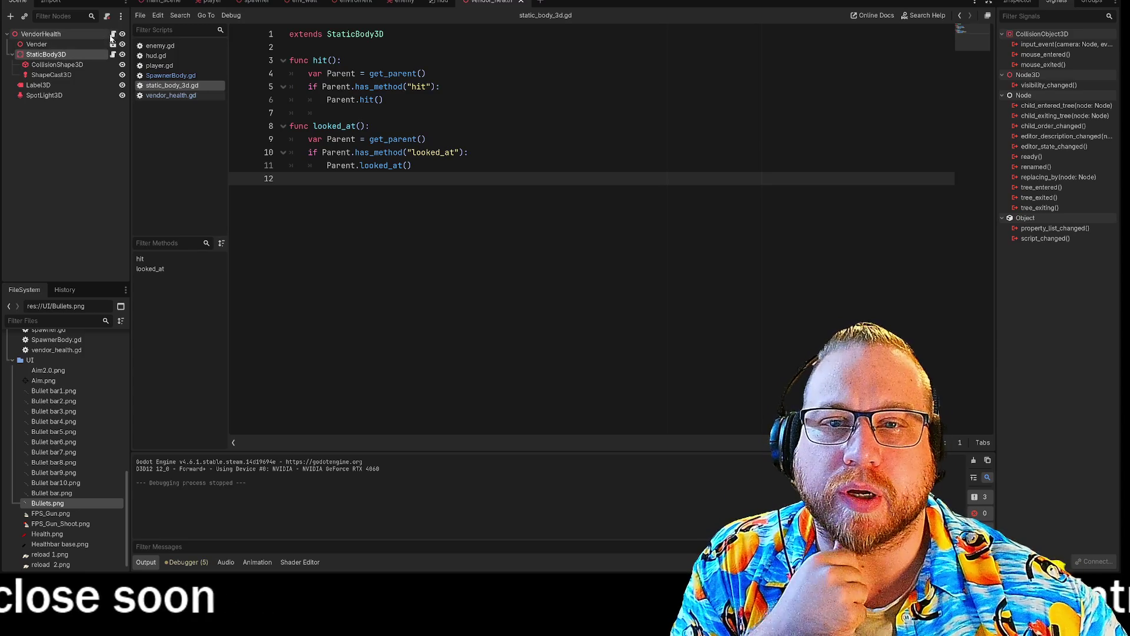
pyautogui.click(112, 35)
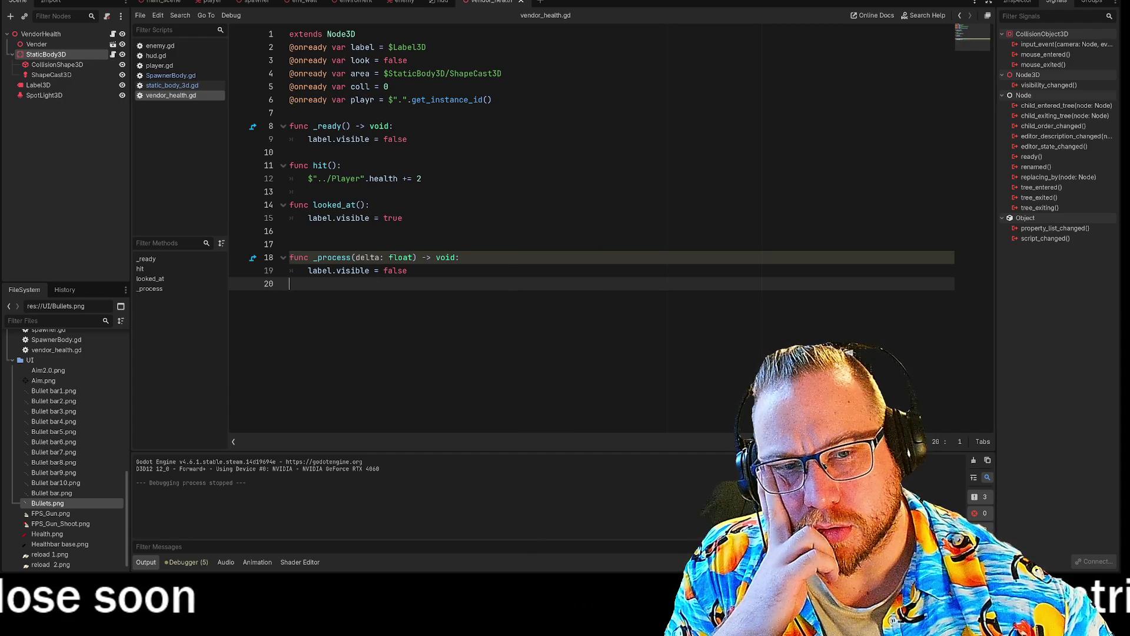
# Step: Replace the label-hiding line in _process with pass, then test-run the game near the vendor and stop it
pyautogui.hotkey('shift', 'Up')
pyautogui.write('pass')
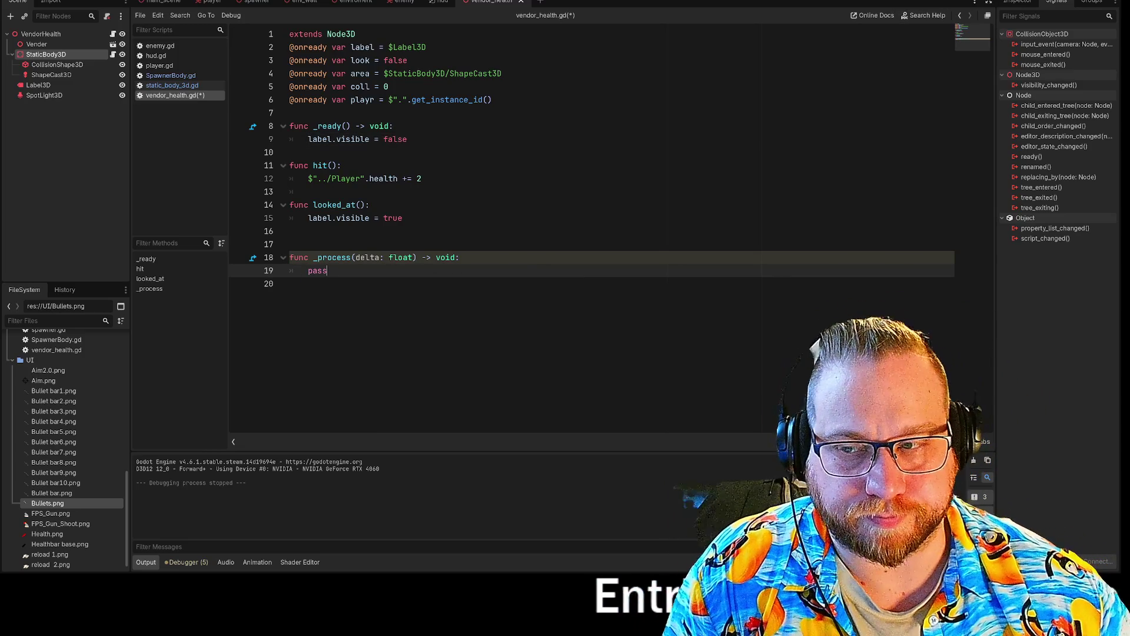
pyautogui.press('F5')
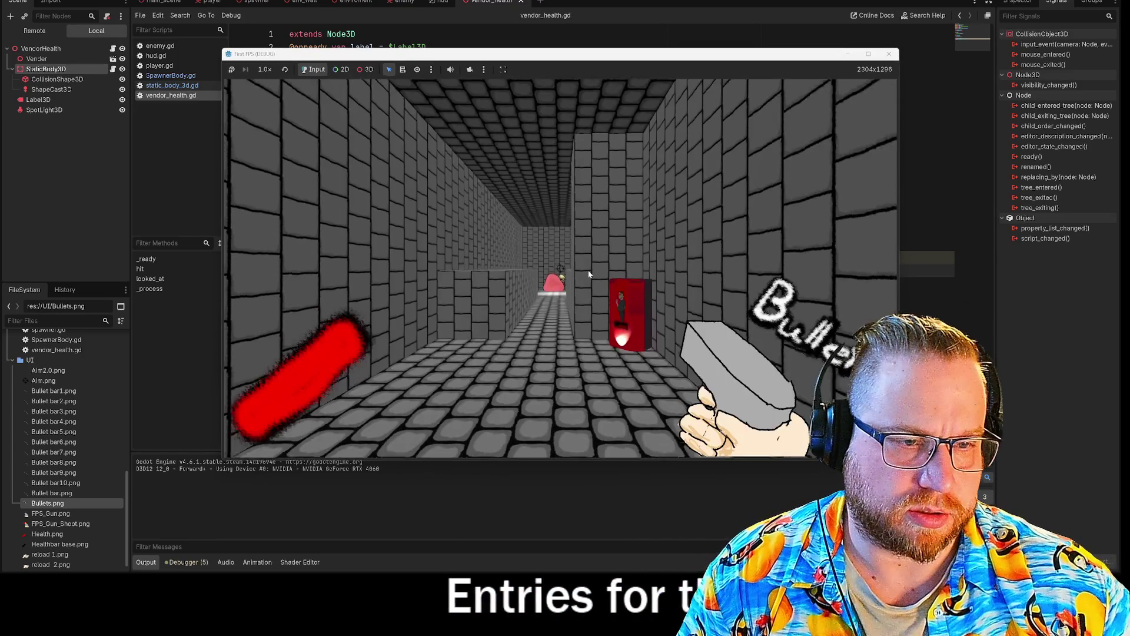
pyautogui.press('w')
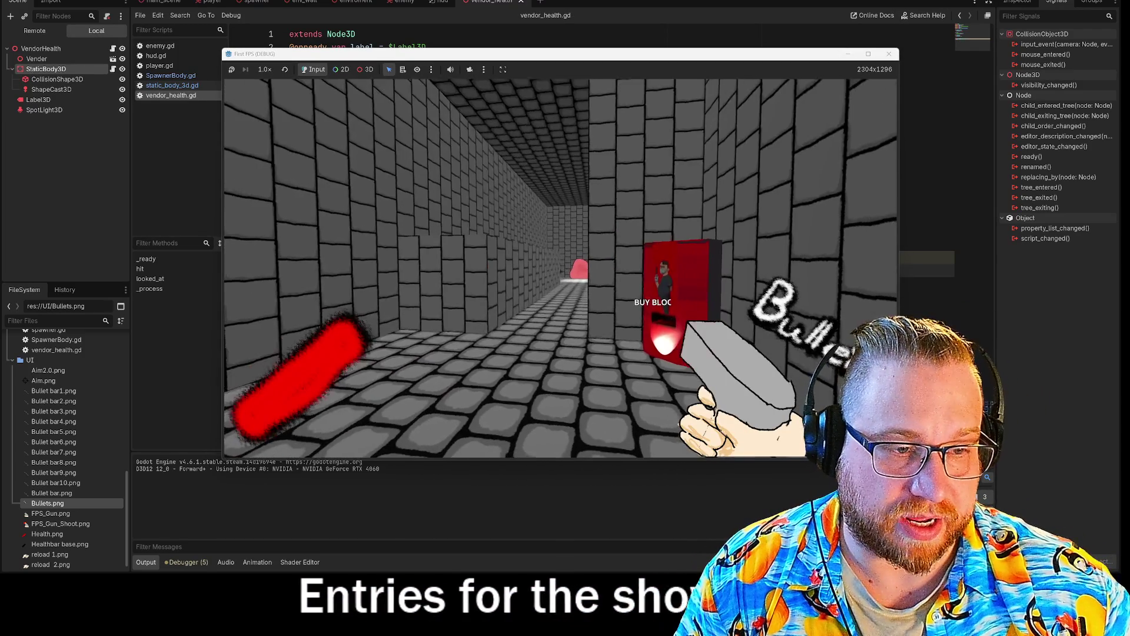
pyautogui.press('w')
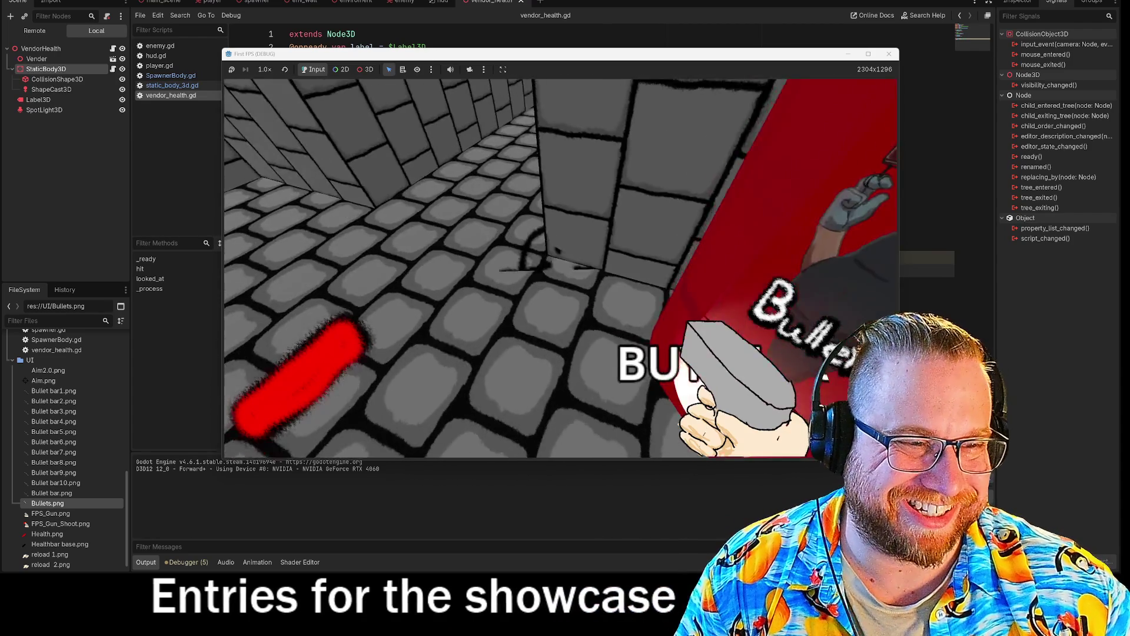
pyautogui.press('s')
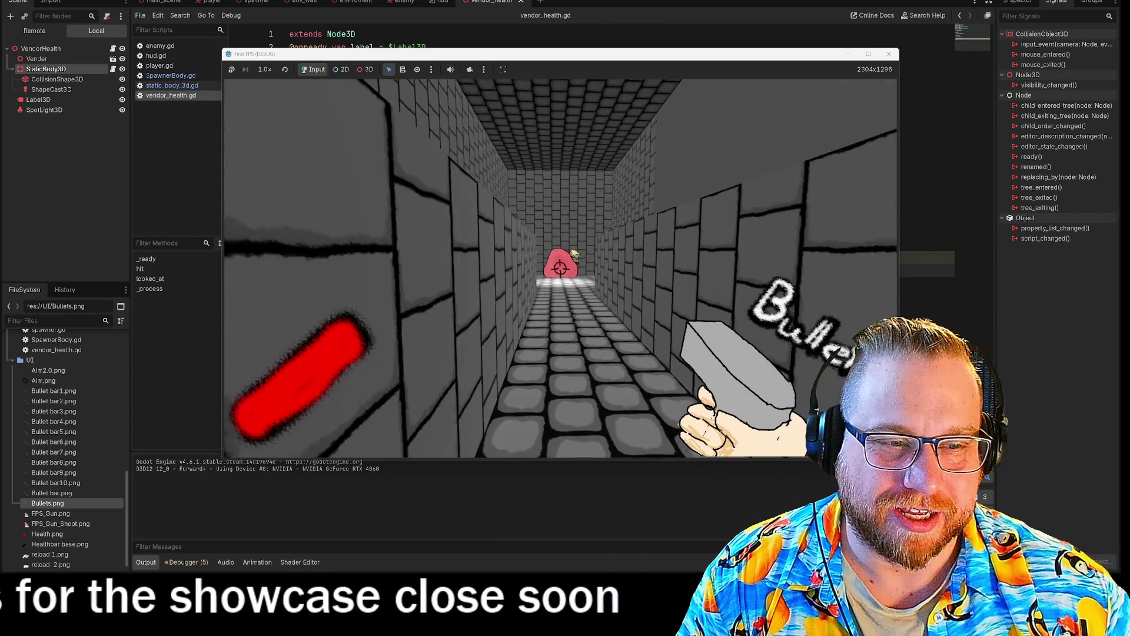
pyautogui.click(562, 271)
pyautogui.press('s')
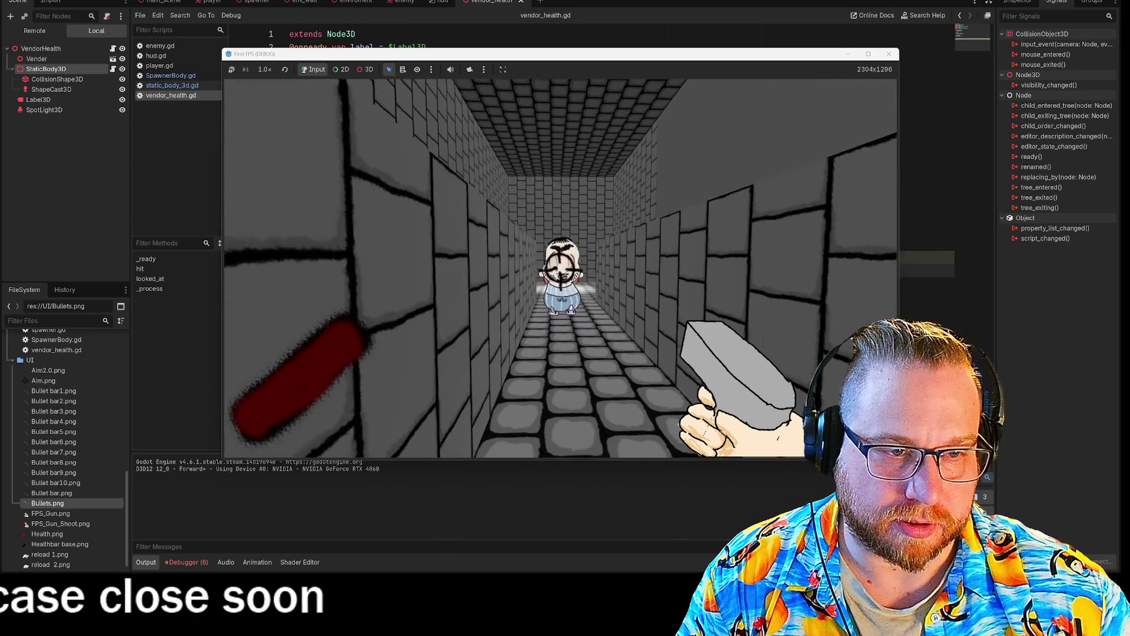
pyautogui.press('w')
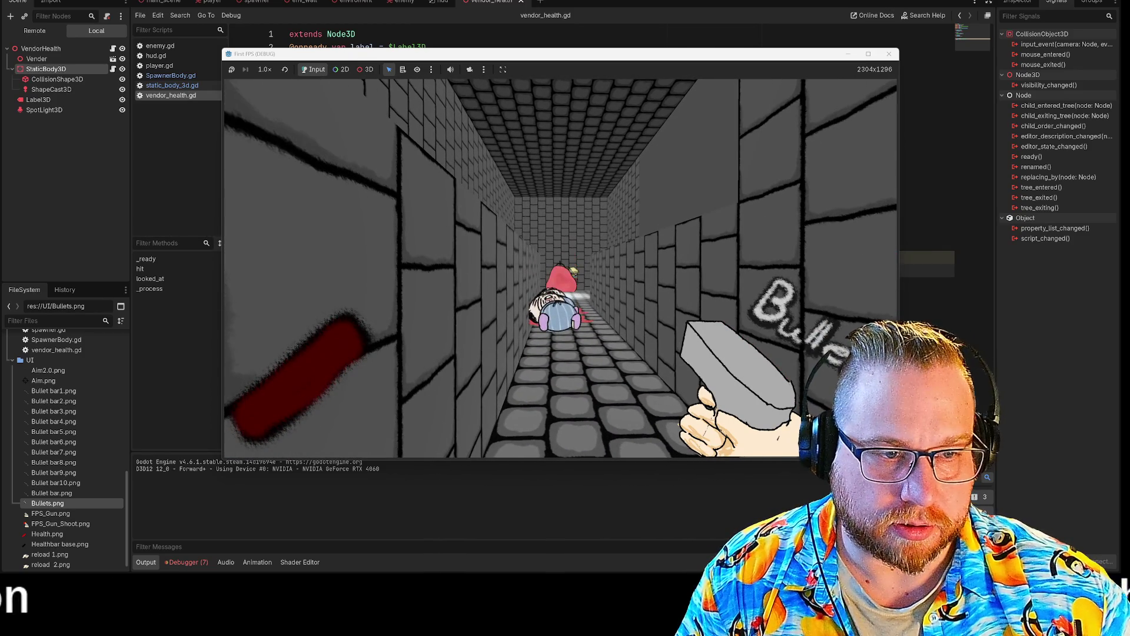
pyautogui.moveTo(562, 268)
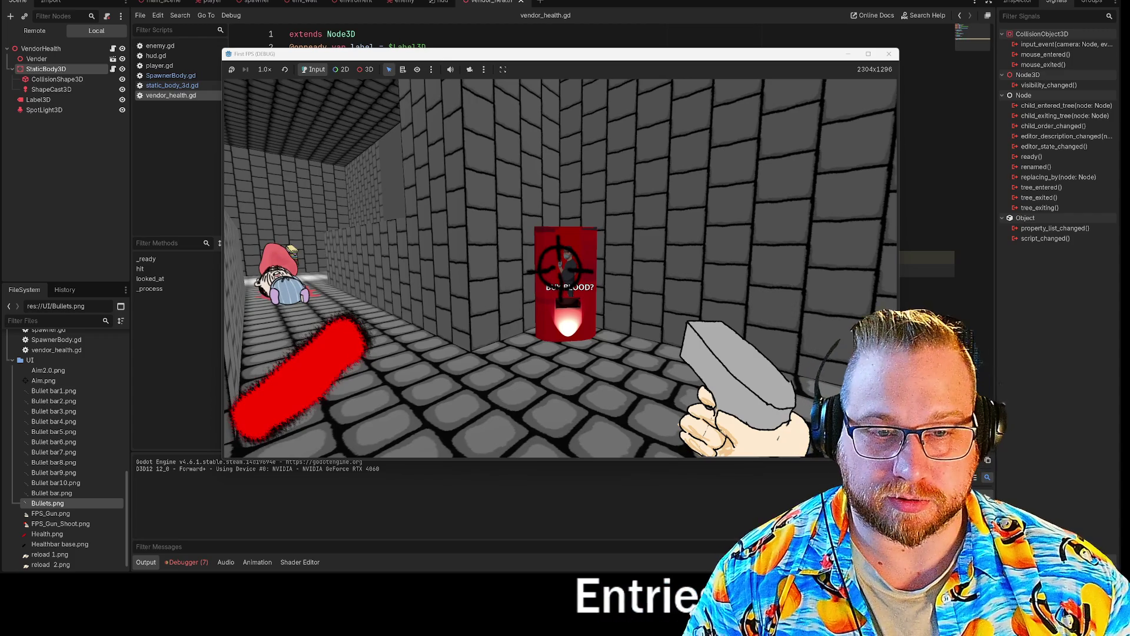
pyautogui.press('F8')
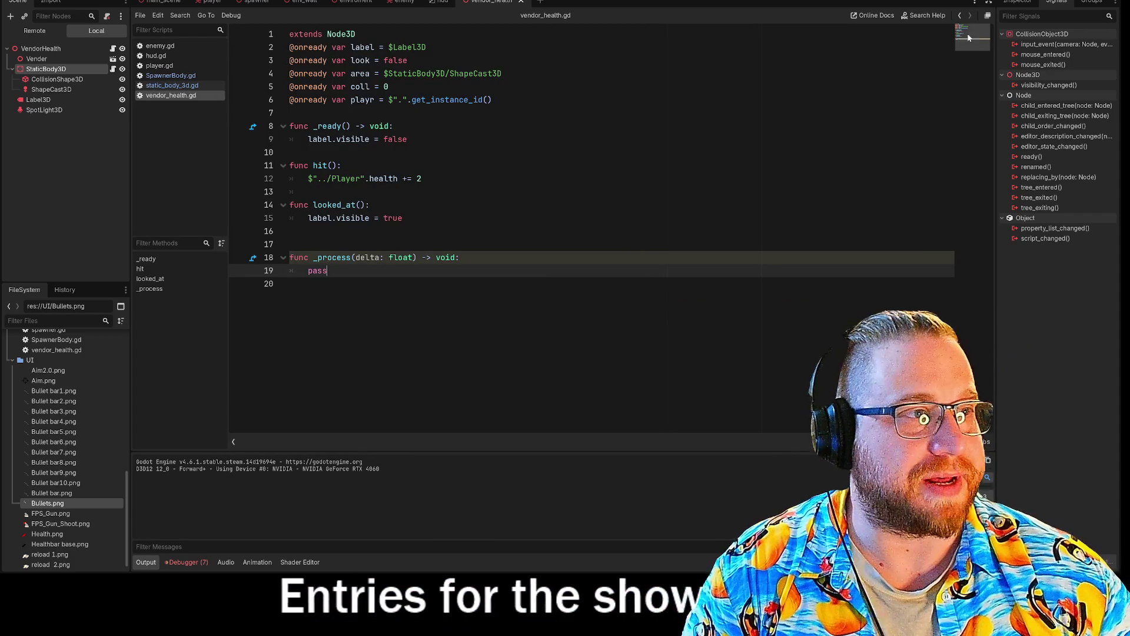
# Step: Relaunch the game, walk to and from the vendor, and shoot the charging enemy
pyautogui.press('F5')
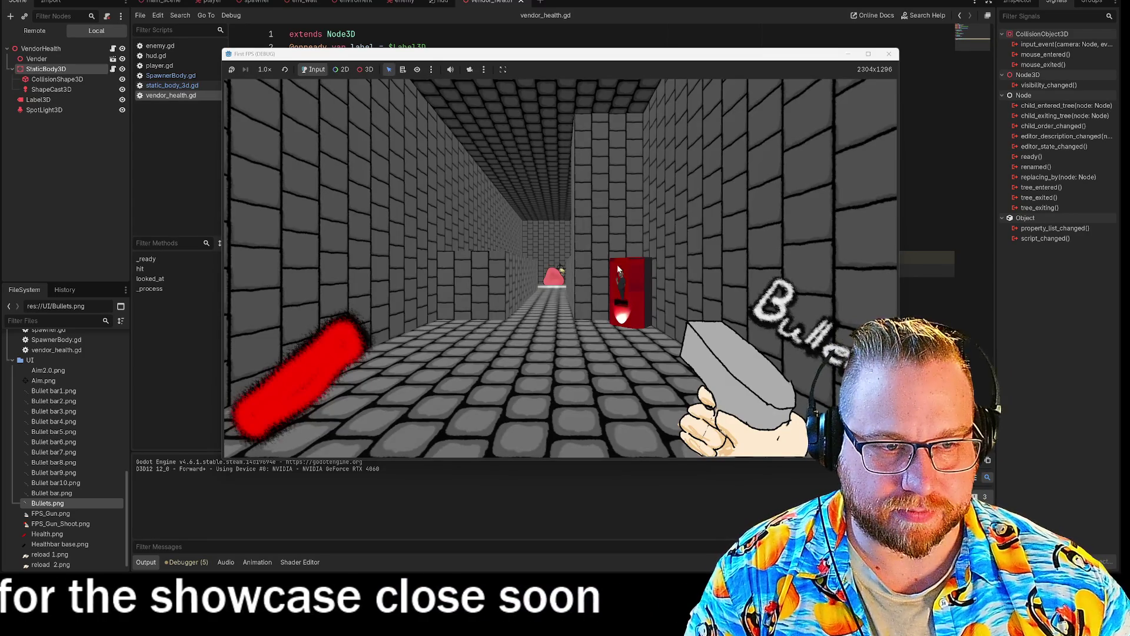
pyautogui.press('w')
pyautogui.press('w')
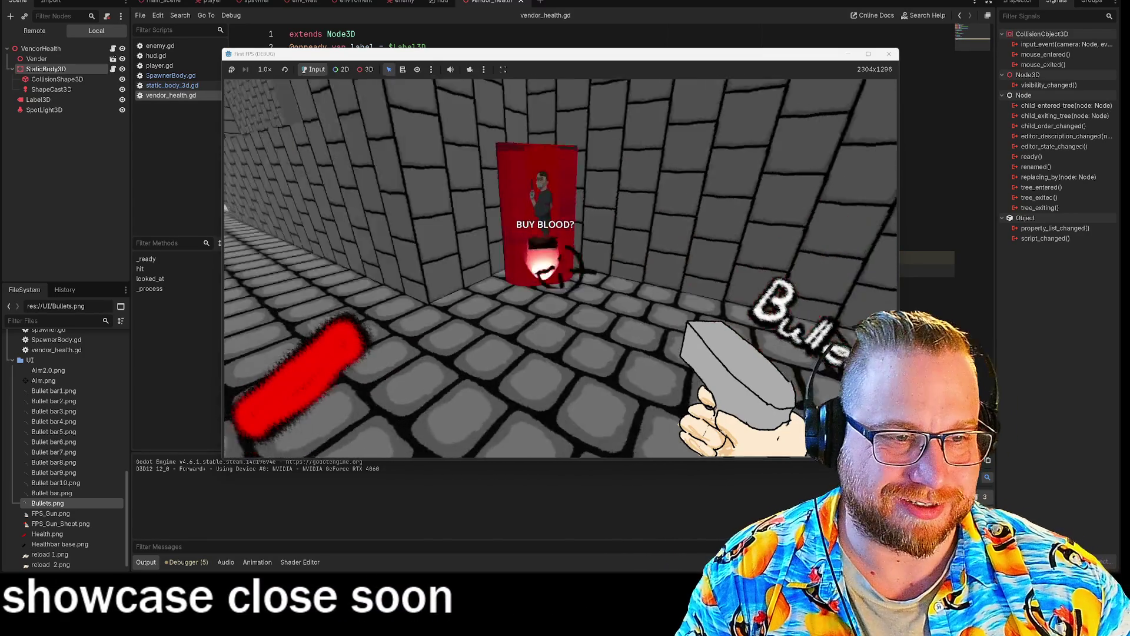
pyautogui.press('s')
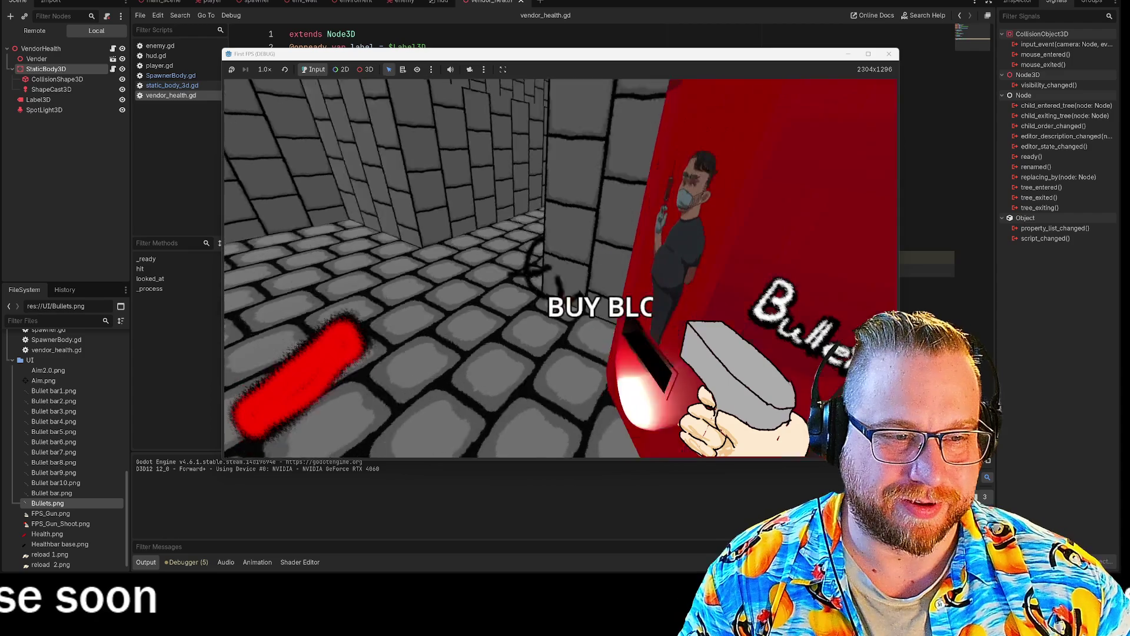
pyautogui.press('s')
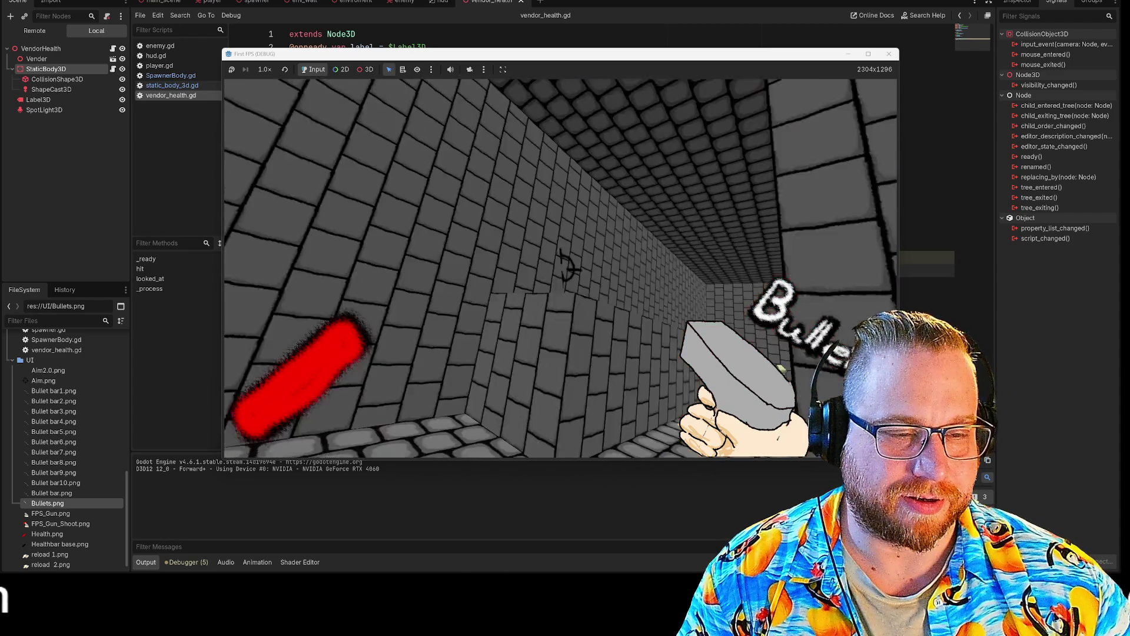
pyautogui.press('w')
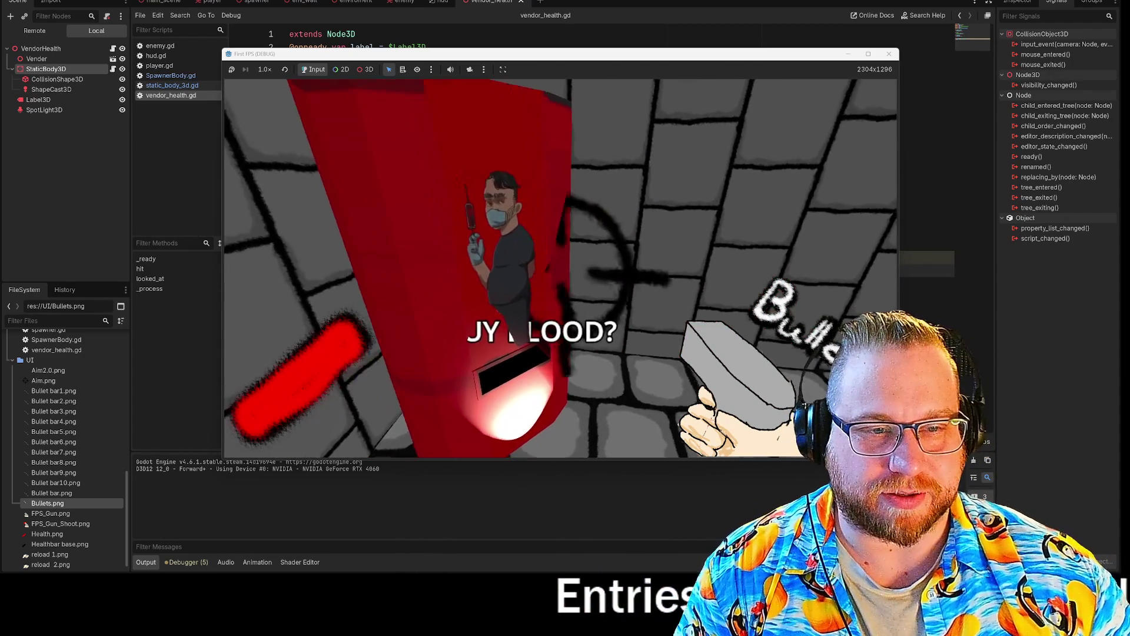
pyautogui.press('s')
pyautogui.press('w')
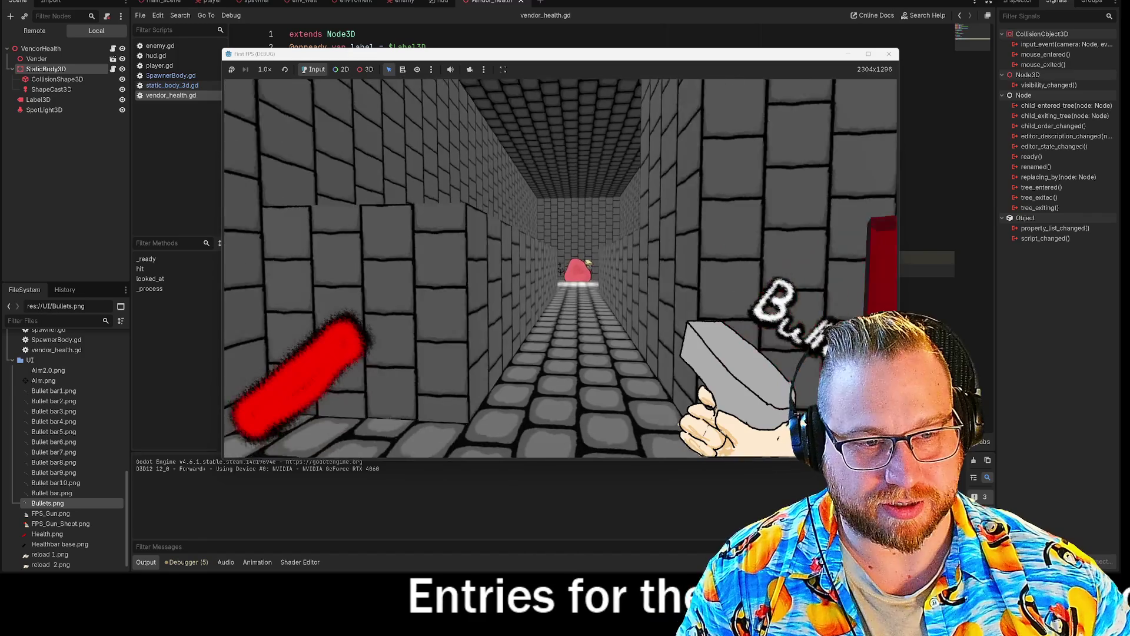
pyautogui.press('w')
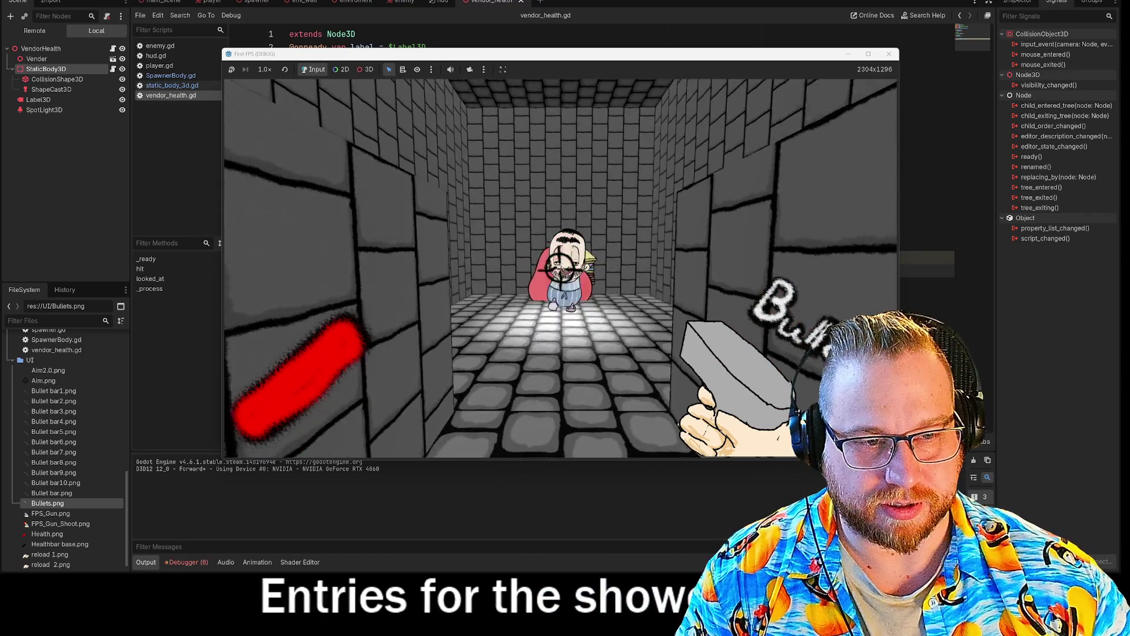
pyautogui.press('w')
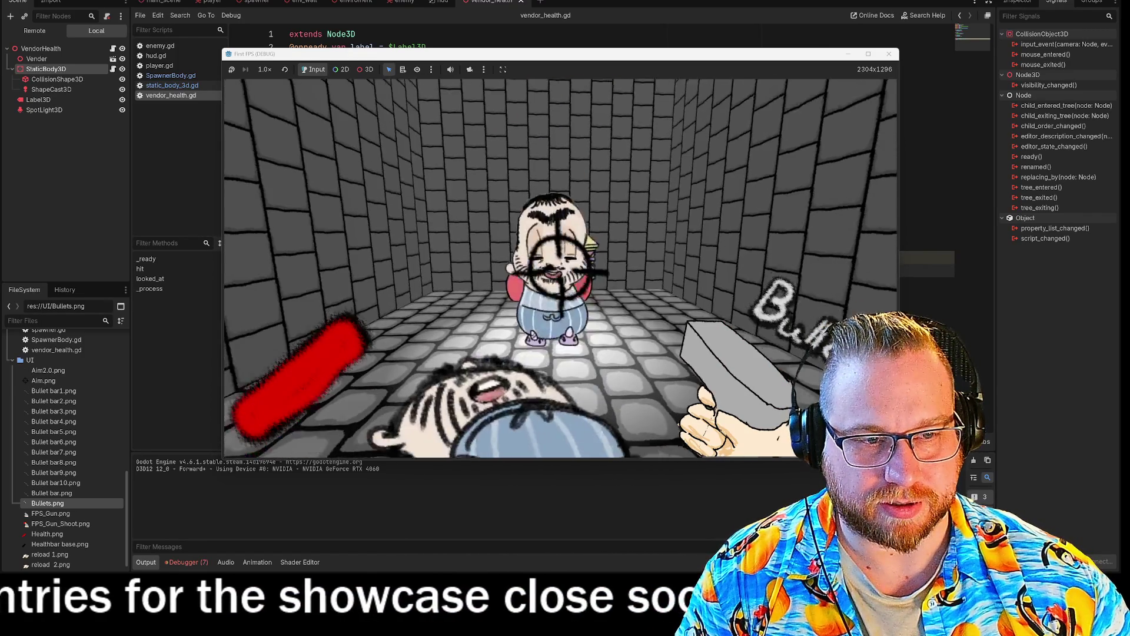
pyautogui.click(550, 245)
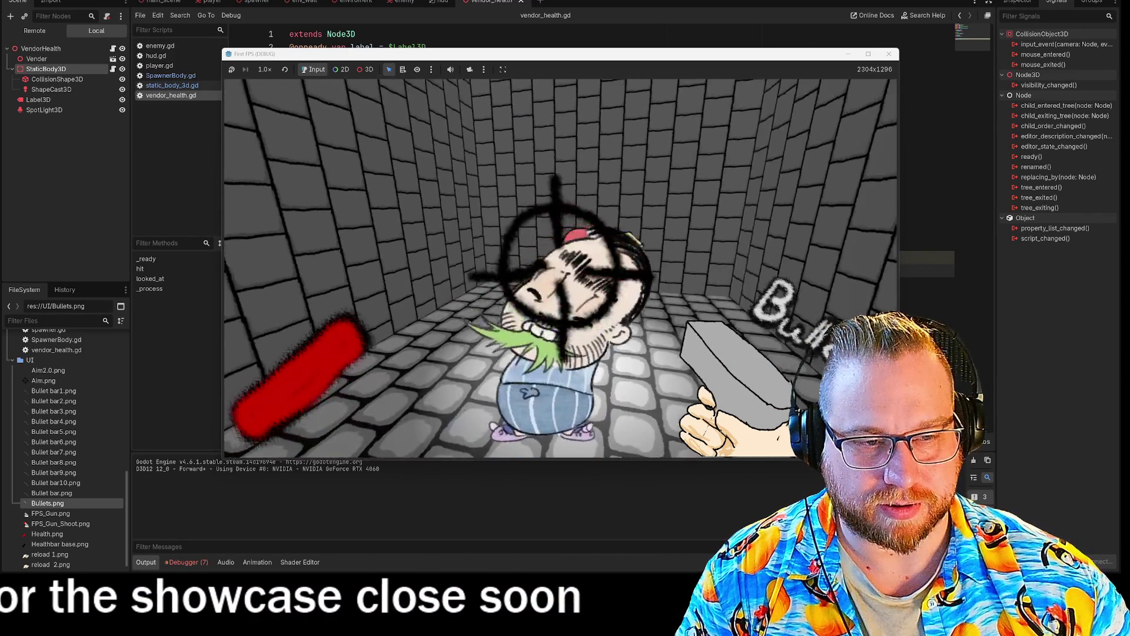
pyautogui.press('s')
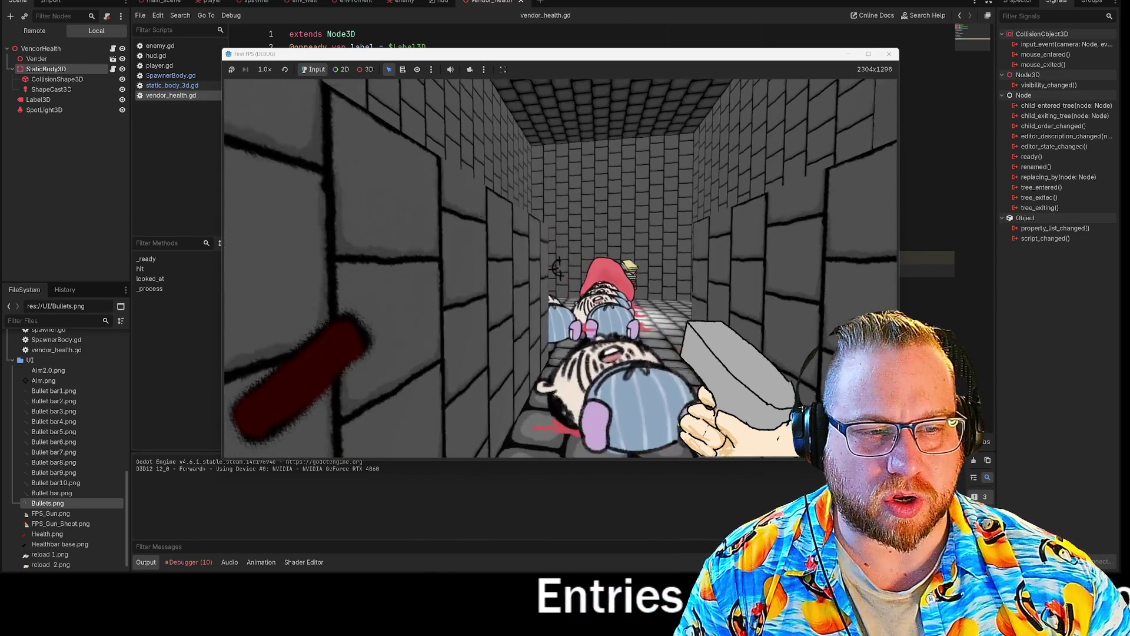
pyautogui.press('s')
pyautogui.press('s')
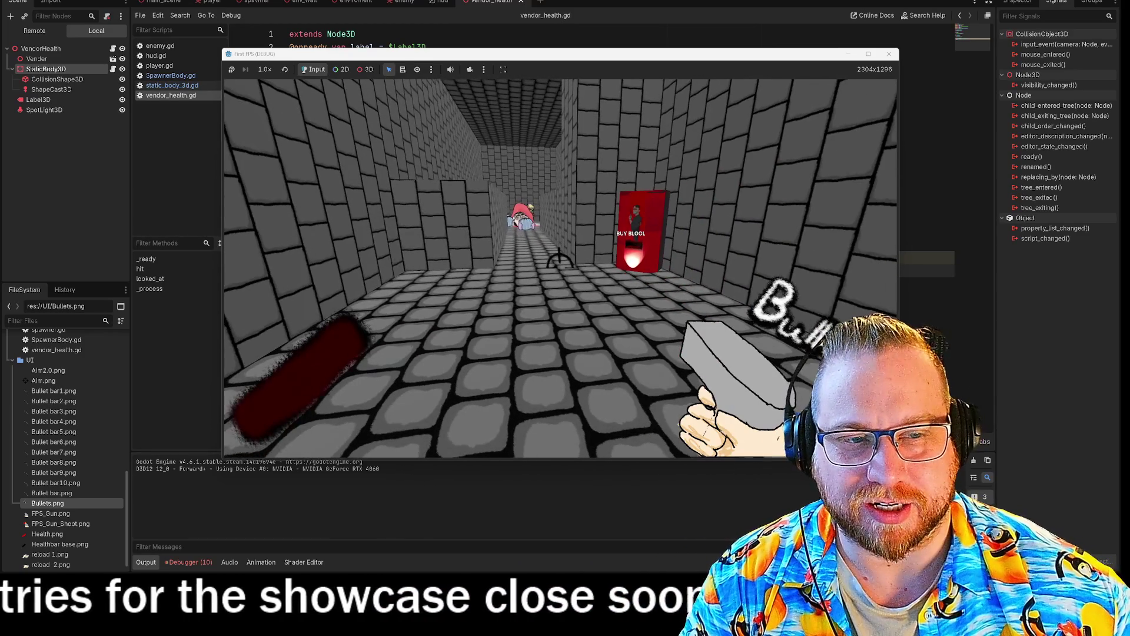
# Step: Walk up to and back from the vendor repeatedly, checking the 'BUY BLOOD?' label appears
pyautogui.press('w')
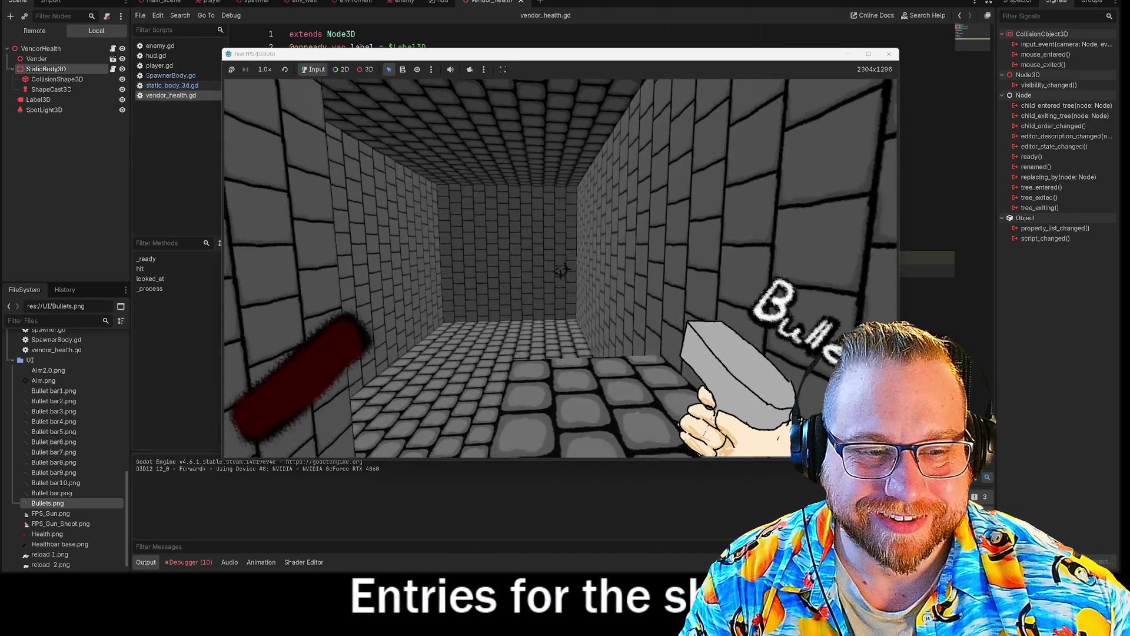
pyautogui.moveTo(565, 268)
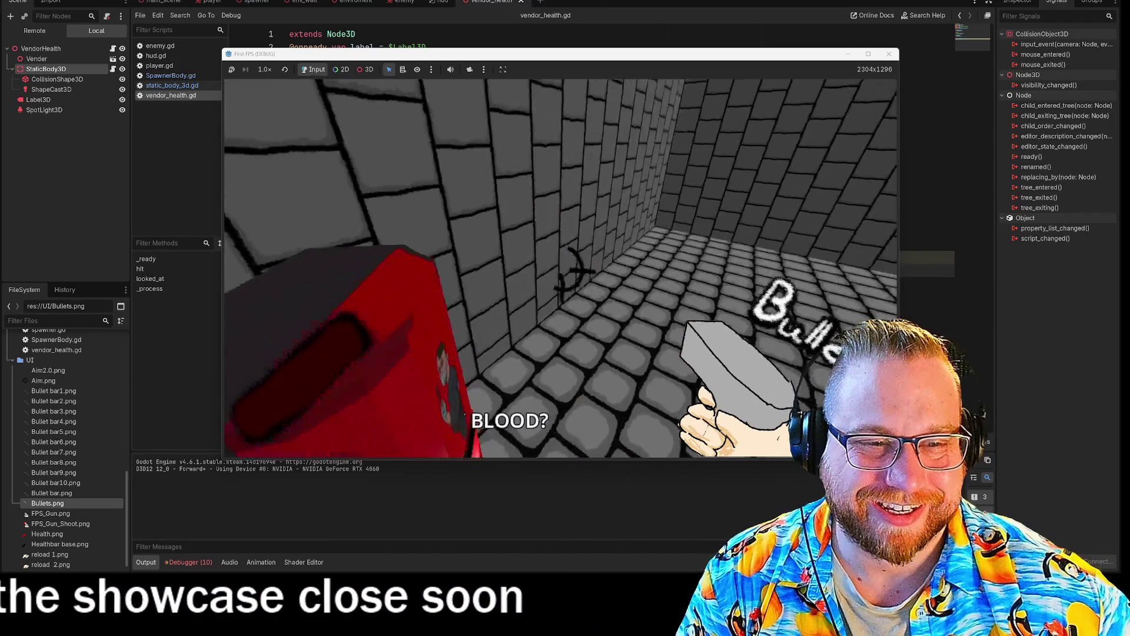
pyautogui.press('s')
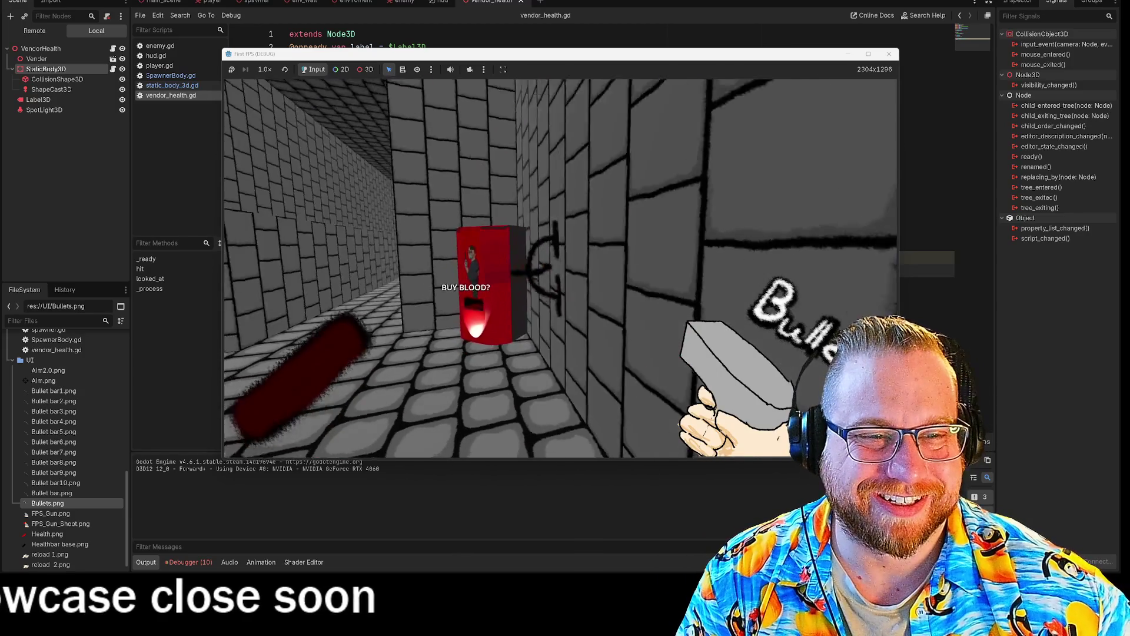
pyautogui.press('w')
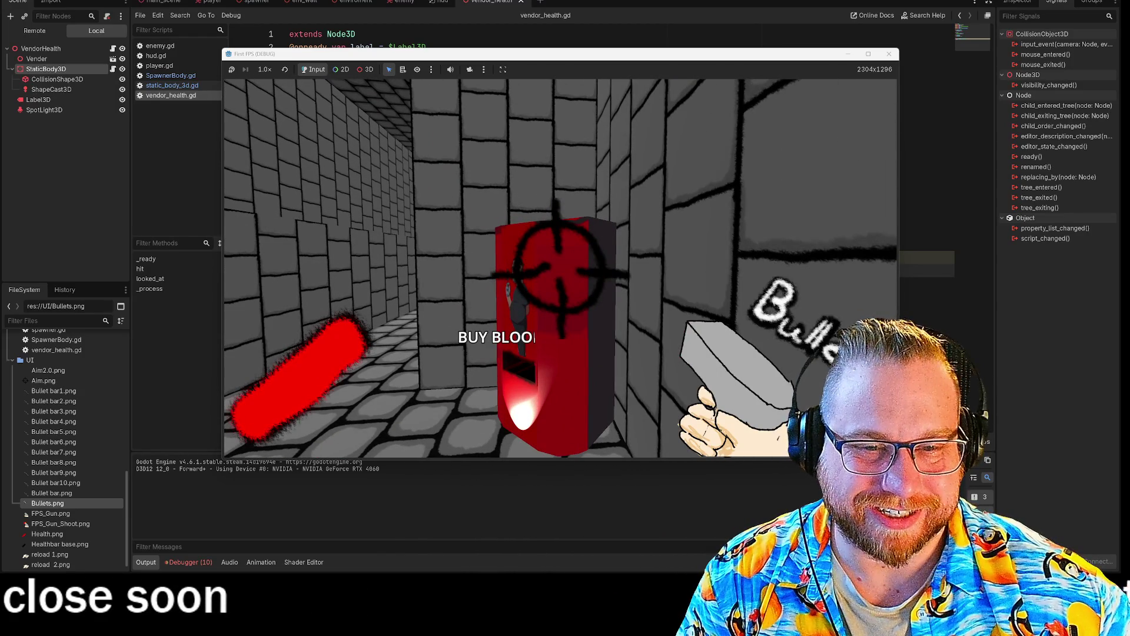
pyautogui.press('s')
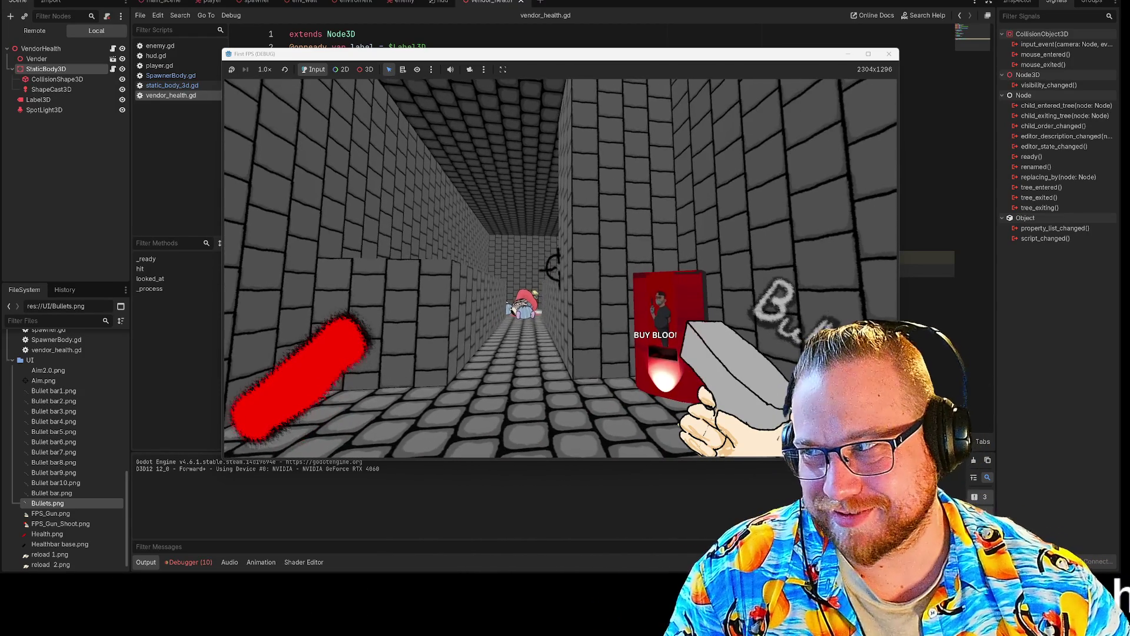
pyautogui.press('w')
pyautogui.press('s')
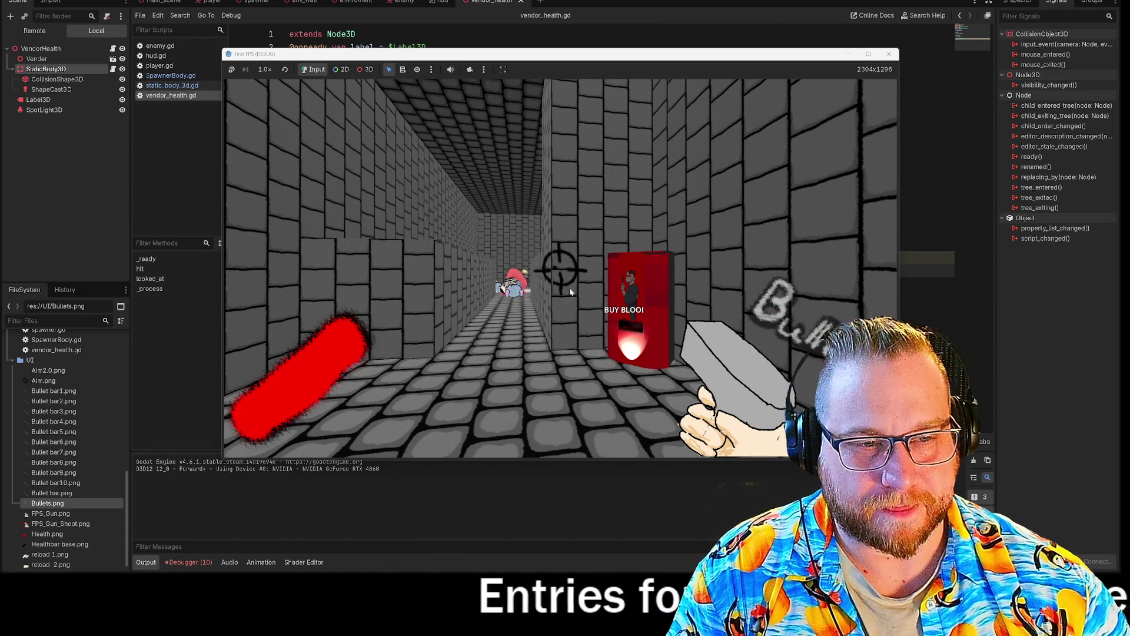
# Step: Stop the Godot test run and launch FireAlpaca64 from the Start menu's Recent list
pyautogui.click(890, 54)
pyautogui.click(24, 2)
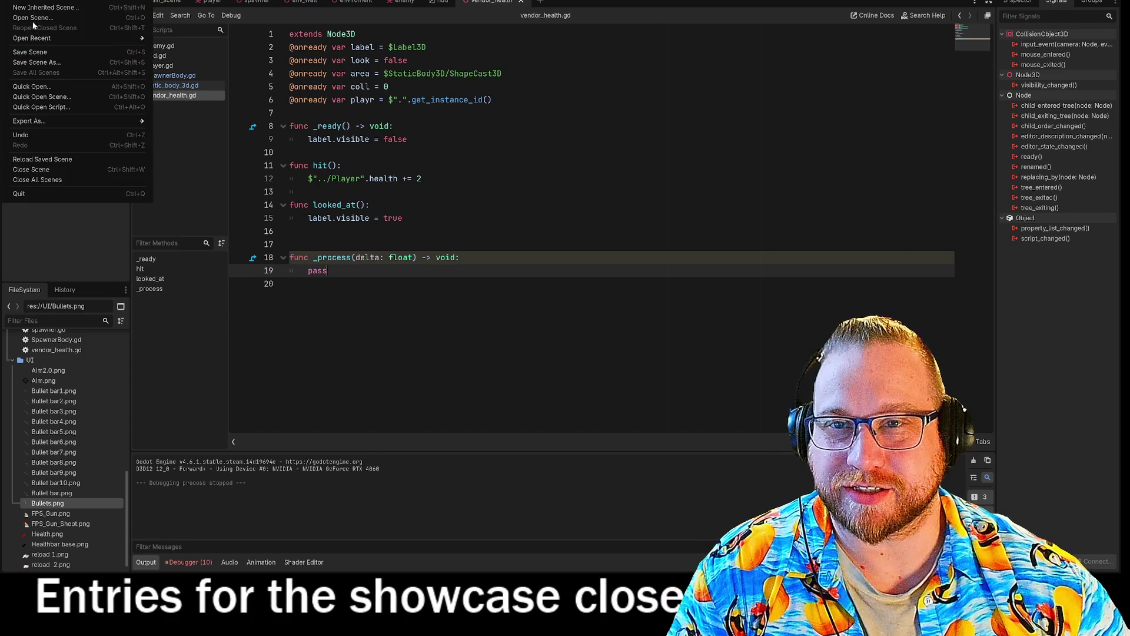
pyautogui.click(30, 52)
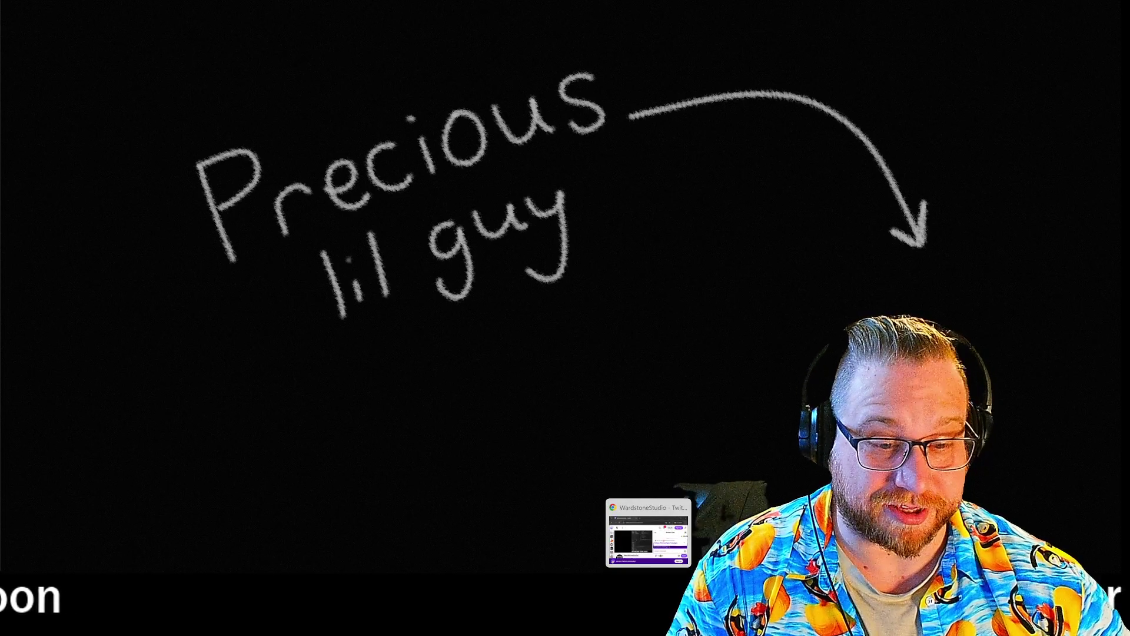
pyautogui.press('super')
pyautogui.click(429, 287)
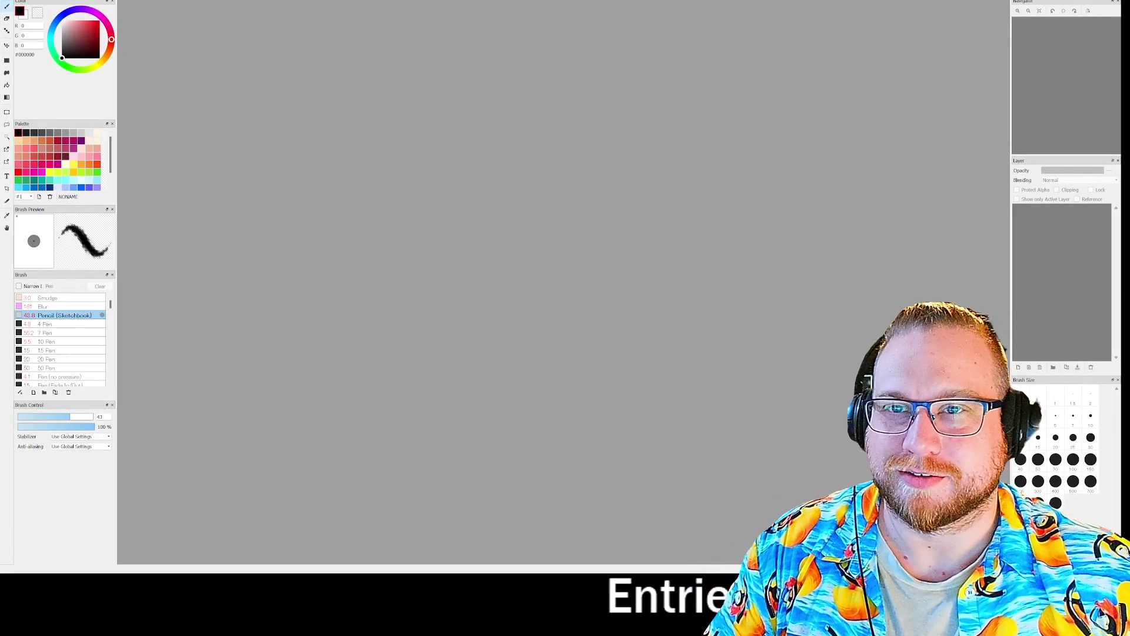
# Step: Dismiss FireAlpaca's startup notice, glance at Open Recent File, then bring up File Explorer
pyautogui.click(651, 378)
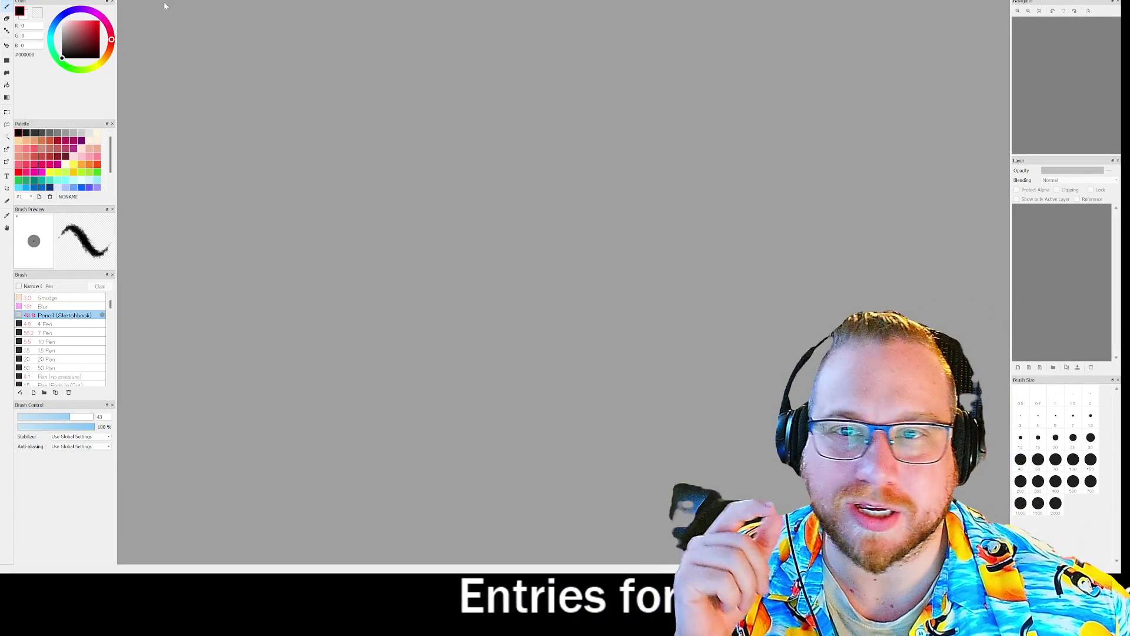
pyautogui.click(28, 2)
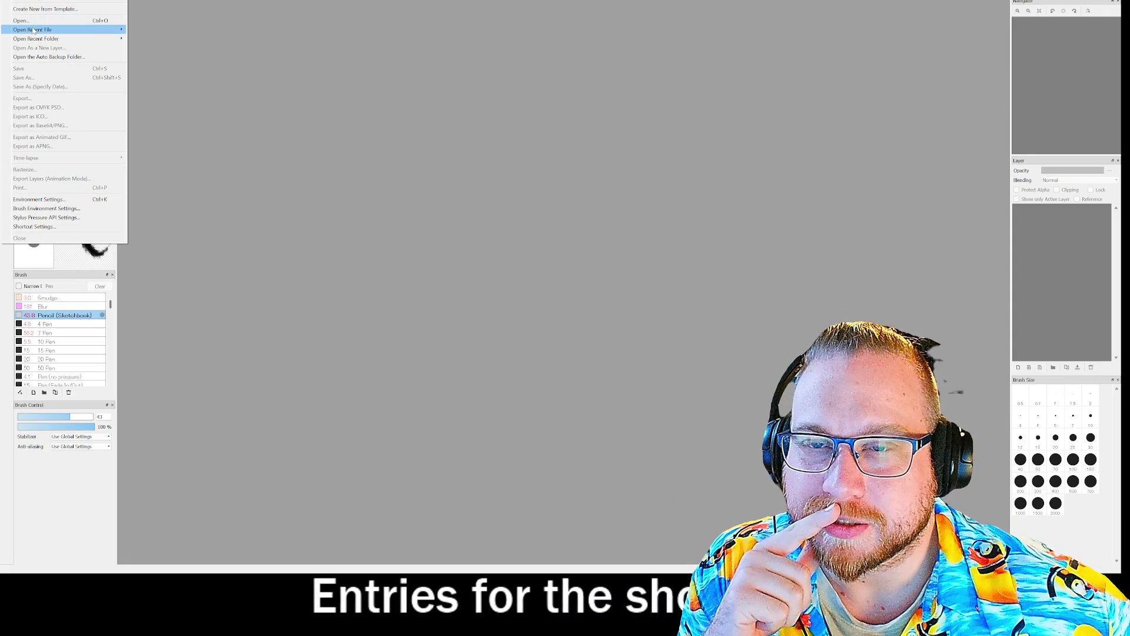
pyautogui.moveTo(34, 31)
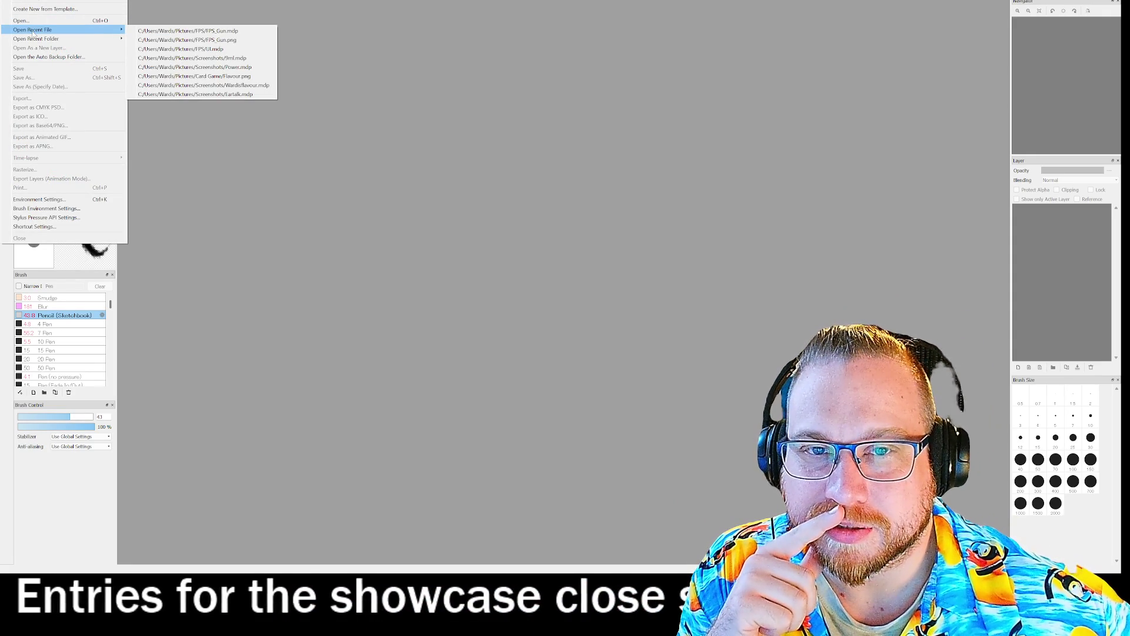
pyautogui.press('Escape')
pyautogui.press('Escape')
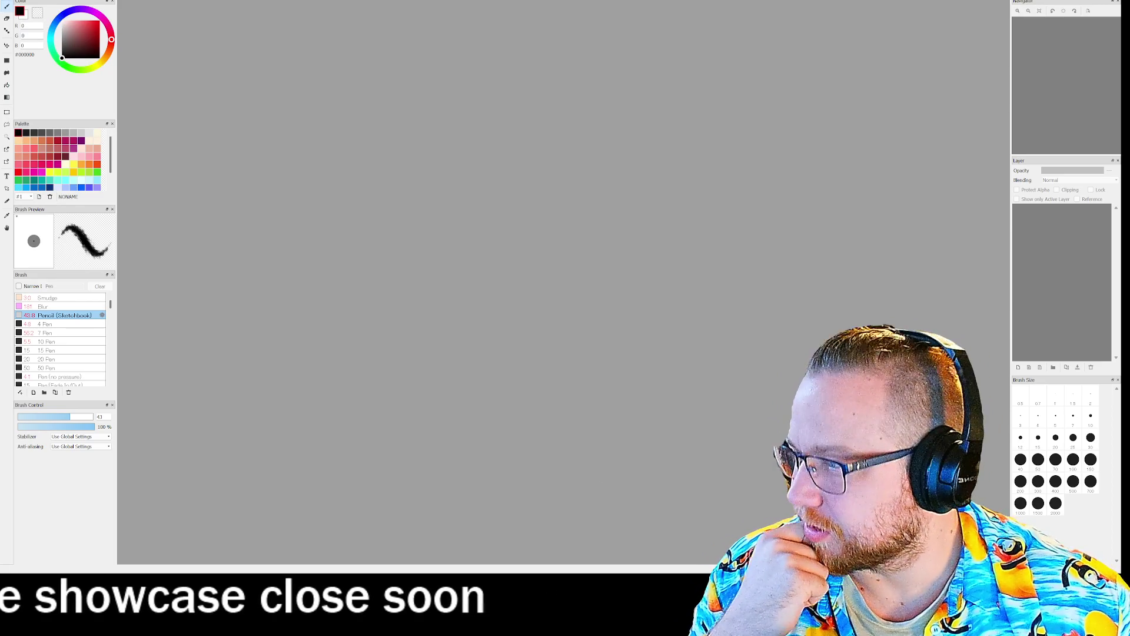
pyautogui.press('super+e')
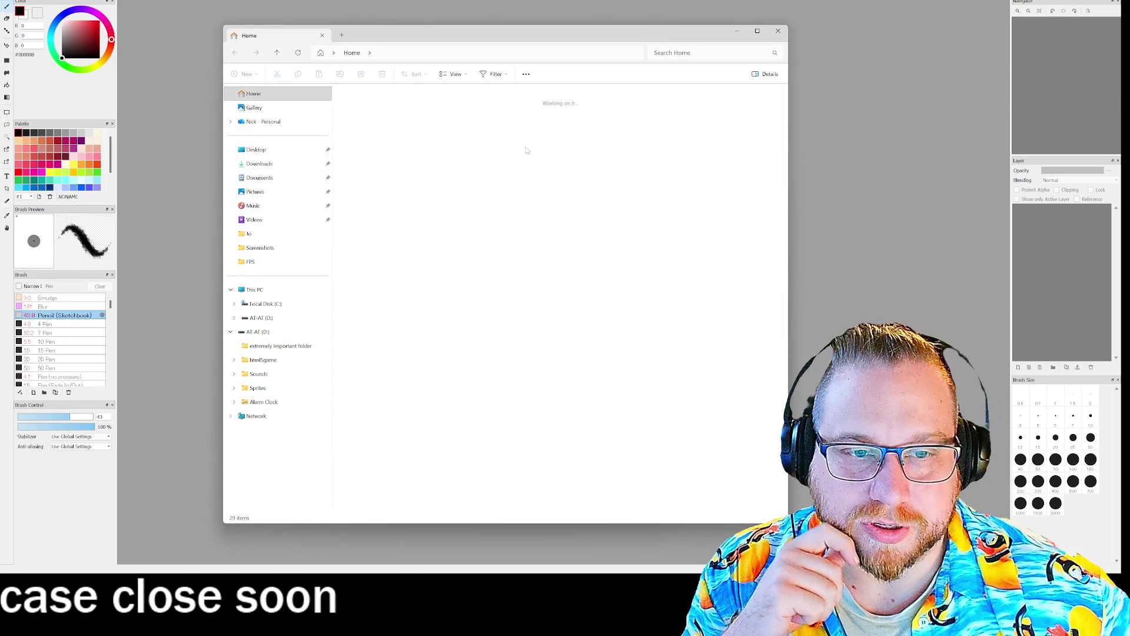
# Step: Open Pictures, preview elf_scene_concept.png in Photos, then close the preview
pyautogui.doubleClick(419, 144)
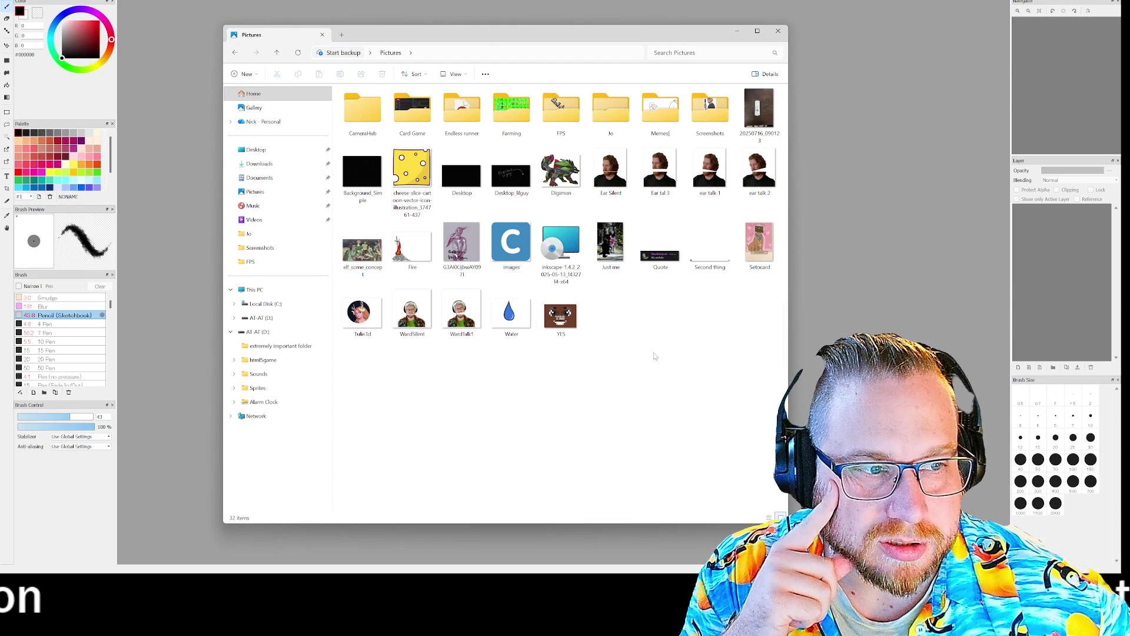
pyautogui.doubleClick(369, 245)
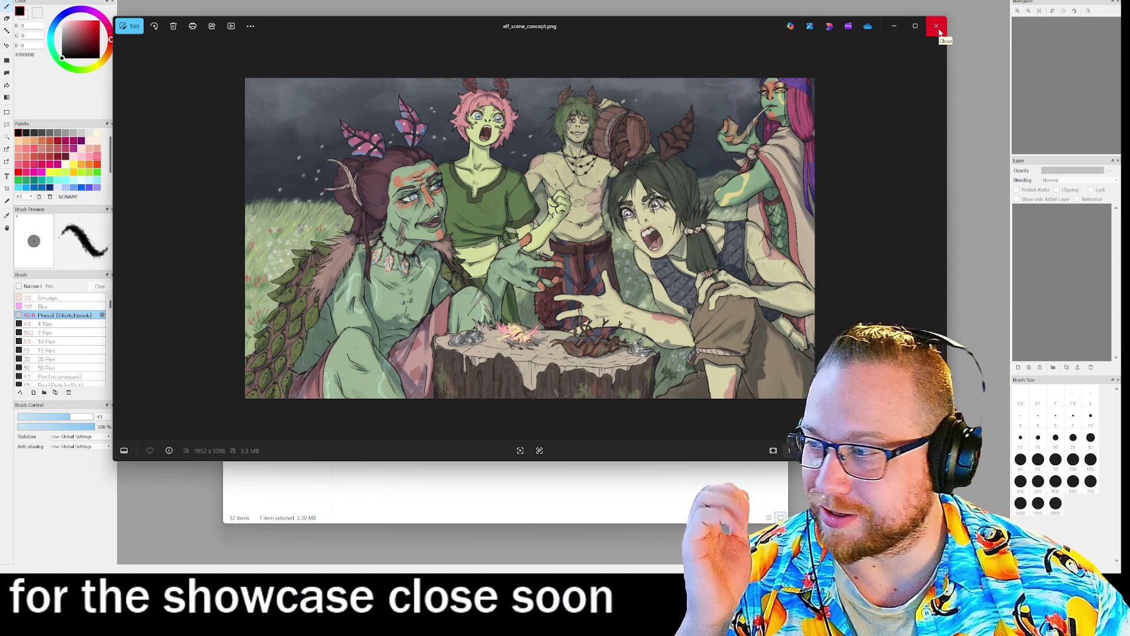
pyautogui.click(938, 28)
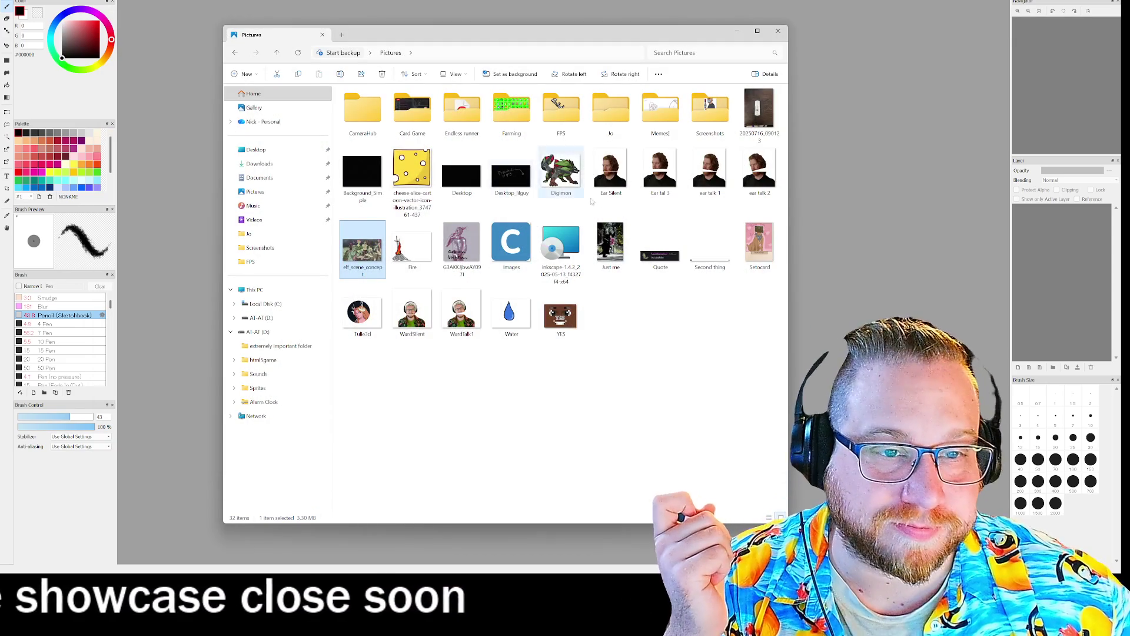
# Step: Browse the Jo and FPS folders, then the Downloads and Desktop folders, returning to Pictures
pyautogui.doubleClick(593, 110)
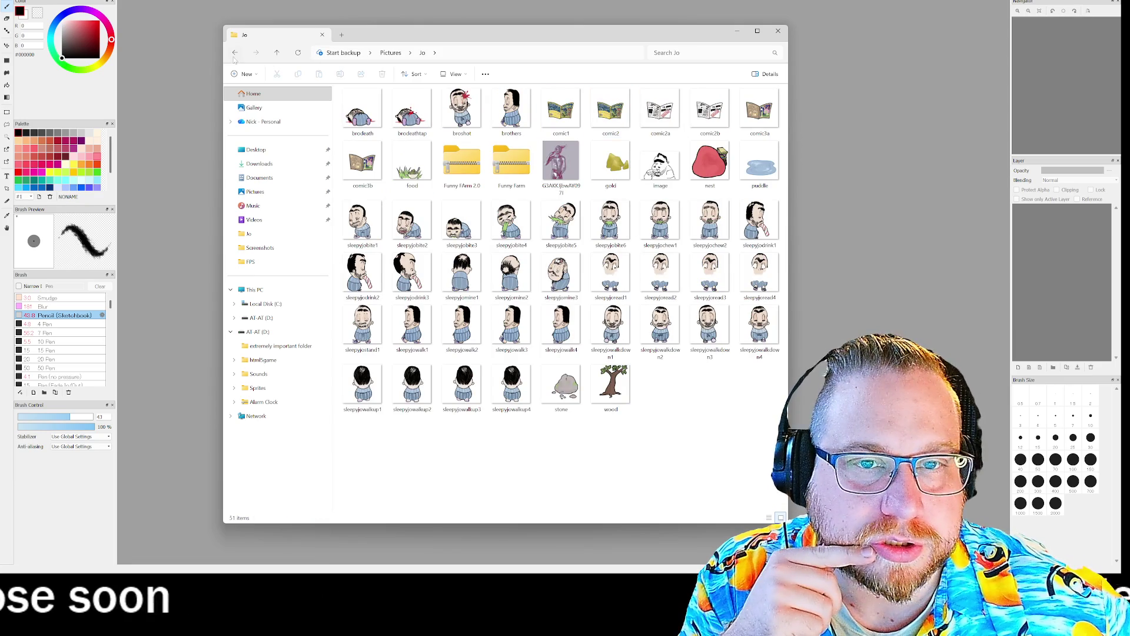
pyautogui.click(235, 55)
pyautogui.doubleClick(554, 117)
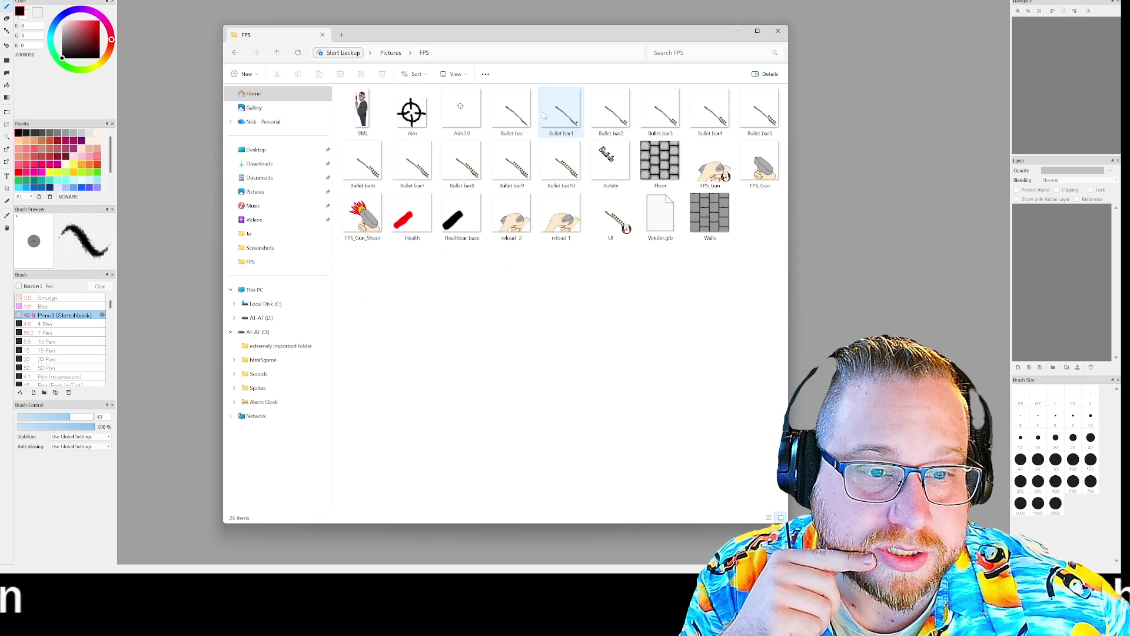
pyautogui.click(236, 52)
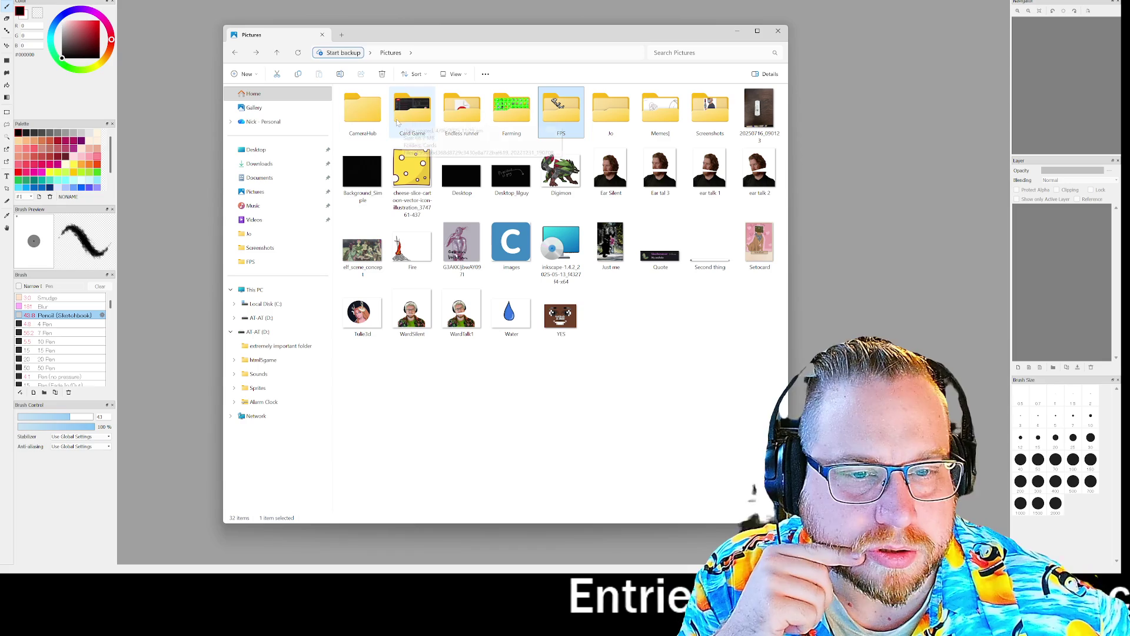
pyautogui.click(263, 164)
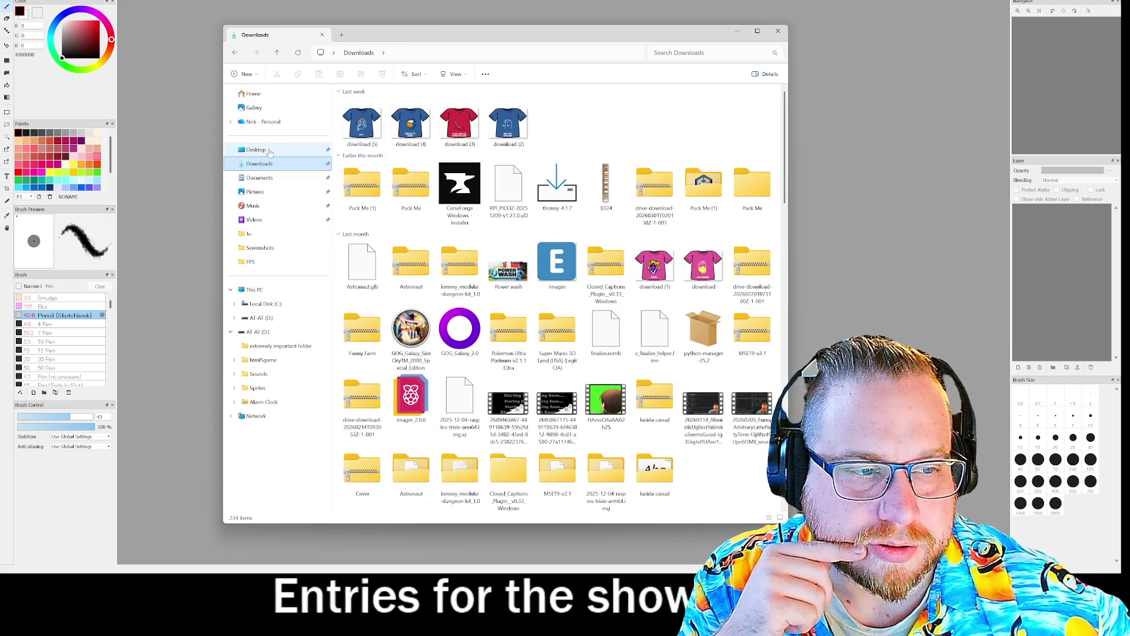
pyautogui.click(269, 151)
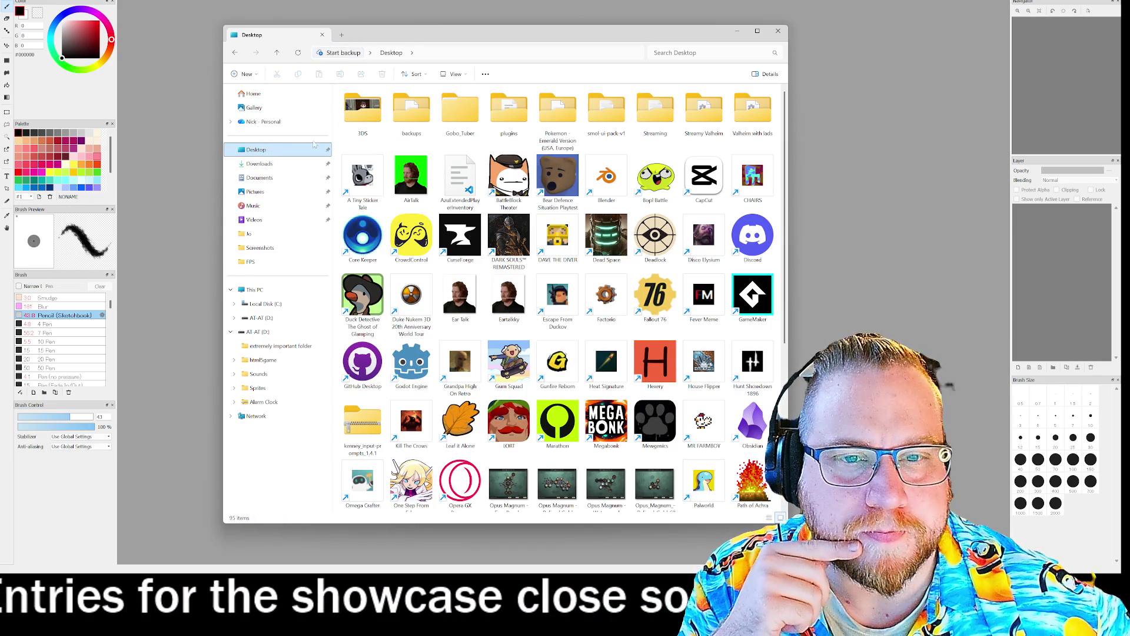
pyautogui.click(281, 190)
# Step: Look through the Card Game and Screenshots folders, then close File Explorer
pyautogui.doubleClick(412, 111)
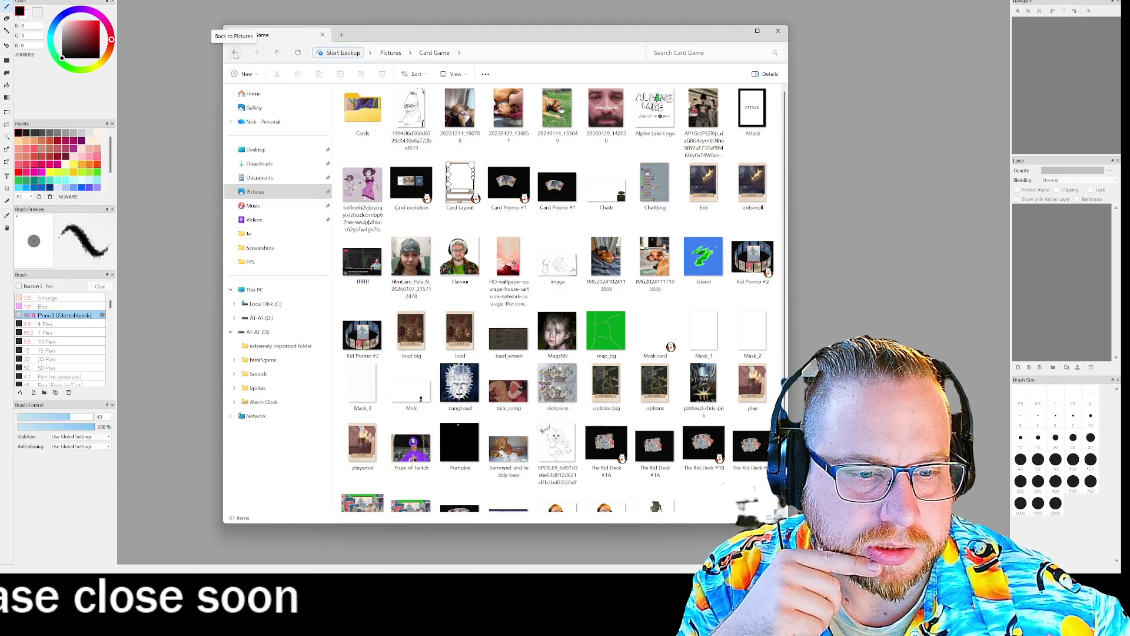
pyautogui.click(235, 54)
pyautogui.doubleClick(717, 114)
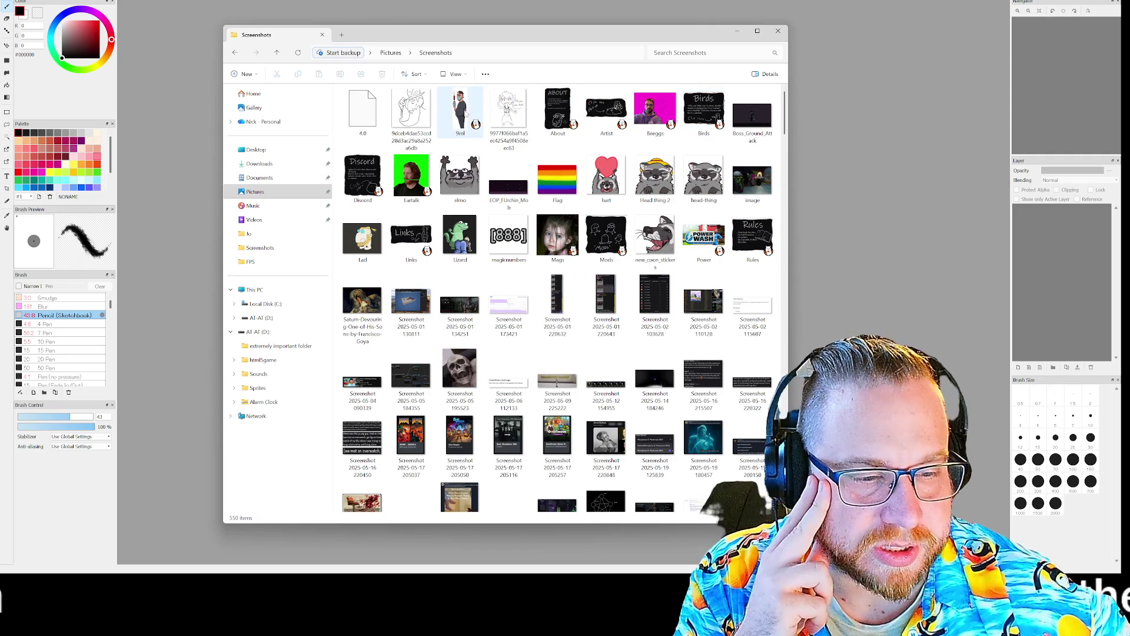
pyautogui.scroll(-20, 465, 113)
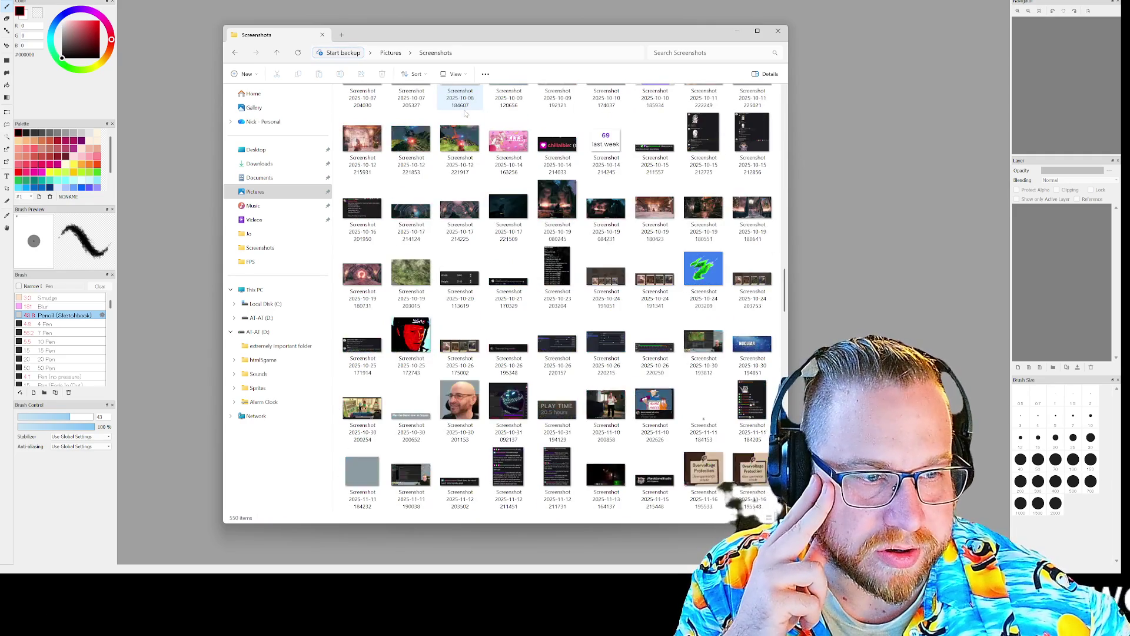
pyautogui.scroll(-10, 465, 113)
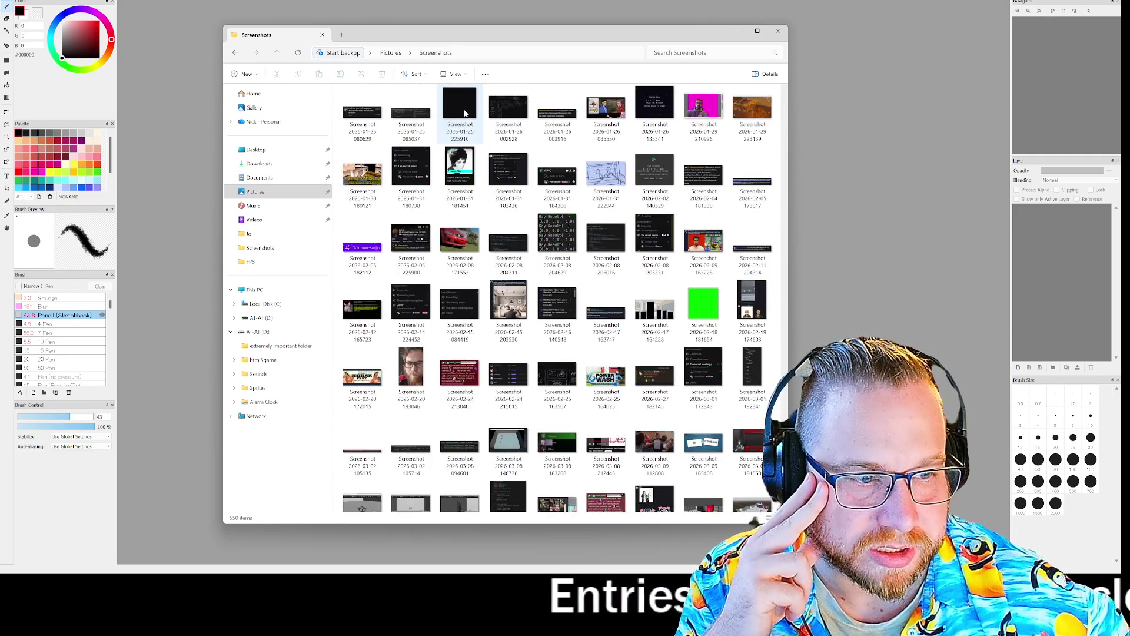
pyautogui.hotkey('alt', 'Left')
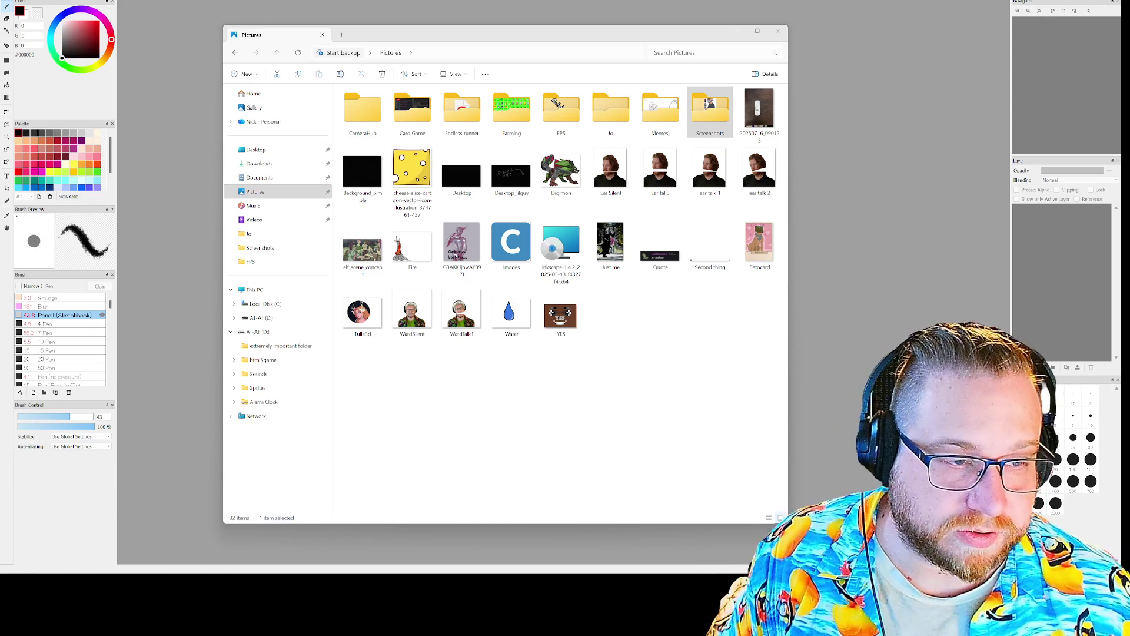
pyautogui.click(778, 31)
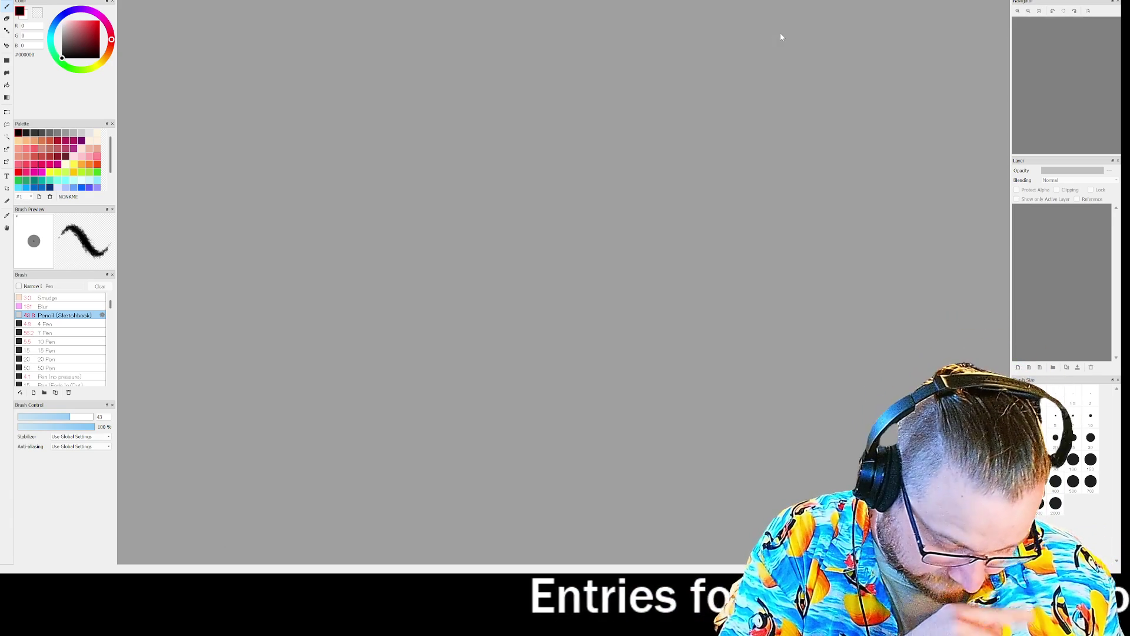
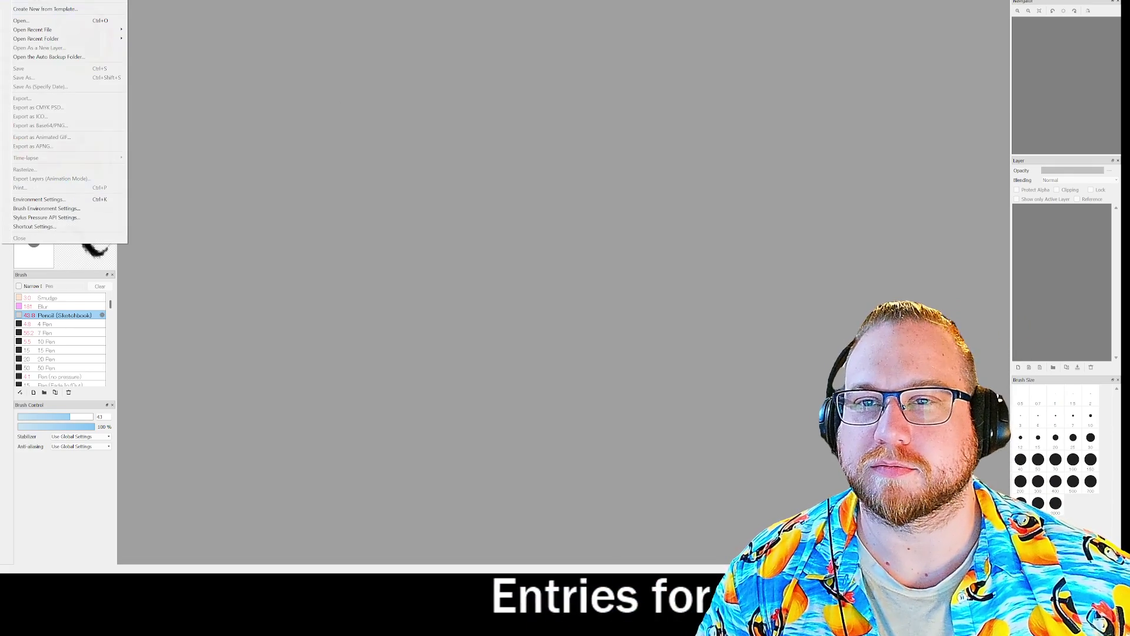
# Step: Load the T. SKUXXY 'All His Enemies' album cover artwork as a document
pyautogui.click(35, 88)
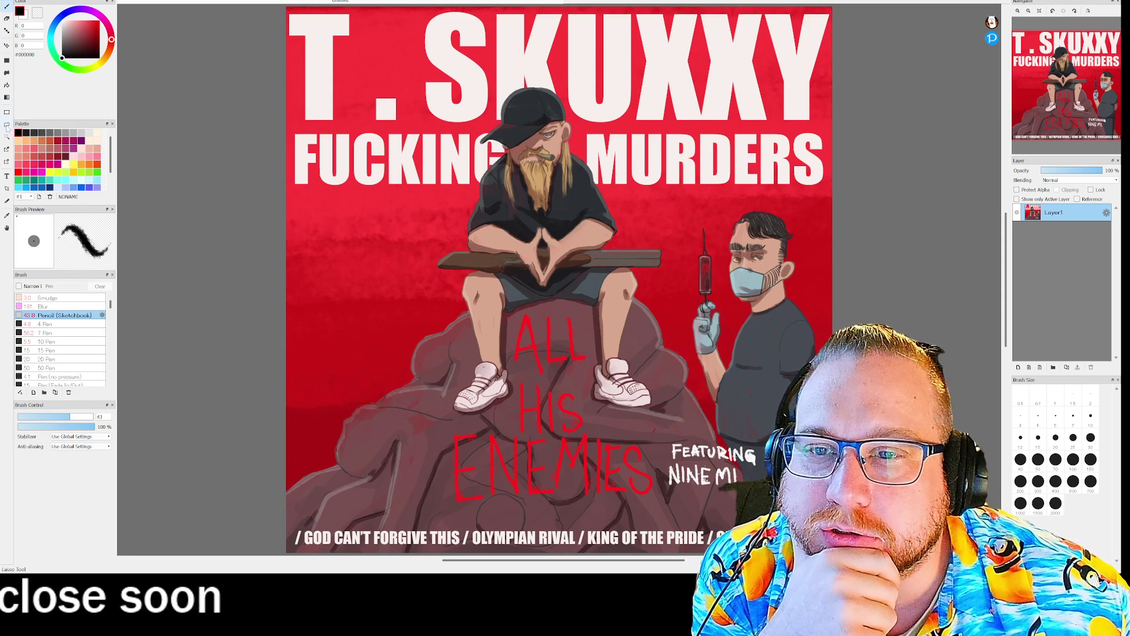
# Step: Magic-wand and delete the red background around the title, then select the F, K and C letters
pyautogui.click(370, 218)
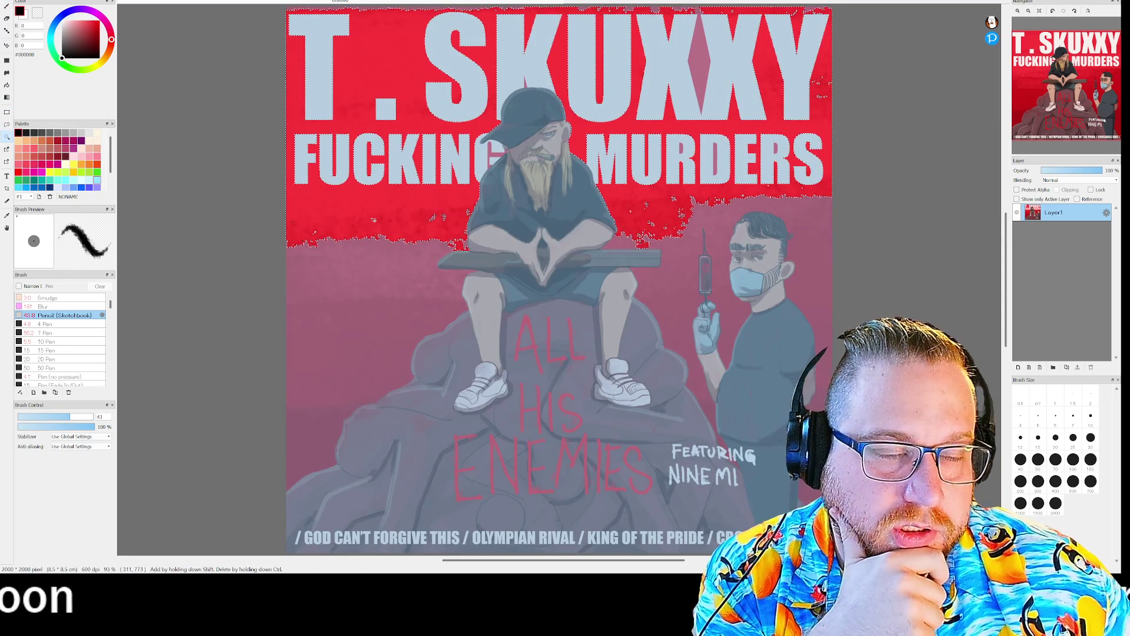
pyautogui.press('Delete')
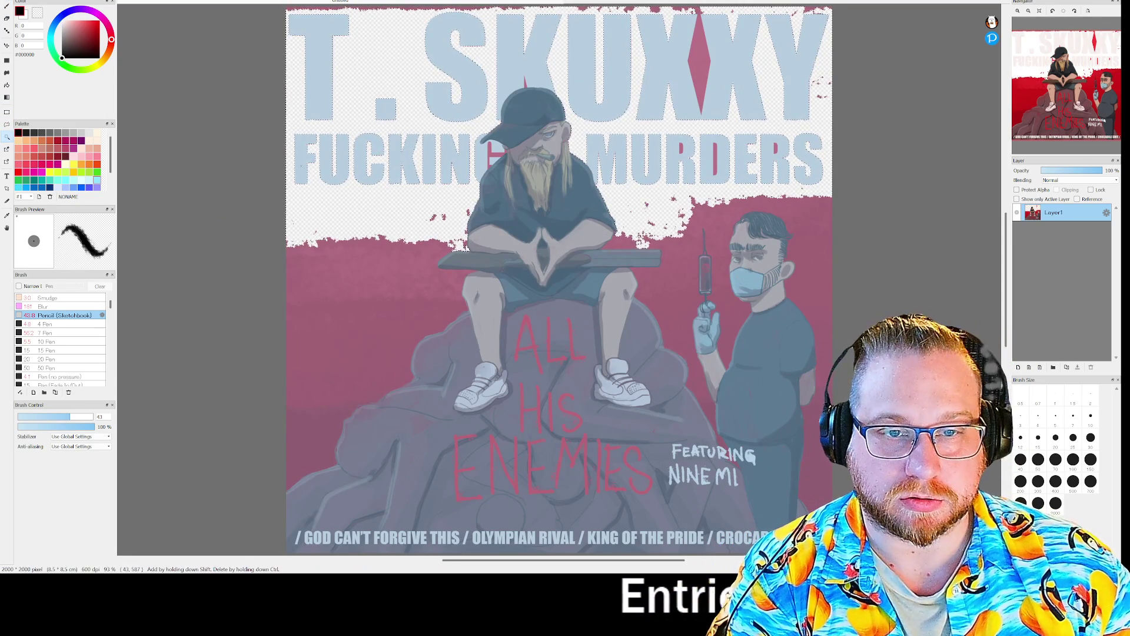
pyautogui.click(303, 165)
pyautogui.click(365, 162)
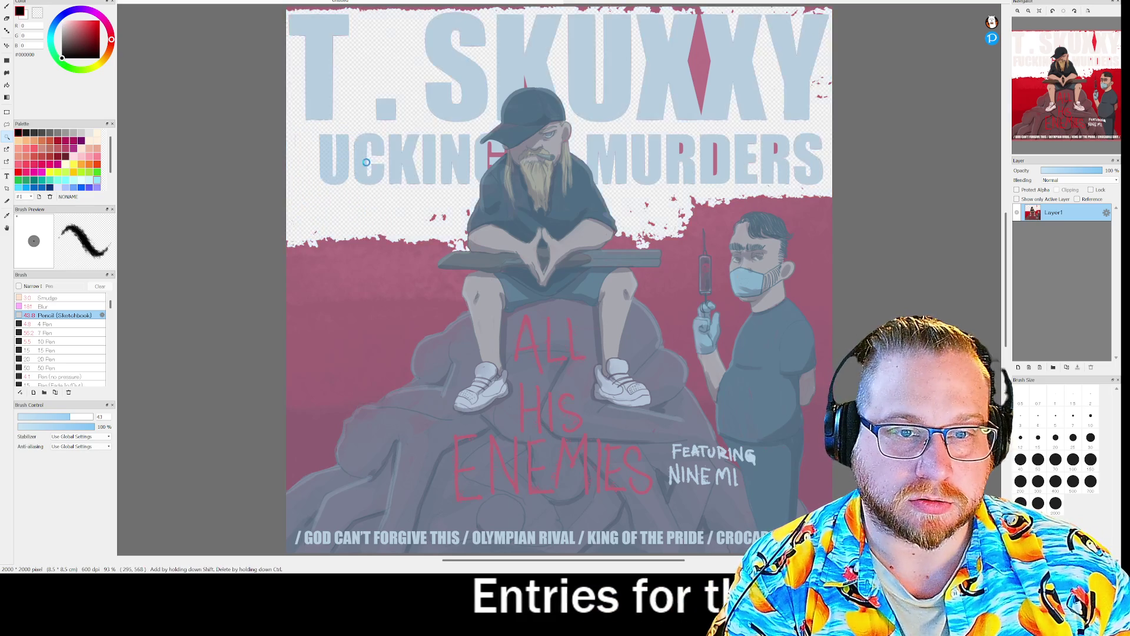
pyautogui.click(403, 162)
pyautogui.click(320, 162)
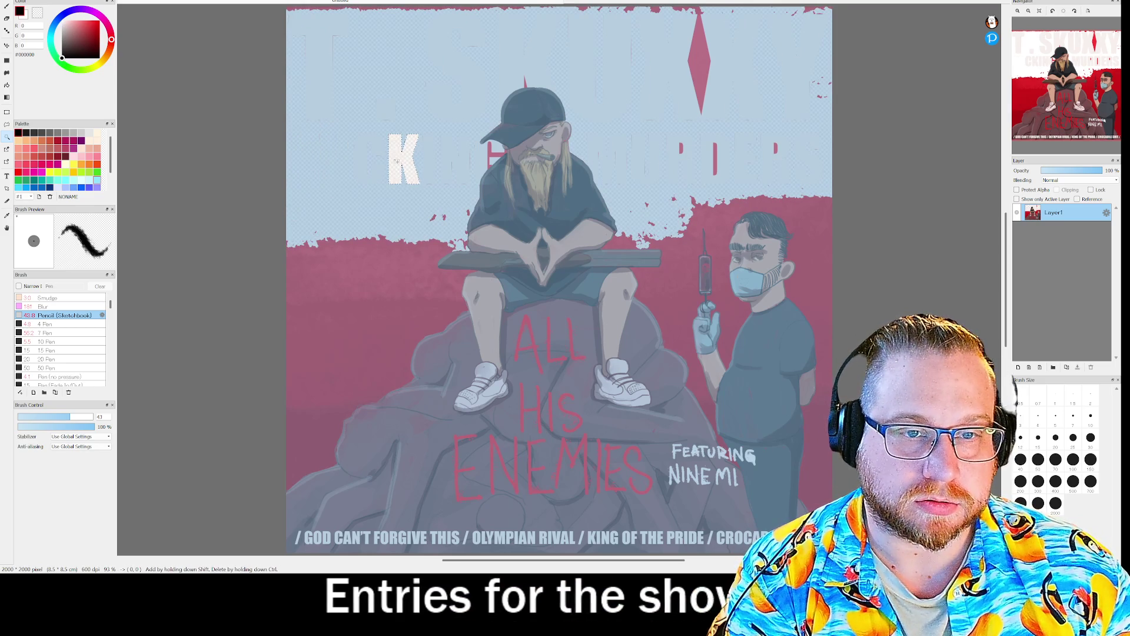
pyautogui.click(369, 159)
# Step: Reselect the C, T and remaining title pieces, delete them, and deselect
pyautogui.hotkey('ctrl', 'd')
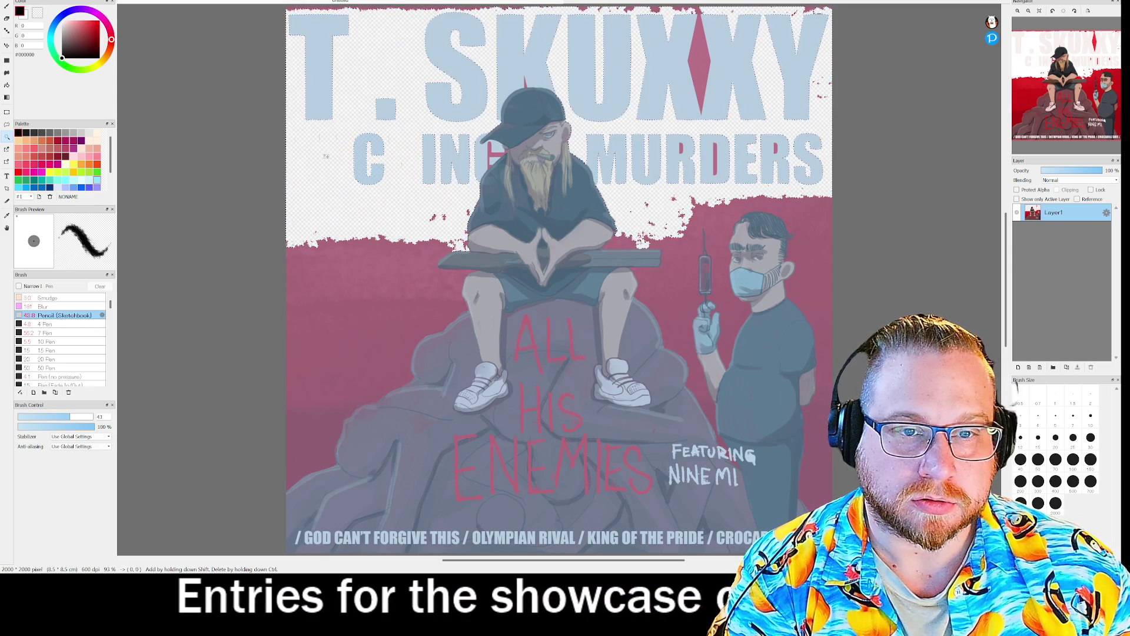
pyautogui.click(360, 152)
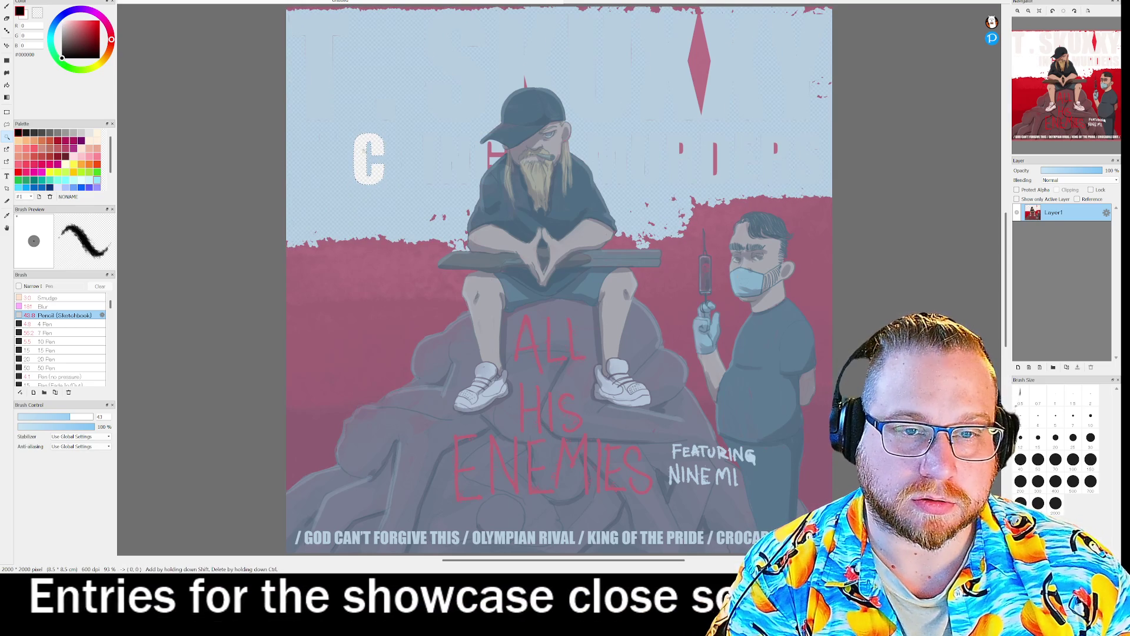
pyautogui.click(319, 71)
pyautogui.click(394, 111)
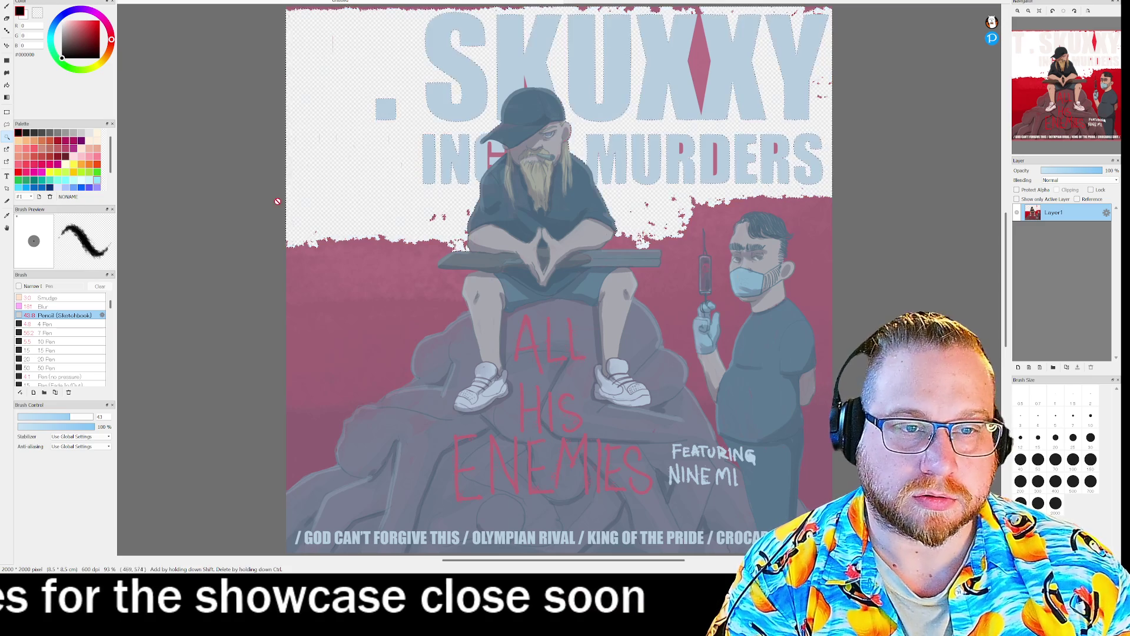
pyautogui.press('Delete')
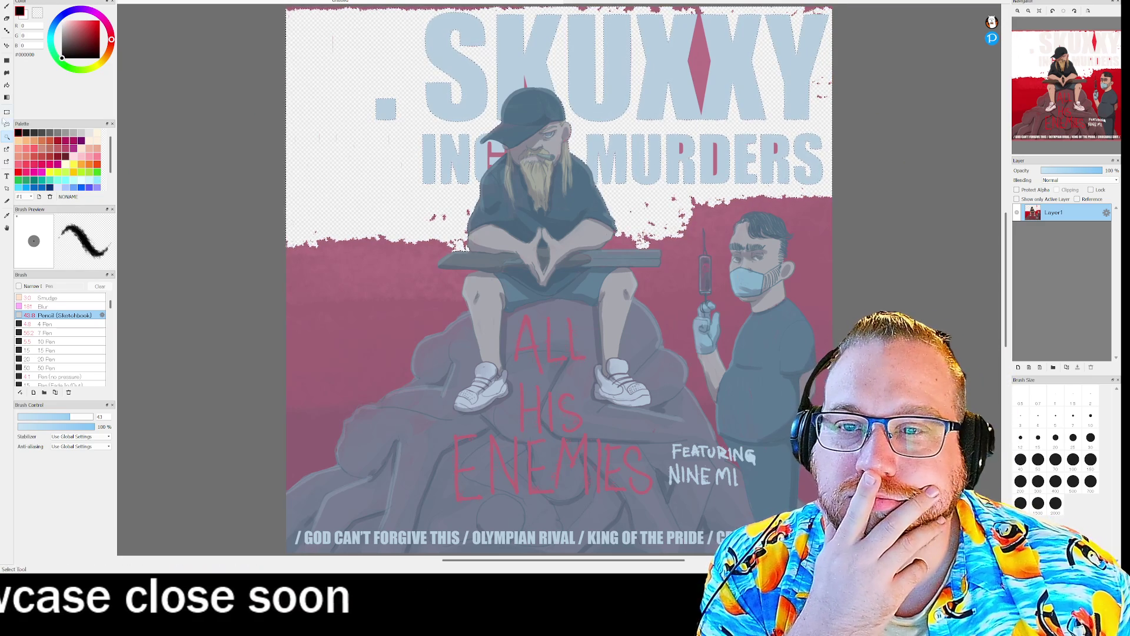
pyautogui.hotkey('ctrl', 'd')
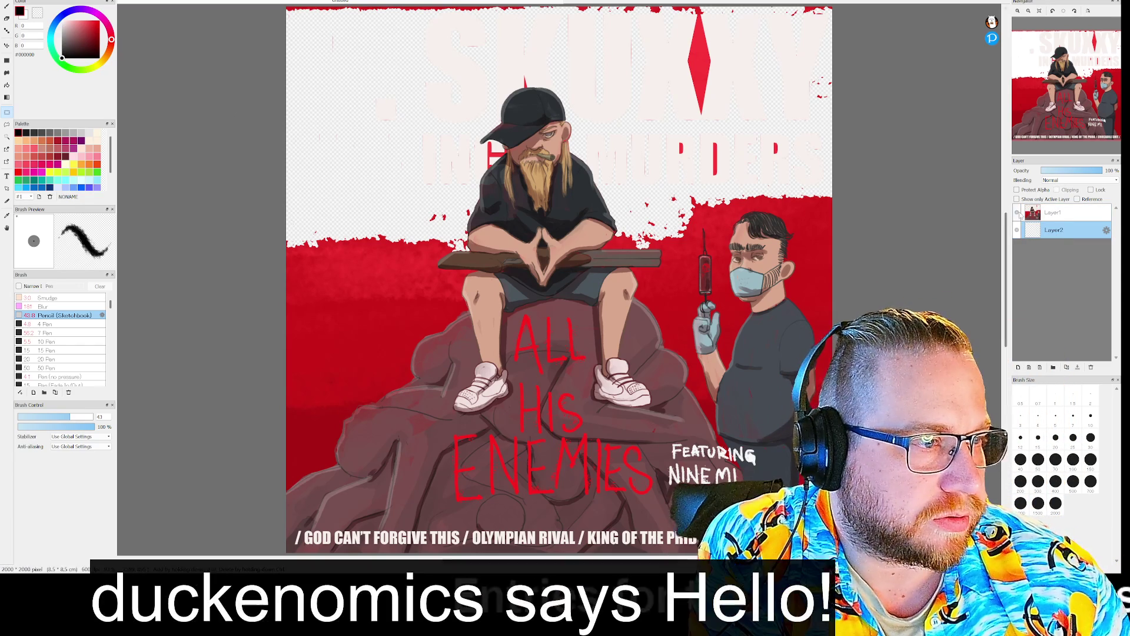
# Step: With Layer1 hidden, bucket-fill Layer2 solid black, then show Layer1 again
pyautogui.click(1017, 213)
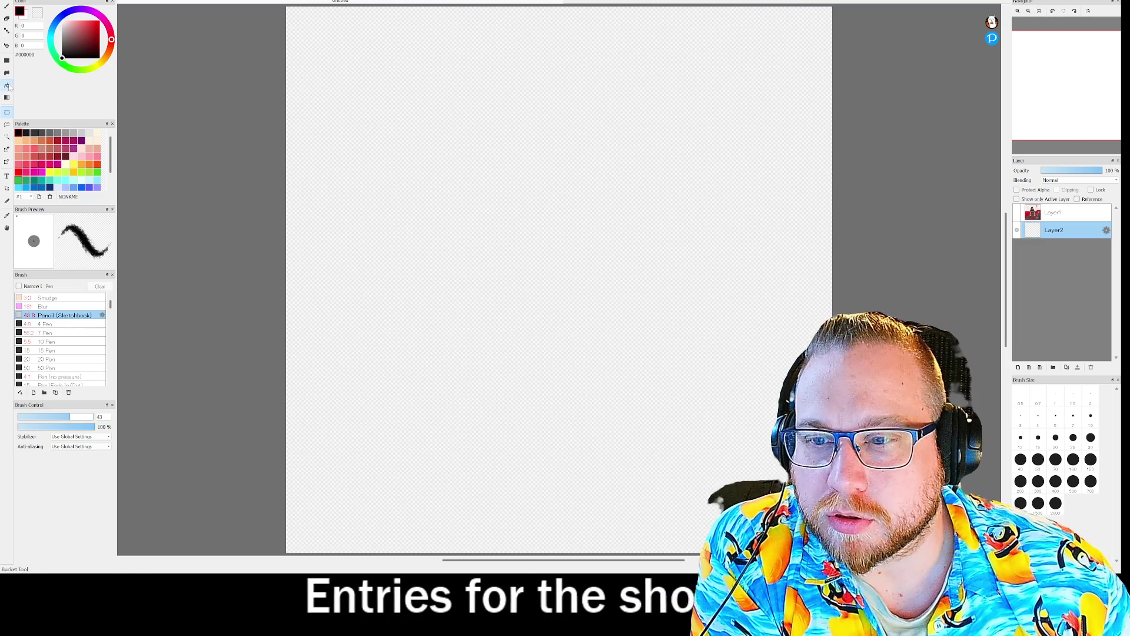
pyautogui.click(7, 86)
pyautogui.click(728, 214)
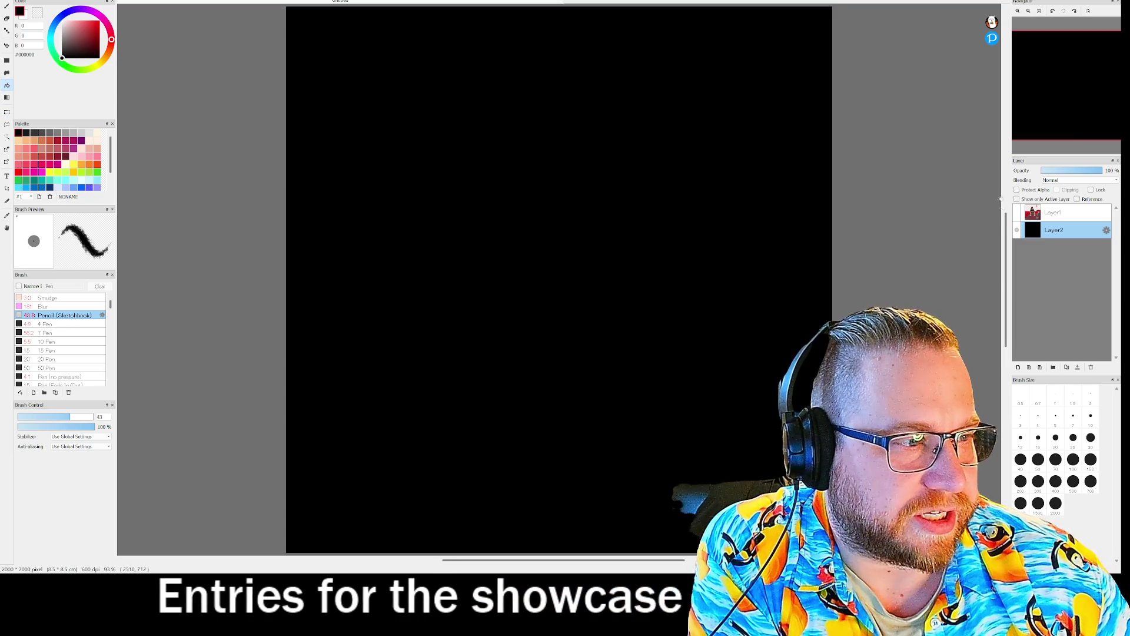
pyautogui.click(1017, 212)
pyautogui.scroll(-3, 524, 161)
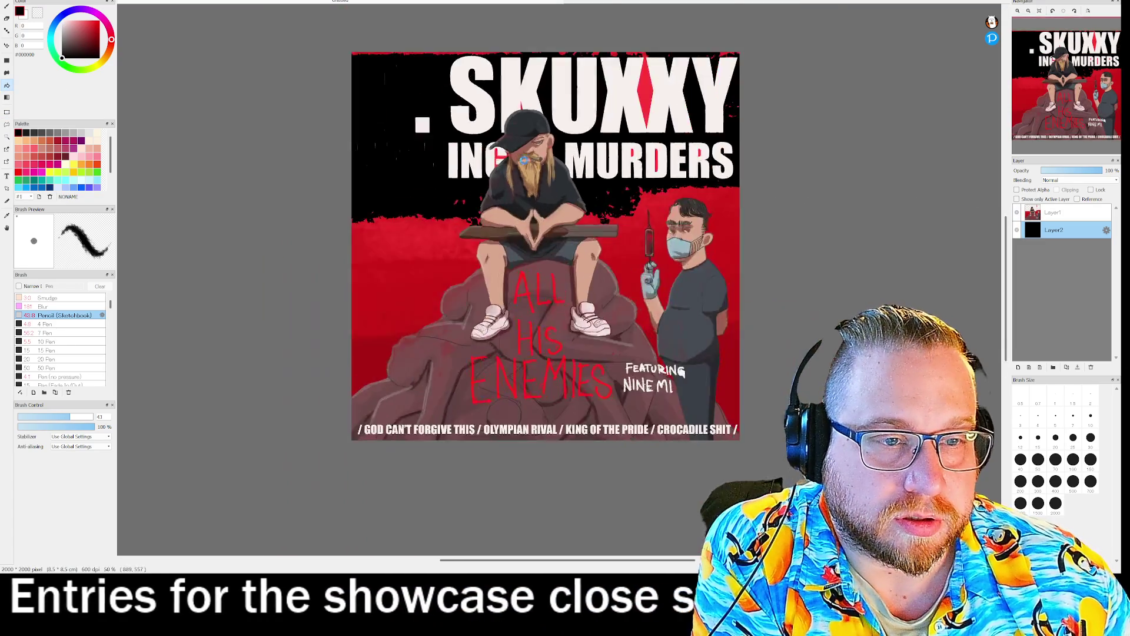
pyautogui.scroll(6, 523, 160)
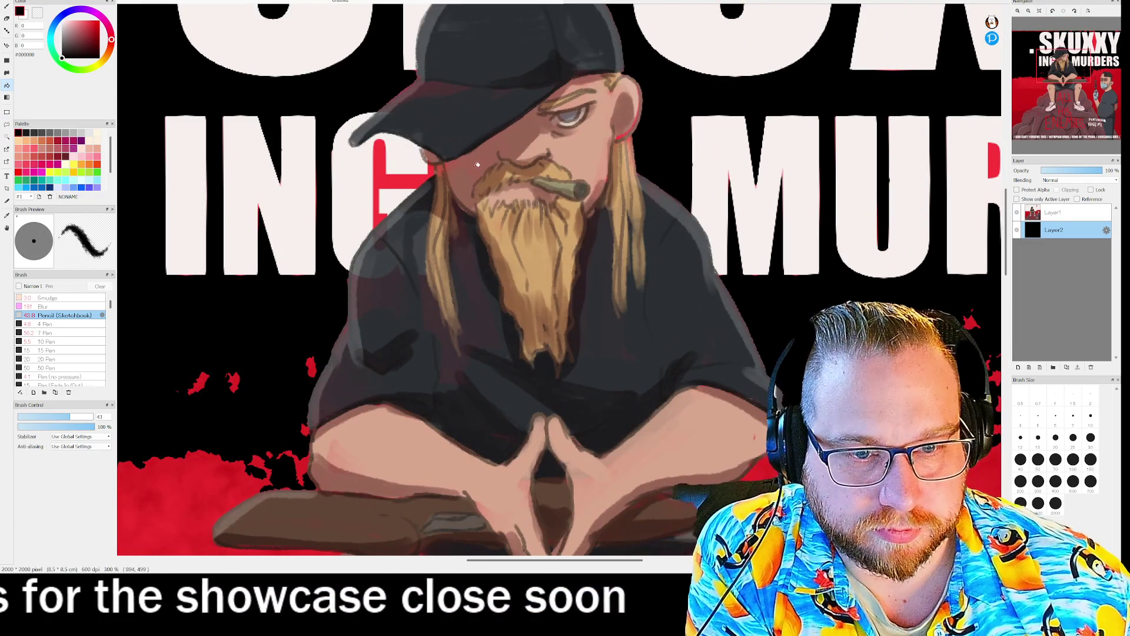
pyautogui.scroll(3, 371, 212)
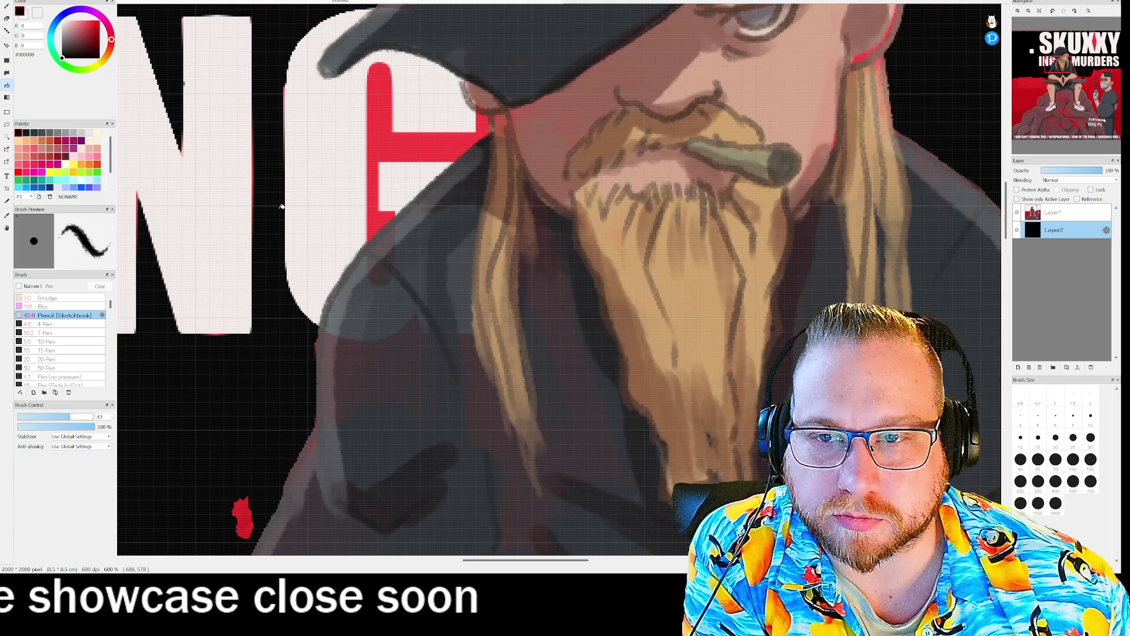
pyautogui.click(7, 6)
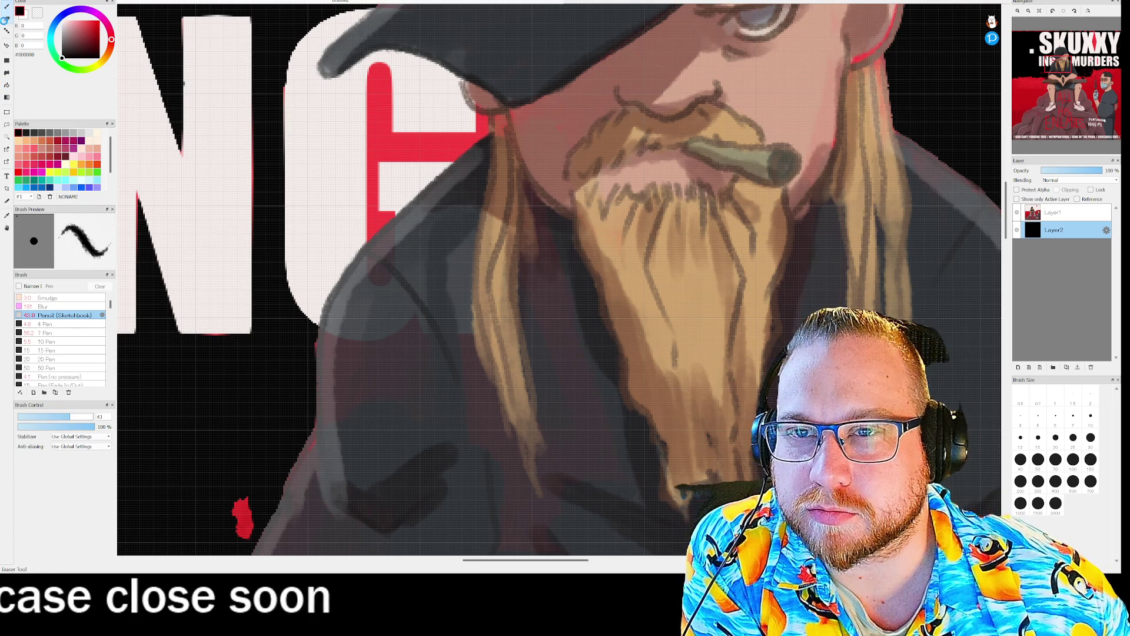
# Step: Test the Canvas eraser at 100% opacity beside the letter, then switch to the plain 102 Eraser at size 0.7
pyautogui.click(7, 19)
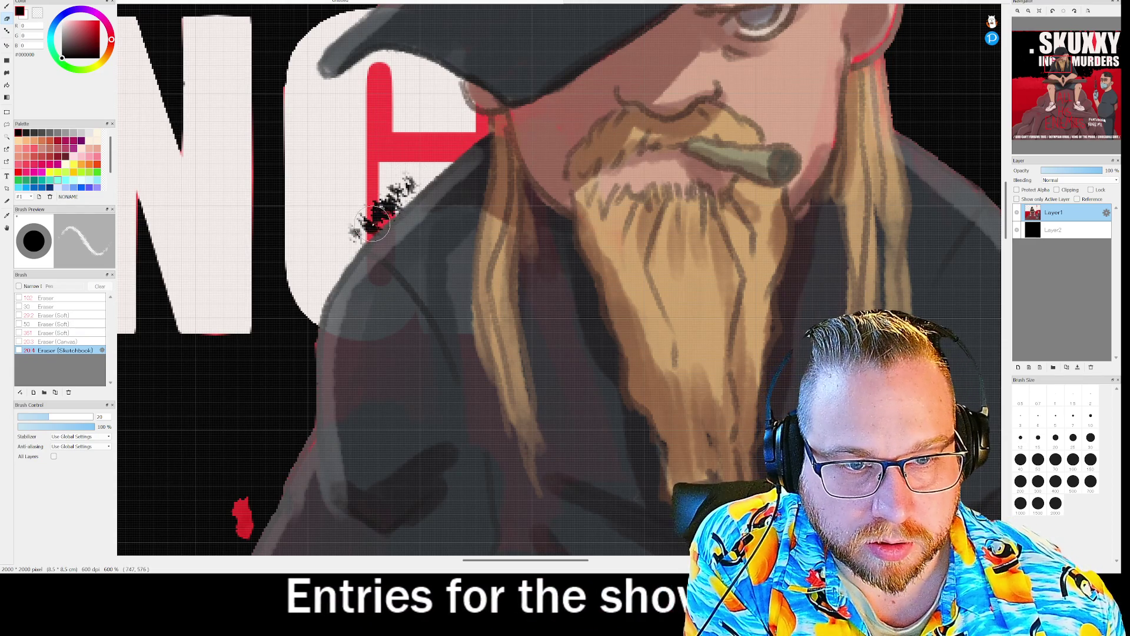
pyautogui.press('Up')
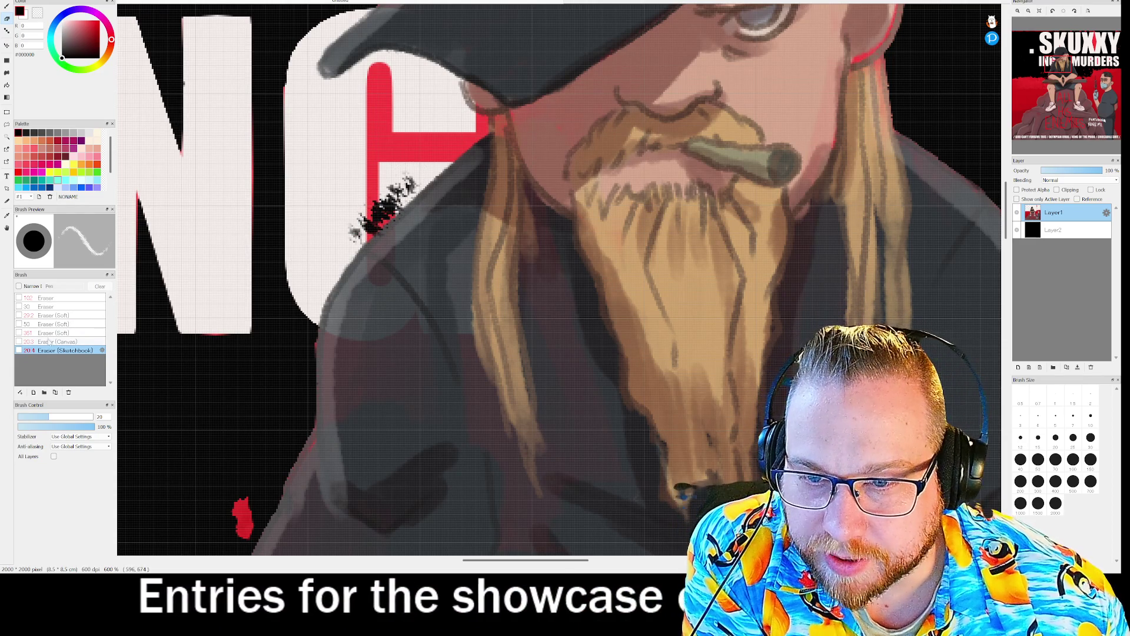
pyautogui.moveTo(424, 196); pyautogui.dragTo(380, 222)
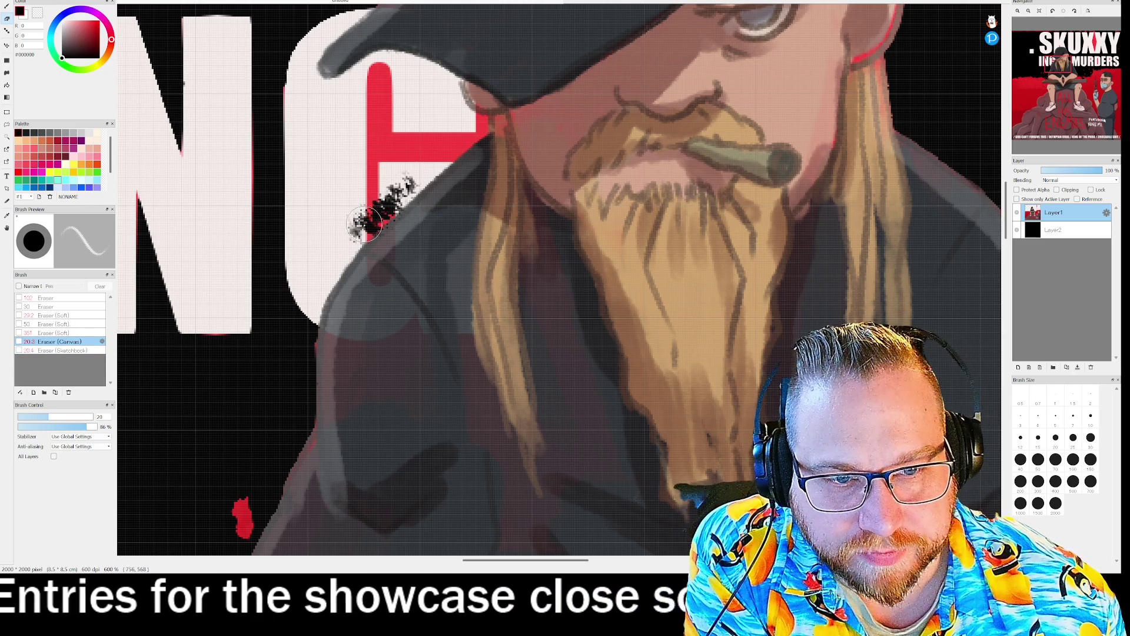
pyautogui.click(94, 426)
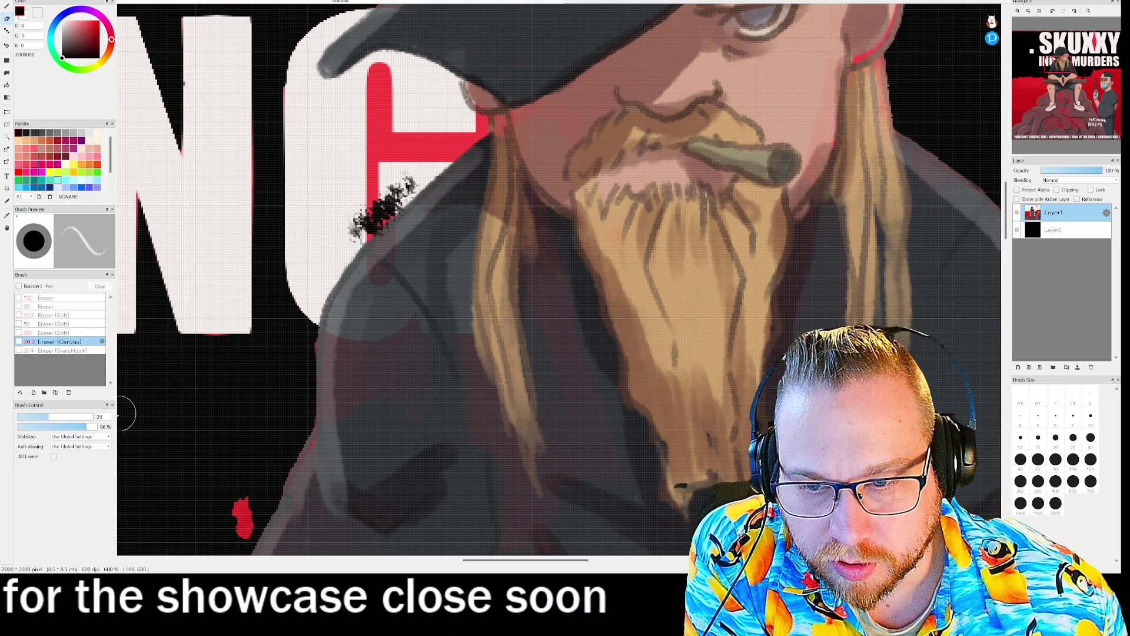
pyautogui.moveTo(353, 232)
pyautogui.mouseDown()
pyautogui.moveTo(383, 230)
pyautogui.moveTo(389, 213)
pyautogui.moveTo(337, 270)
pyautogui.mouseUp()
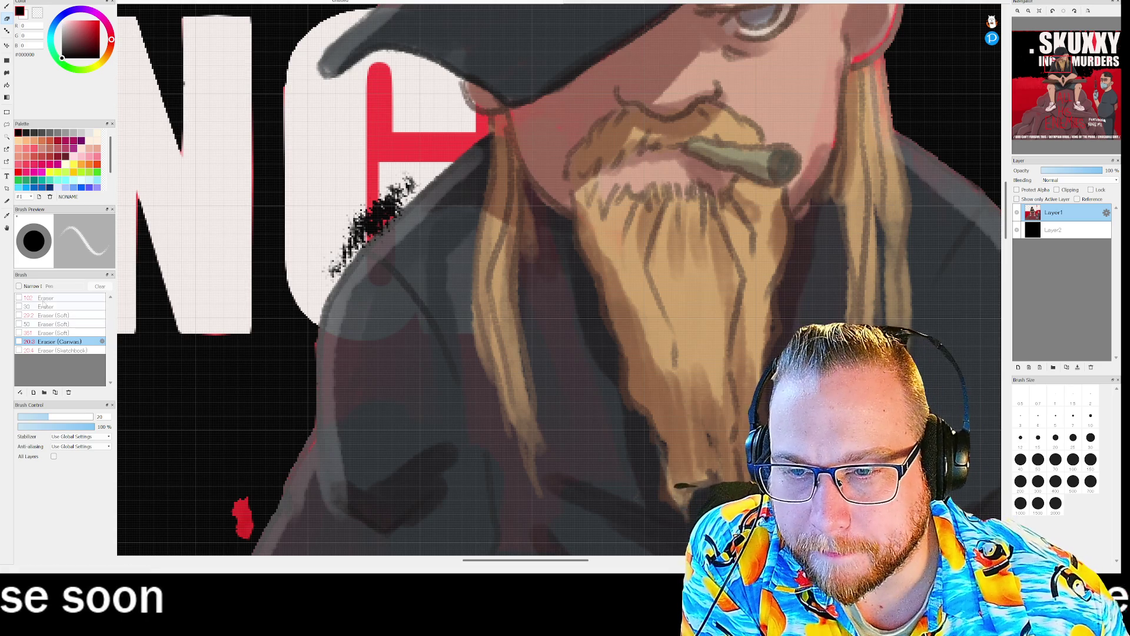
pyautogui.click(44, 299)
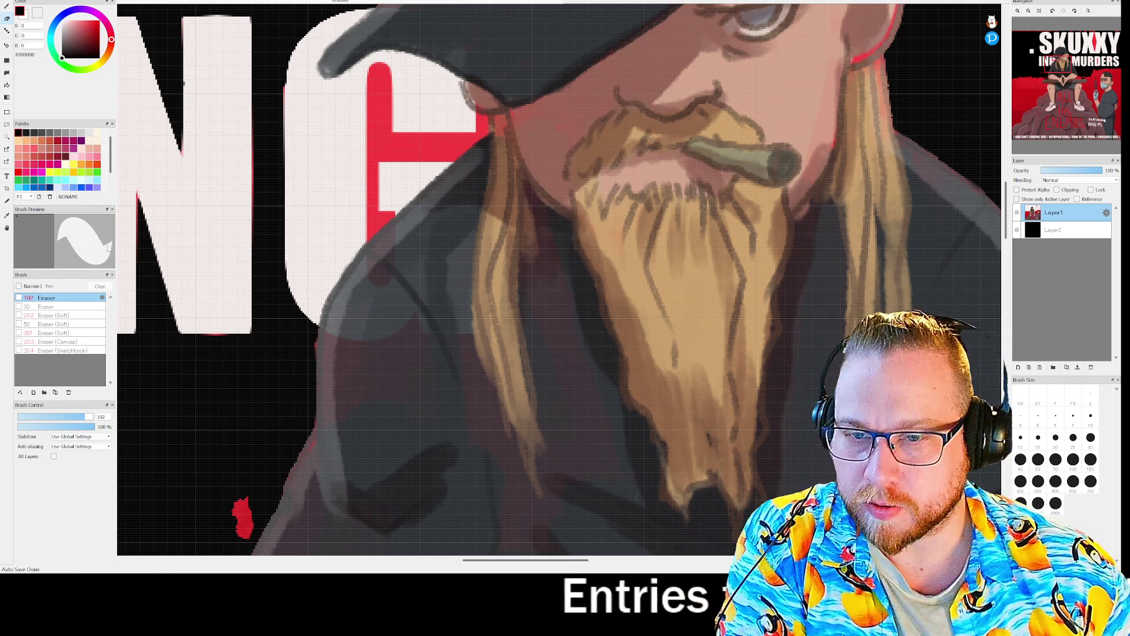
pyautogui.click(33, 416)
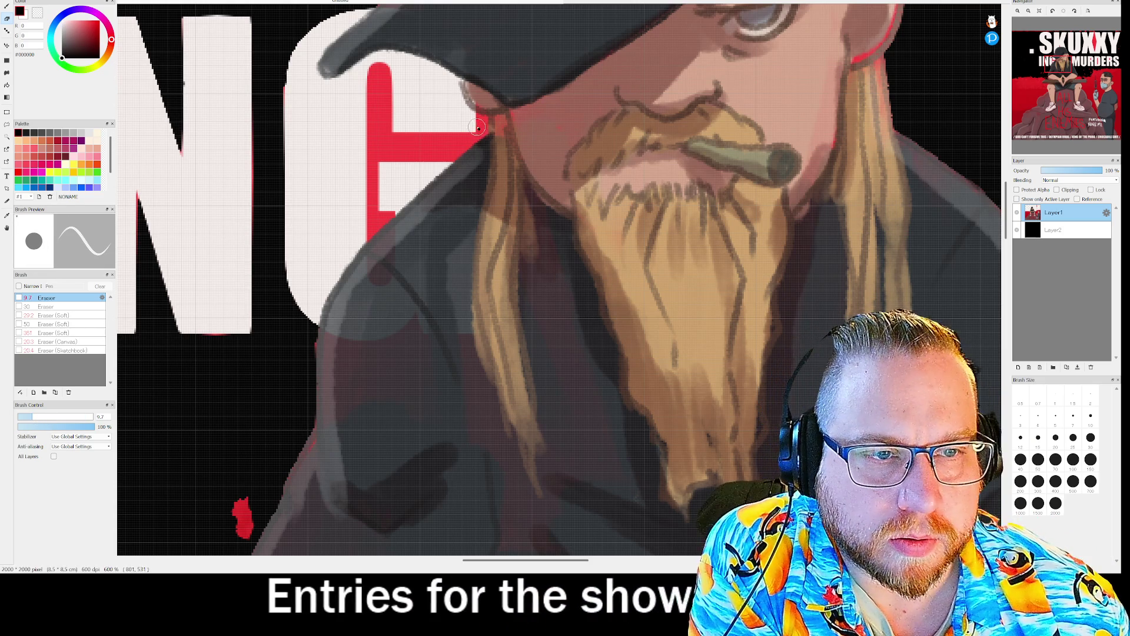
# Step: Erase a thin line along the hat brim, hat side and shoulder to reveal a black outline
pyautogui.moveTo(474, 125); pyautogui.dragTo(483, 120)
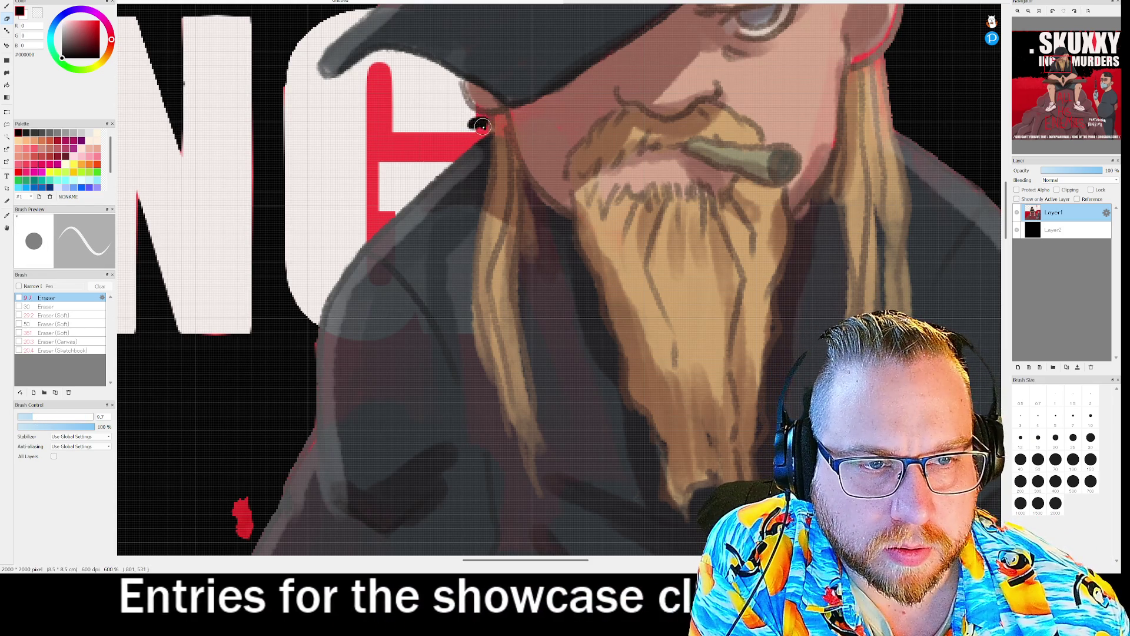
pyautogui.moveTo(483, 131)
pyautogui.mouseDown()
pyautogui.moveTo(368, 234)
pyautogui.moveTo(312, 321)
pyautogui.mouseUp()
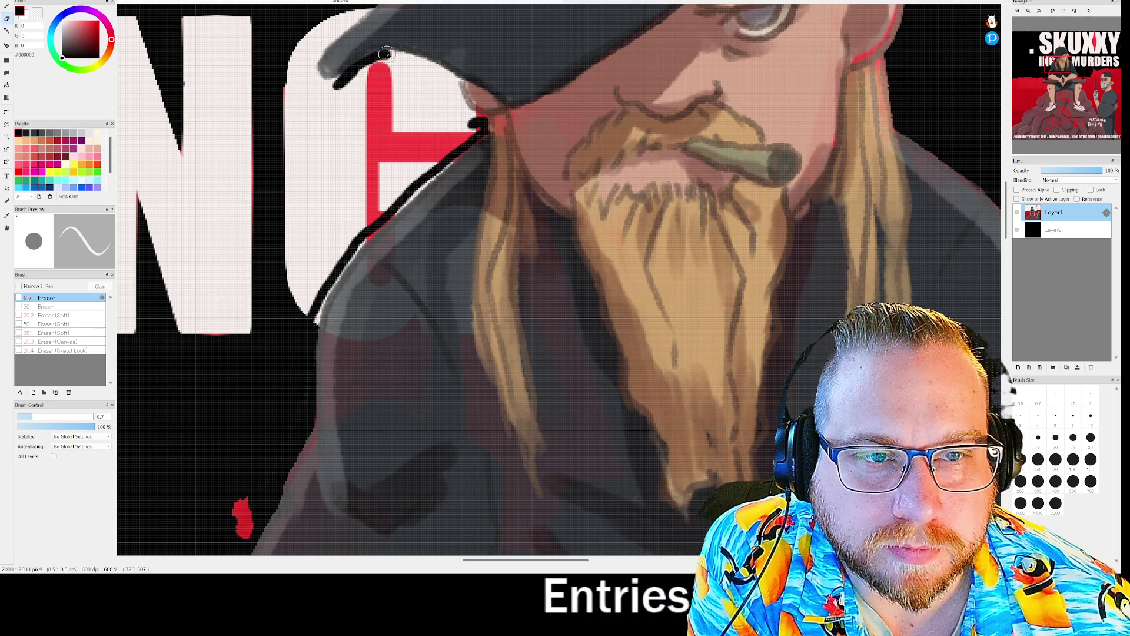
pyautogui.moveTo(431, 64); pyautogui.dragTo(459, 104)
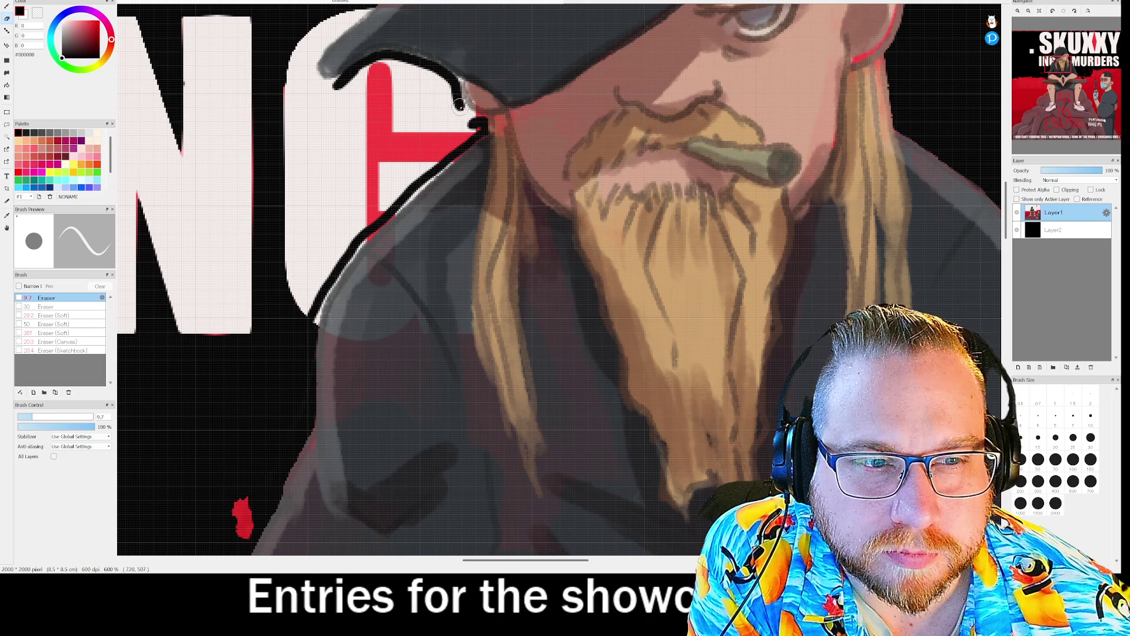
pyautogui.moveTo(460, 105); pyautogui.dragTo(473, 120)
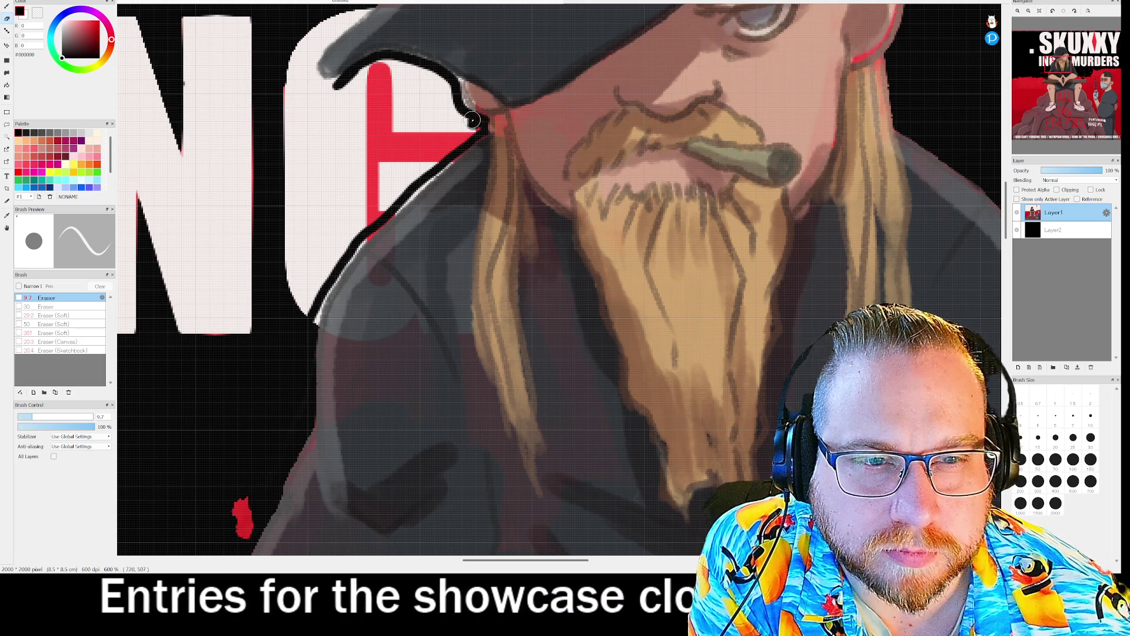
pyautogui.moveTo(357, 20)
pyautogui.mouseDown()
pyautogui.moveTo(340, 87)
pyautogui.moveTo(312, 75)
pyautogui.mouseUp()
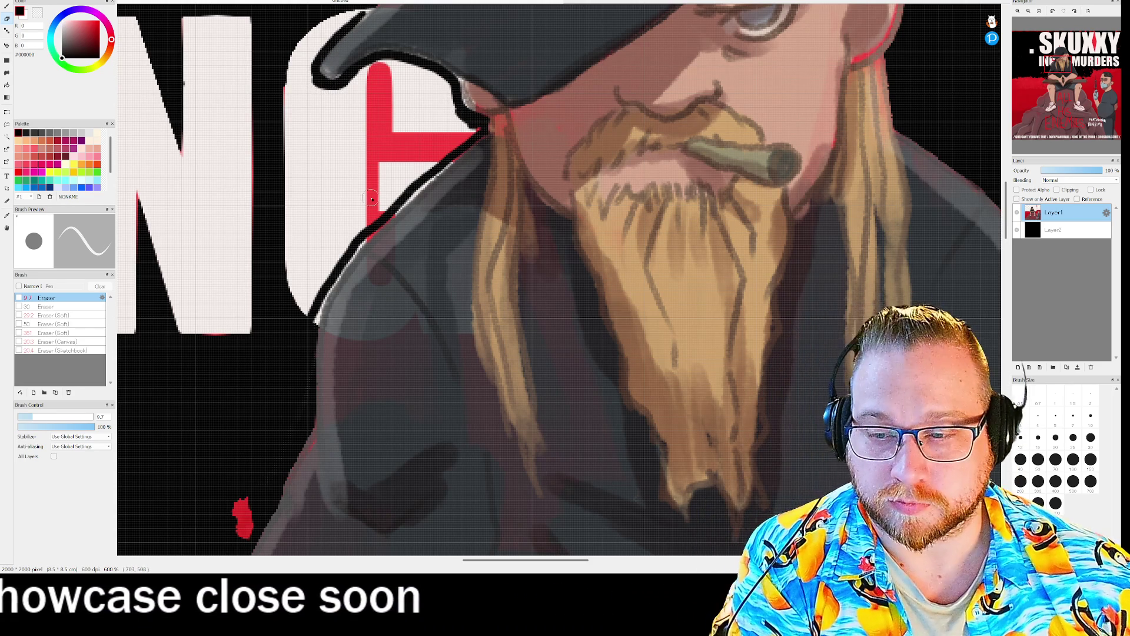
# Step: Widen the black cap outline down the diagonal edge to the red letter's corner, removing pale edge pixels
pyautogui.scroll(-4, 371, 189)
pyautogui.scroll(5, 389, 152)
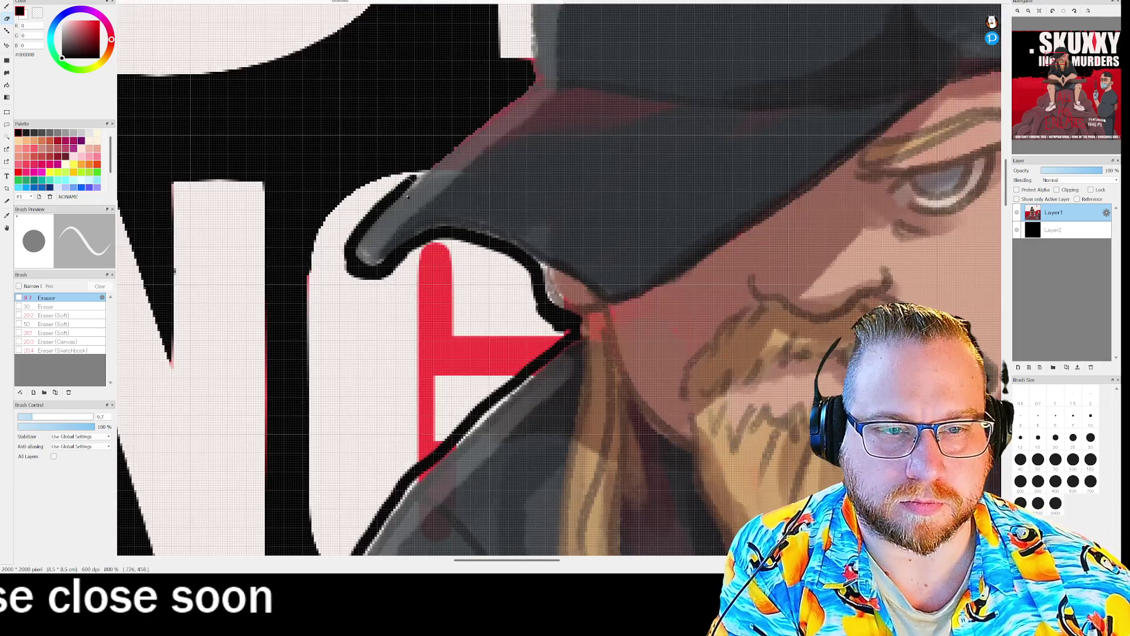
pyautogui.scroll(1, 390, 152)
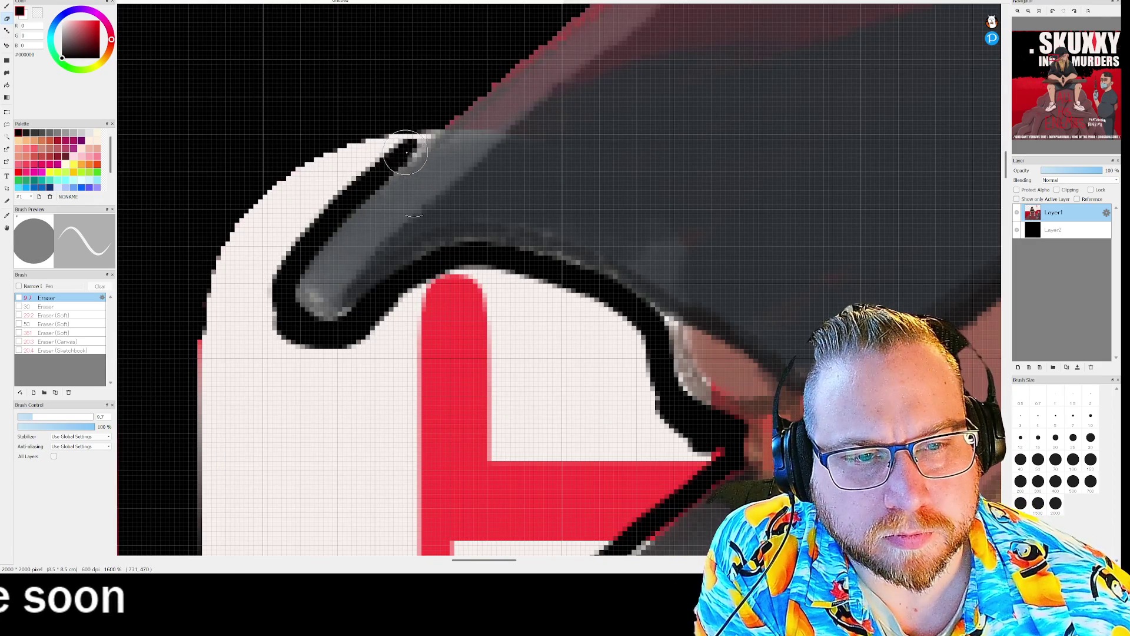
pyautogui.scroll(-3, 442, 76)
pyautogui.scroll(4, 424, 271)
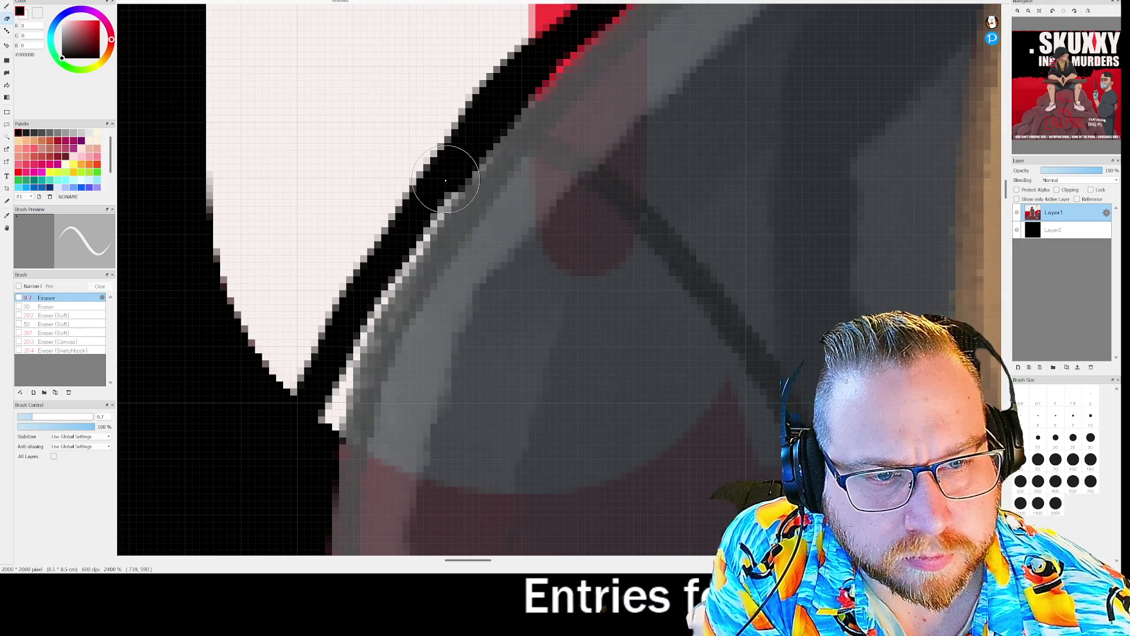
pyautogui.moveTo(359, 317); pyautogui.dragTo(323, 379)
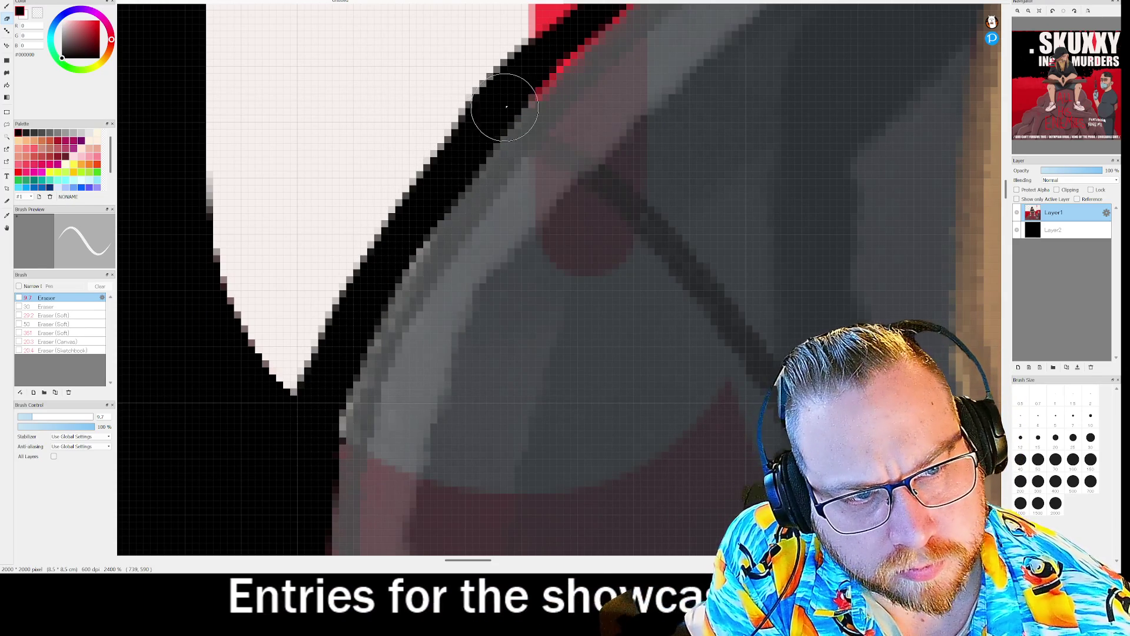
pyautogui.scroll(-6, 292, 215)
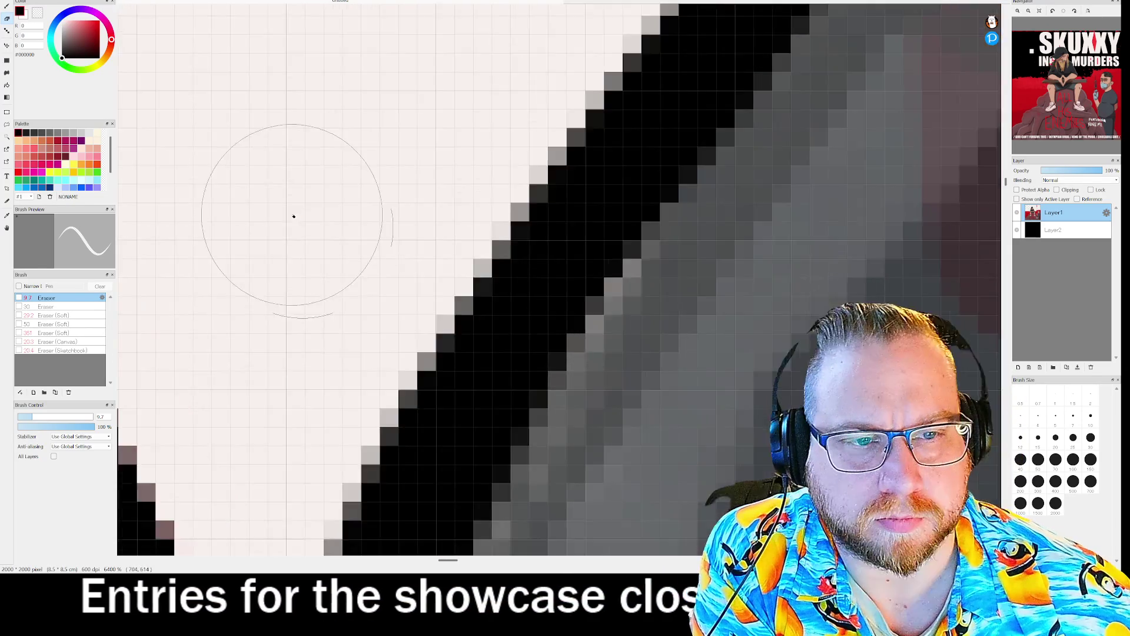
pyautogui.scroll(6, 342, 124)
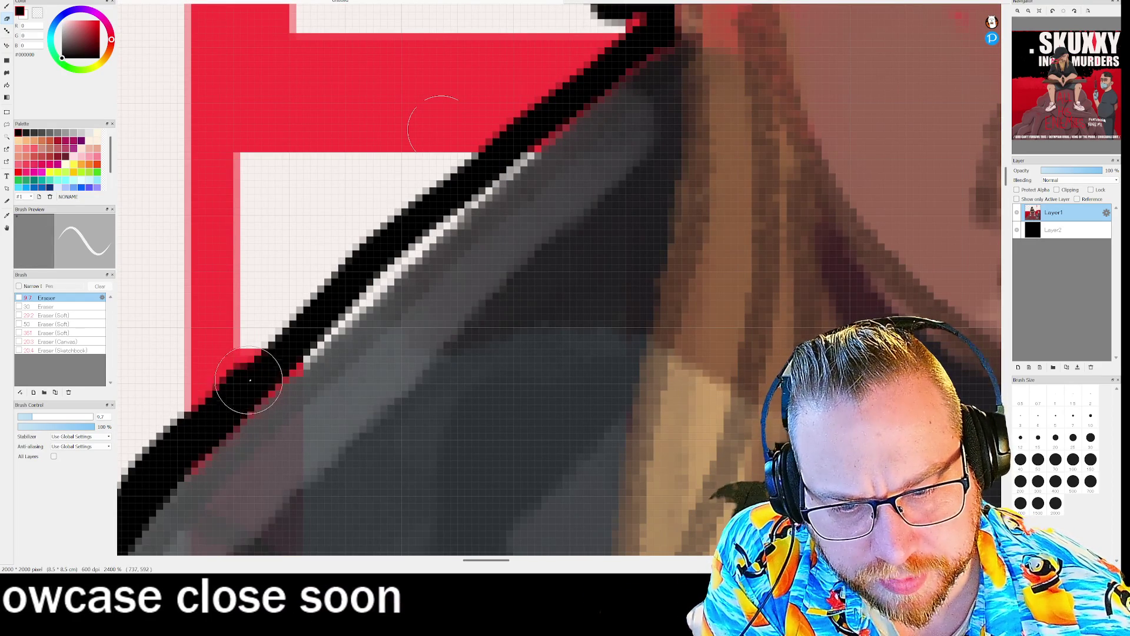
pyautogui.moveTo(315, 333)
pyautogui.mouseDown()
pyautogui.moveTo(367, 299)
pyautogui.moveTo(406, 239)
pyautogui.moveTo(339, 310)
pyautogui.mouseUp()
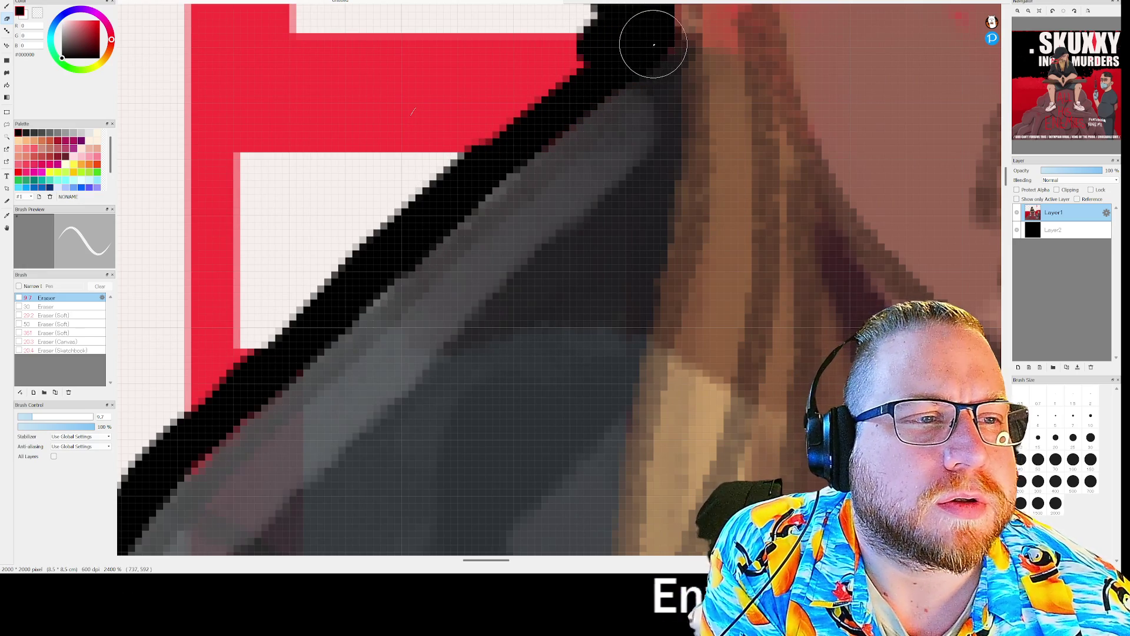
pyautogui.moveTo(482, 130)
pyautogui.mouseDown()
pyautogui.moveTo(328, 260)
pyautogui.moveTo(227, 400)
pyautogui.mouseUp()
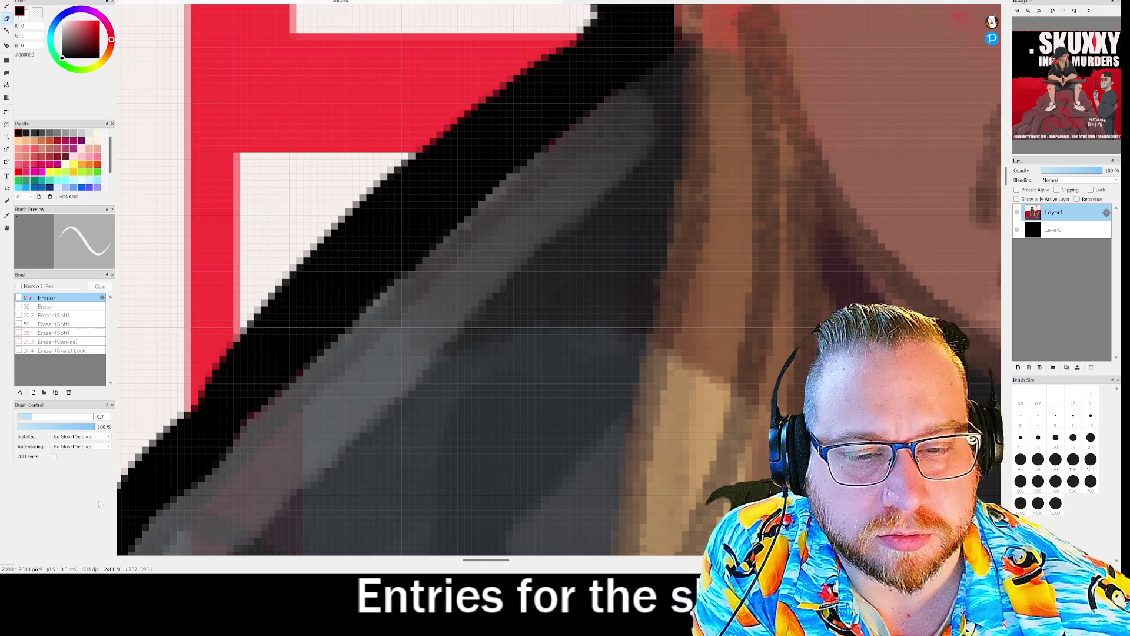
pyautogui.scroll(-5, 227, 401)
pyautogui.scroll(-4, 225, 409)
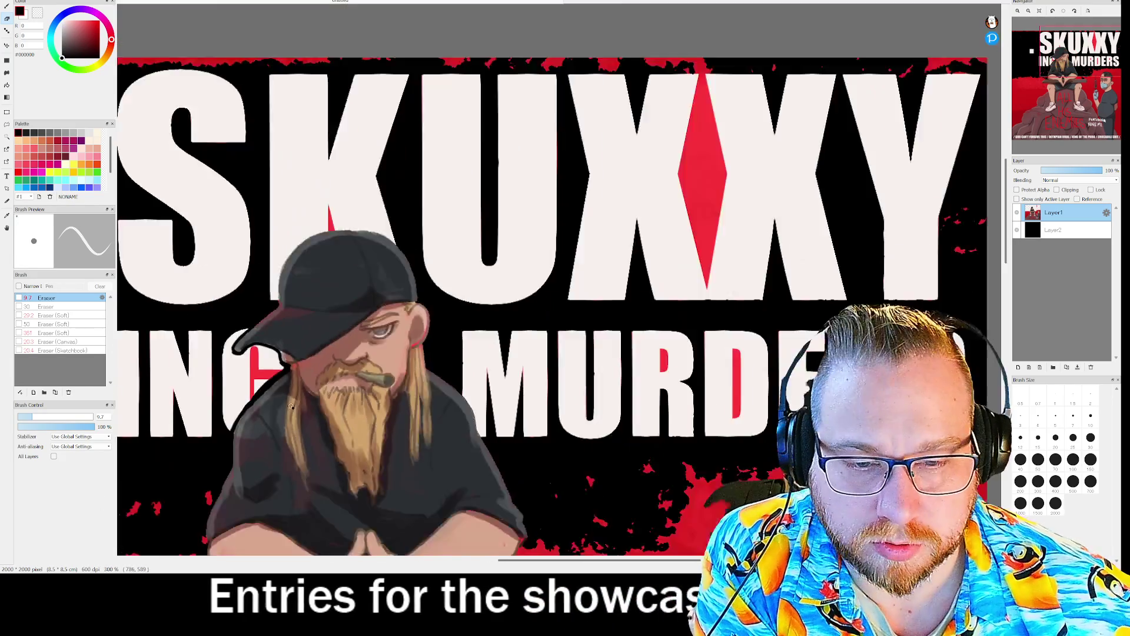
# Step: Bring the area left of the M into view and clear the pale pink beside the outline
pyautogui.scroll(3, 416, 453)
pyautogui.scroll(-3, 416, 453)
pyautogui.scroll(2, 416, 453)
pyautogui.scroll(-4, 348, 406)
pyautogui.scroll(2, 348, 406)
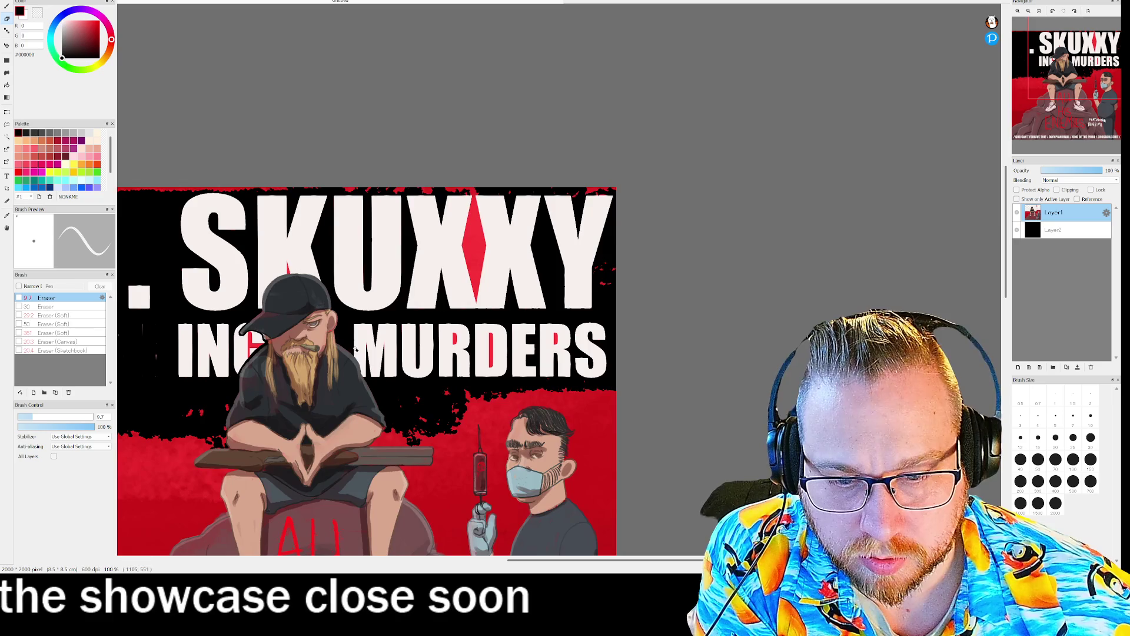
pyautogui.scroll(8, 355, 349)
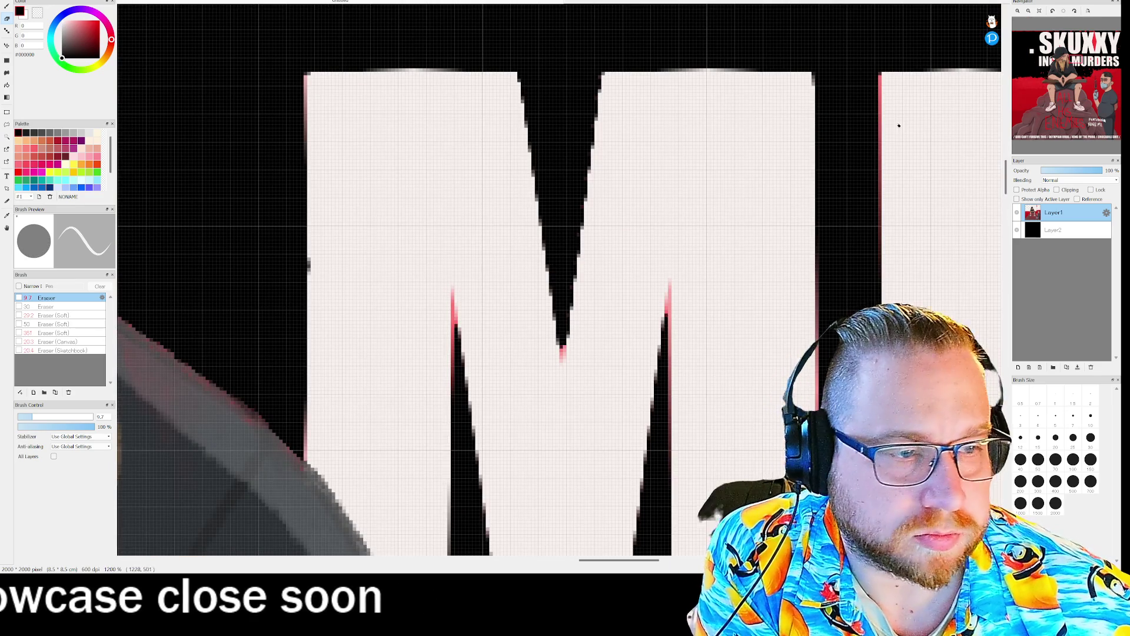
pyautogui.moveTo(1073, 105)
pyautogui.moveTo(1077, 70); pyautogui.dragTo(1076, 71)
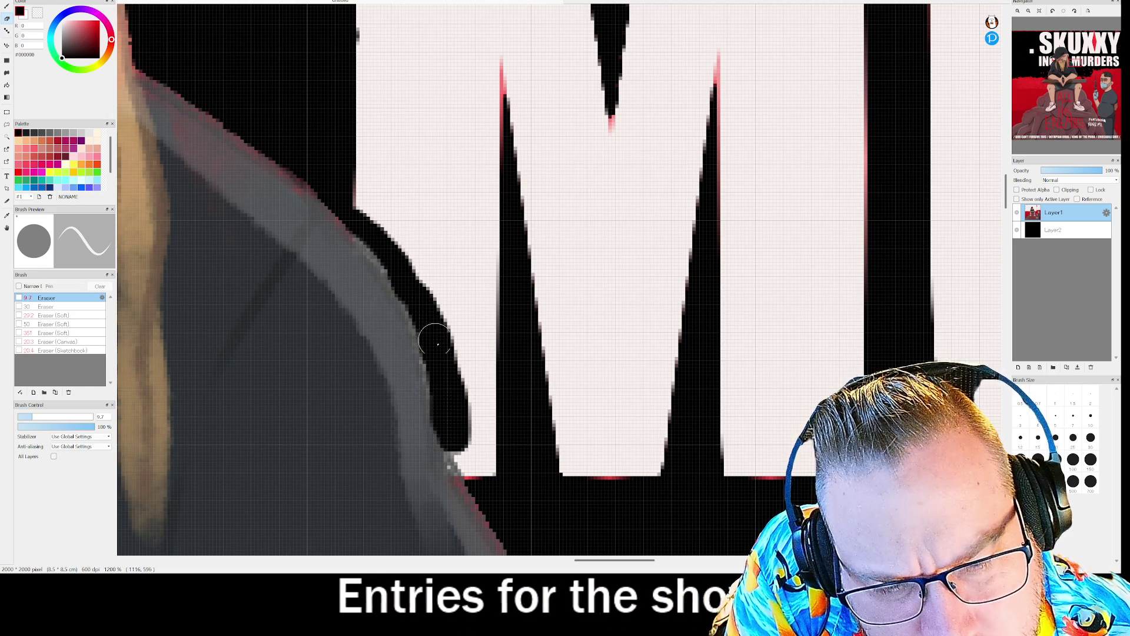
pyautogui.moveTo(456, 437); pyautogui.dragTo(478, 487)
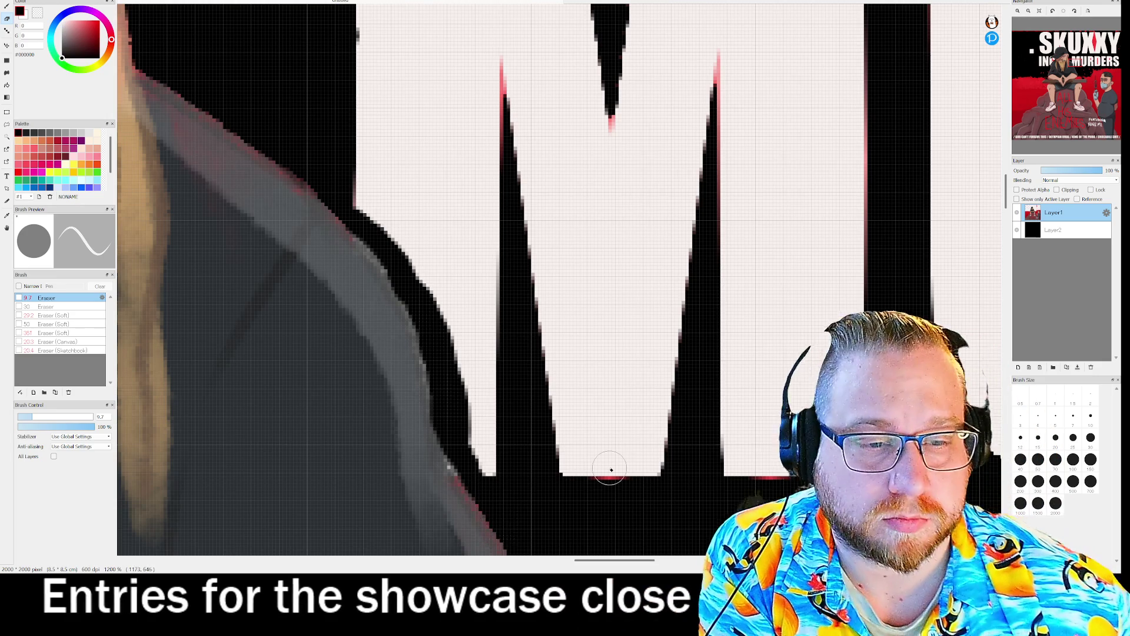
# Step: Build a thick black outline along the cap's edge and up its grey rim, rotating the view to follow it
pyautogui.scroll(-4, 606, 468)
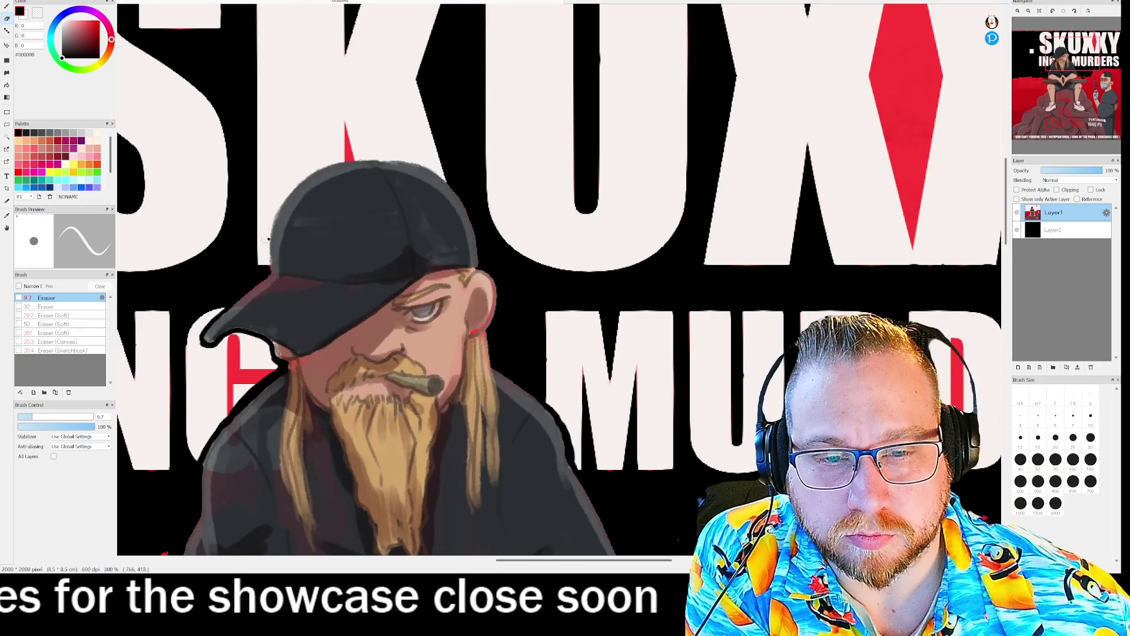
pyautogui.scroll(4, 279, 150)
pyautogui.scroll(1, 280, 150)
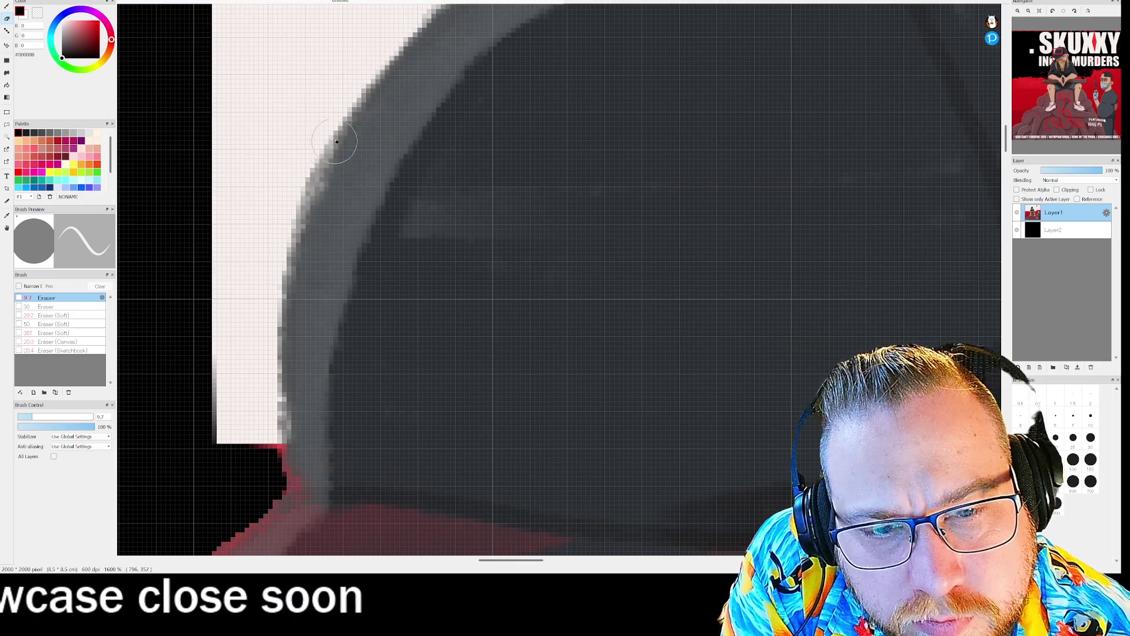
pyautogui.moveTo(348, 95); pyautogui.dragTo(278, 311)
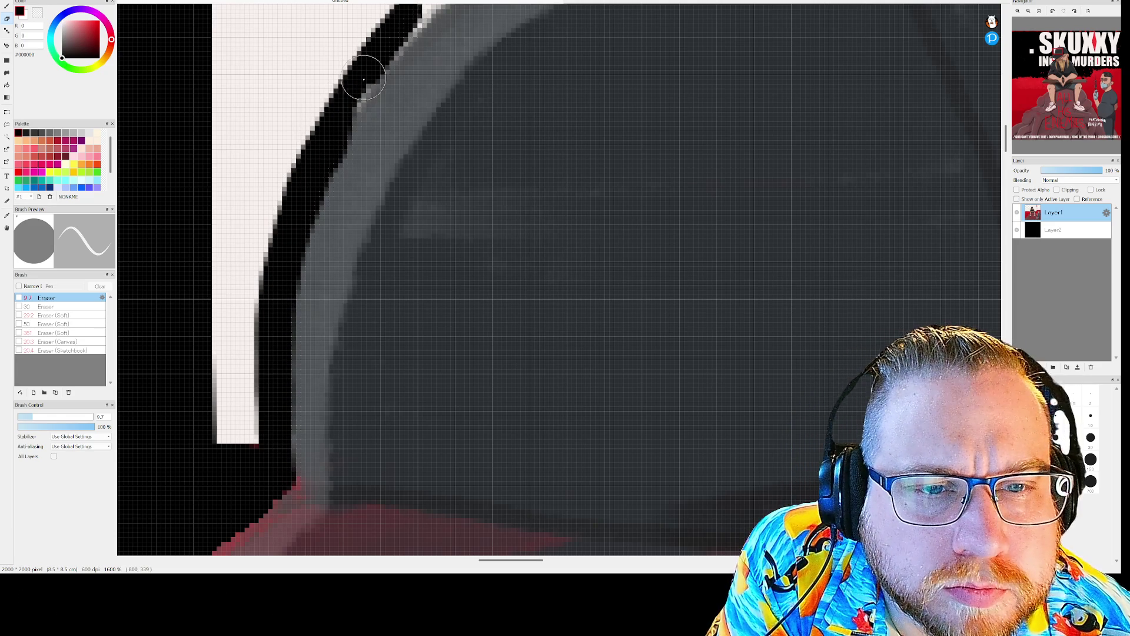
pyautogui.scroll(-5, 271, 323)
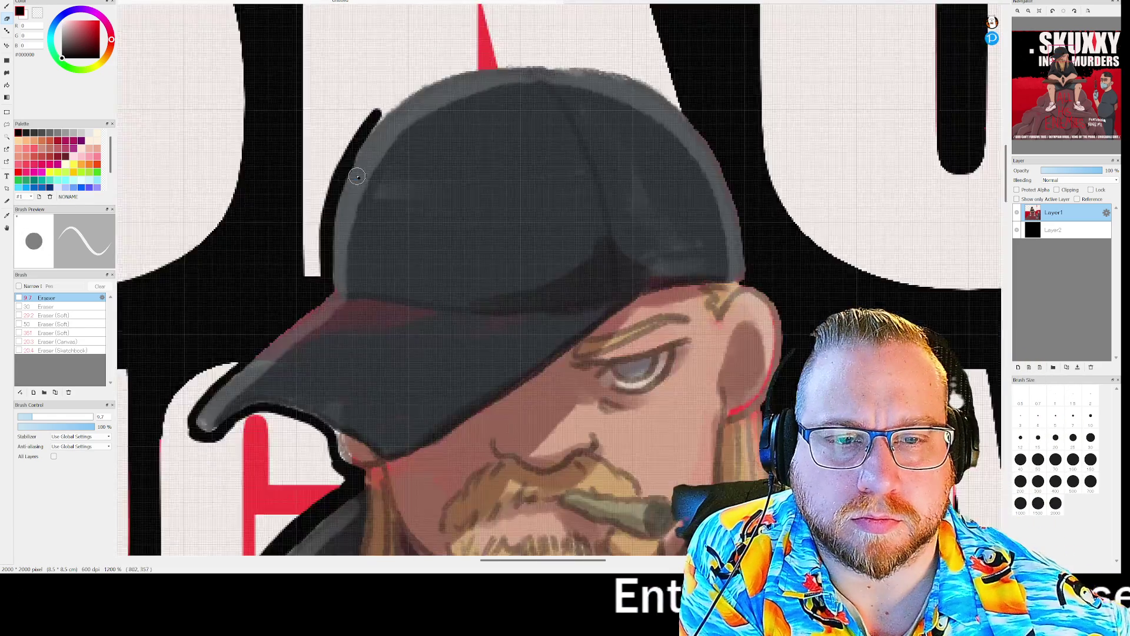
pyautogui.scroll(5, 264, 189)
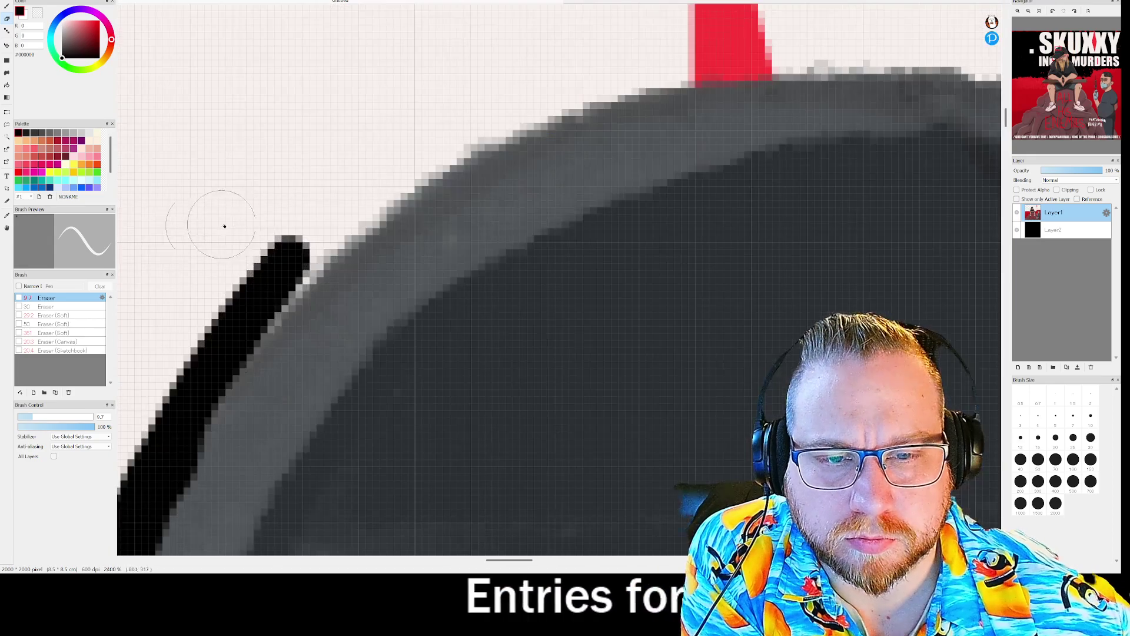
pyautogui.moveTo(377, 253); pyautogui.dragTo(322, 264)
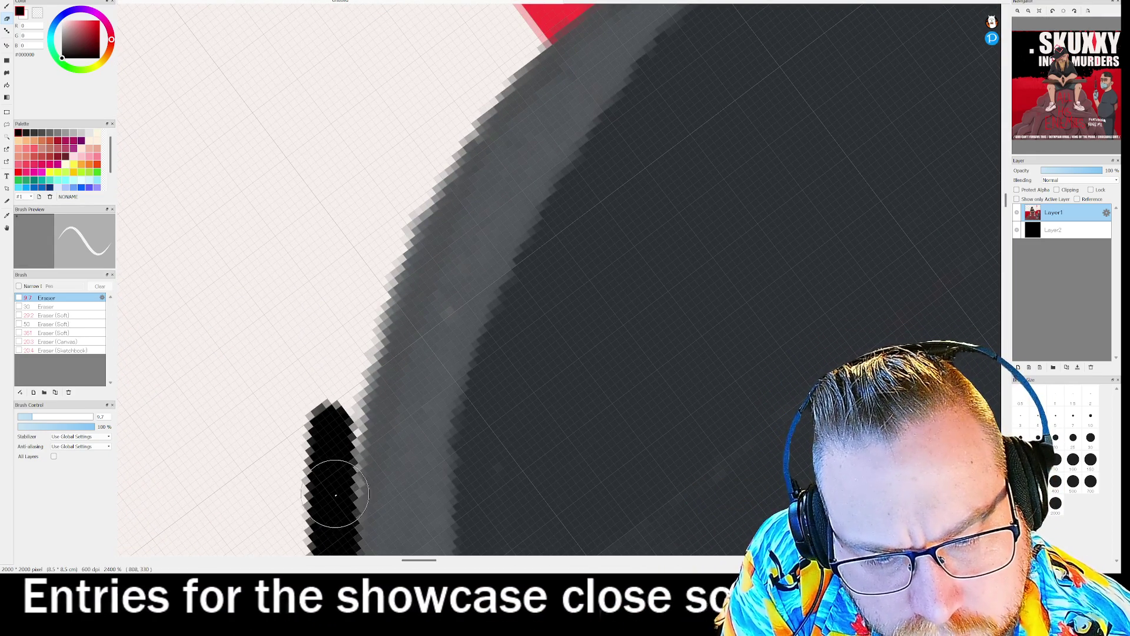
pyautogui.click(347, 401)
pyautogui.moveTo(347, 400)
pyautogui.mouseDown()
pyautogui.moveTo(391, 234)
pyautogui.moveTo(482, 76)
pyautogui.moveTo(397, 232)
pyautogui.moveTo(362, 334)
pyautogui.moveTo(330, 505)
pyautogui.moveTo(346, 361)
pyautogui.moveTo(406, 175)
pyautogui.moveTo(470, 69)
pyautogui.mouseUp()
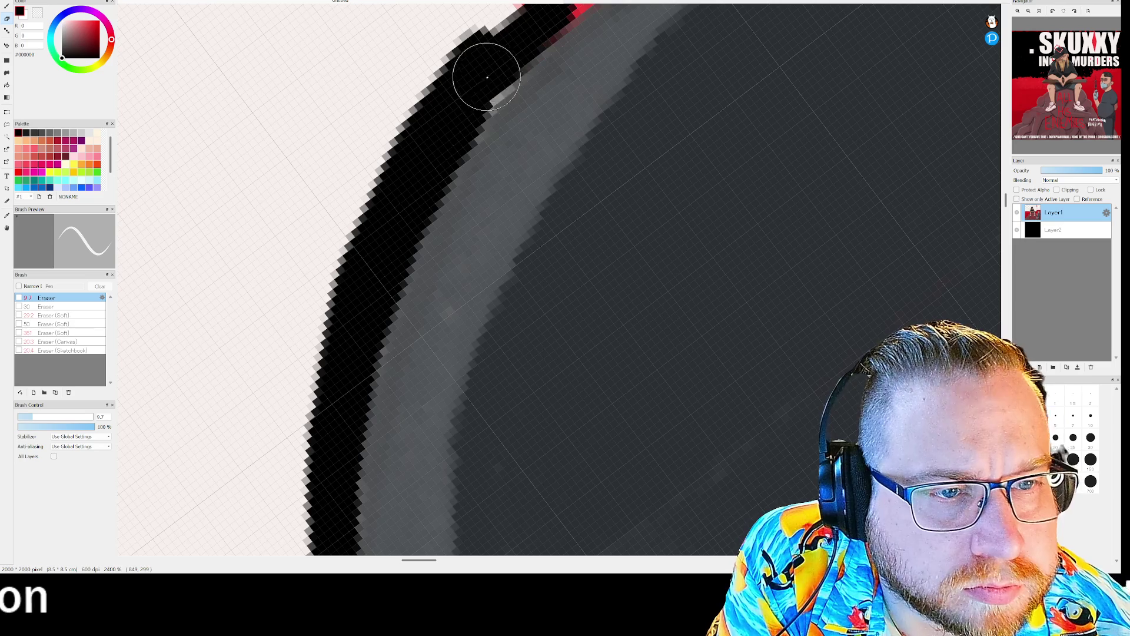
# Step: Rotate the view steeper and extend the black outline along the cap's curved upper edge
pyautogui.scroll(-5, 429, 138)
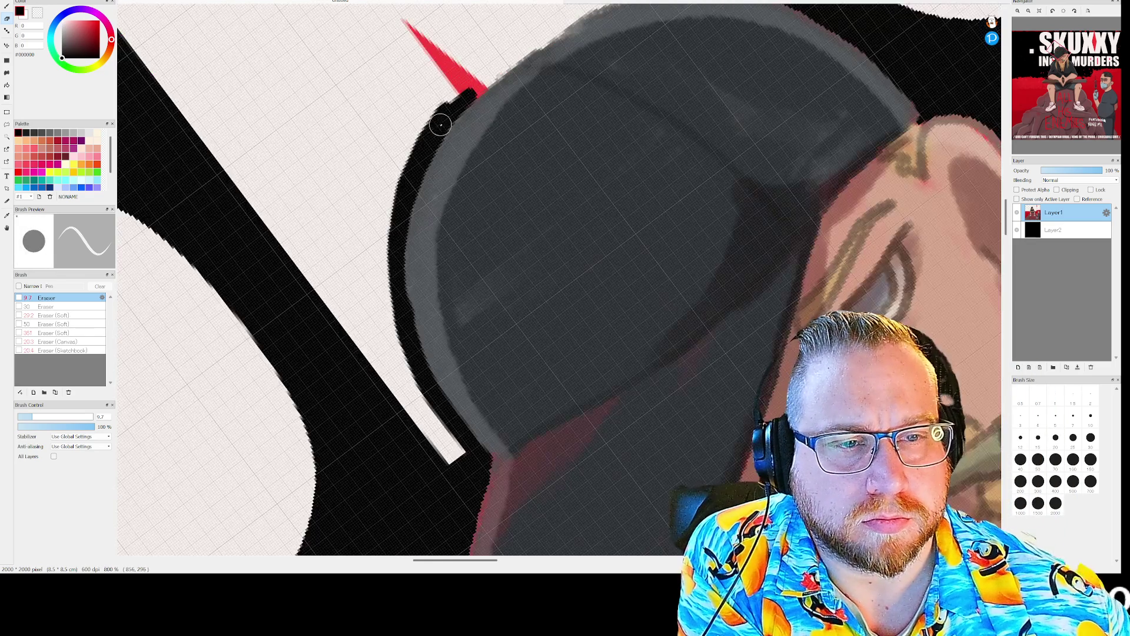
pyautogui.scroll(6, 492, 73)
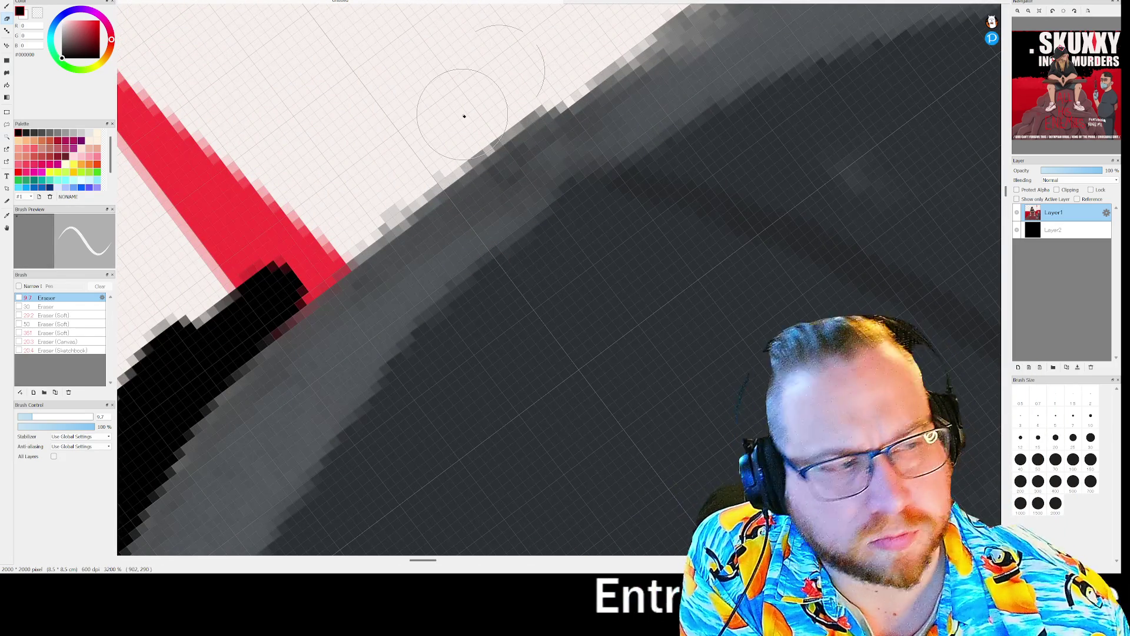
pyautogui.moveTo(1103, 150)
pyautogui.moveTo(1046, 29); pyautogui.dragTo(1033, 29)
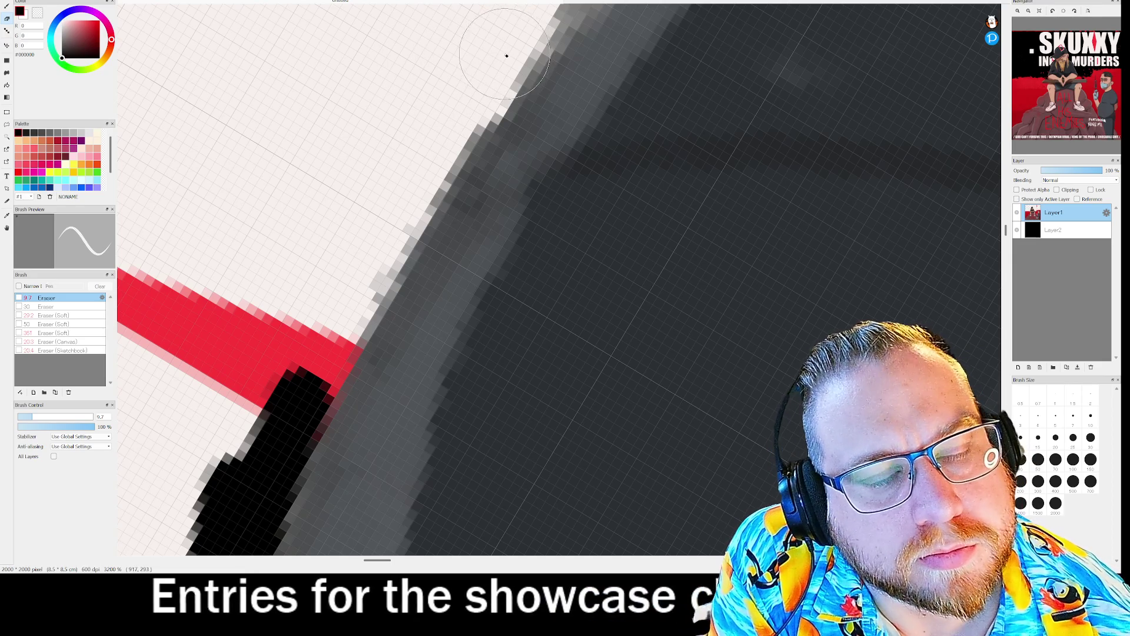
pyautogui.moveTo(507, 56)
pyautogui.mouseDown()
pyautogui.moveTo(419, 171)
pyautogui.moveTo(302, 399)
pyautogui.moveTo(396, 187)
pyautogui.moveTo(538, 13)
pyautogui.moveTo(469, 108)
pyautogui.moveTo(522, 6)
pyautogui.mouseUp()
pyautogui.scroll(-5, 522, 26)
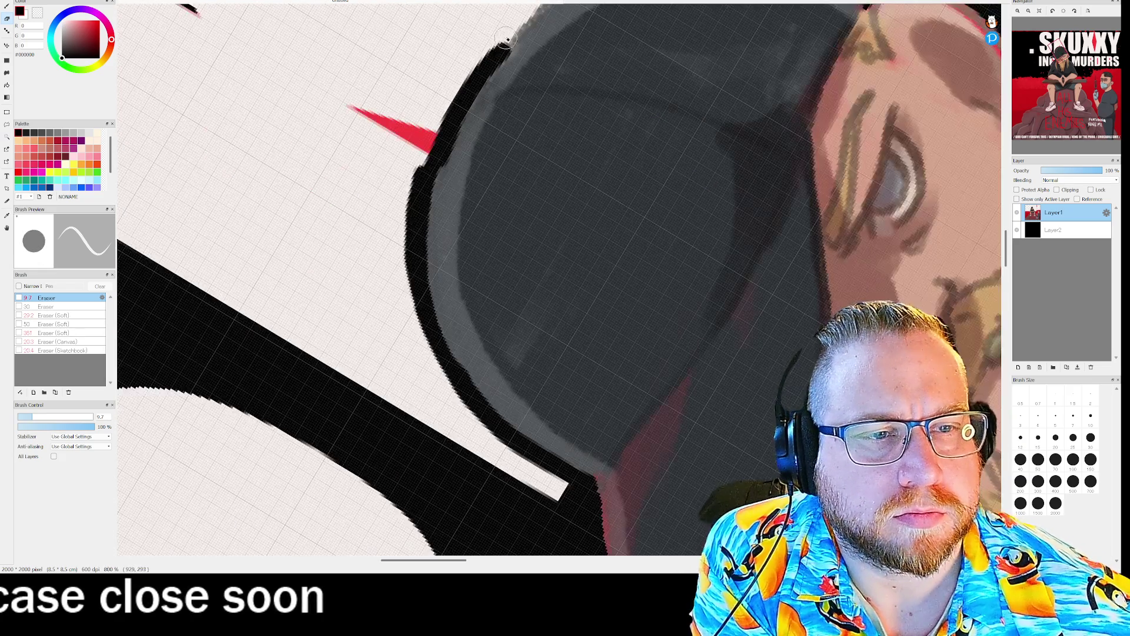
pyautogui.scroll(-1, 504, 43)
pyautogui.scroll(5, 518, 29)
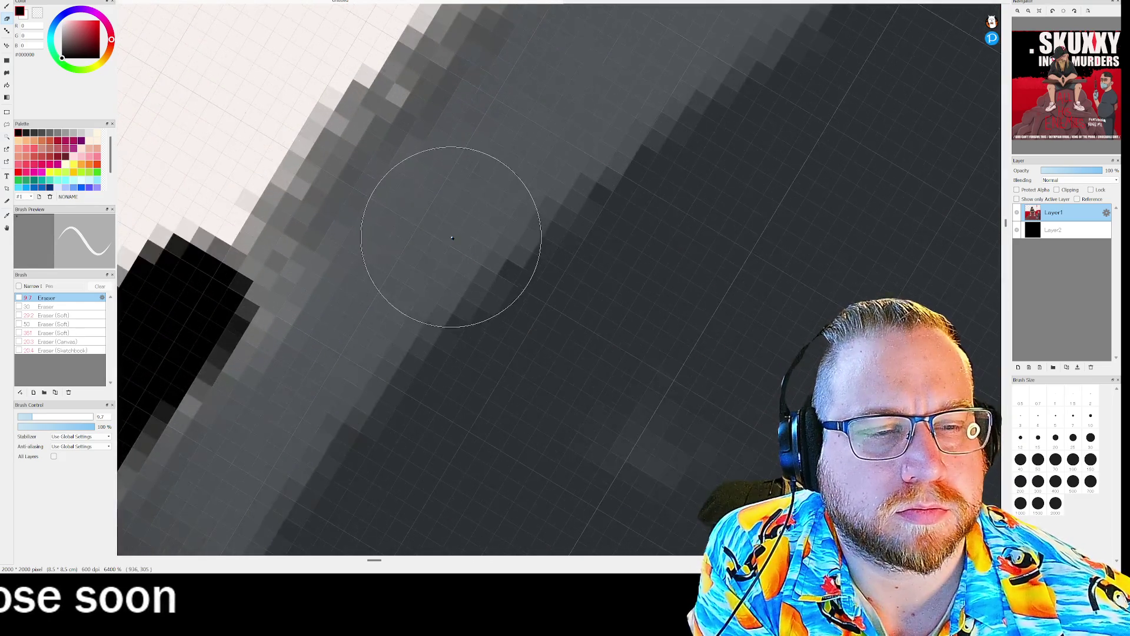
pyautogui.scroll(-5, 452, 242)
pyautogui.scroll(3, 447, 230)
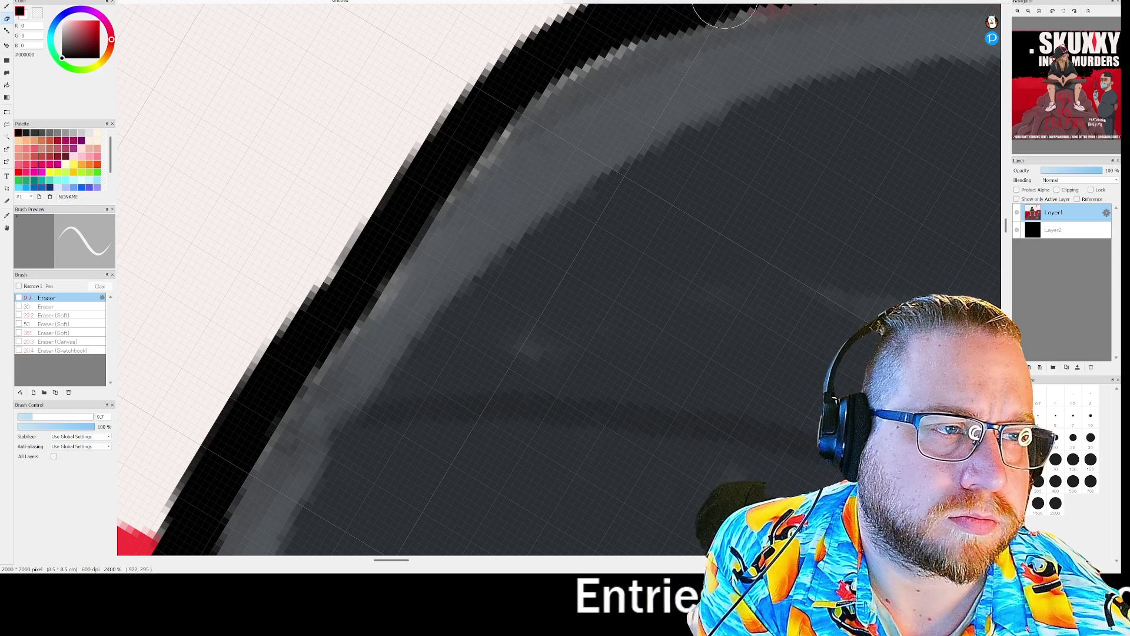
pyautogui.scroll(-6, 260, 76)
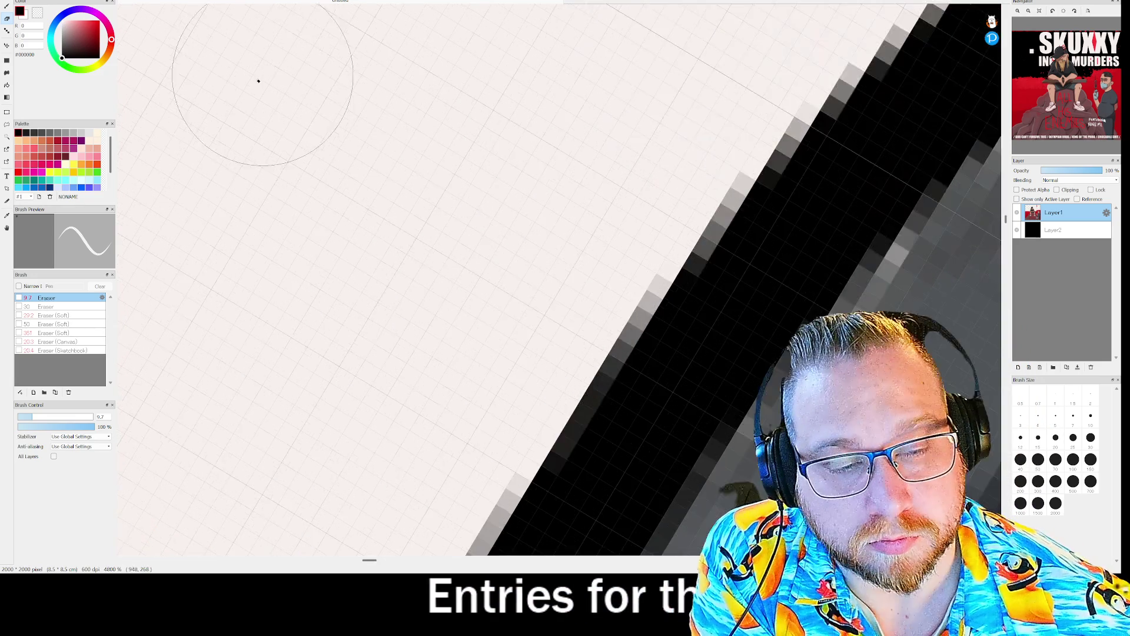
pyautogui.scroll(-2, 542, 148)
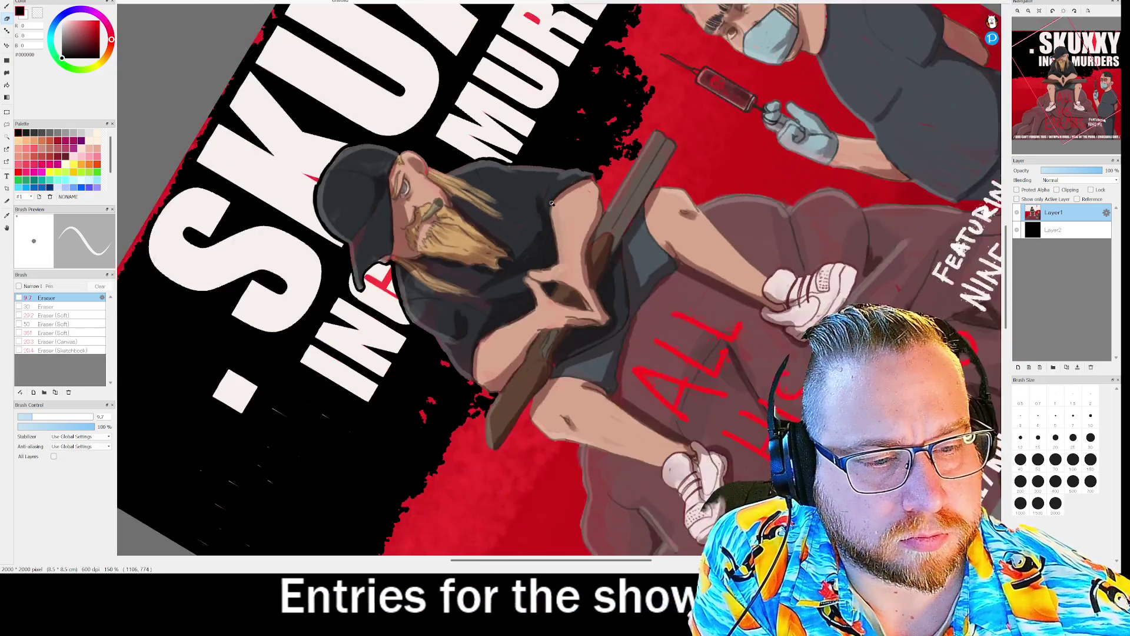
# Step: Rotate the canvas view 180° to inspect the cover upside down, then clear the rotation
pyautogui.moveTo(1072, 32); pyautogui.dragTo(973, 26)
pyautogui.scroll(-1, 628, 183)
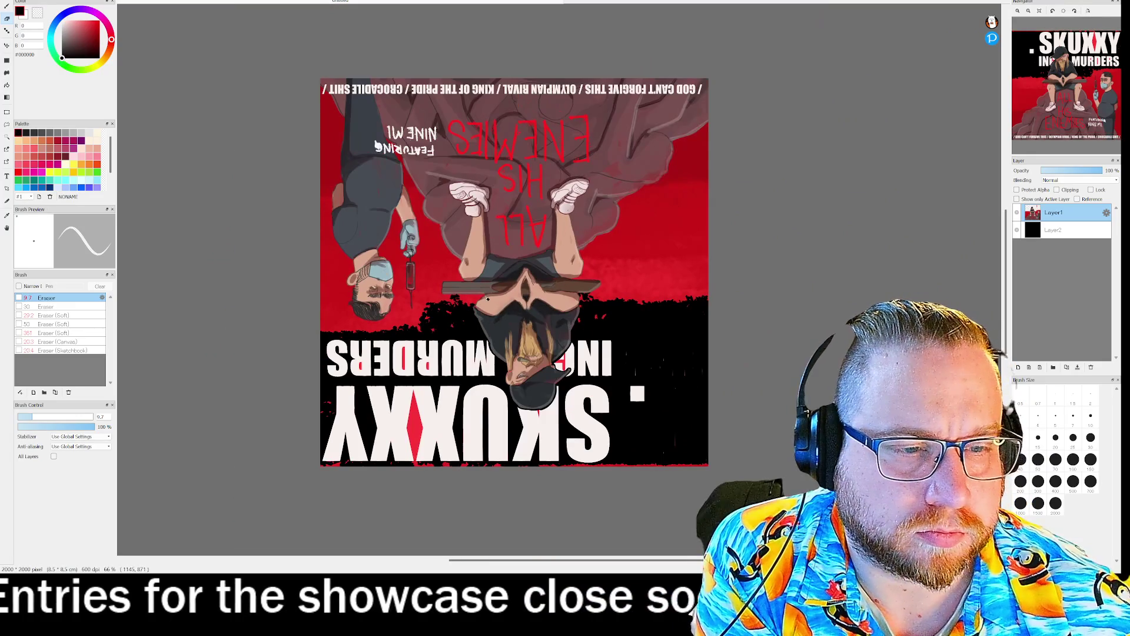
pyautogui.scroll(2, 513, 330)
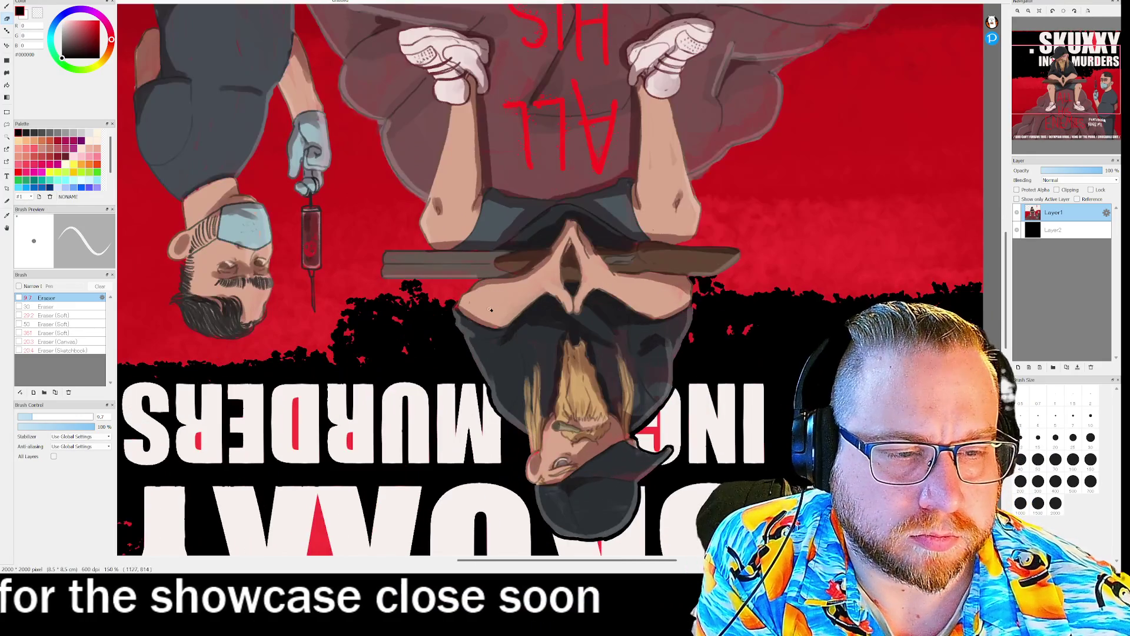
pyautogui.scroll(3, 524, 226)
pyautogui.scroll(1, 523, 226)
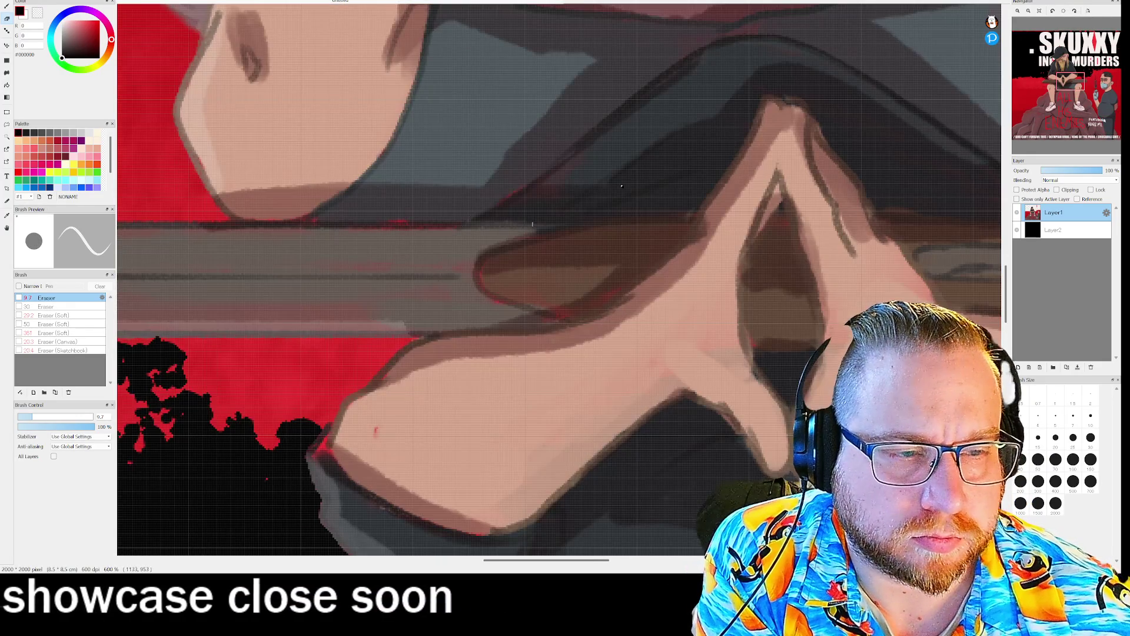
pyautogui.moveTo(1017, 31)
pyautogui.moveTo(1017, 31)
pyautogui.mouseDown()
pyautogui.moveTo(1086, 39)
pyautogui.moveTo(992, 38)
pyautogui.moveTo(1054, 37)
pyautogui.moveTo(1025, 37)
pyautogui.moveTo(1051, 36)
pyautogui.moveTo(1057, 23)
pyautogui.mouseUp()
pyautogui.click(1064, 12)
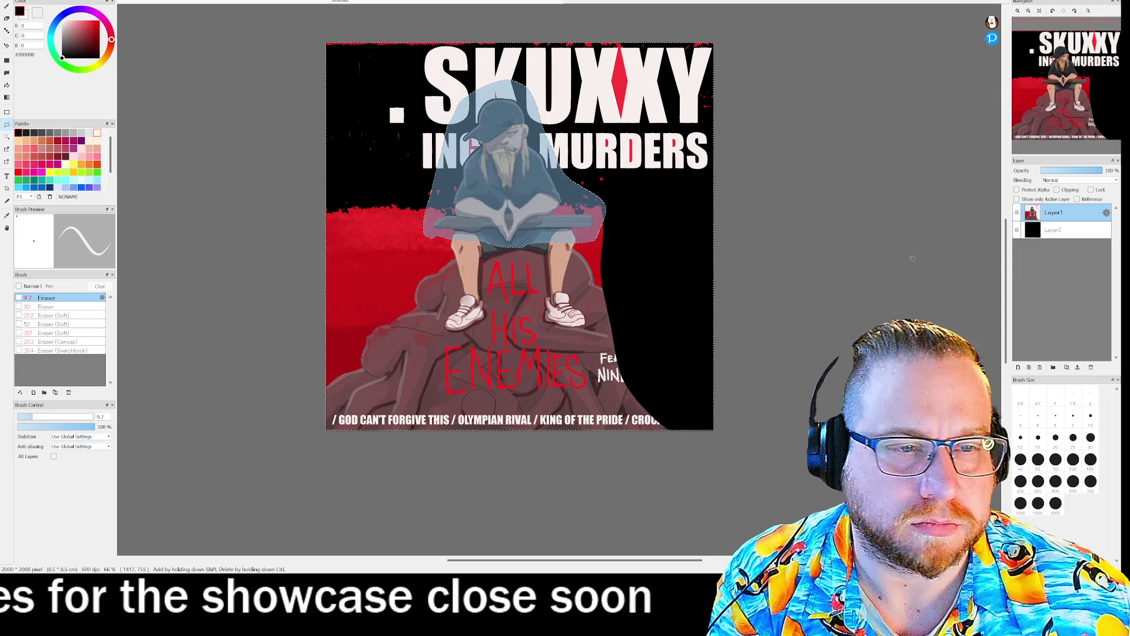
# Step: Delete everything outside the lassoed figure, then wand-select and delete the leftover white lettering
pyautogui.press('Delete')
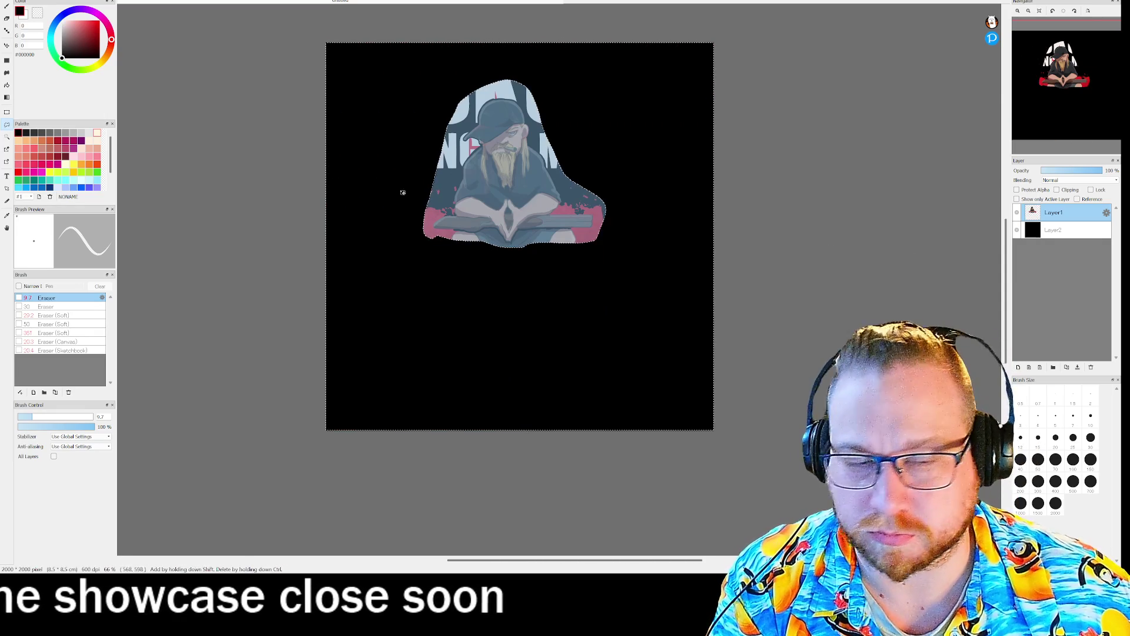
pyautogui.hotkey('ctrl', 'd')
pyautogui.scroll(-1, 439, 108)
pyautogui.scroll(3, 501, 124)
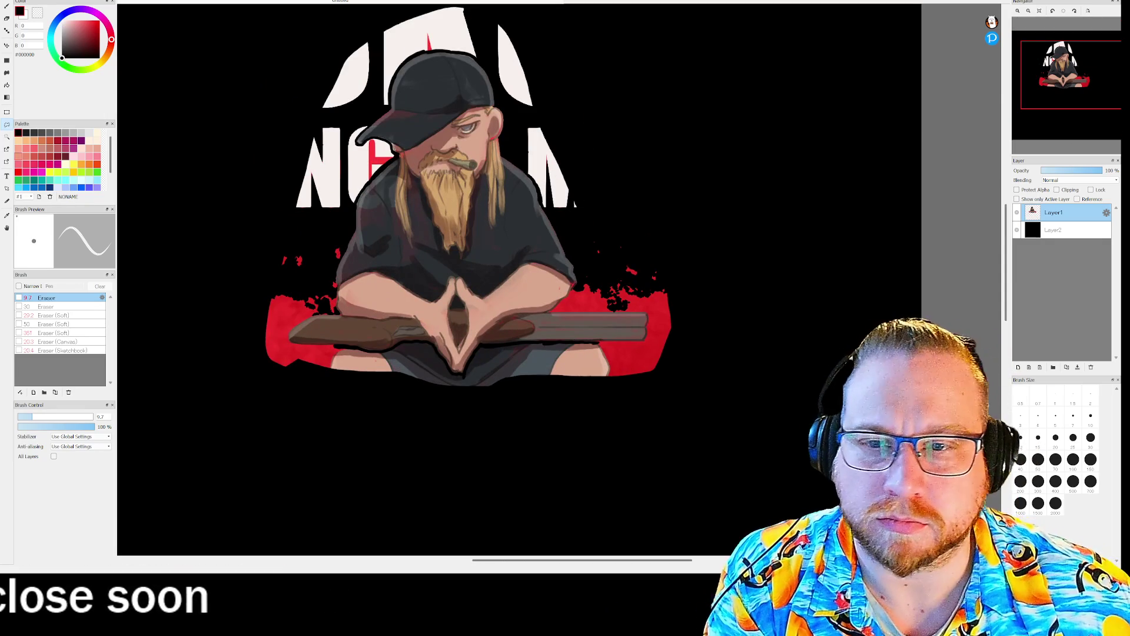
pyautogui.click(349, 81)
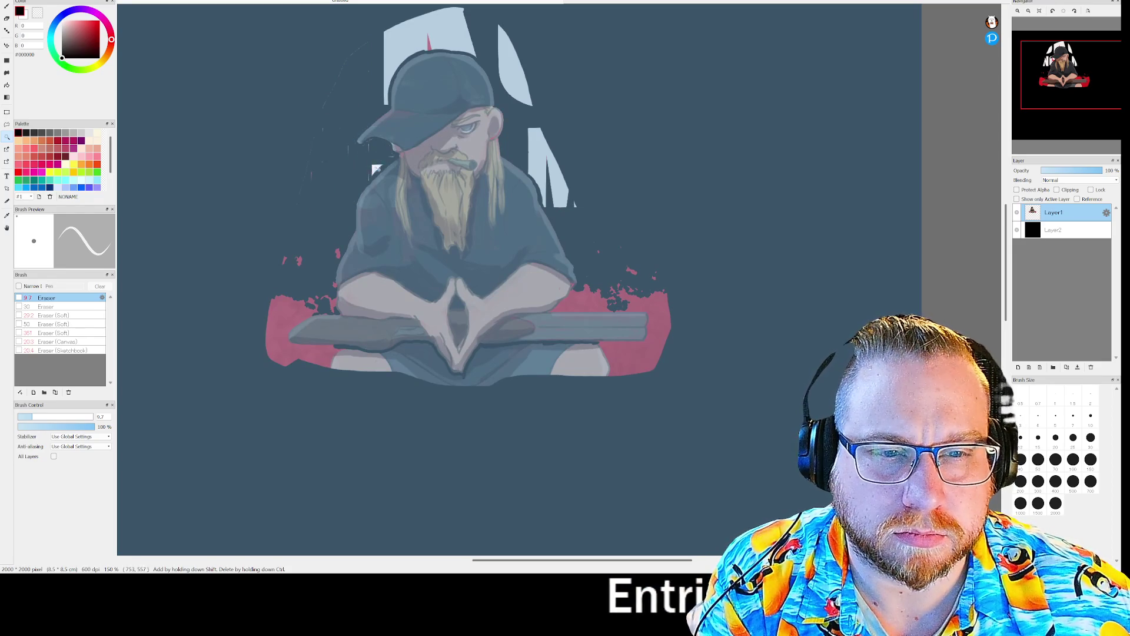
pyautogui.press('Delete')
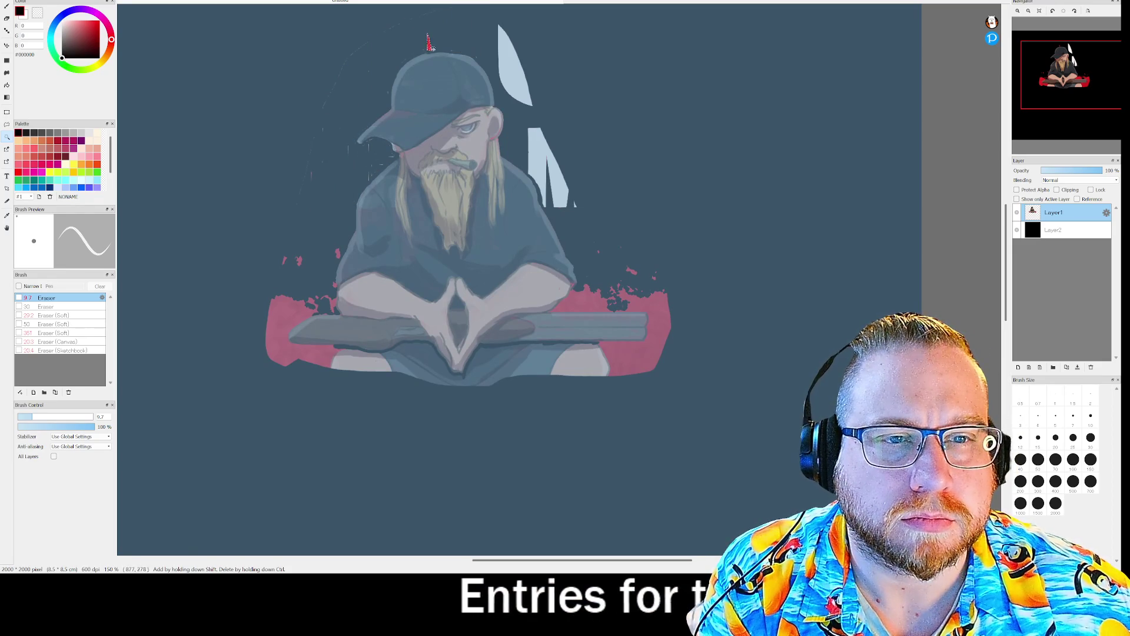
pyautogui.press('Delete')
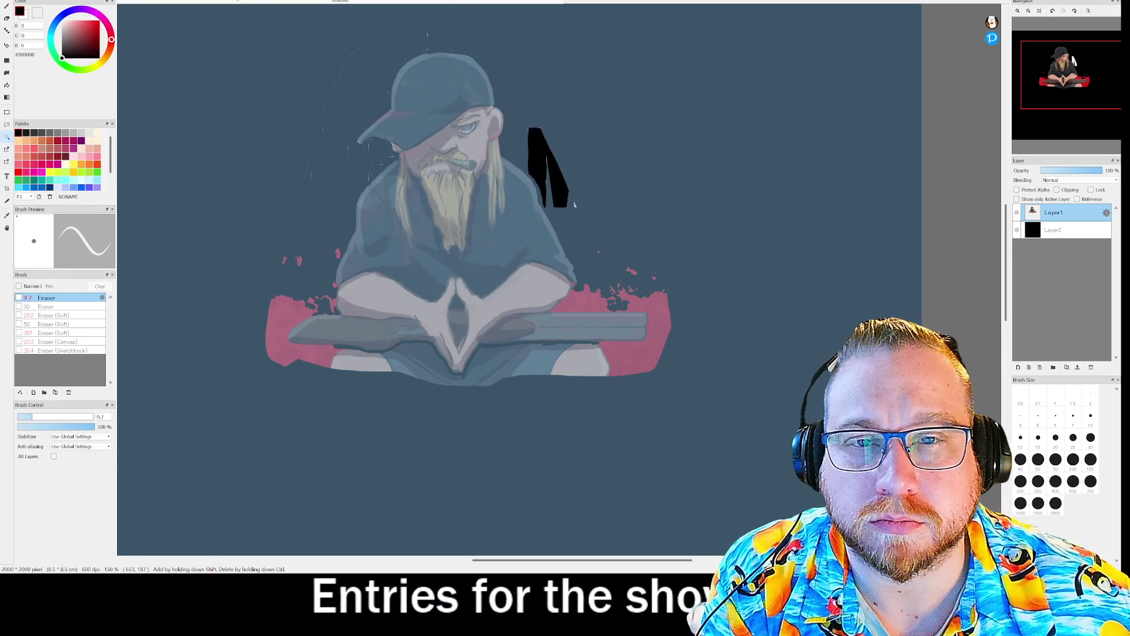
pyautogui.click(243, 3)
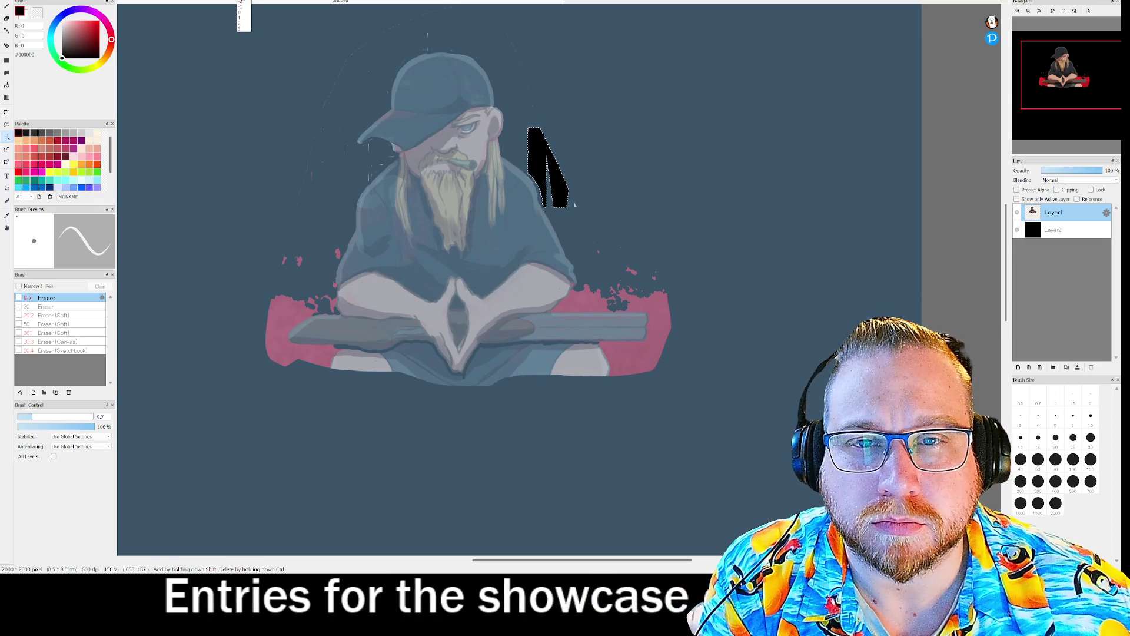
pyautogui.click(560, 105)
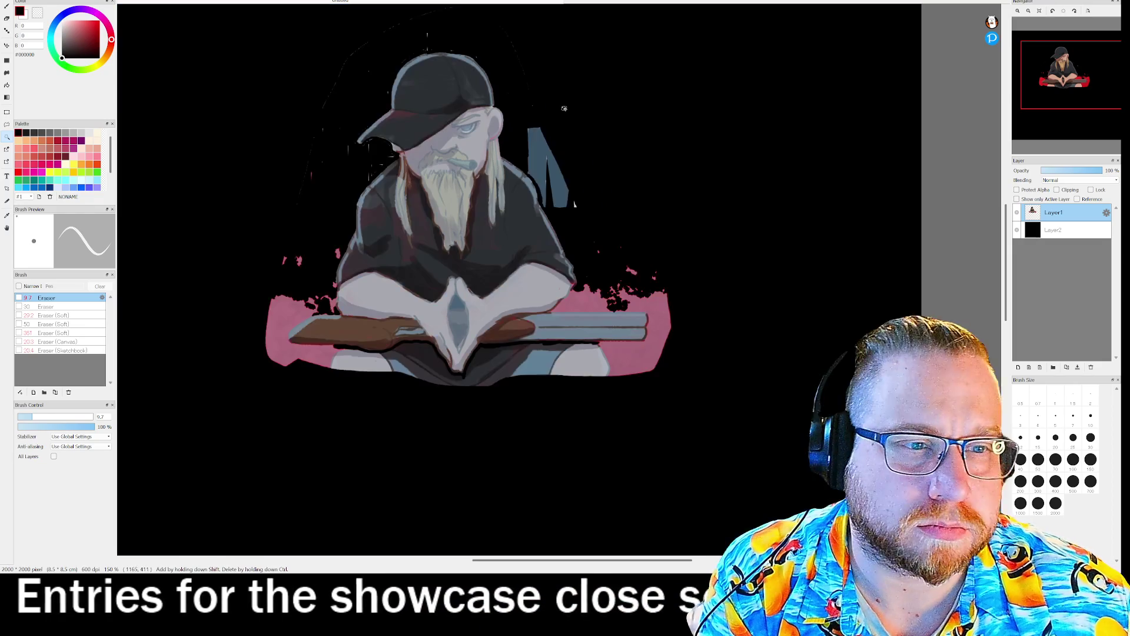
# Step: Wand-select the red cloth and patches around the figure and delete the lower-left red patch
pyautogui.click(665, 312)
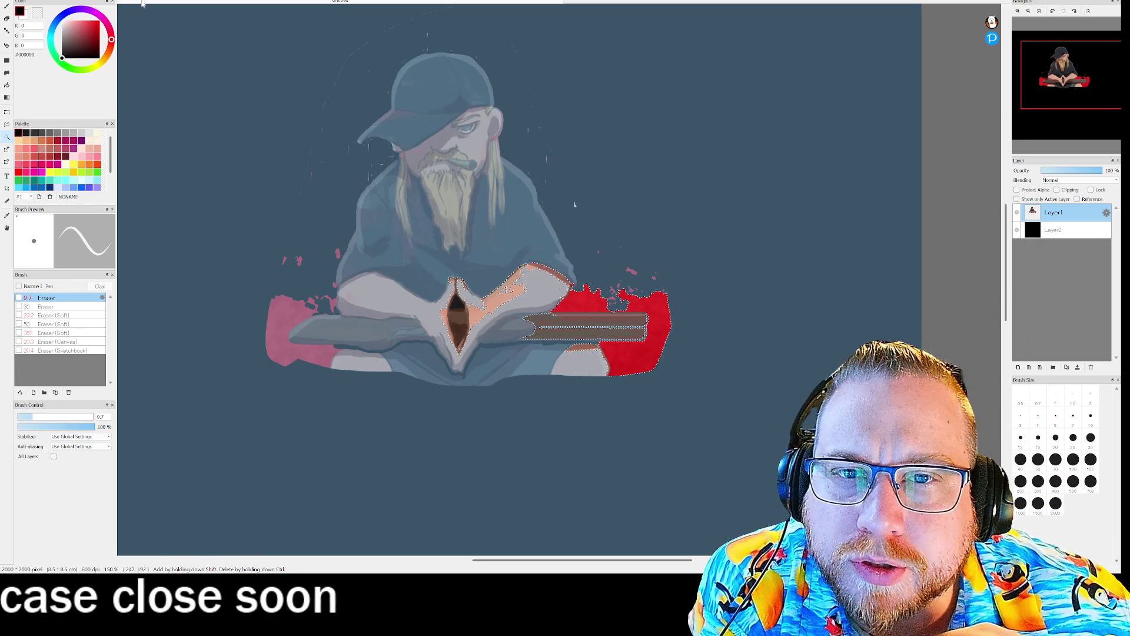
pyautogui.hotkey('ctrl', 'd')
pyautogui.click(667, 322)
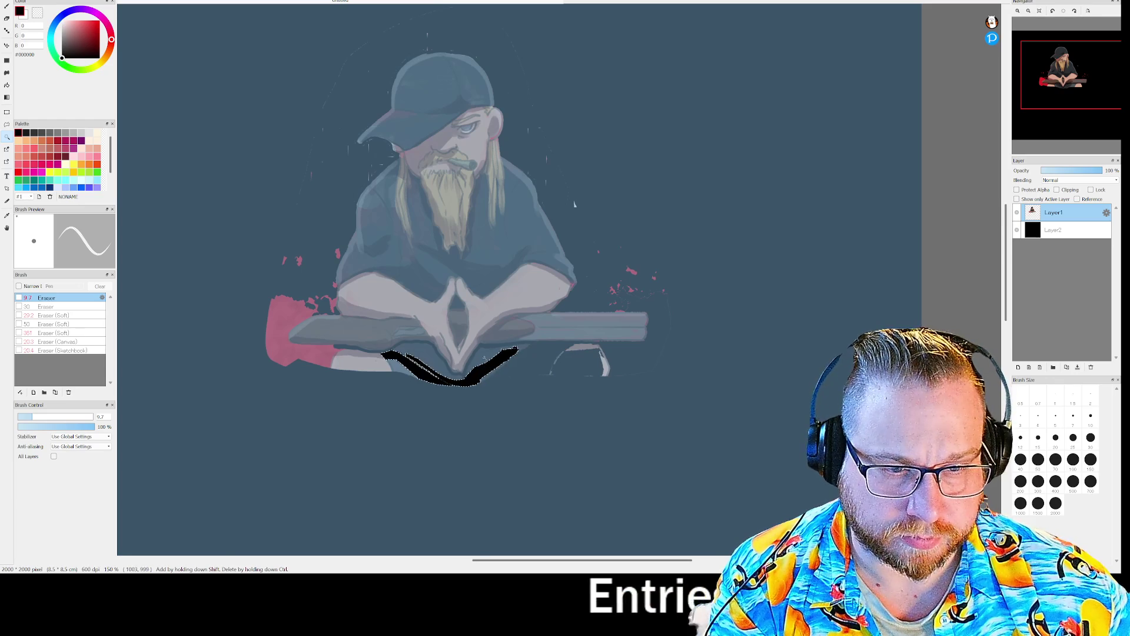
pyautogui.click(420, 370)
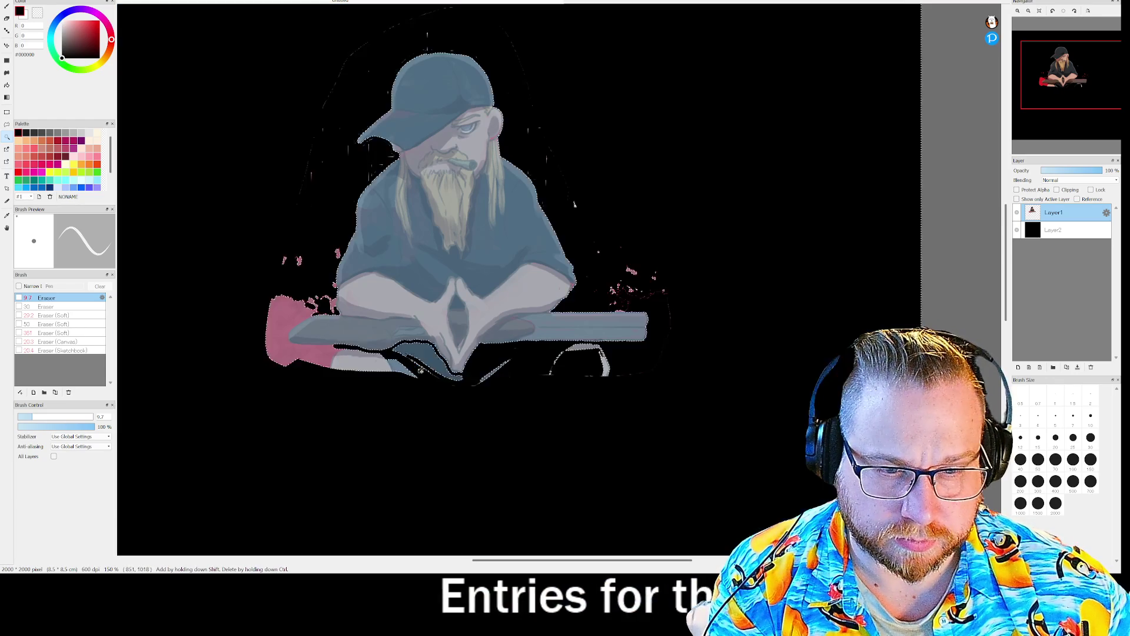
pyautogui.click(401, 366)
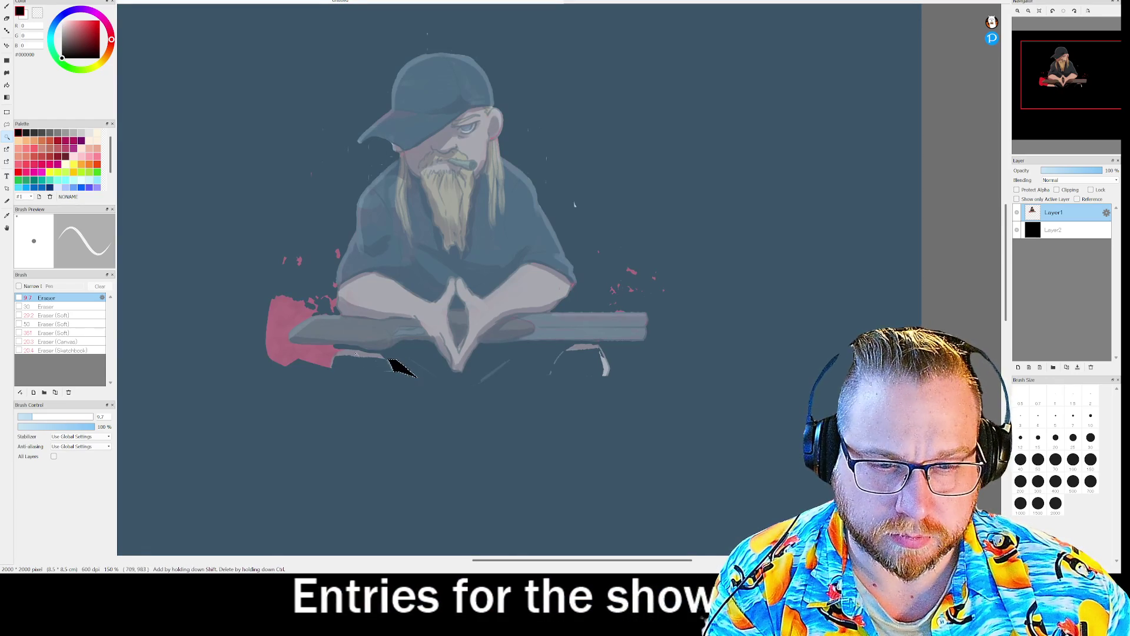
pyautogui.click(332, 304)
pyautogui.press('Delete')
pyautogui.hotkey('ctrl', 'd')
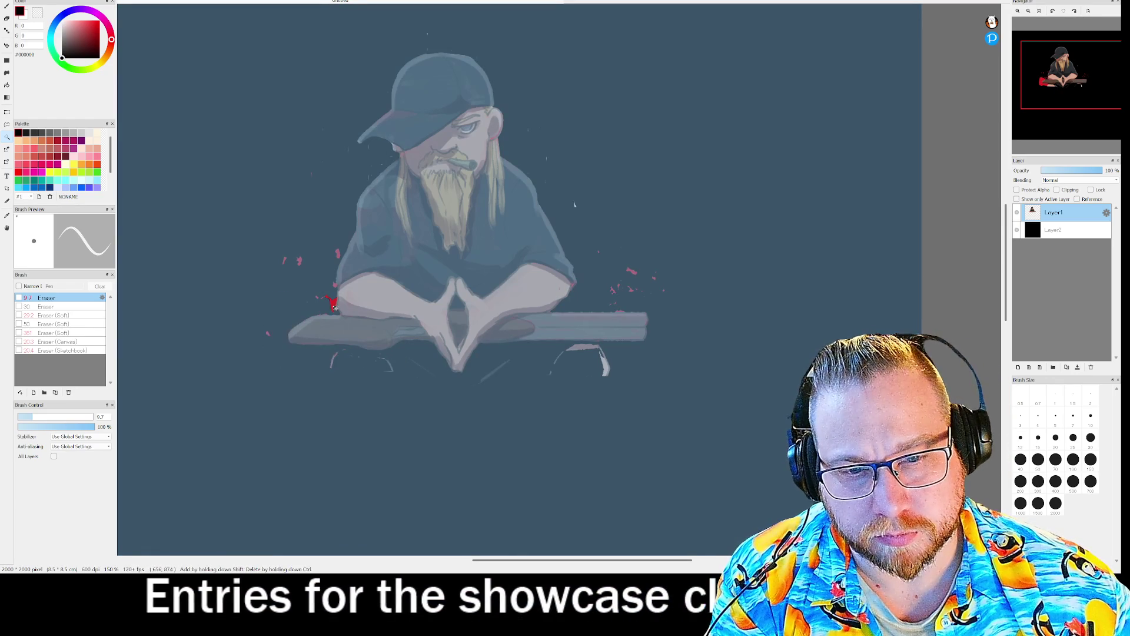
pyautogui.click(357, 367)
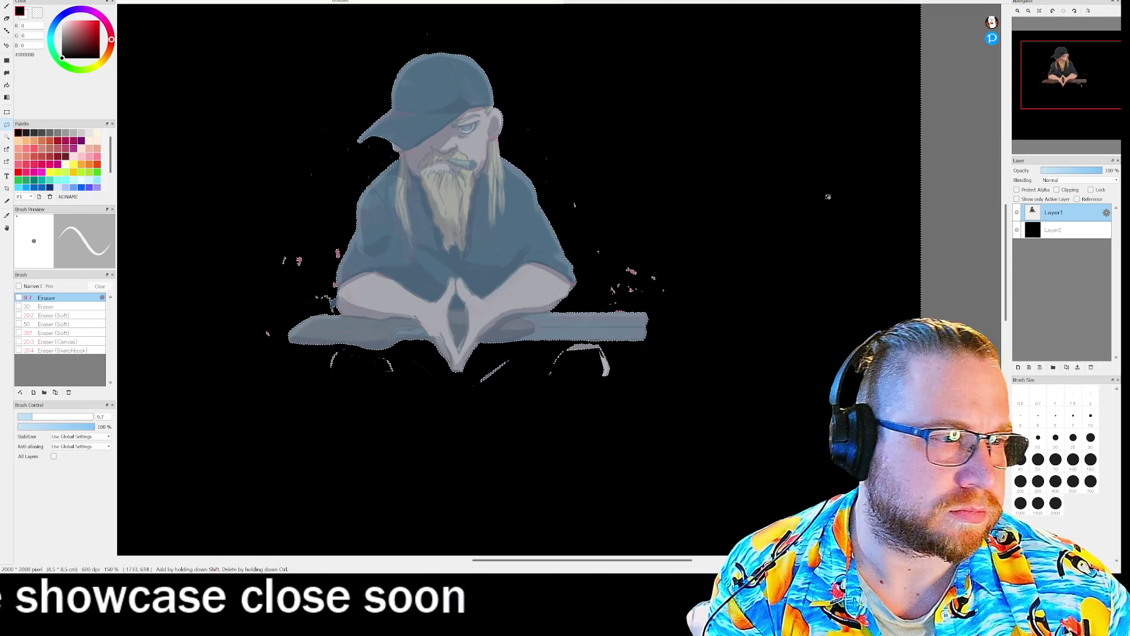
pyautogui.hotkey('ctrl', 'd')
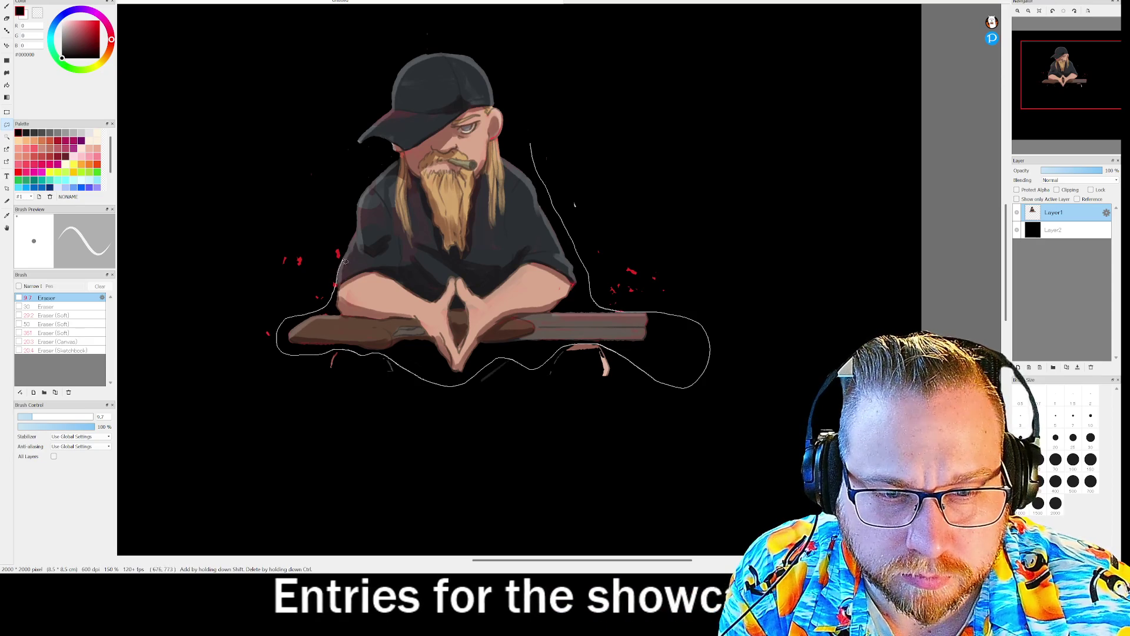
# Step: Lasso loosely around the figure, invert the selection, and clear the stray specks outside it
pyautogui.moveTo(354, 72)
pyautogui.mouseDown()
pyautogui.moveTo(515, 50)
pyautogui.moveTo(537, 97)
pyautogui.moveTo(532, 146)
pyautogui.mouseUp()
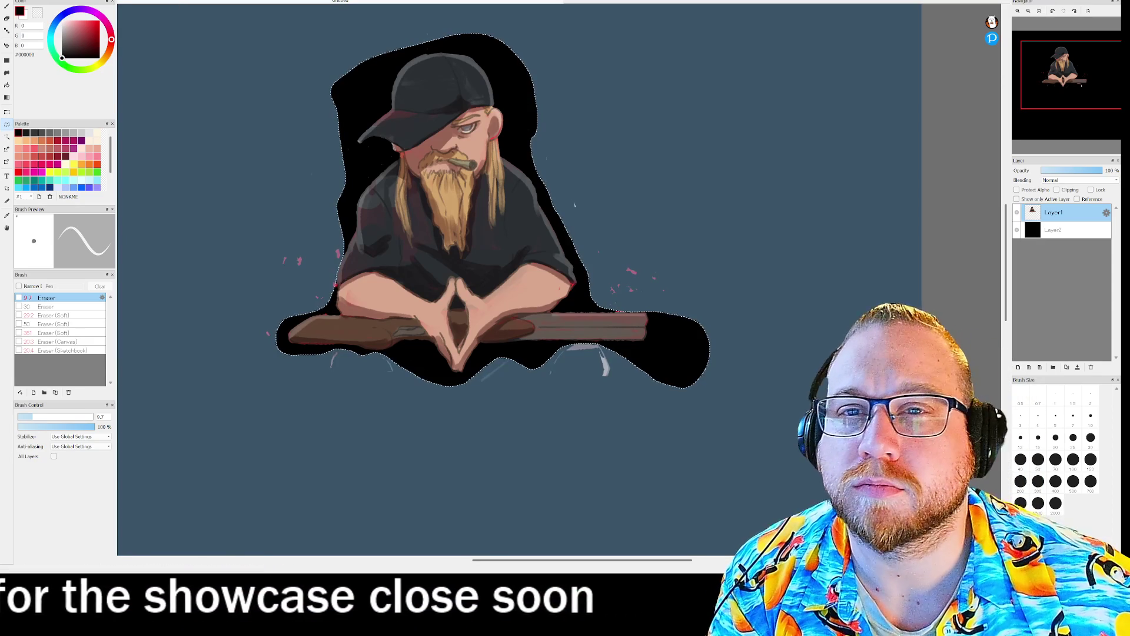
pyautogui.click(77, 2)
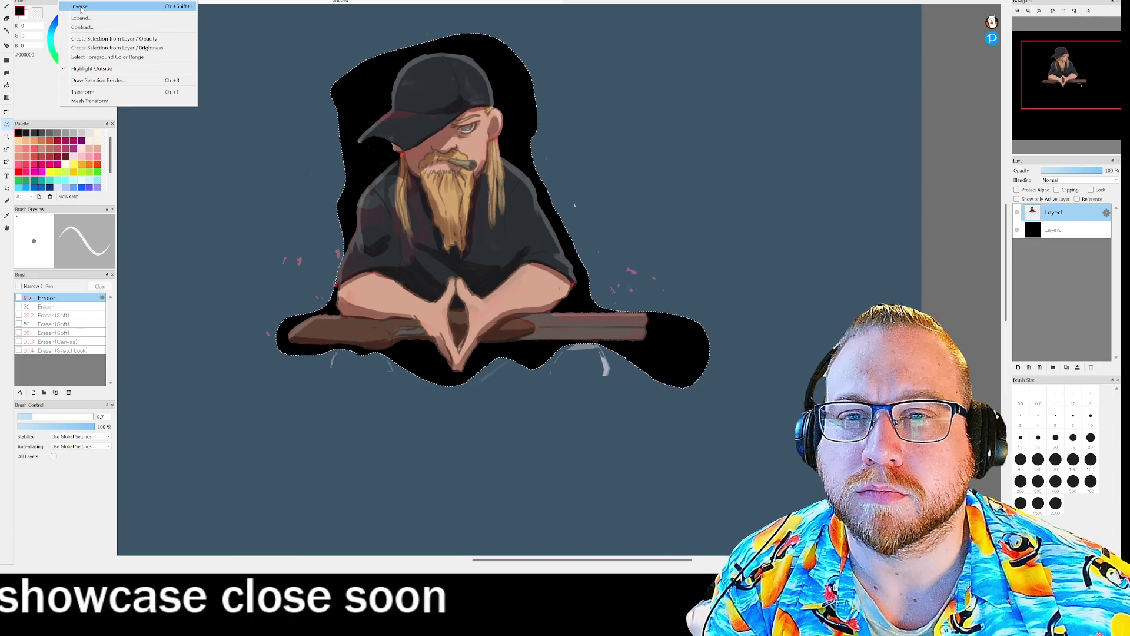
pyautogui.click(80, 7)
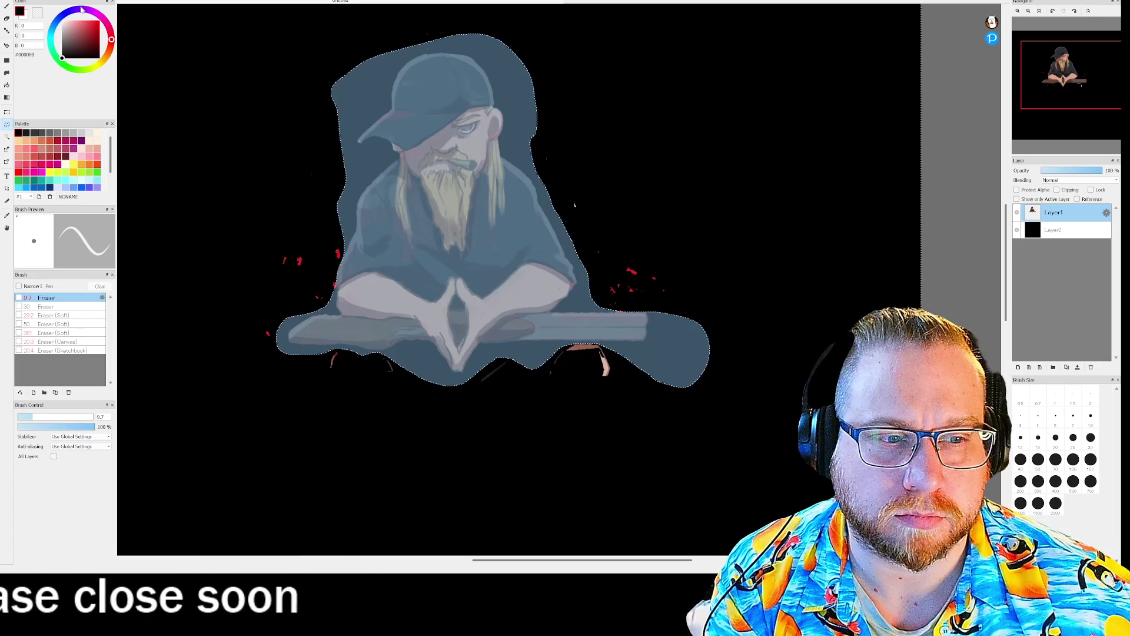
pyautogui.hotkey('ctrl', 'd')
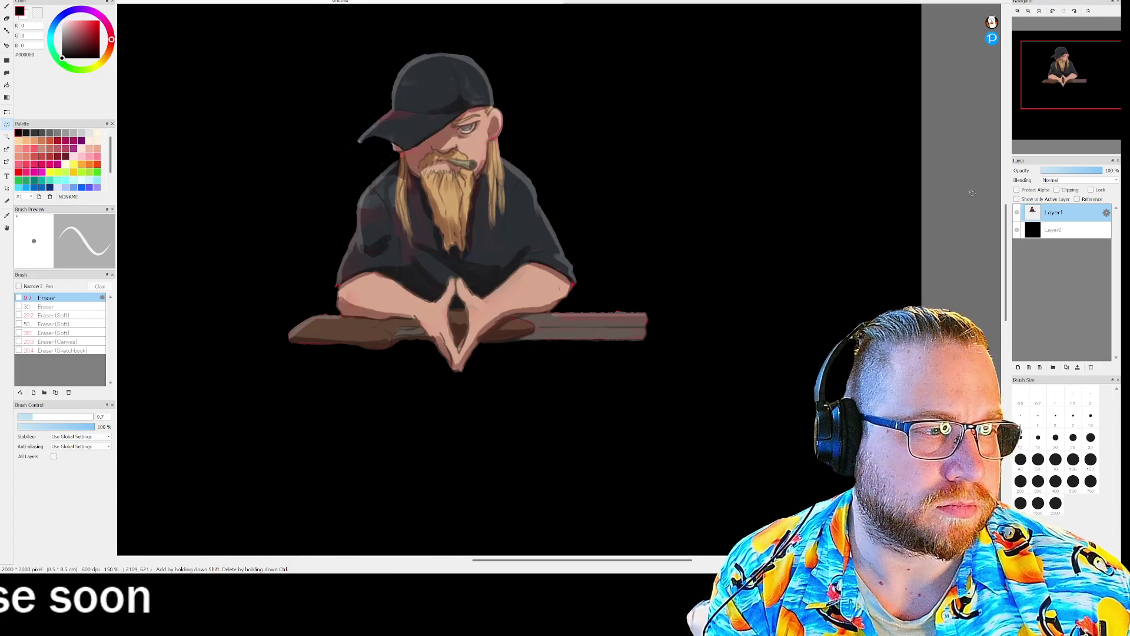
pyautogui.scroll(-5, 864, 218)
pyautogui.scroll(3, 752, 242)
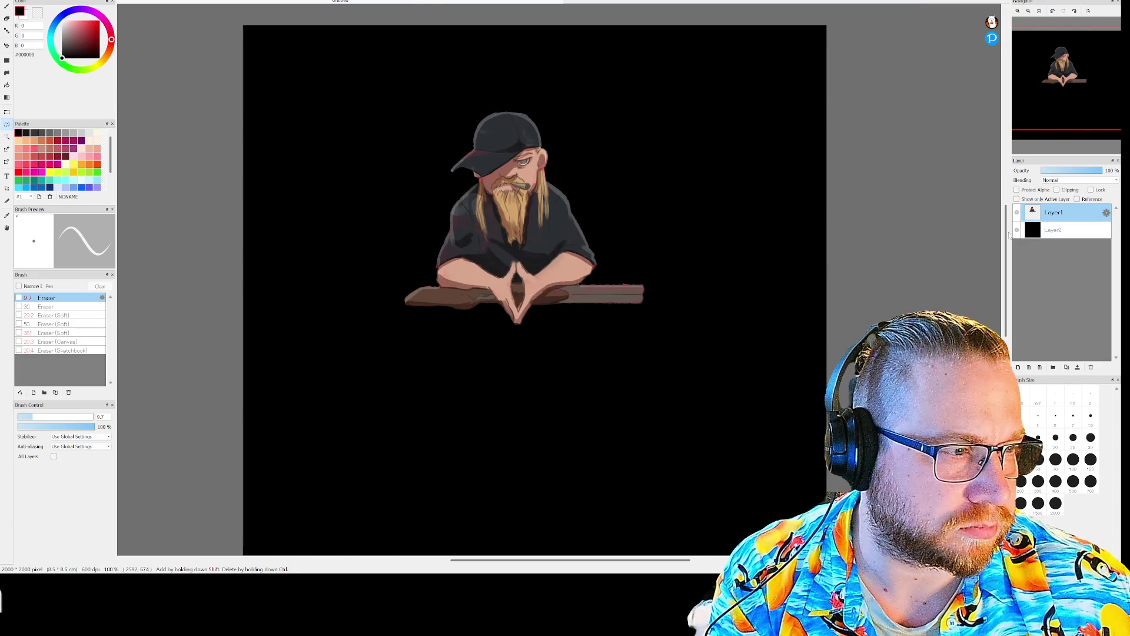
# Step: Hide the black Layer2 background and move the seated figure to the canvas's top-left corner
pyautogui.click(1018, 230)
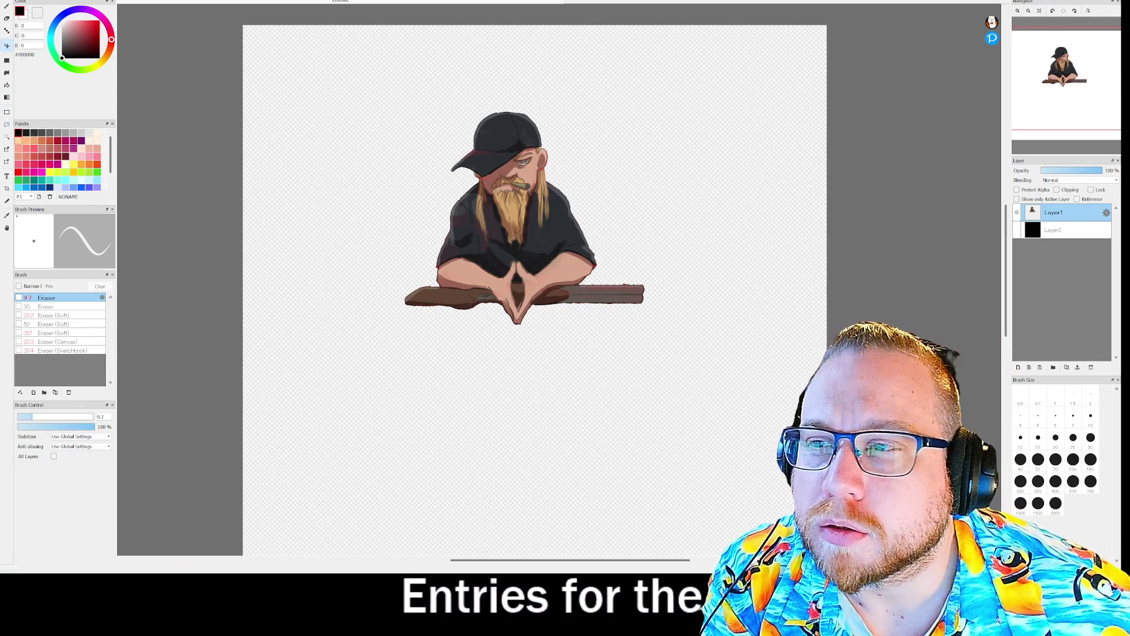
pyautogui.moveTo(556, 240)
pyautogui.mouseDown()
pyautogui.moveTo(518, 204)
pyautogui.moveTo(399, 159)
pyautogui.mouseUp()
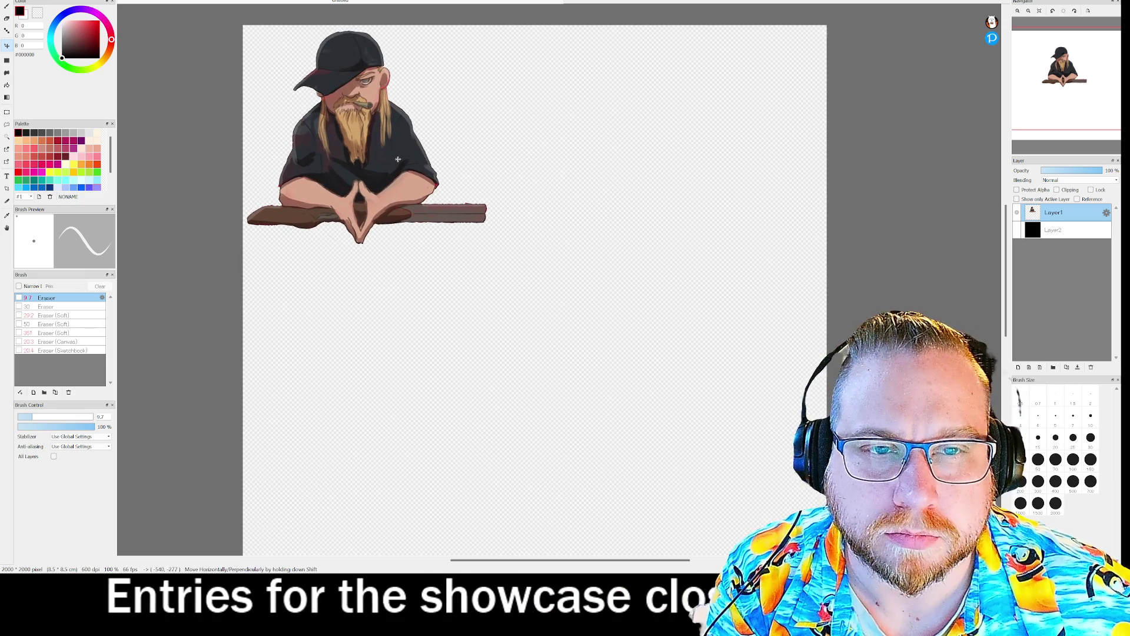
pyautogui.click(109, 1)
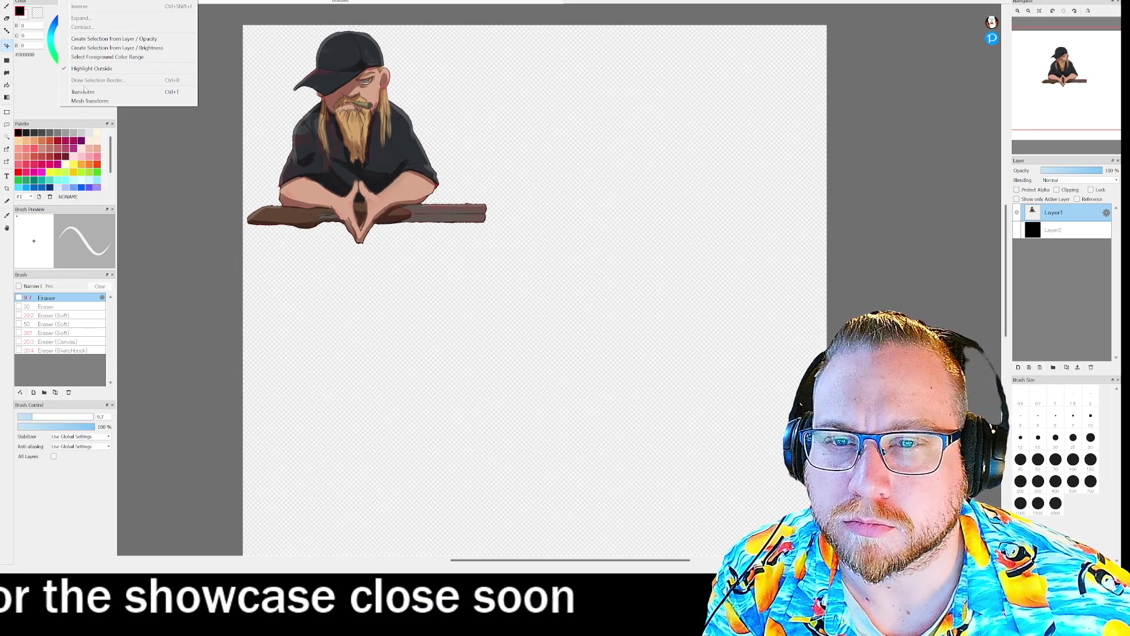
pyautogui.hotkey('ctrl', 't')
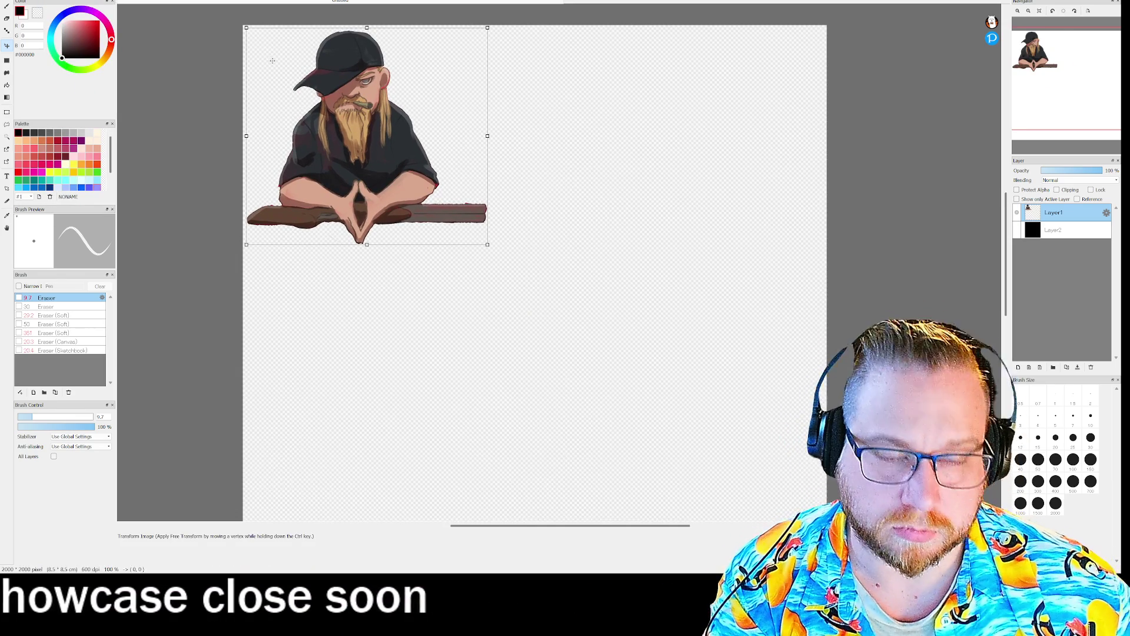
pyautogui.press('Return')
# Step: Set the canvas to 900 × 900 px and nudge the seated figure slightly lower
pyautogui.click(56, 1)
pyautogui.click(27, 1)
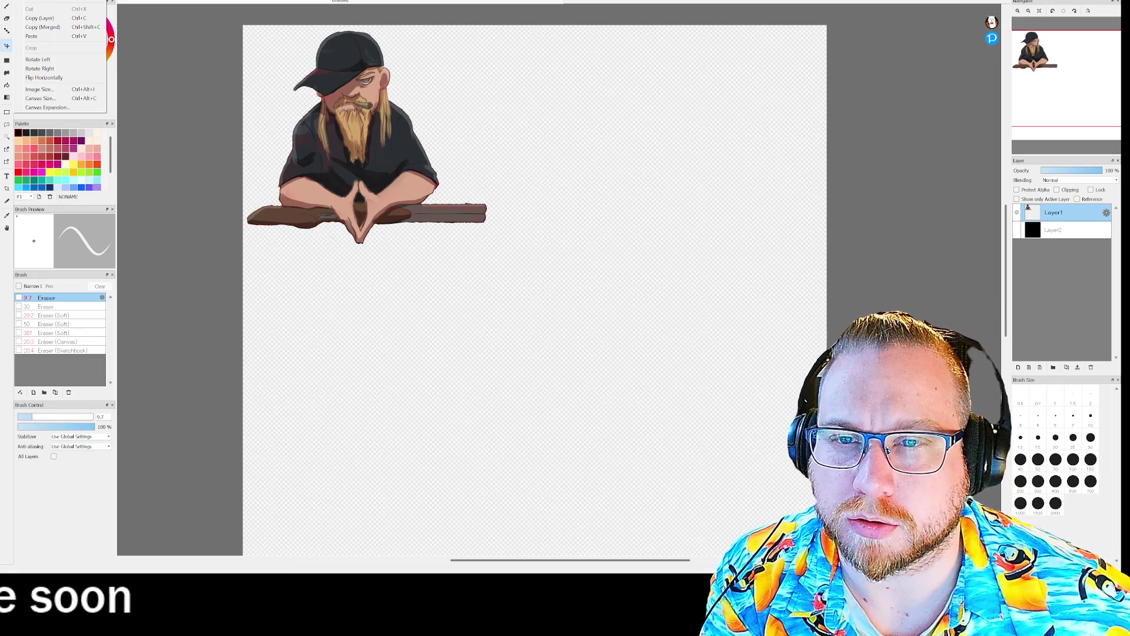
pyautogui.click(47, 99)
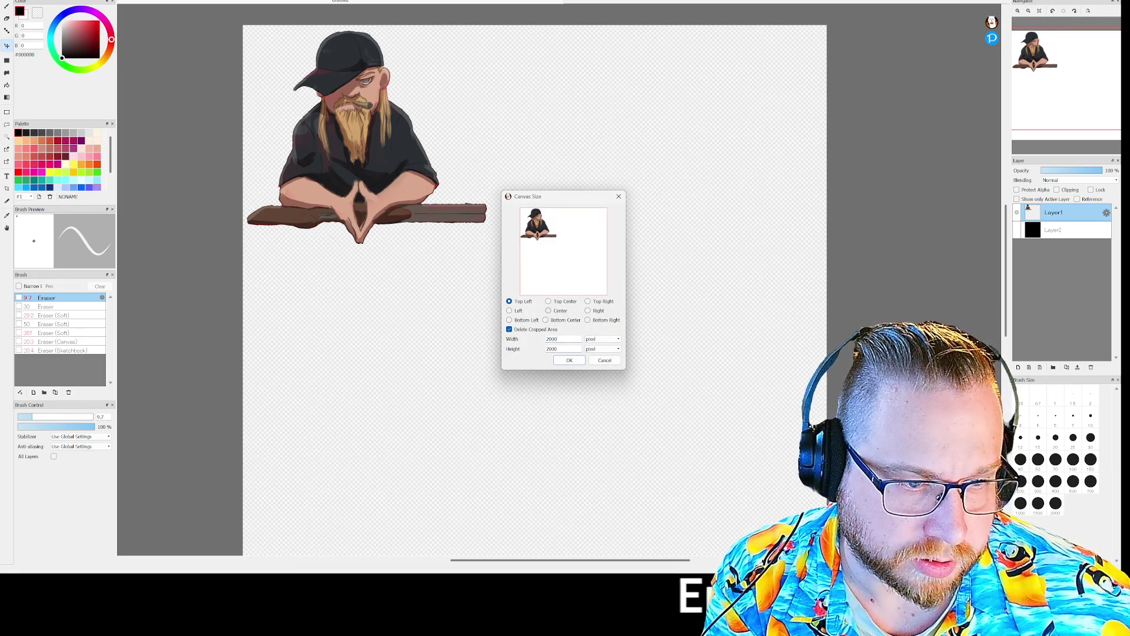
pyautogui.write('0')
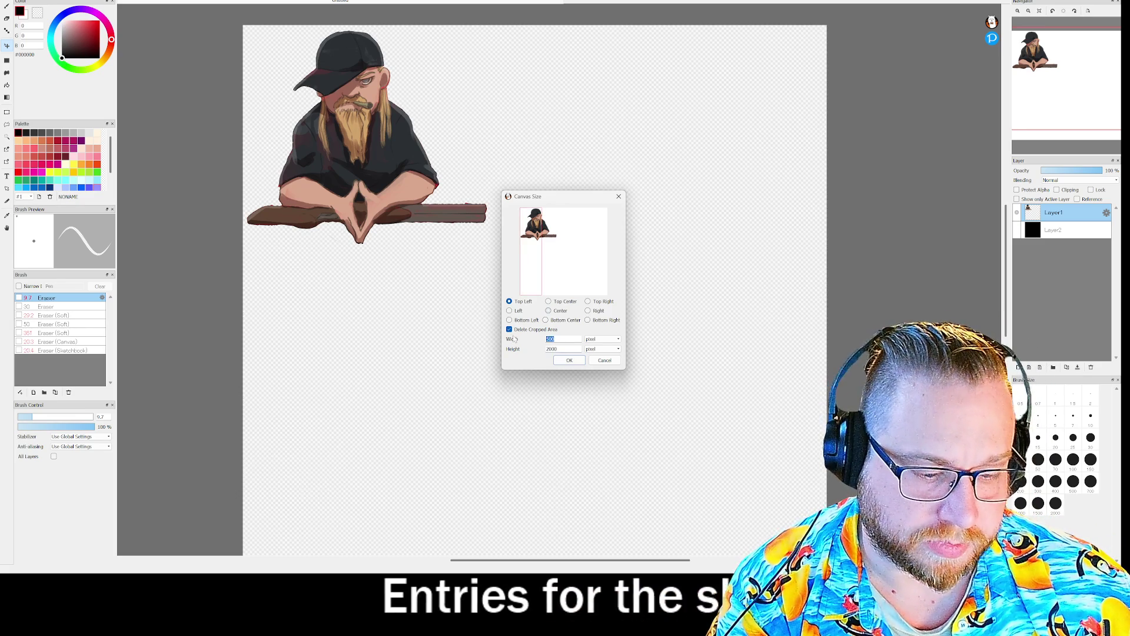
pyautogui.write('60')
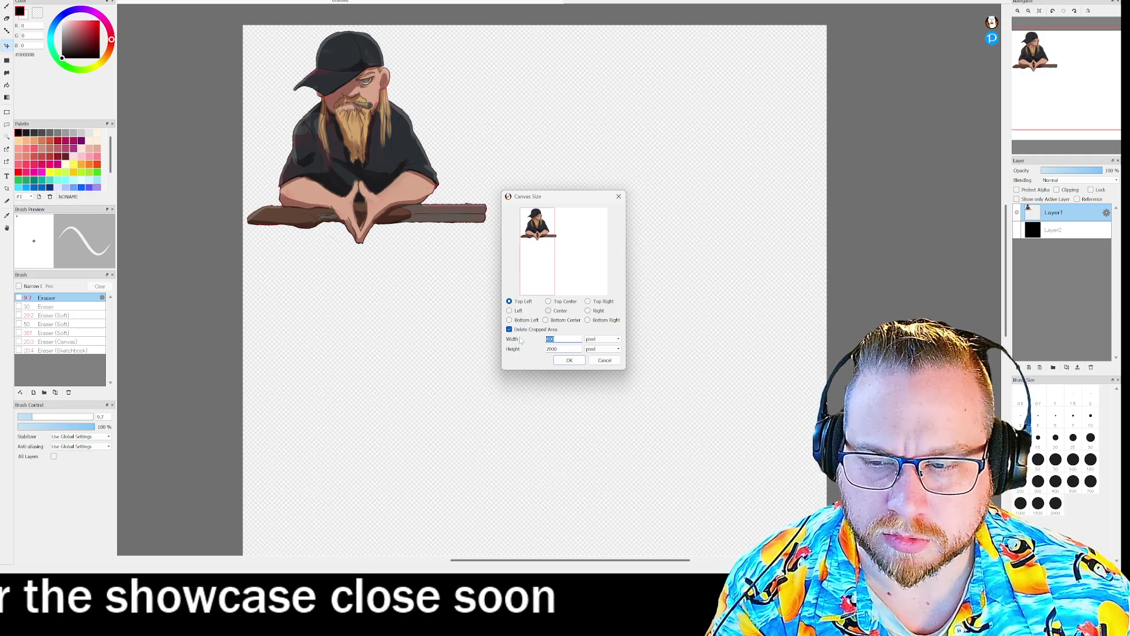
pyautogui.write('100')
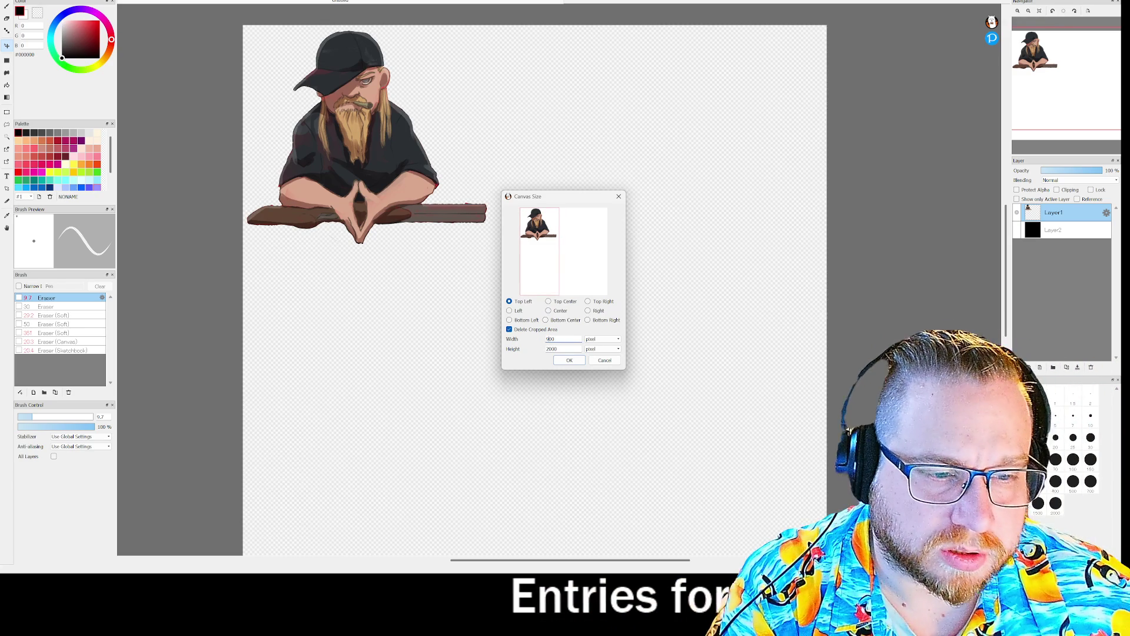
pyautogui.write('500')
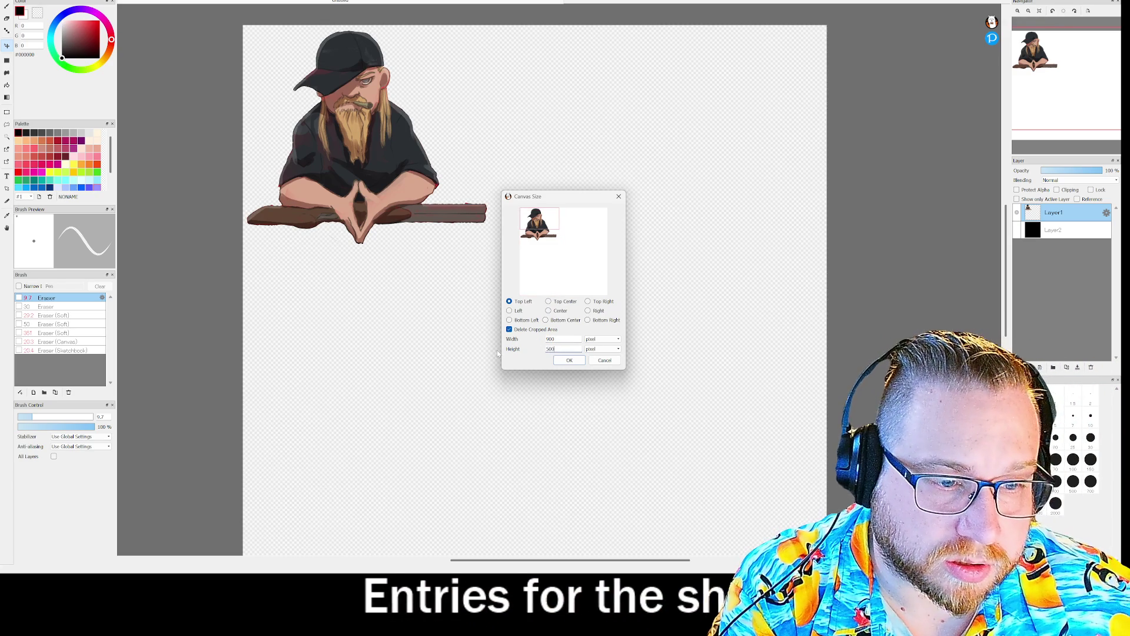
pyautogui.write('900')
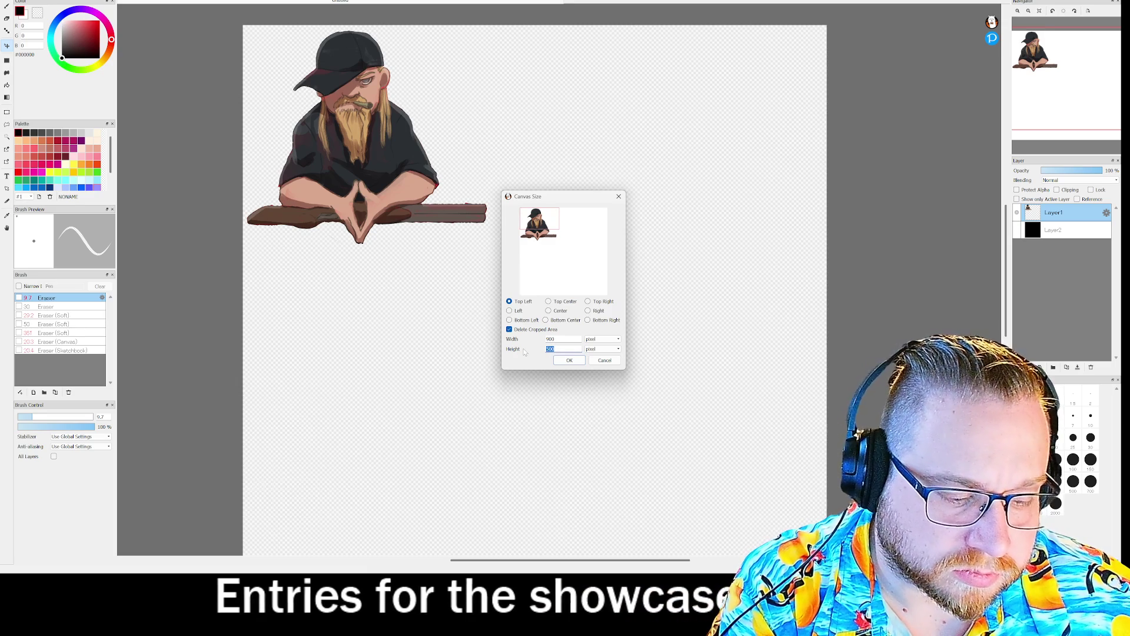
pyautogui.click(570, 360)
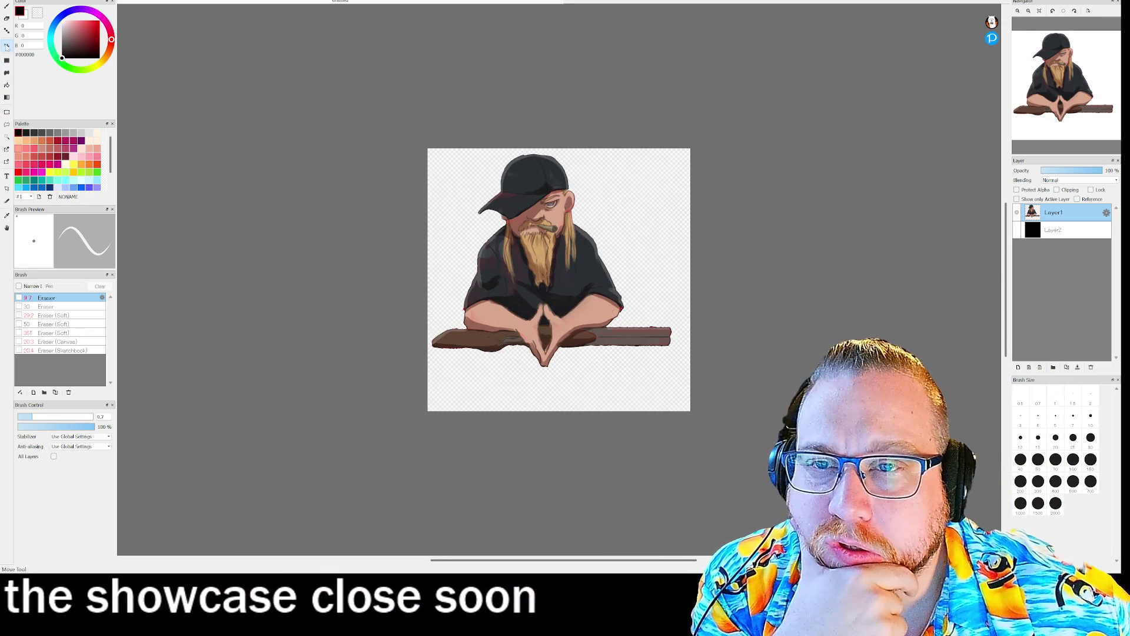
pyautogui.moveTo(539, 268); pyautogui.dragTo(547, 288)
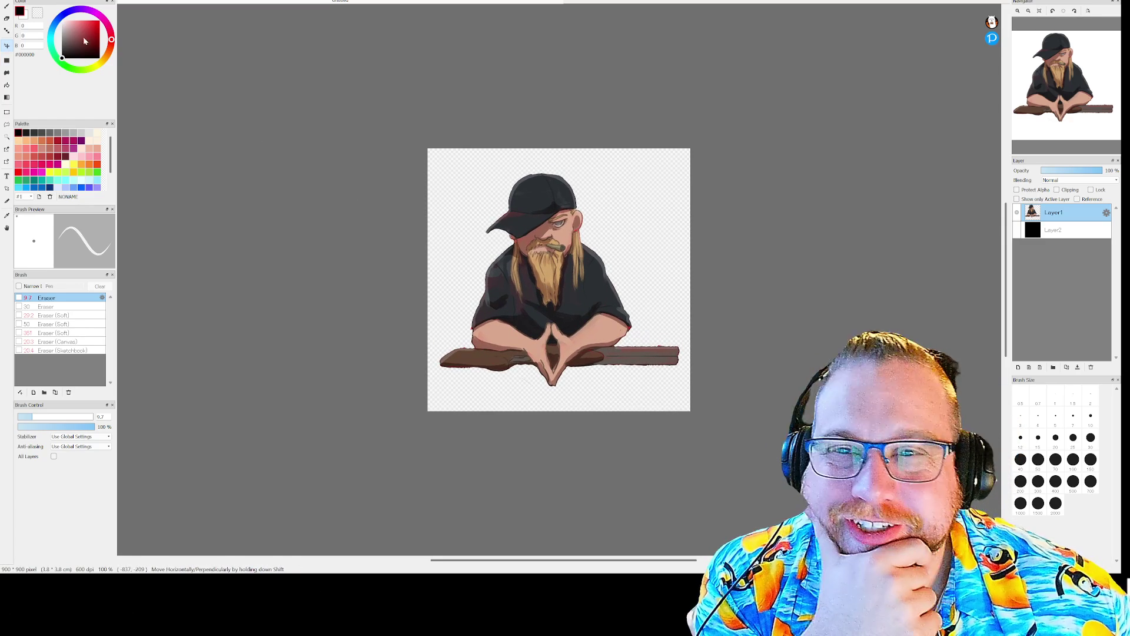
pyautogui.click(15, 0)
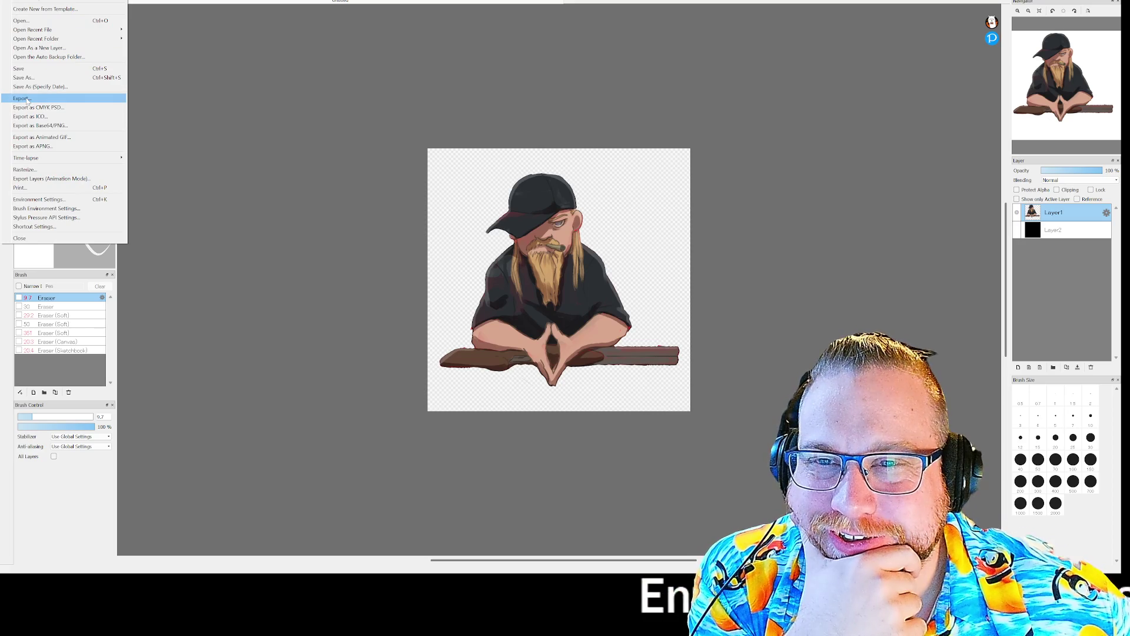
# Step: Save the drawing under the name TSkuxy
pyautogui.click(23, 78)
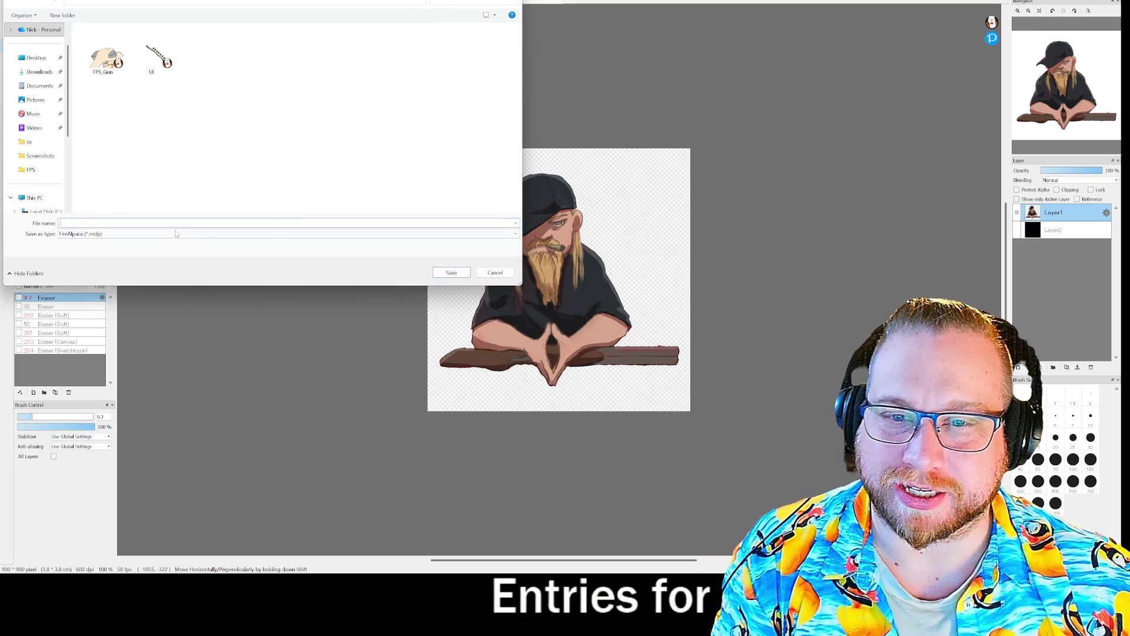
pyautogui.write('TSkuxy')
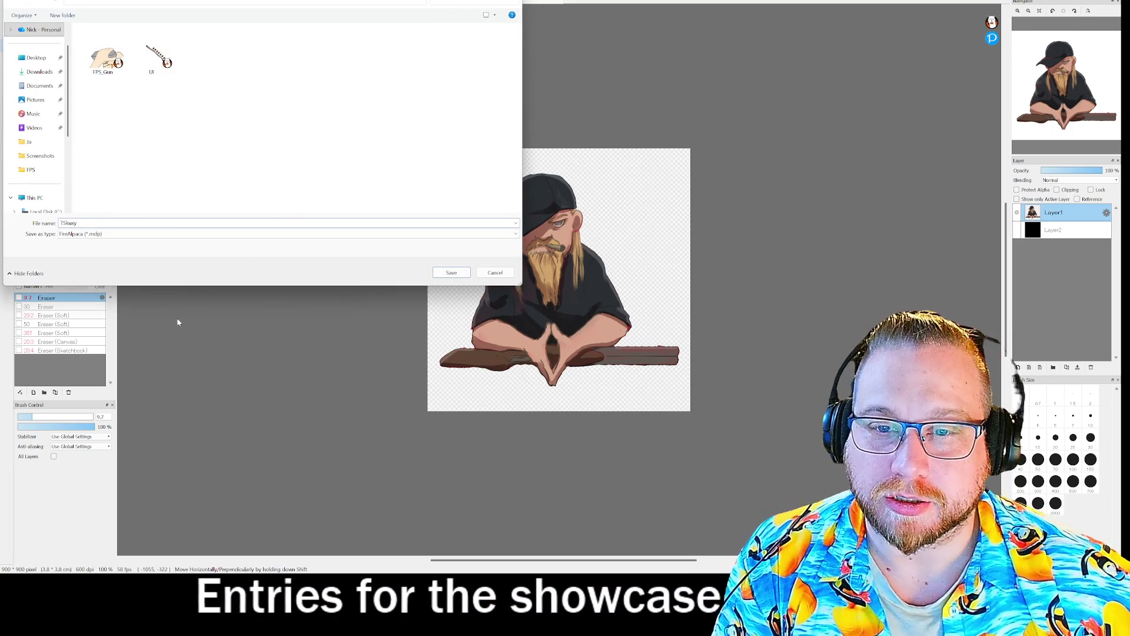
pyautogui.press('Return')
# Step: Export a transparent PNG copy of the drawing into the game images folder
pyautogui.click(9, 2)
pyautogui.click(25, 99)
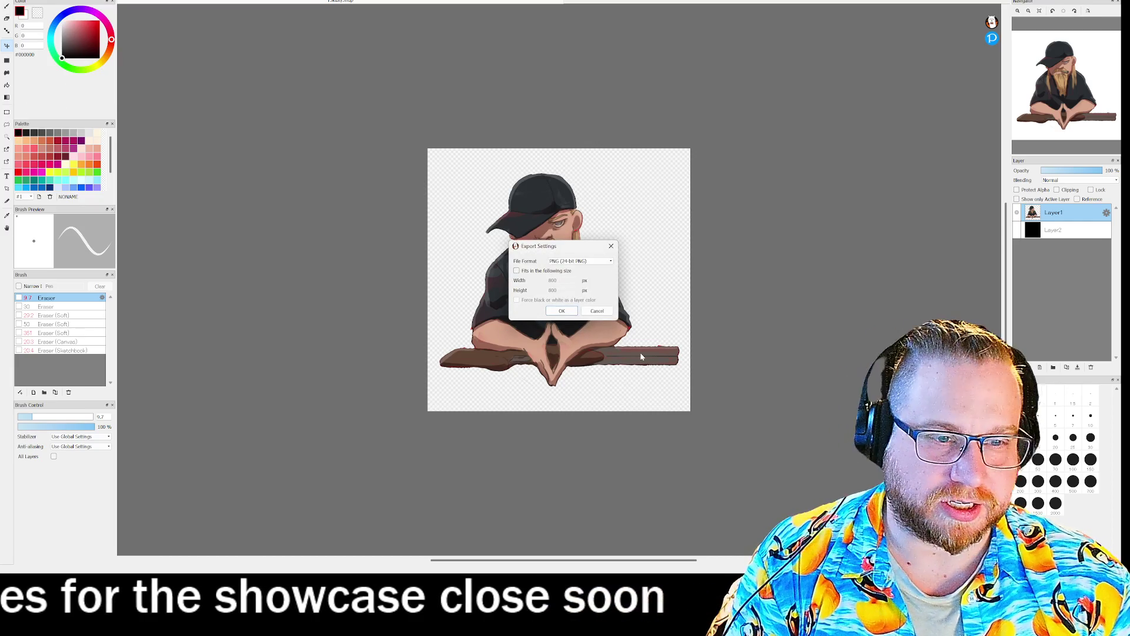
pyautogui.click(580, 261)
pyautogui.click(575, 273)
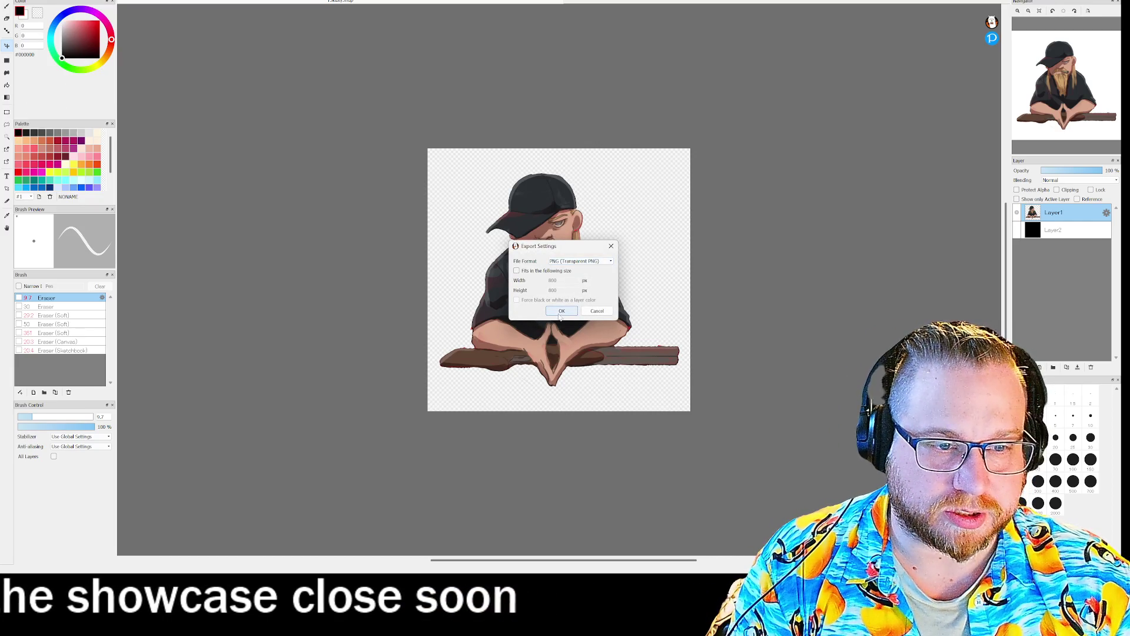
pyautogui.click(561, 310)
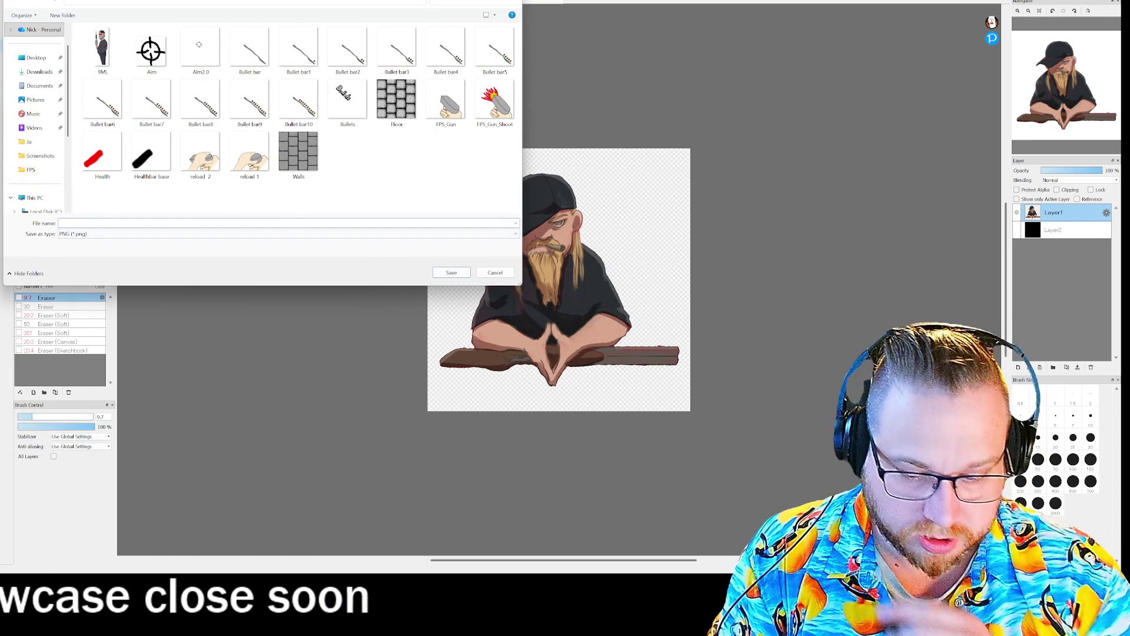
pyautogui.write('Tskuxy')
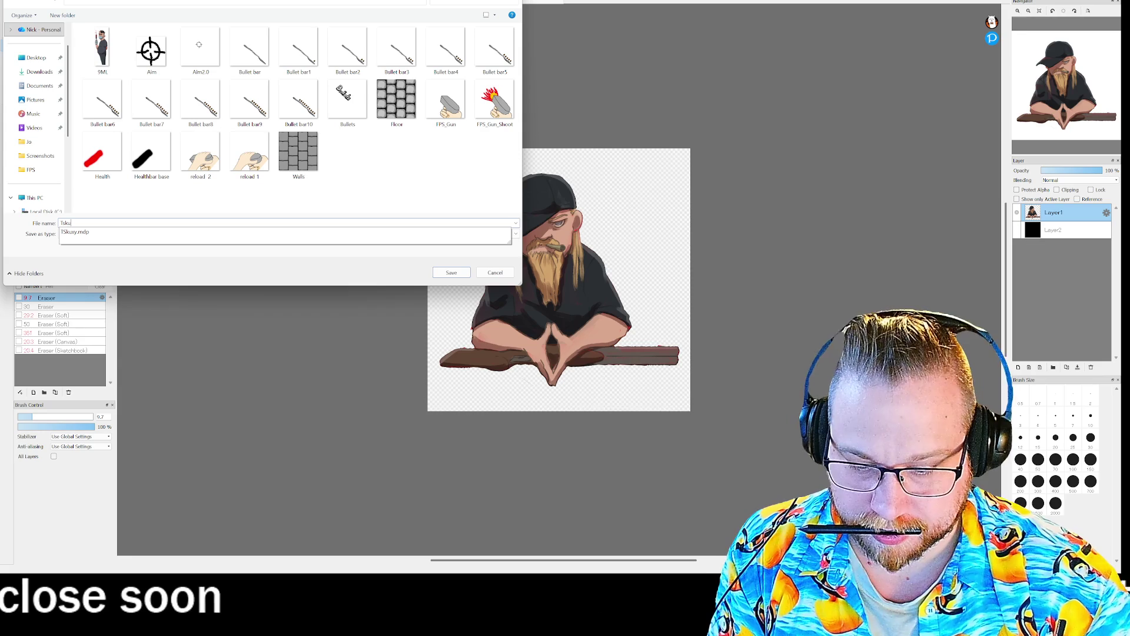
pyautogui.click(447, 273)
pyautogui.click(452, 274)
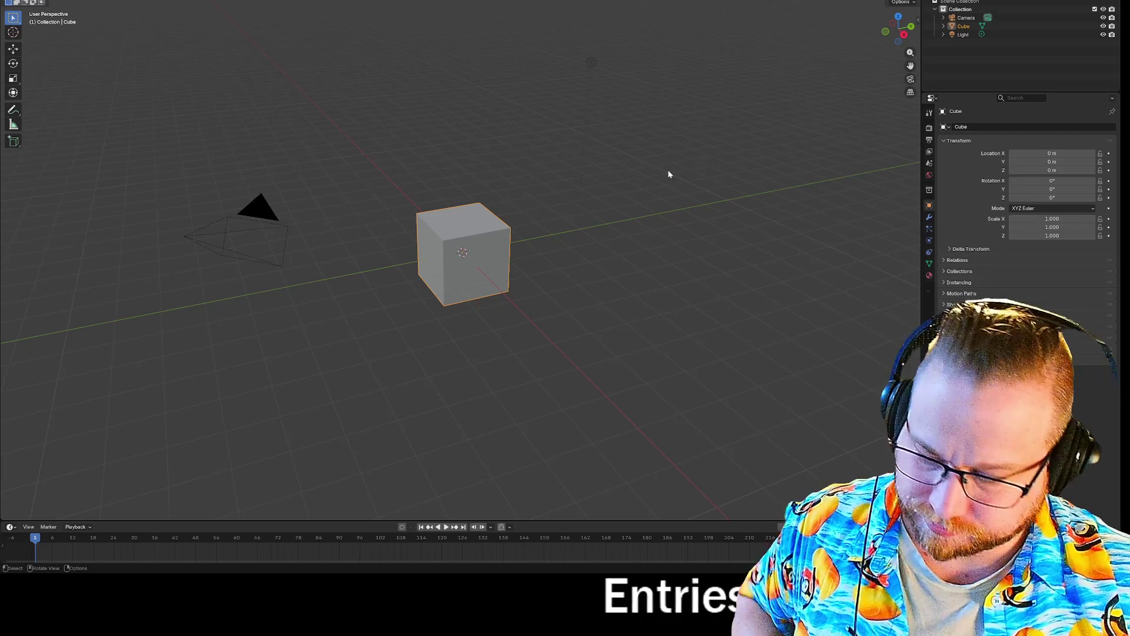
# Step: Delete the default cube, camera and light, then add a fresh cube
pyautogui.press('a')
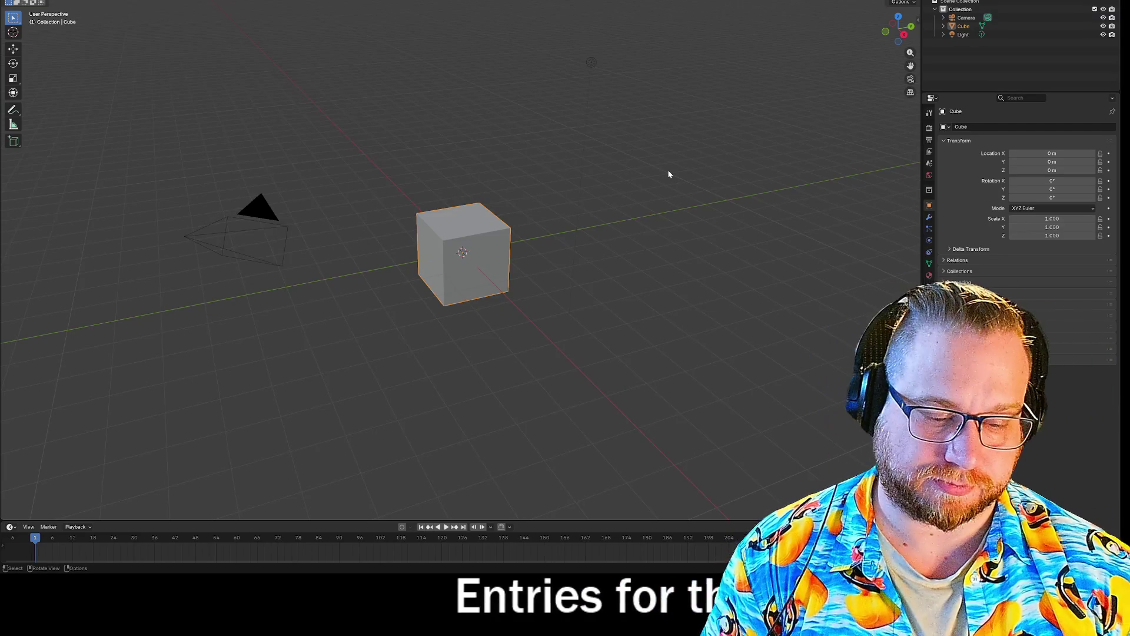
pyautogui.press('Delete')
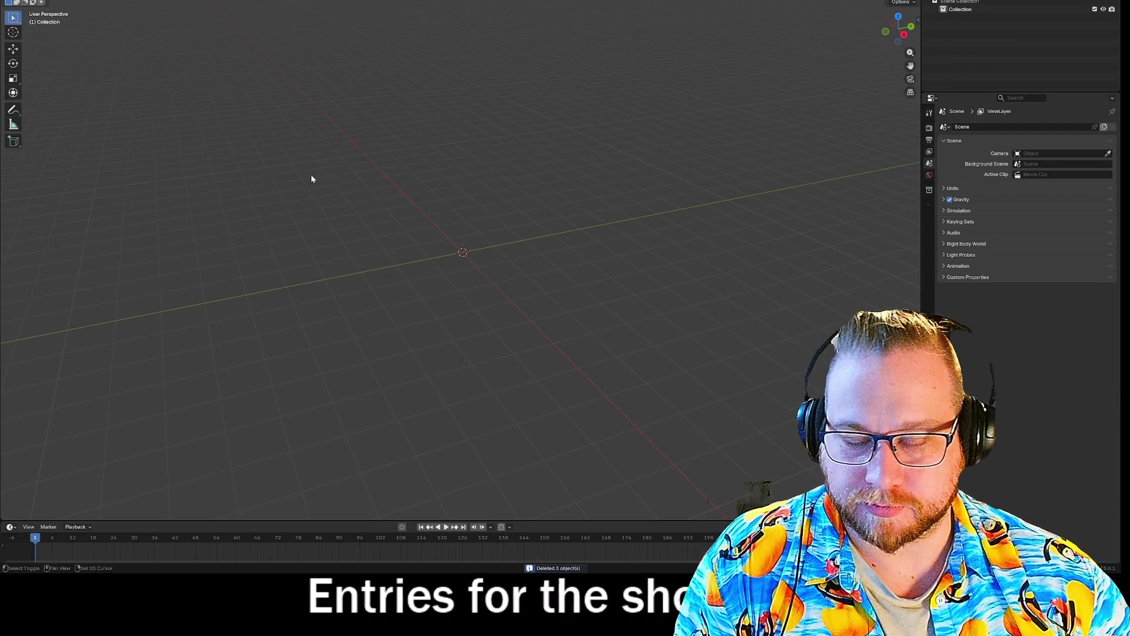
pyautogui.hotkey('shift', 'a')
pyautogui.moveTo(294, 186)
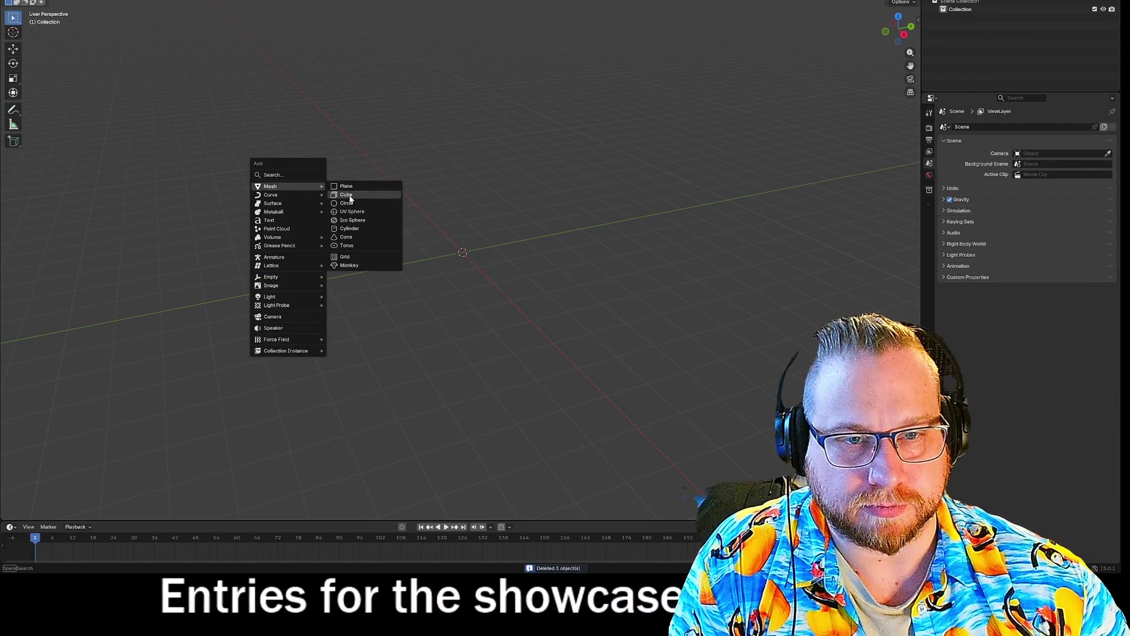
pyautogui.click(346, 194)
pyautogui.moveTo(607, 217); pyautogui.dragTo(597, 208)
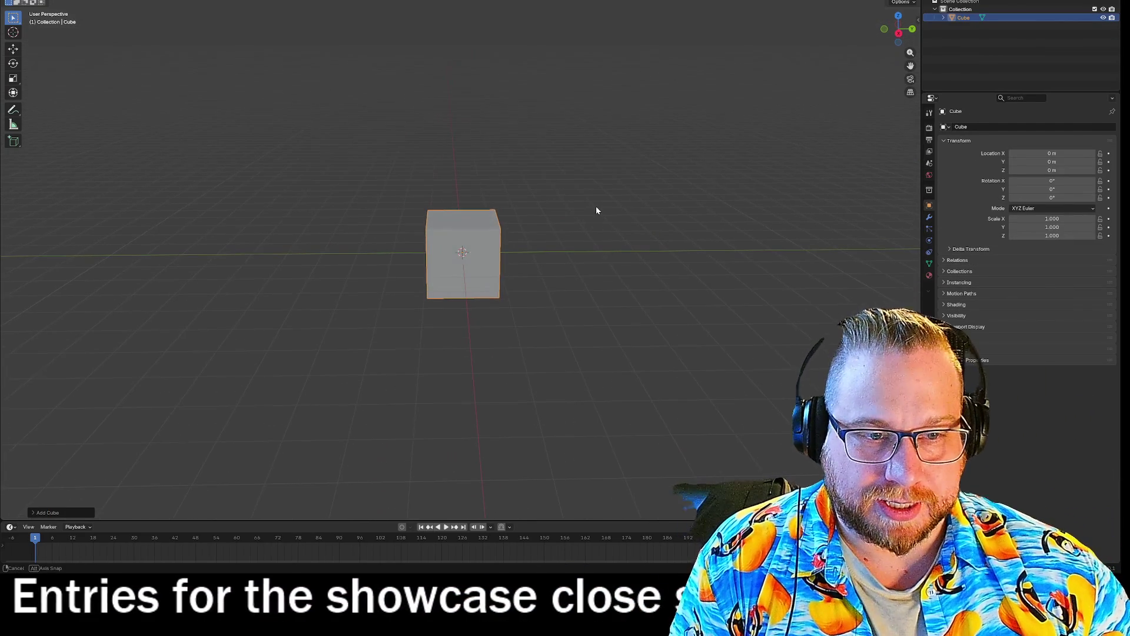
pyautogui.scroll(2, 550, 211)
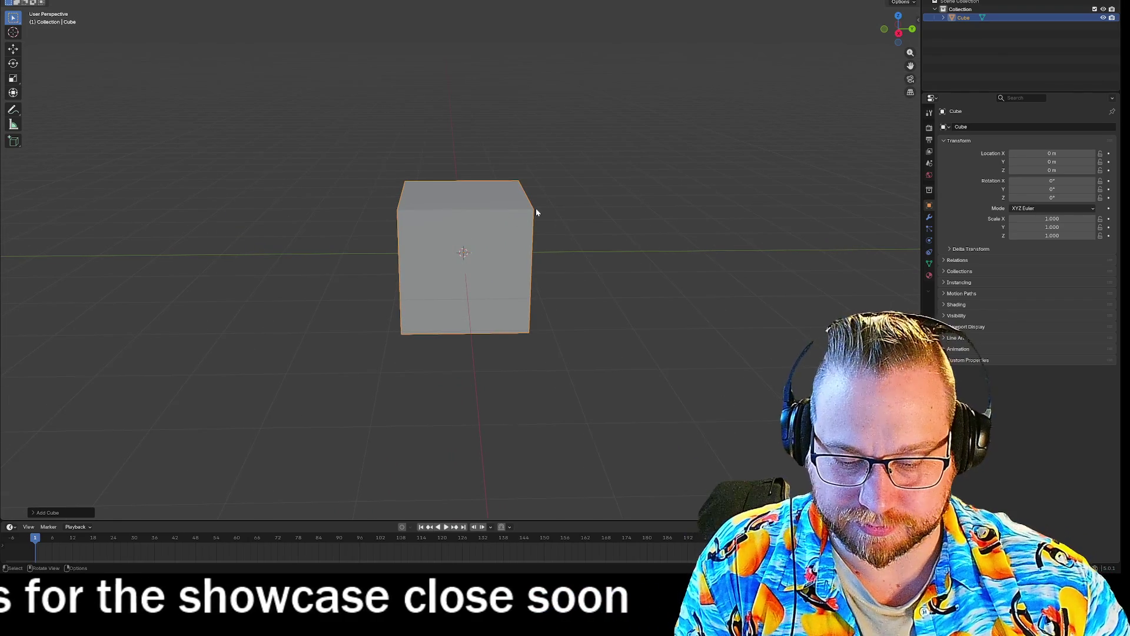
# Step: Raise the new cube so it rests on the ground grid
pyautogui.press('g')
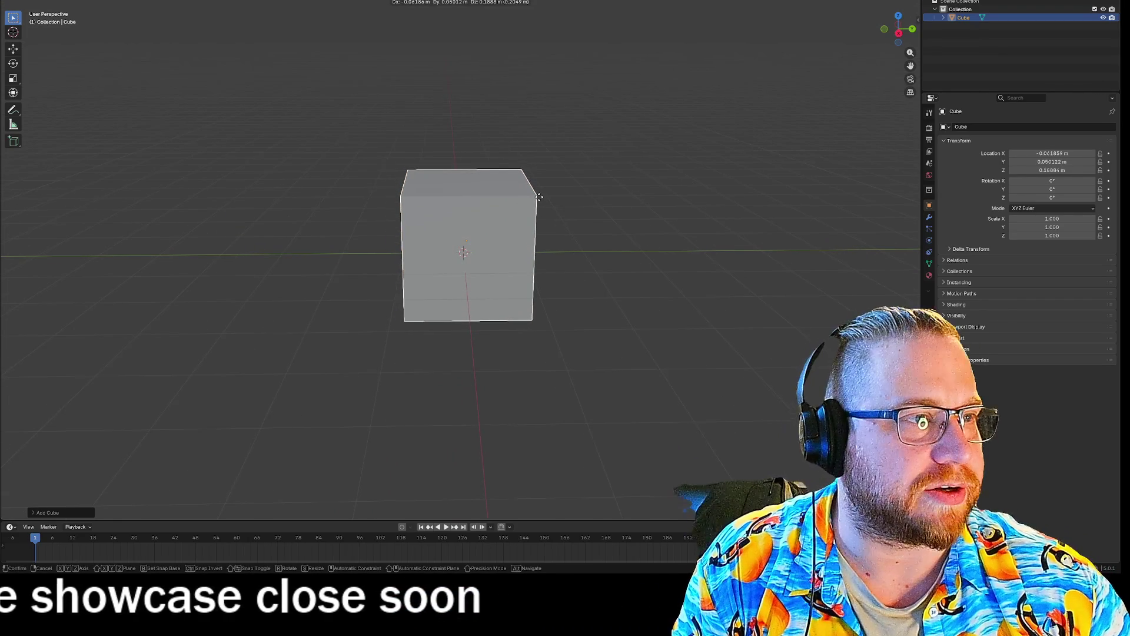
pyautogui.press('z')
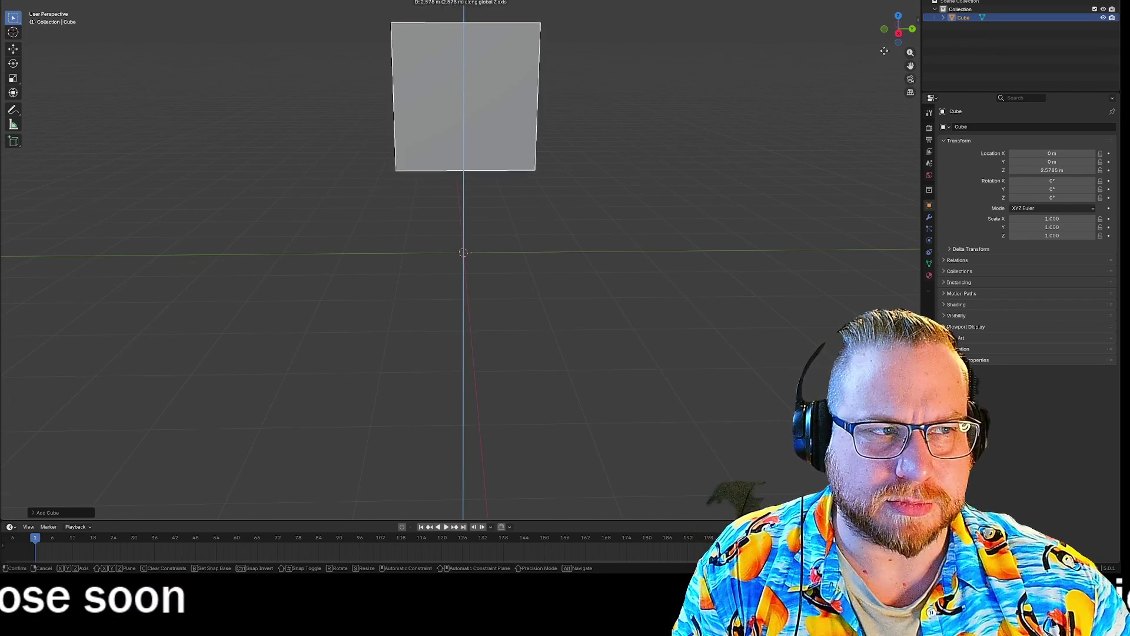
pyautogui.press('Escape')
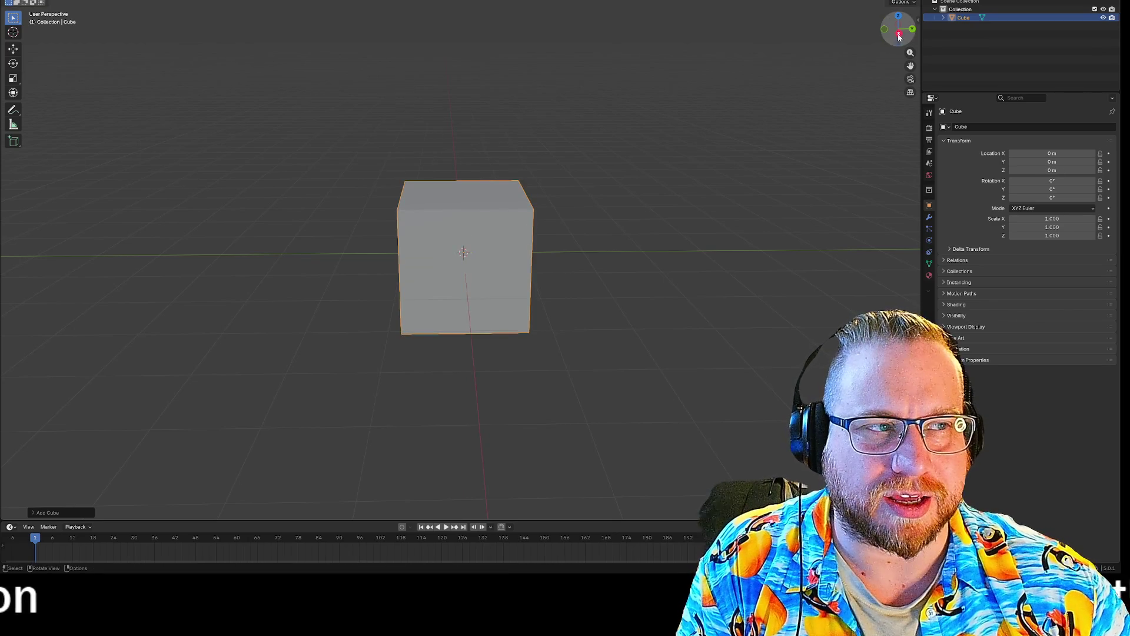
pyautogui.click(899, 36)
pyautogui.press('g')
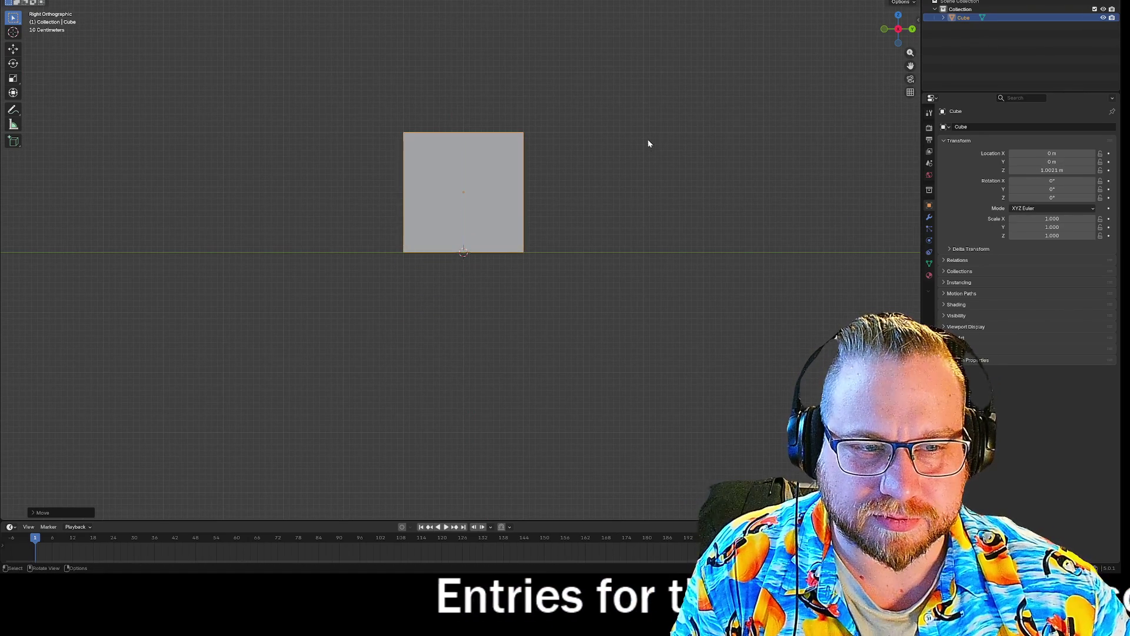
pyautogui.moveTo(652, 113)
pyautogui.mouseDown()
pyautogui.moveTo(613, 140)
pyautogui.moveTo(569, 140)
pyautogui.moveTo(566, 152)
pyautogui.mouseUp()
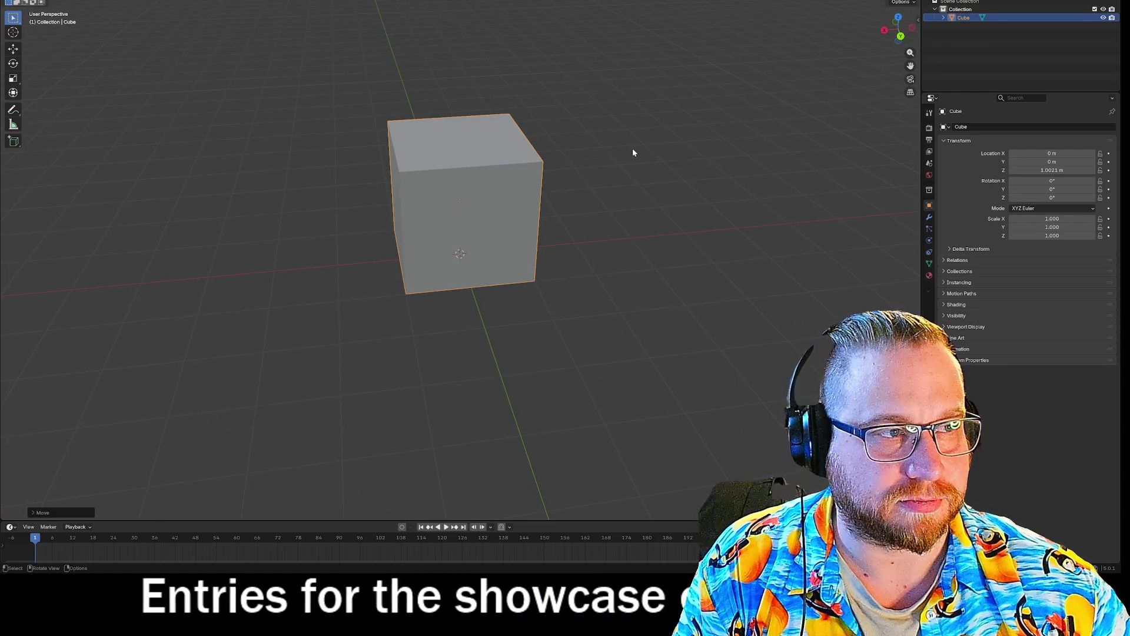
# Step: Shift the cube along X to about 1.007 m
pyautogui.press('g')
pyautogui.press('y')
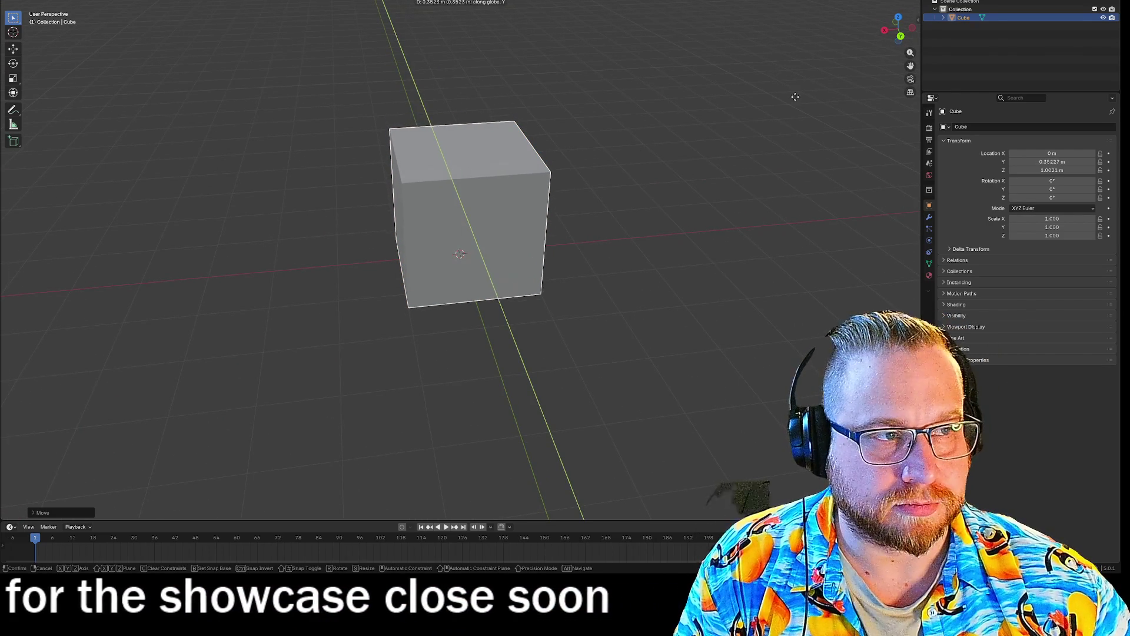
pyautogui.rightClick(896, 38)
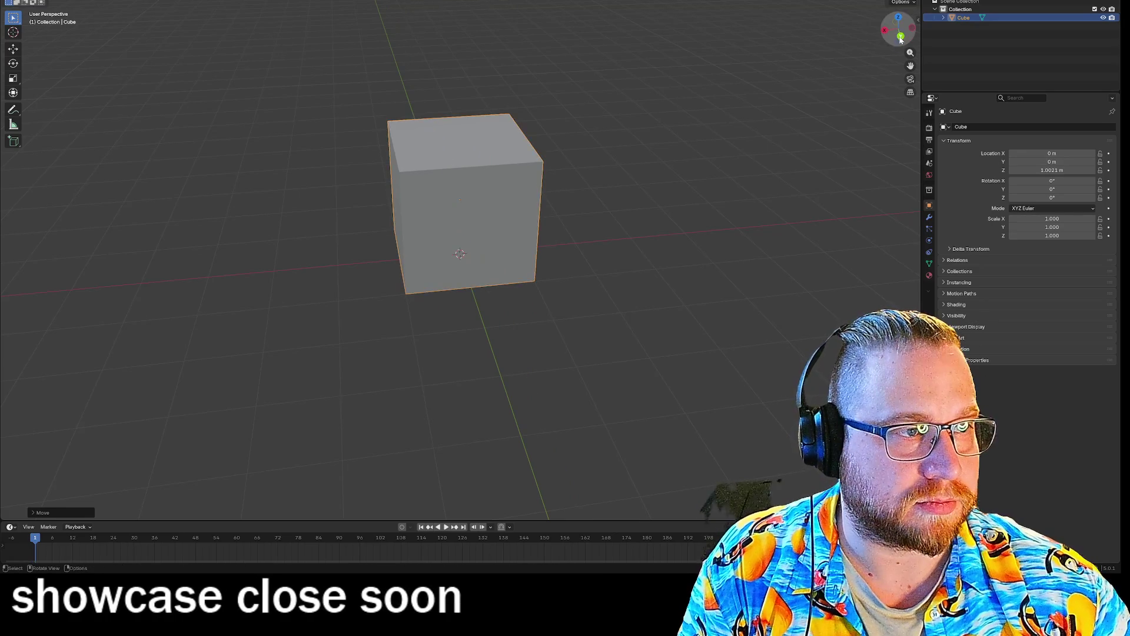
pyautogui.click(900, 36)
pyautogui.press('g')
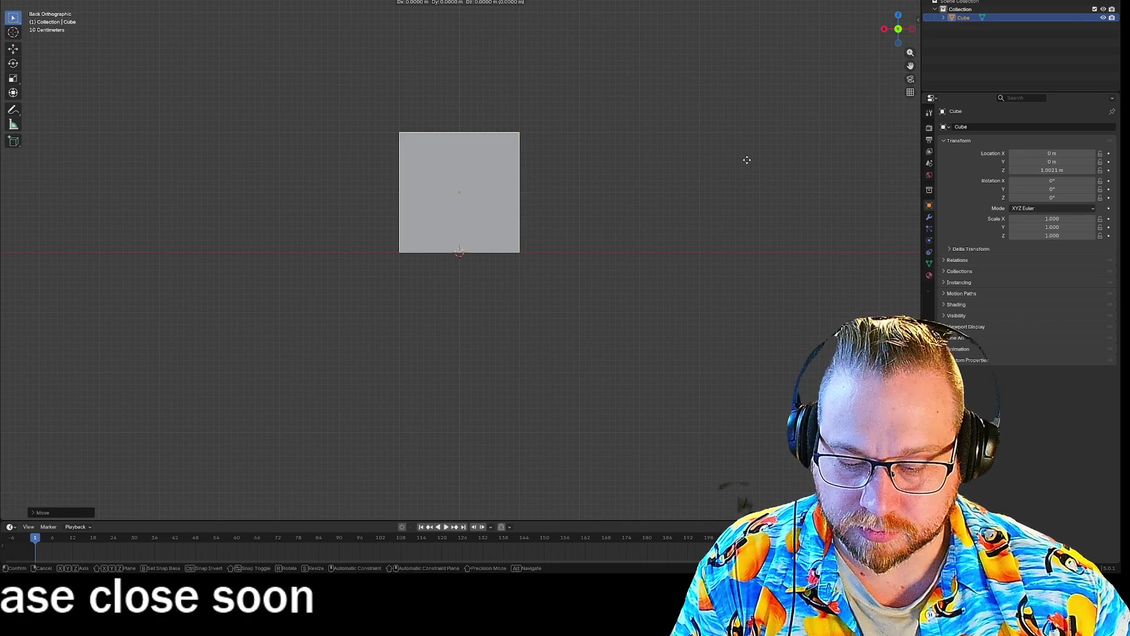
pyautogui.press('x')
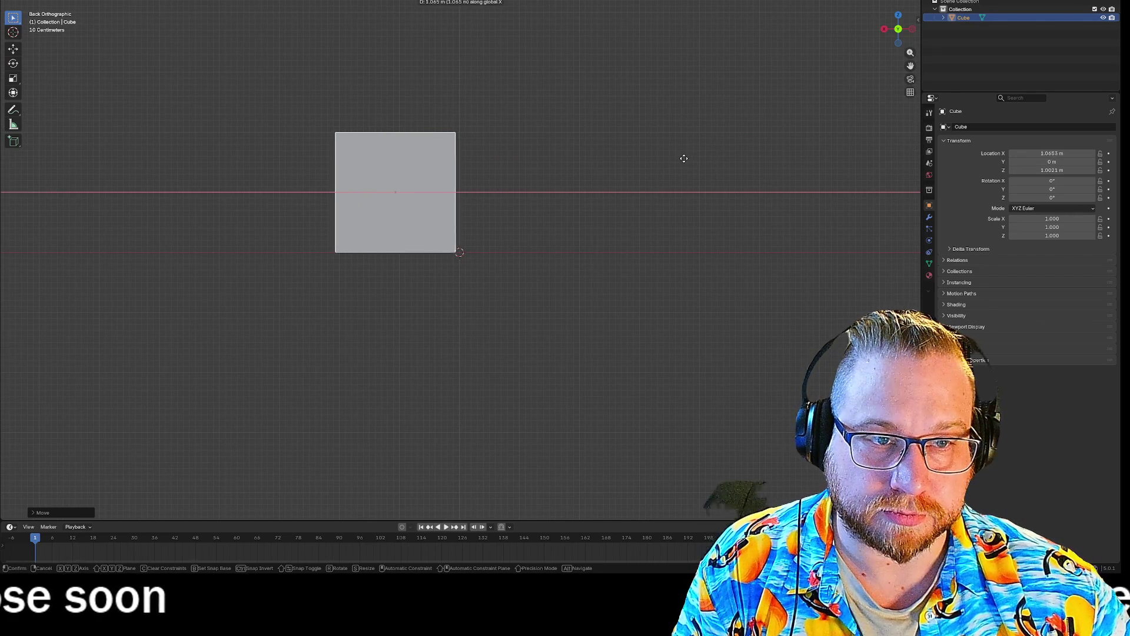
pyautogui.moveTo(687, 162)
pyautogui.mouseDown()
pyautogui.moveTo(565, 121)
pyautogui.moveTo(623, 114)
pyautogui.moveTo(638, 162)
pyautogui.moveTo(609, 162)
pyautogui.mouseUp()
pyautogui.press('Tab')
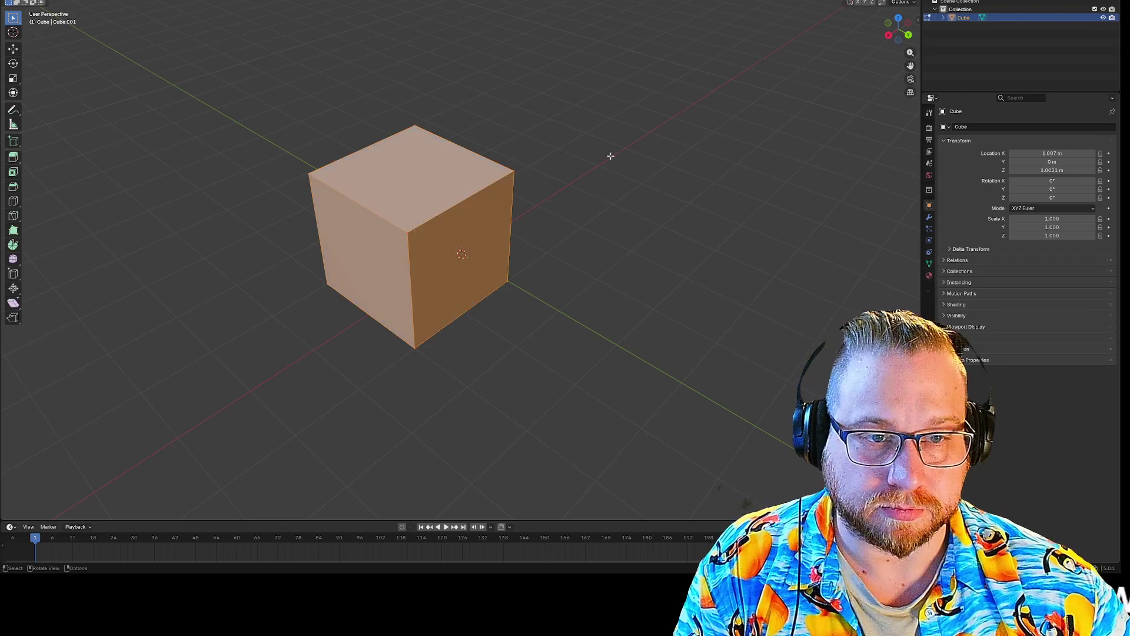
# Step: Lasso-select the cube's left side and slide it along X to narrow the box
pyautogui.hotkey('alt', 'a')
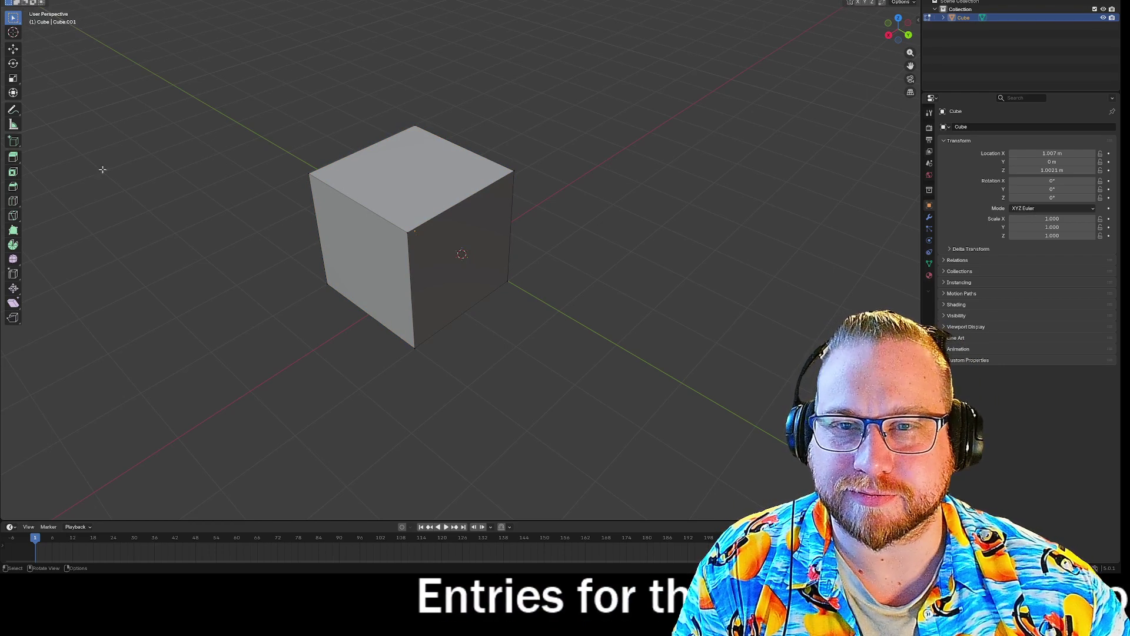
pyautogui.moveTo(290, 131); pyautogui.dragTo(505, 240)
pyautogui.moveTo(222, 232); pyautogui.dragTo(404, 321)
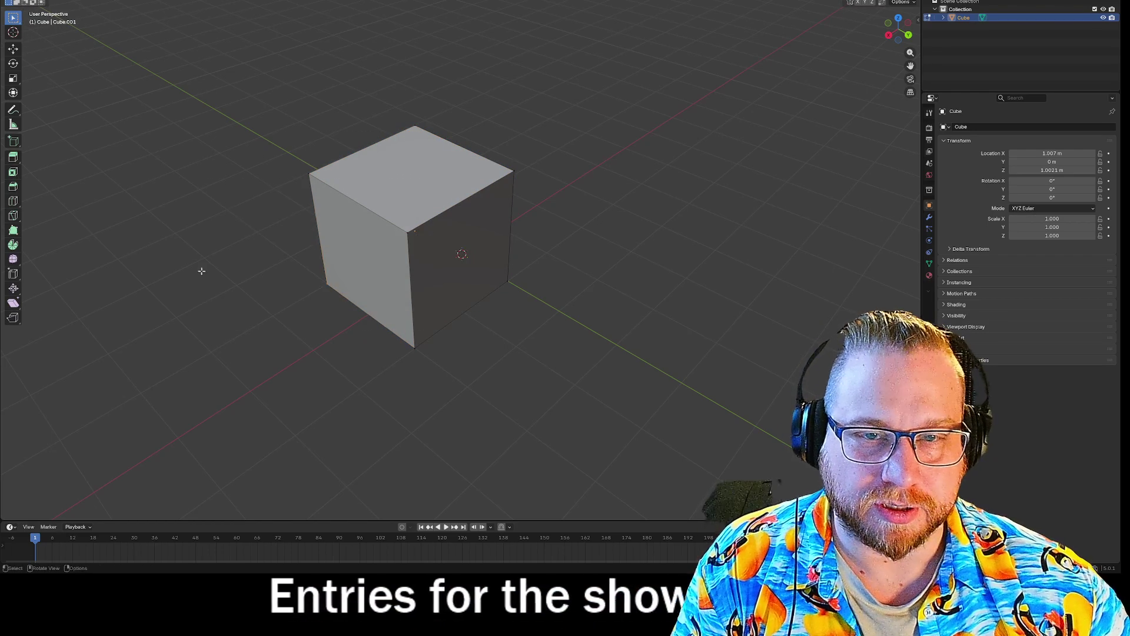
pyautogui.moveTo(13, 19)
pyautogui.mouseDown()
pyautogui.moveTo(71, 72)
pyautogui.moveTo(53, 73)
pyautogui.mouseUp()
pyautogui.moveTo(418, 230)
pyautogui.mouseDown()
pyautogui.moveTo(265, 182)
pyautogui.moveTo(459, 400)
pyautogui.moveTo(474, 389)
pyautogui.mouseUp()
pyautogui.click(601, 371)
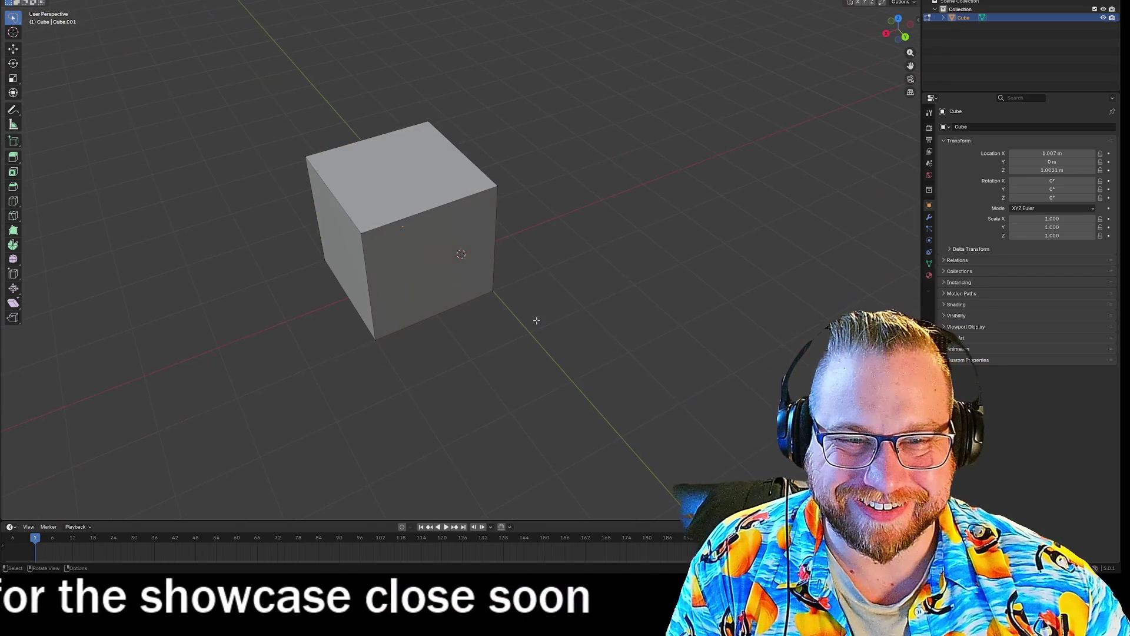
pyautogui.moveTo(406, 259)
pyautogui.mouseDown()
pyautogui.moveTo(291, 327)
pyautogui.moveTo(391, 361)
pyautogui.moveTo(351, 316)
pyautogui.mouseUp()
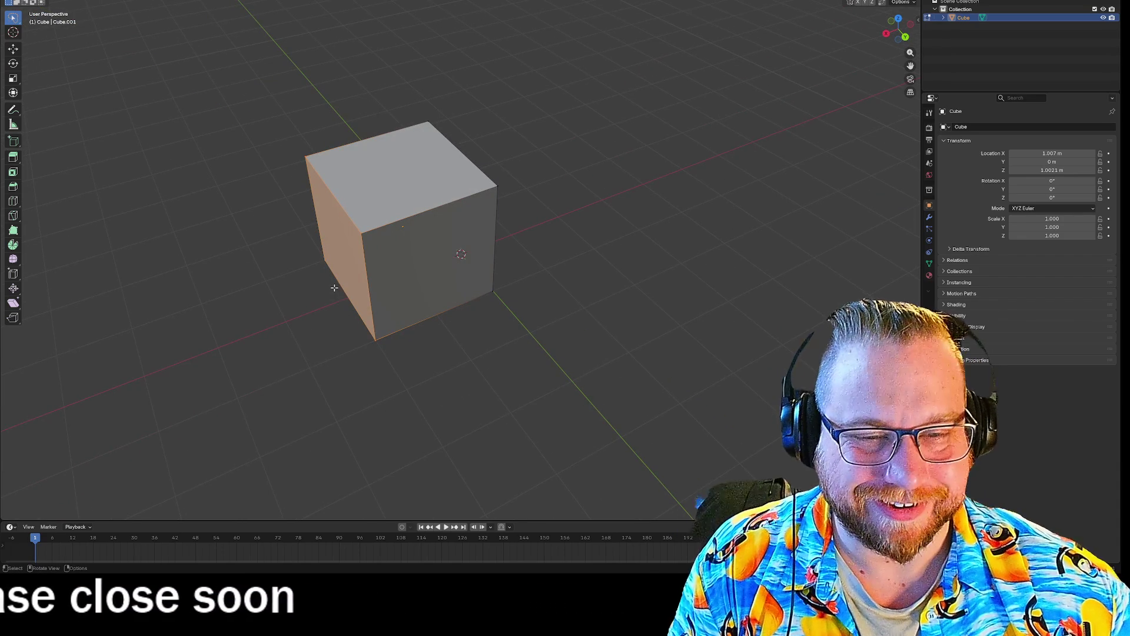
pyautogui.press('g')
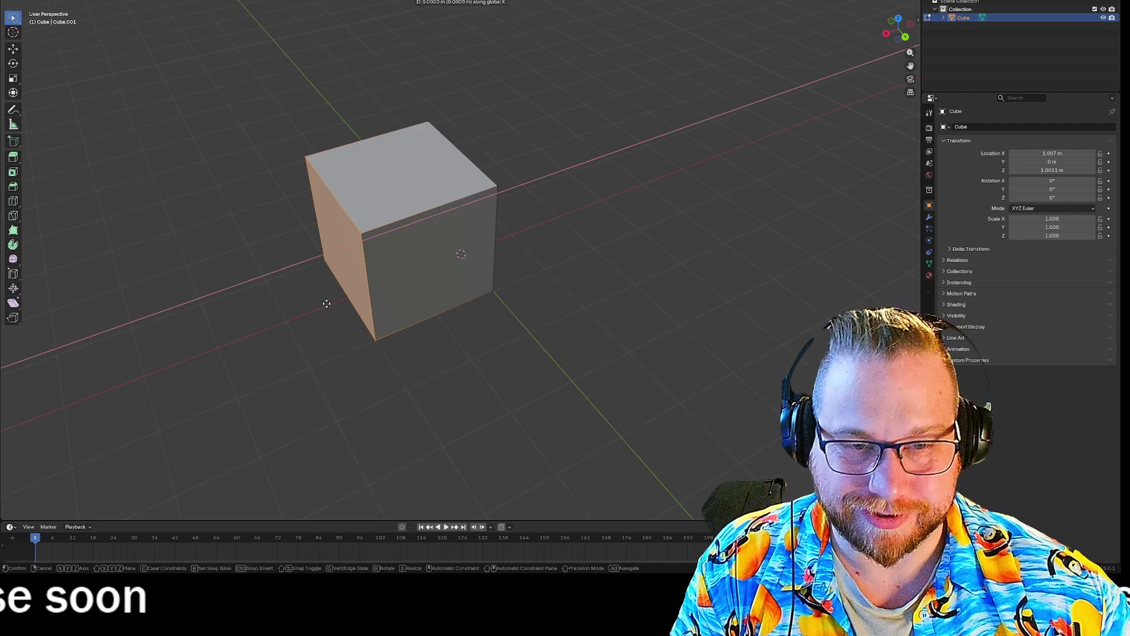
pyautogui.press('x')
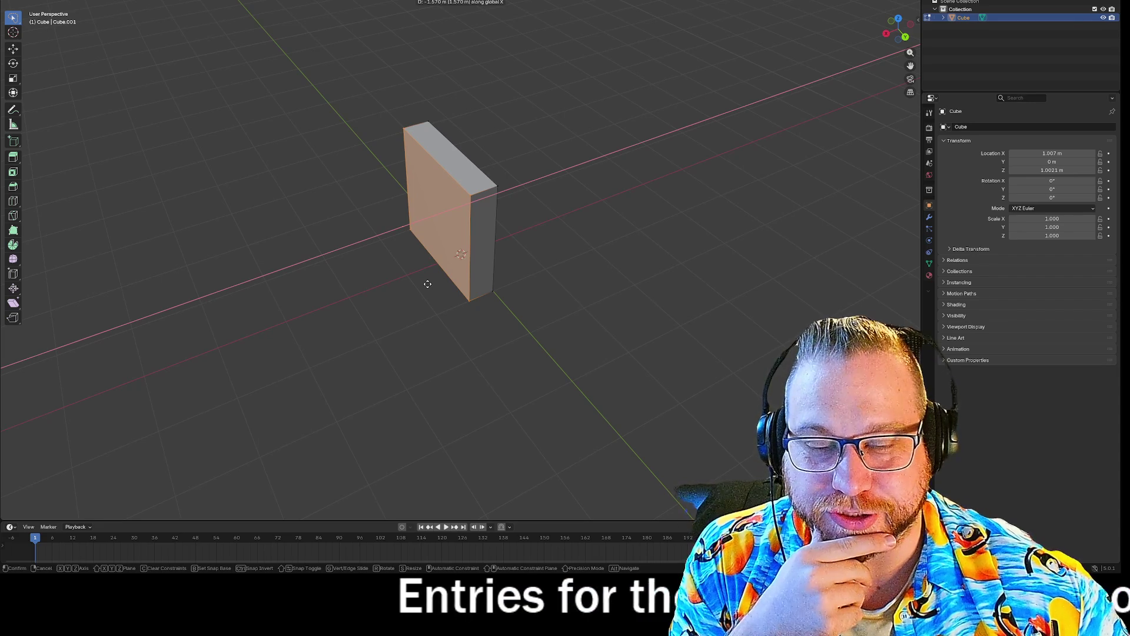
pyautogui.click(396, 297)
# Step: With X-ray on, select all vertices and scale the box to about 0.57 along Y
pyautogui.moveTo(396, 296)
pyautogui.mouseDown()
pyautogui.moveTo(324, 311)
pyautogui.moveTo(391, 265)
pyautogui.moveTo(366, 268)
pyautogui.moveTo(381, 292)
pyautogui.moveTo(611, 321)
pyautogui.mouseUp()
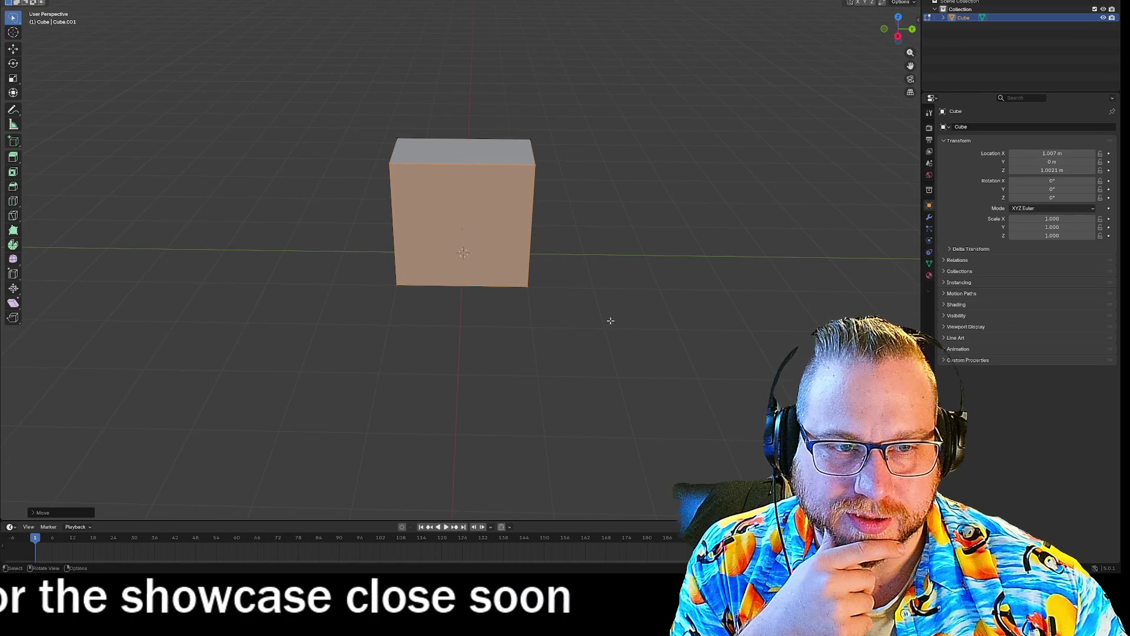
pyautogui.click(336, 134)
pyautogui.moveTo(316, 100)
pyautogui.mouseDown()
pyautogui.moveTo(726, 324)
pyautogui.moveTo(516, 197)
pyautogui.mouseUp()
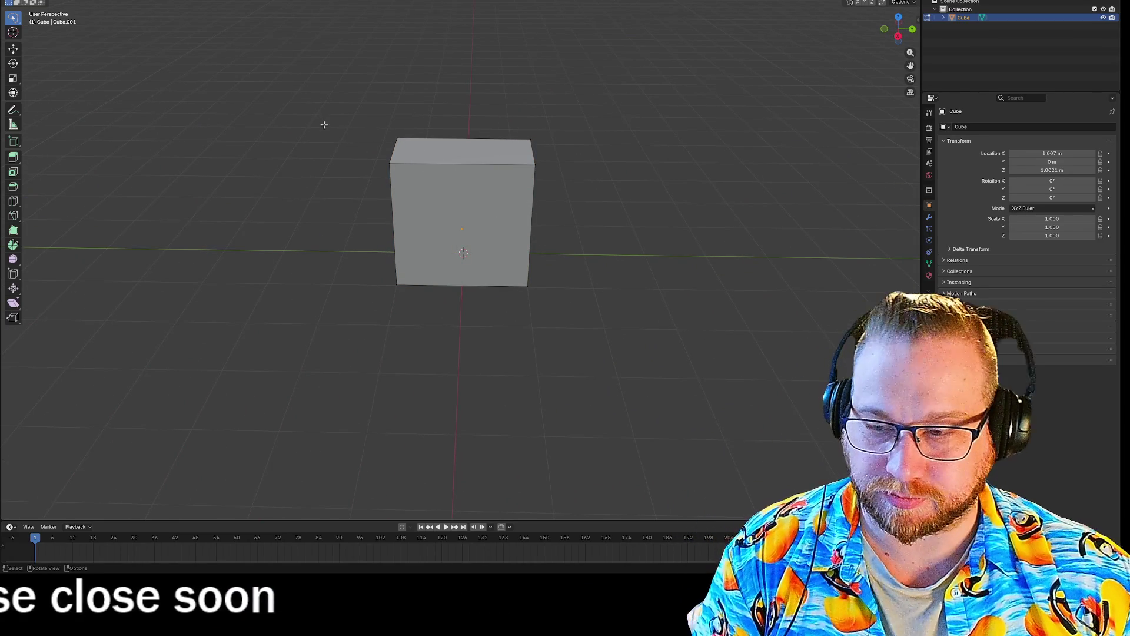
pyautogui.moveTo(689, 235); pyautogui.dragTo(590, 179)
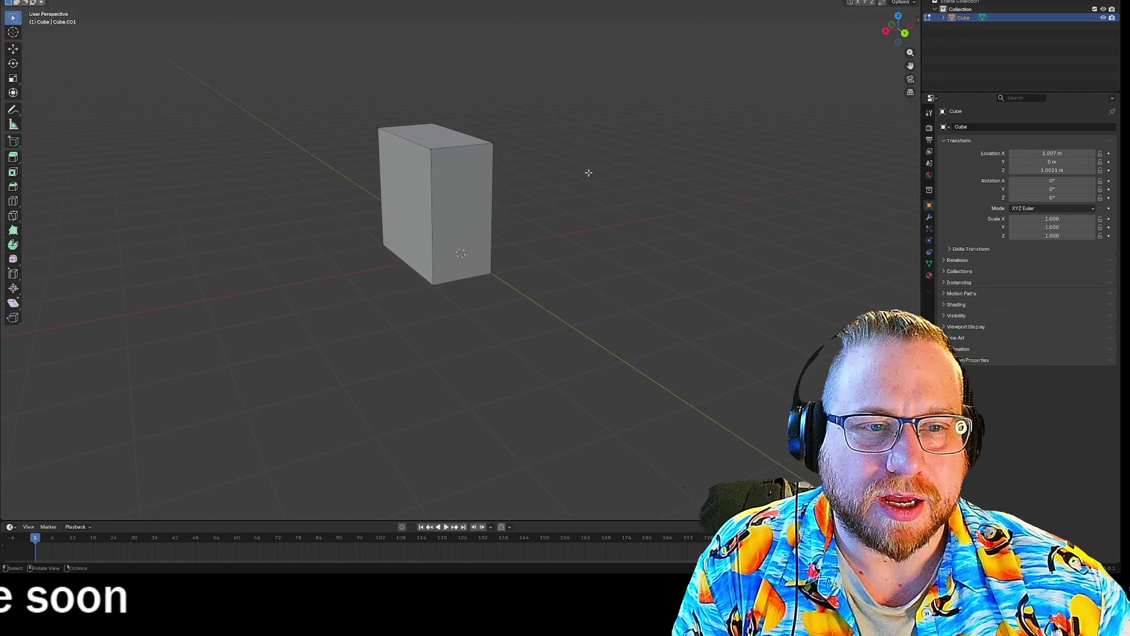
pyautogui.hotkey('alt', 'z')
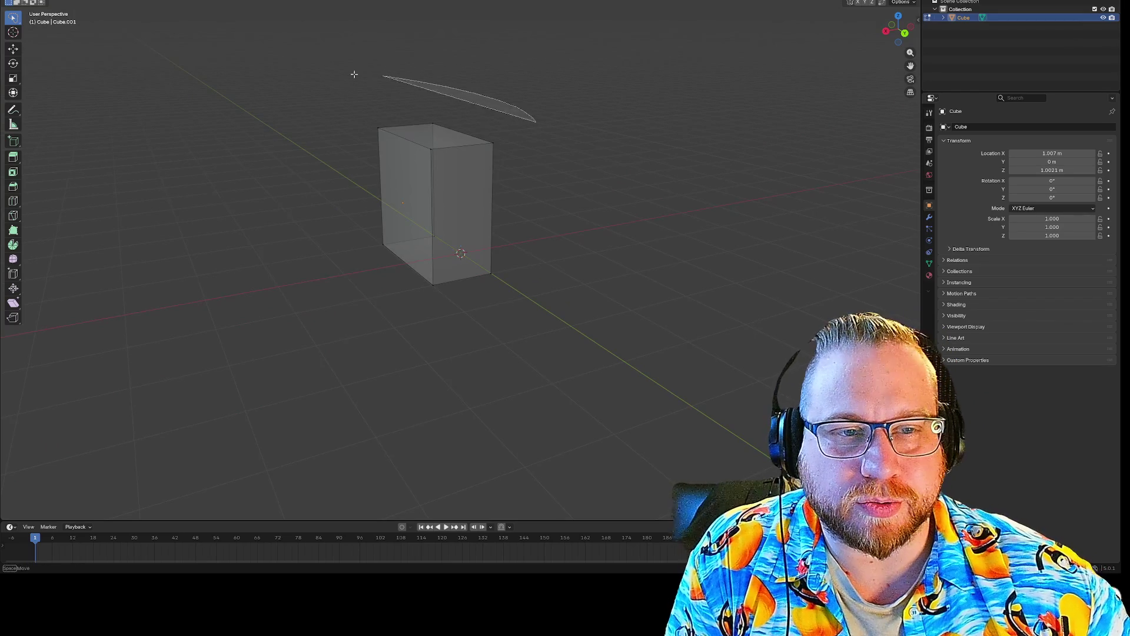
pyautogui.moveTo(413, 80); pyautogui.dragTo(554, 249)
pyautogui.moveTo(563, 203); pyautogui.dragTo(630, 205)
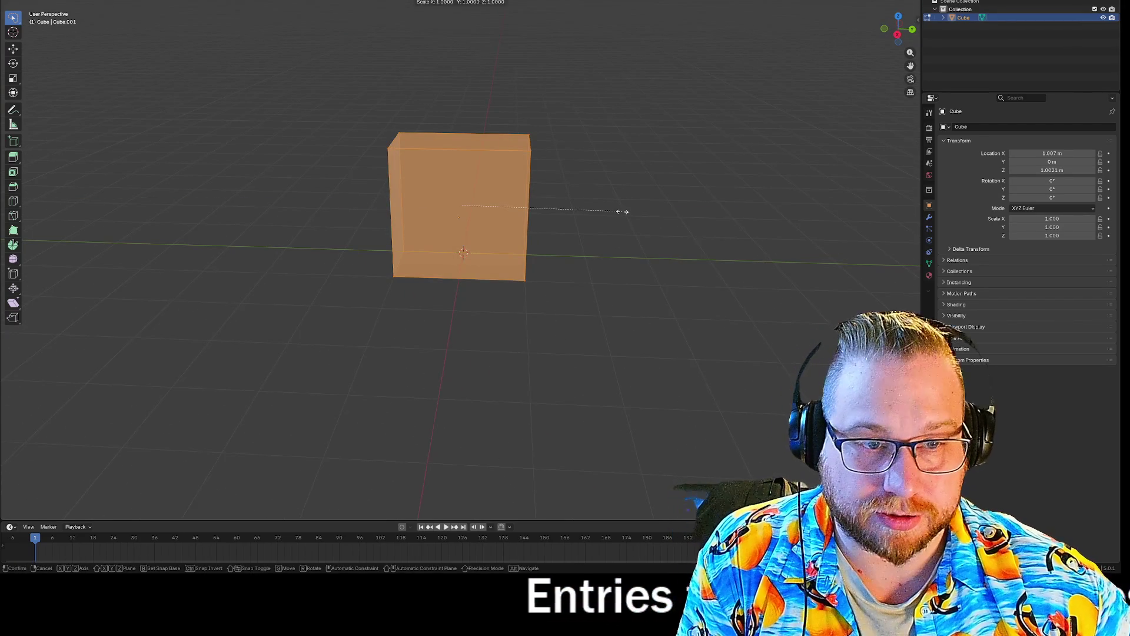
pyautogui.click(563, 212)
# Step: Reselect the box and bring up the Delete options
pyautogui.moveTo(674, 340)
pyautogui.mouseDown()
pyautogui.moveTo(612, 320)
pyautogui.moveTo(570, 387)
pyautogui.moveTo(615, 389)
pyautogui.moveTo(650, 342)
pyautogui.moveTo(578, 379)
pyautogui.moveTo(624, 367)
pyautogui.moveTo(524, 366)
pyautogui.mouseUp()
pyautogui.click(612, 374)
pyautogui.click(416, 214)
pyautogui.moveTo(416, 215)
pyautogui.mouseDown()
pyautogui.moveTo(306, 235)
pyautogui.moveTo(394, 351)
pyautogui.mouseUp()
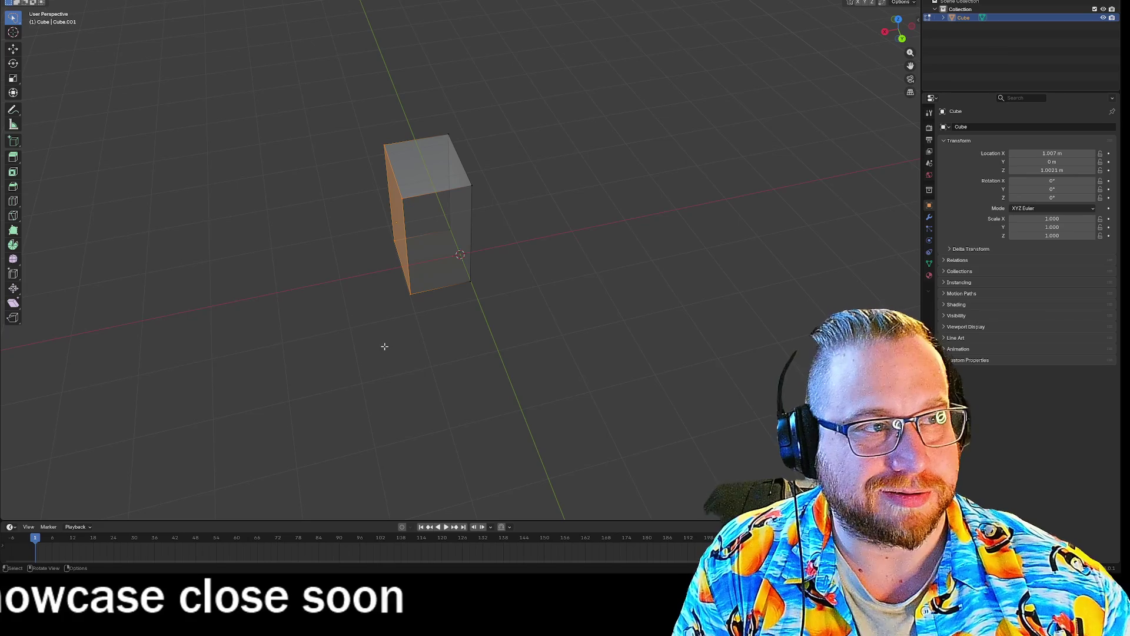
pyautogui.rightClick(385, 346)
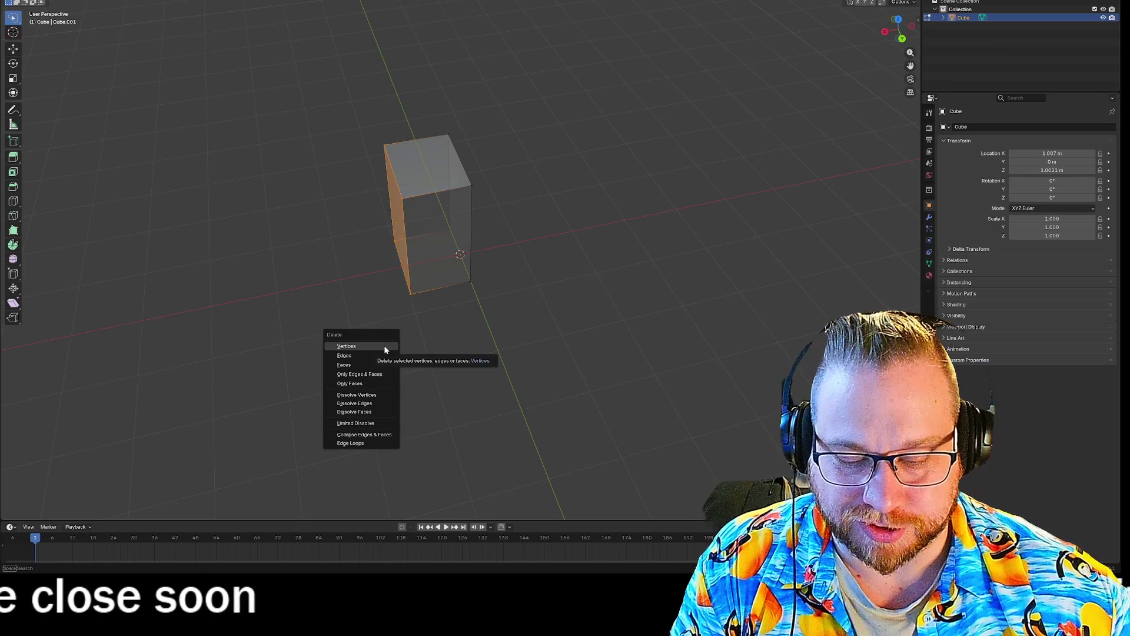
# Step: Dismiss the Delete menu, orbit to inspect the thin slab, and bring up the Add Mesh list
pyautogui.press('Escape')
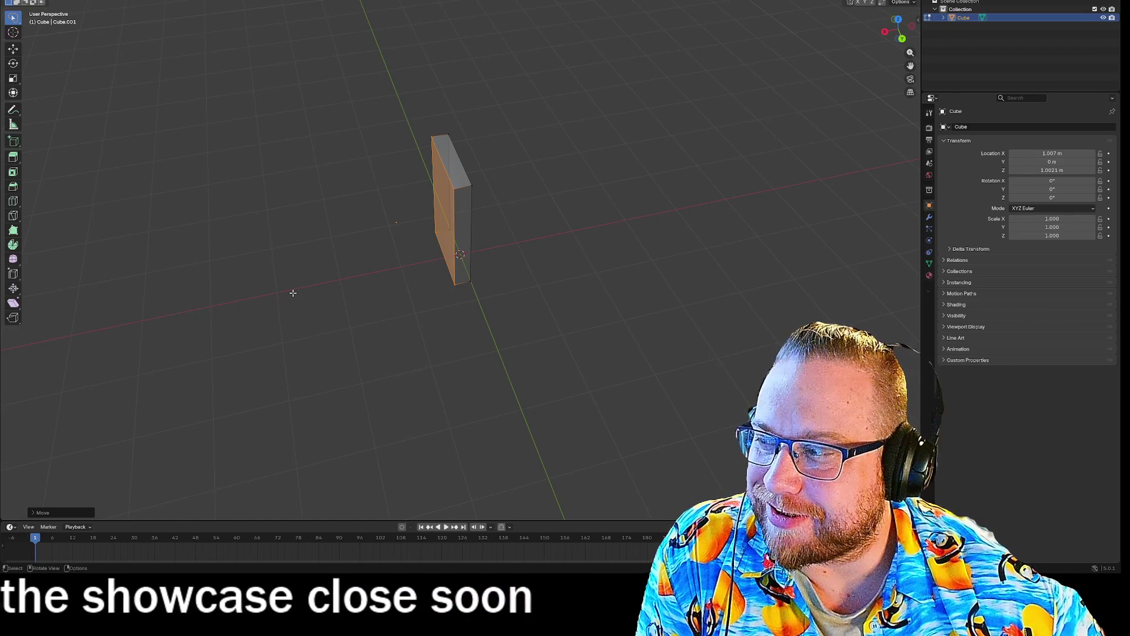
pyautogui.moveTo(292, 293)
pyautogui.mouseDown()
pyautogui.moveTo(340, 305)
pyautogui.moveTo(391, 267)
pyautogui.moveTo(417, 301)
pyautogui.moveTo(541, 307)
pyautogui.mouseUp()
pyautogui.click(542, 307)
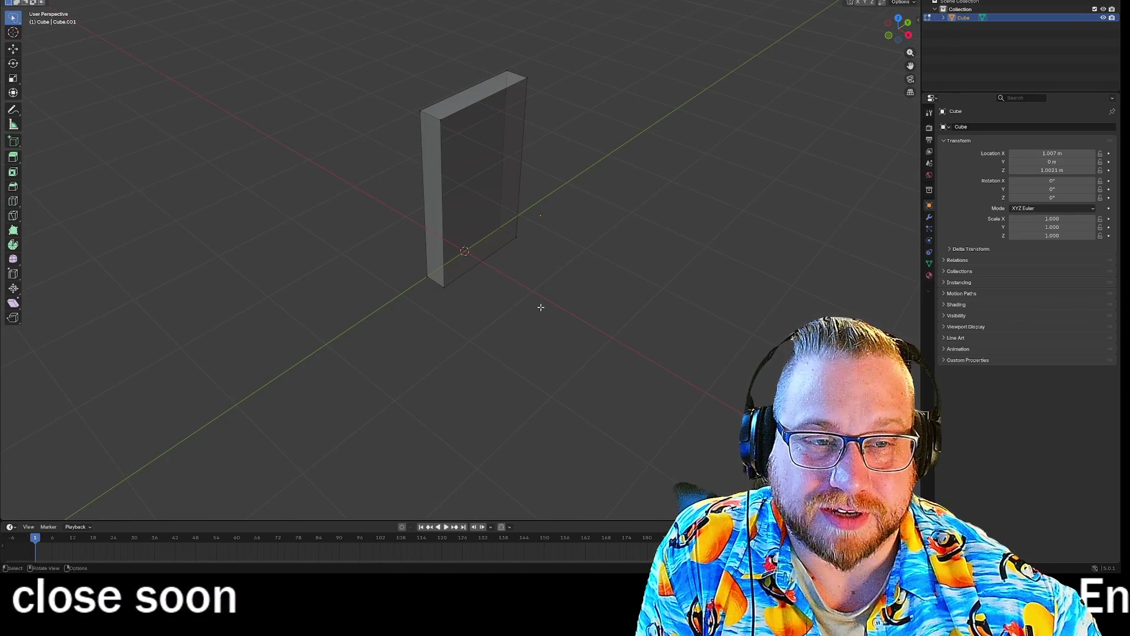
pyautogui.moveTo(532, 248); pyautogui.dragTo(687, 254)
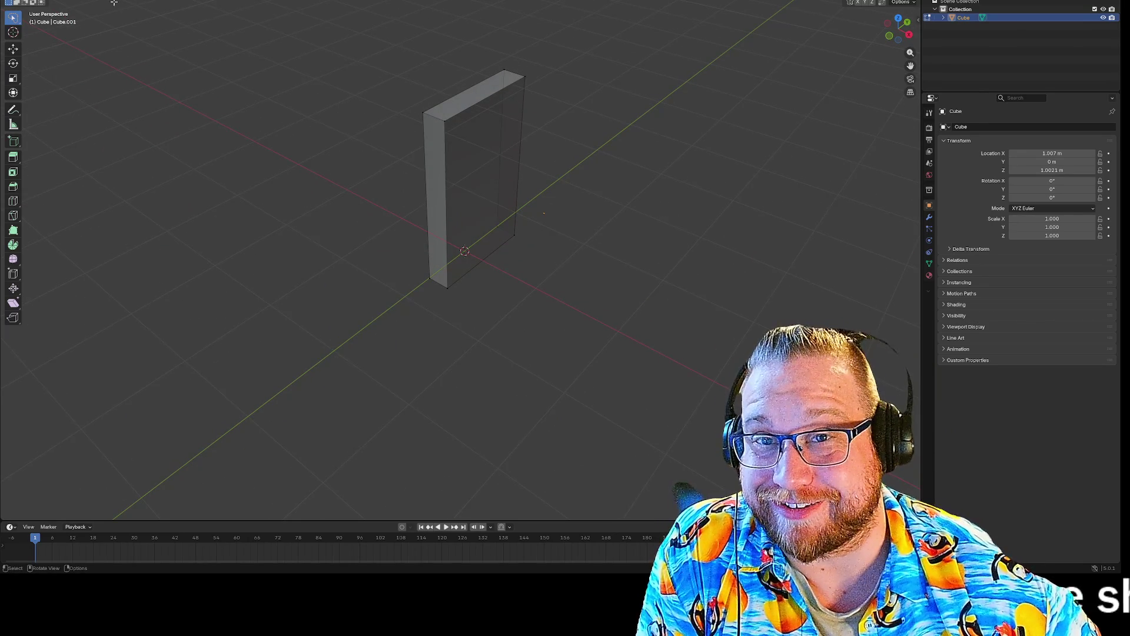
pyautogui.moveTo(606, 289); pyautogui.dragTo(597, 298)
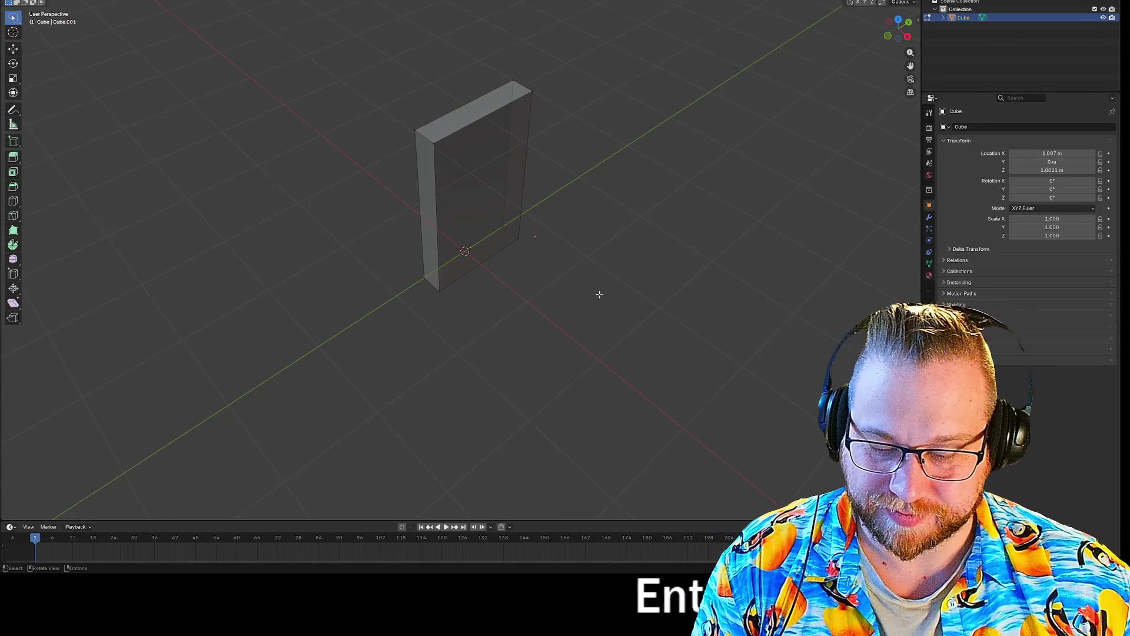
pyautogui.hotkey('shift', 'a')
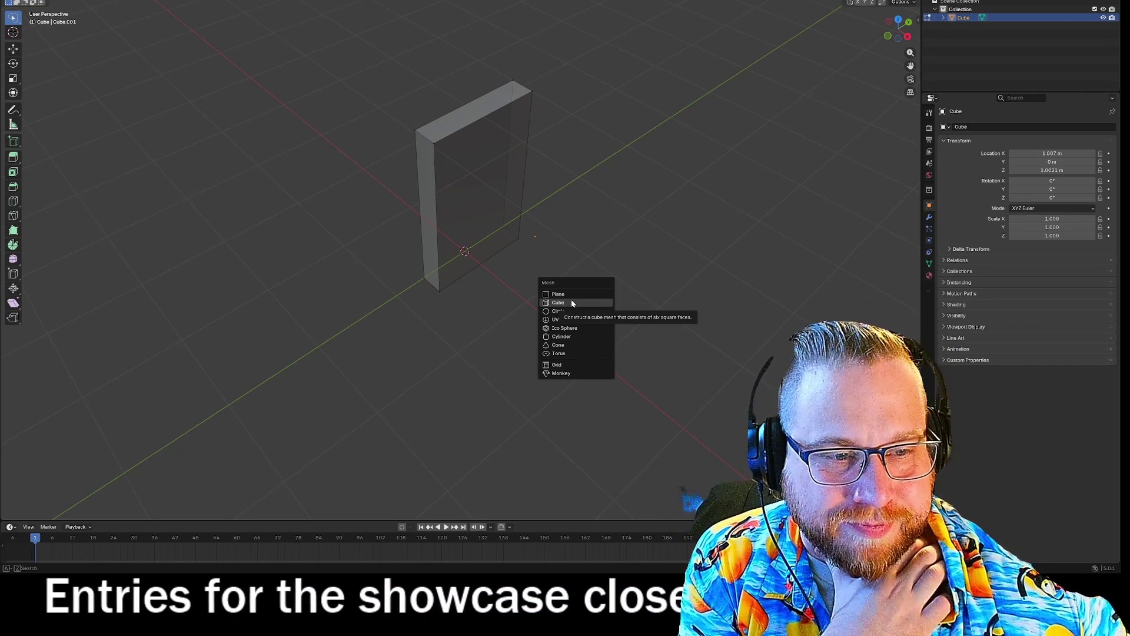
# Step: Add a trial cube into the slab's mesh and slide it along X
pyautogui.click(571, 302)
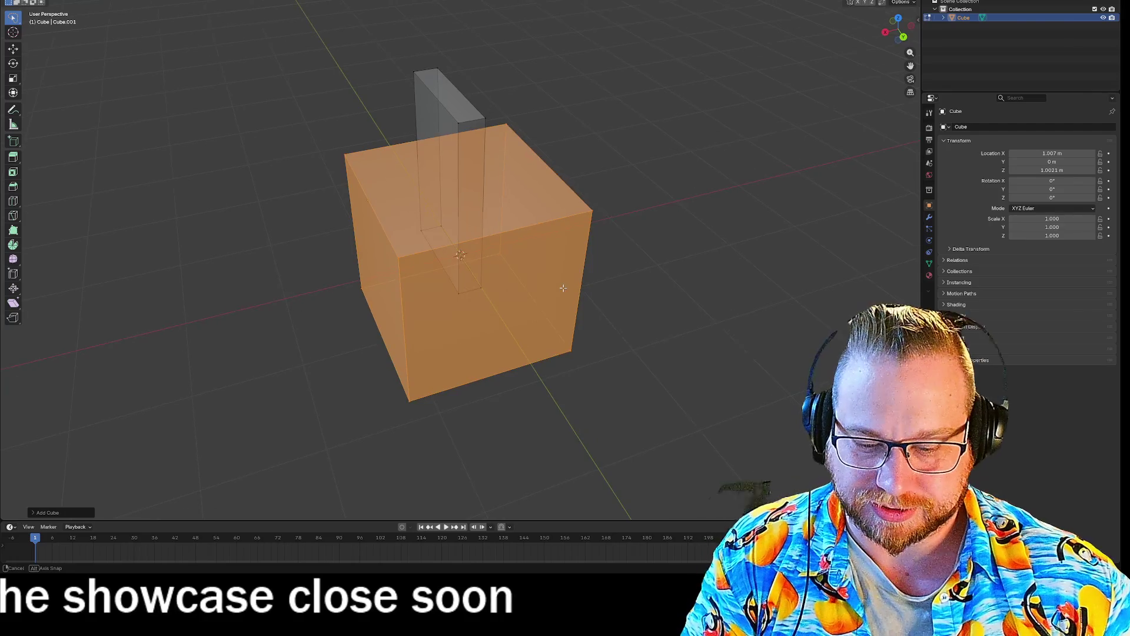
pyautogui.press('g')
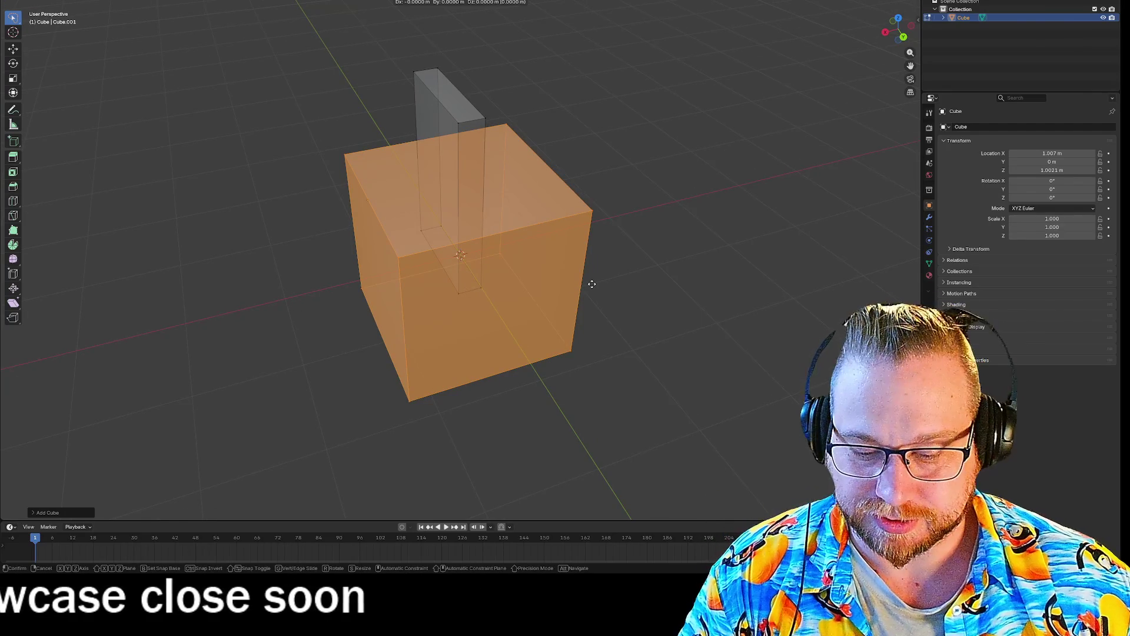
pyautogui.press('x')
pyautogui.moveTo(583, 271)
pyautogui.mouseDown()
pyautogui.moveTo(654, 262)
pyautogui.moveTo(574, 275)
pyautogui.moveTo(562, 251)
pyautogui.mouseUp()
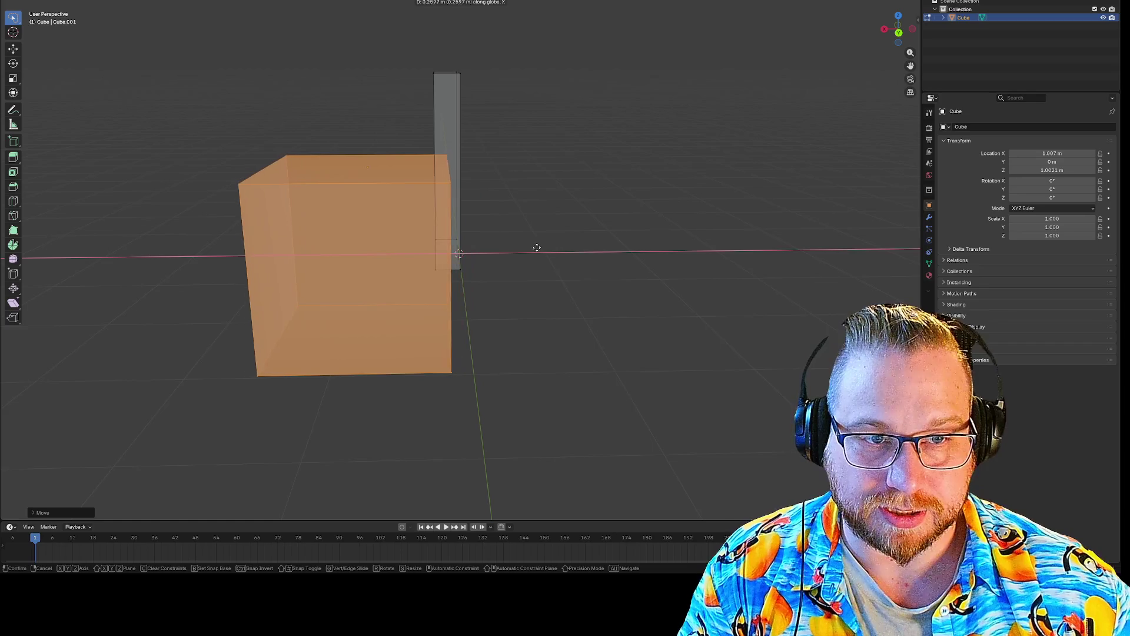
pyautogui.moveTo(541, 292)
pyautogui.mouseDown()
pyautogui.moveTo(613, 295)
pyautogui.moveTo(580, 283)
pyautogui.mouseUp()
# Step: Remove the trial cube geometry and return to Object Mode
pyautogui.press('h')
pyautogui.press('Tab')
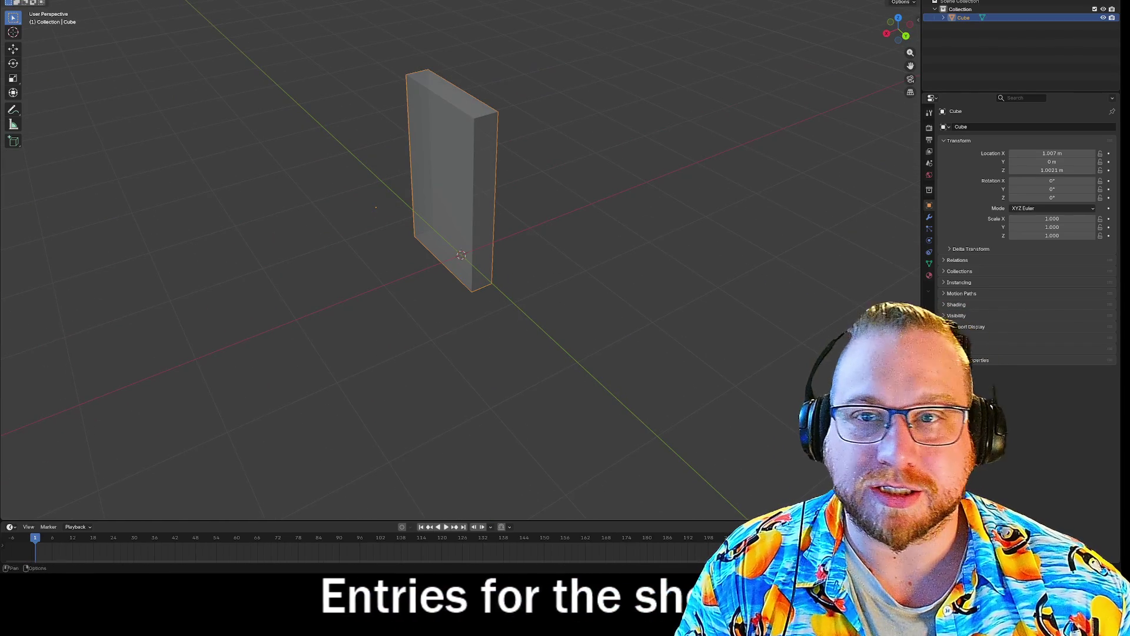
pyautogui.moveTo(148, 88); pyautogui.dragTo(155, 113)
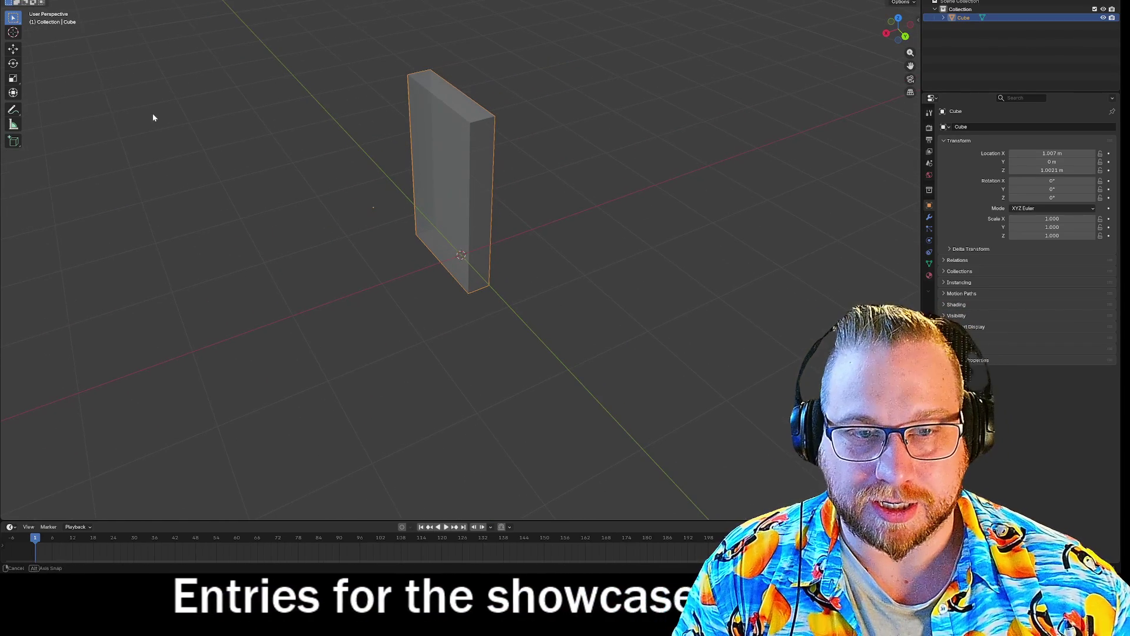
pyautogui.hotkey('shift', 'a')
# Step: Add a second cube, Cube.001, and slide its mesh along X beside the slab
pyautogui.moveTo(149, 111)
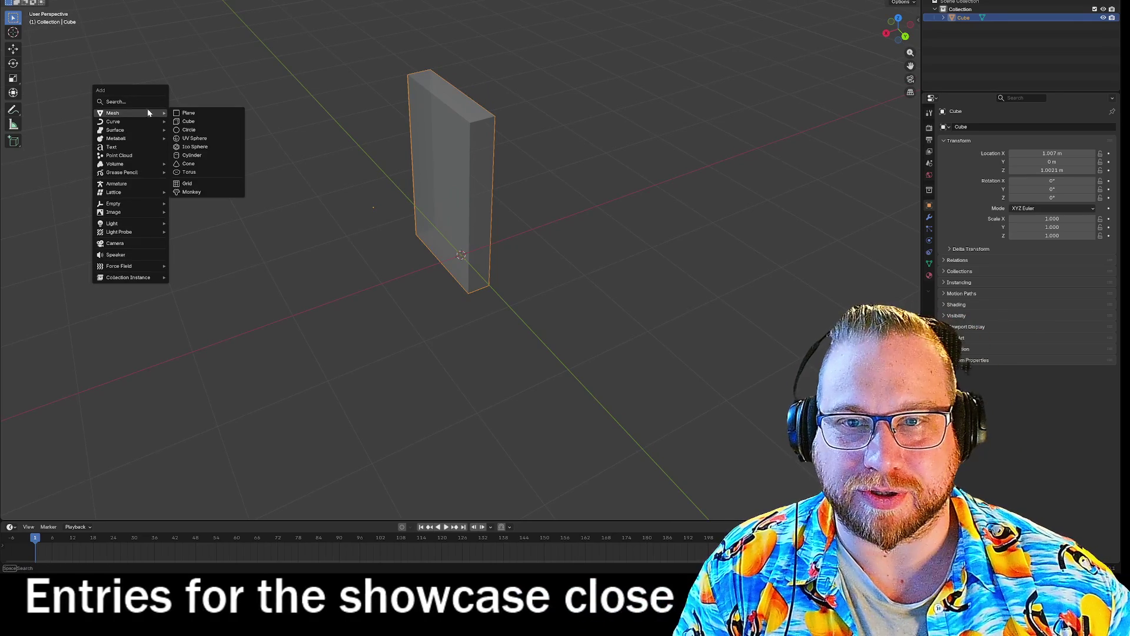
pyautogui.click(198, 119)
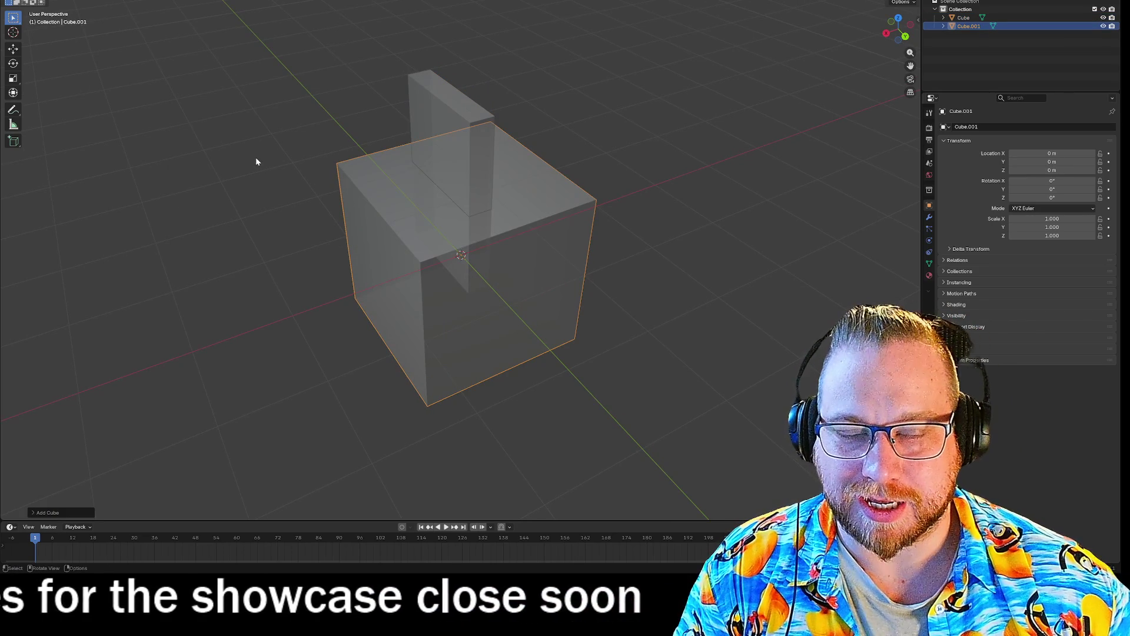
pyautogui.press('Tab')
pyautogui.moveTo(742, 242); pyautogui.dragTo(714, 232)
pyautogui.press('g')
pyautogui.press('x')
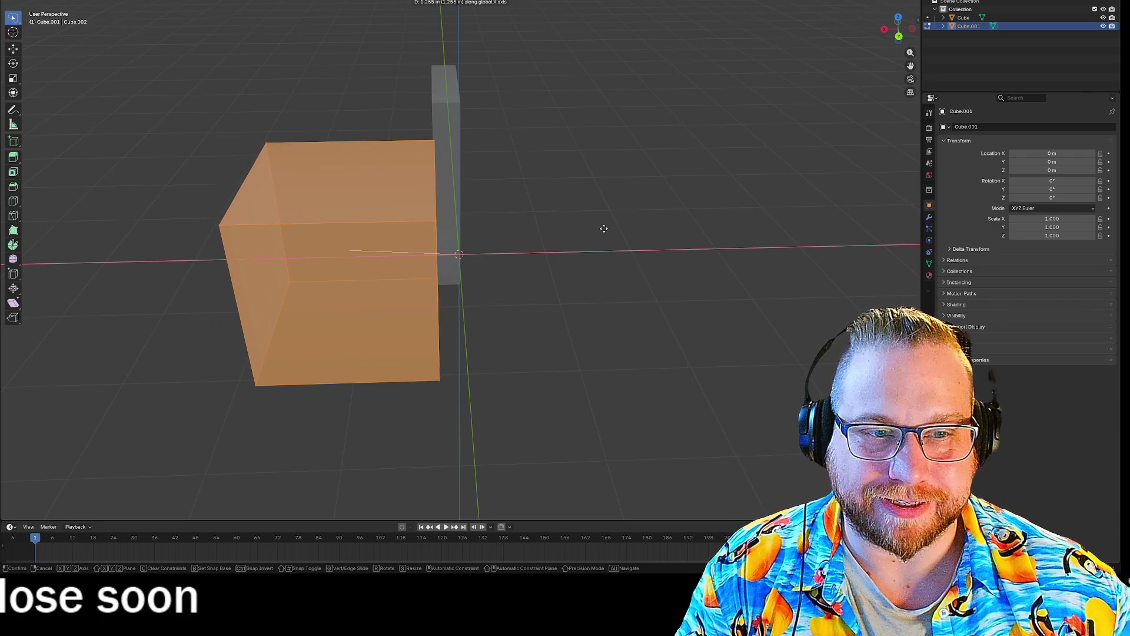
# Step: Raise Cube.001 into place and zoom in to inspect the new box
pyautogui.moveTo(552, 314)
pyautogui.mouseDown()
pyautogui.moveTo(623, 302)
pyautogui.moveTo(647, 282)
pyautogui.moveTo(629, 345)
pyautogui.moveTo(639, 305)
pyautogui.mouseUp()
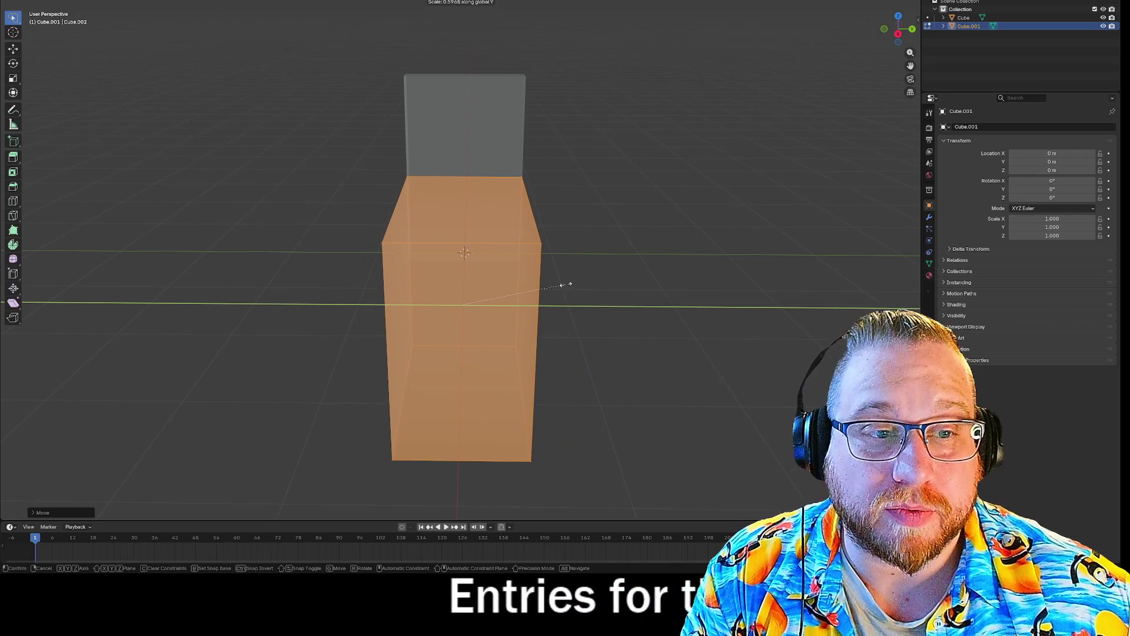
pyautogui.moveTo(572, 280)
pyautogui.mouseDown()
pyautogui.moveTo(580, 241)
pyautogui.moveTo(578, 285)
pyautogui.mouseUp()
pyautogui.press('g')
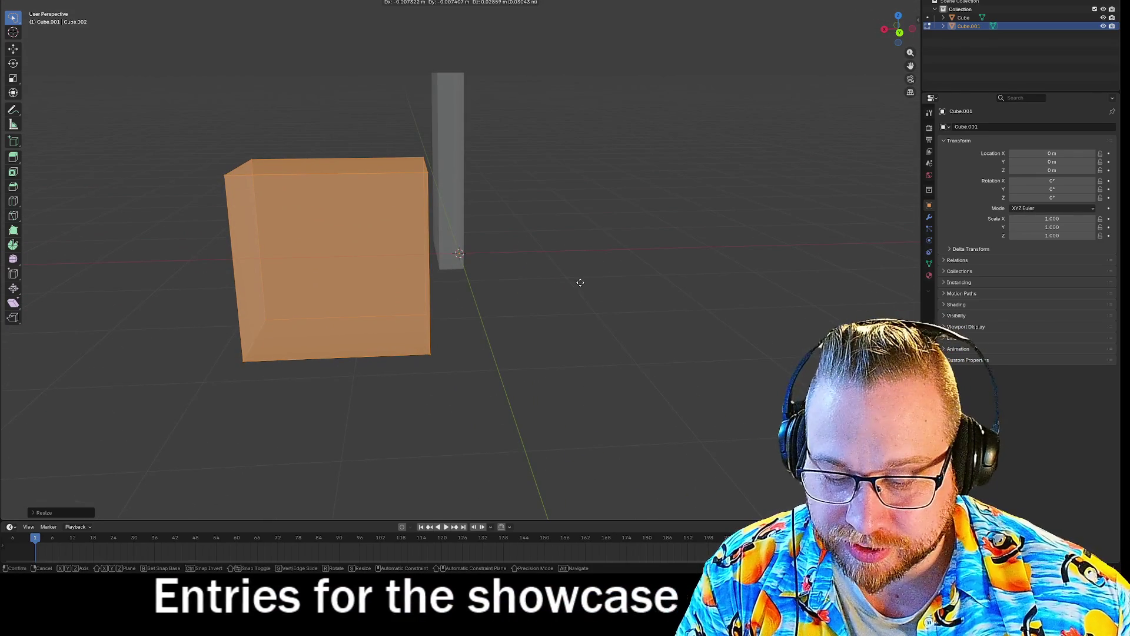
pyautogui.click(573, 200)
pyautogui.moveTo(573, 201)
pyautogui.mouseDown()
pyautogui.moveTo(583, 238)
pyautogui.moveTo(613, 229)
pyautogui.moveTo(585, 206)
pyautogui.mouseUp()
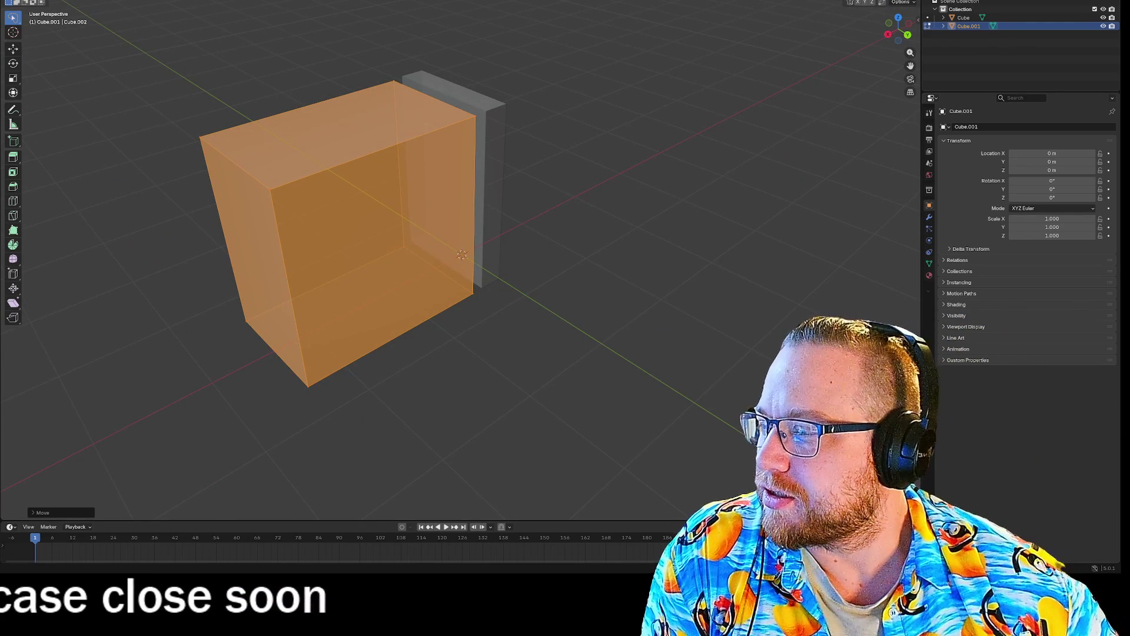
pyautogui.scroll(5, 555, 109)
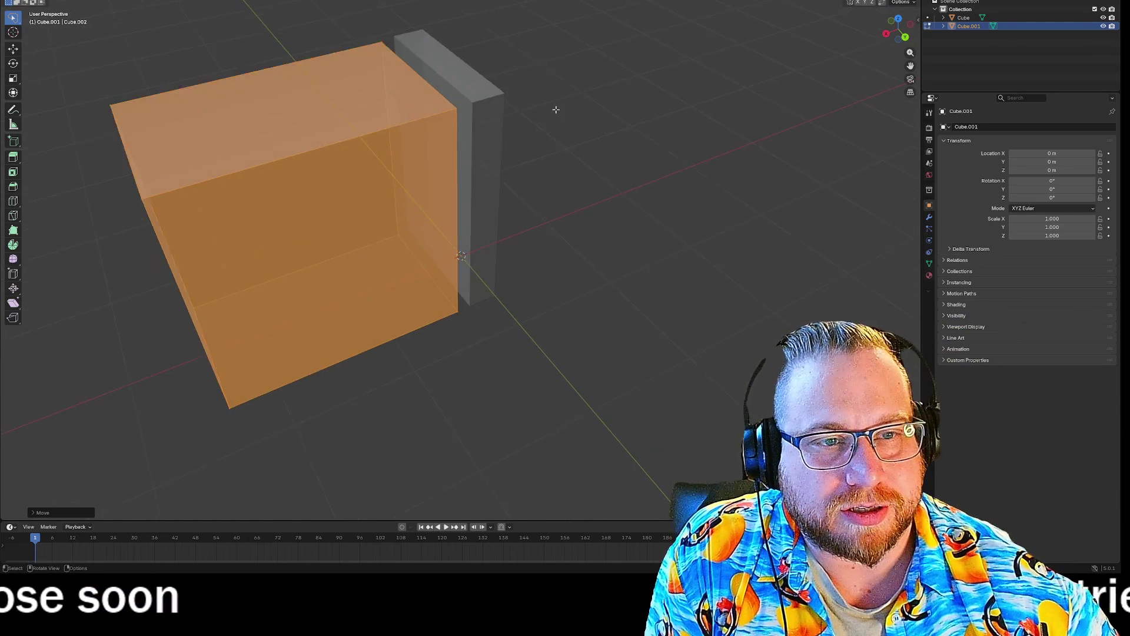
pyautogui.moveTo(581, 78); pyautogui.dragTo(579, 94)
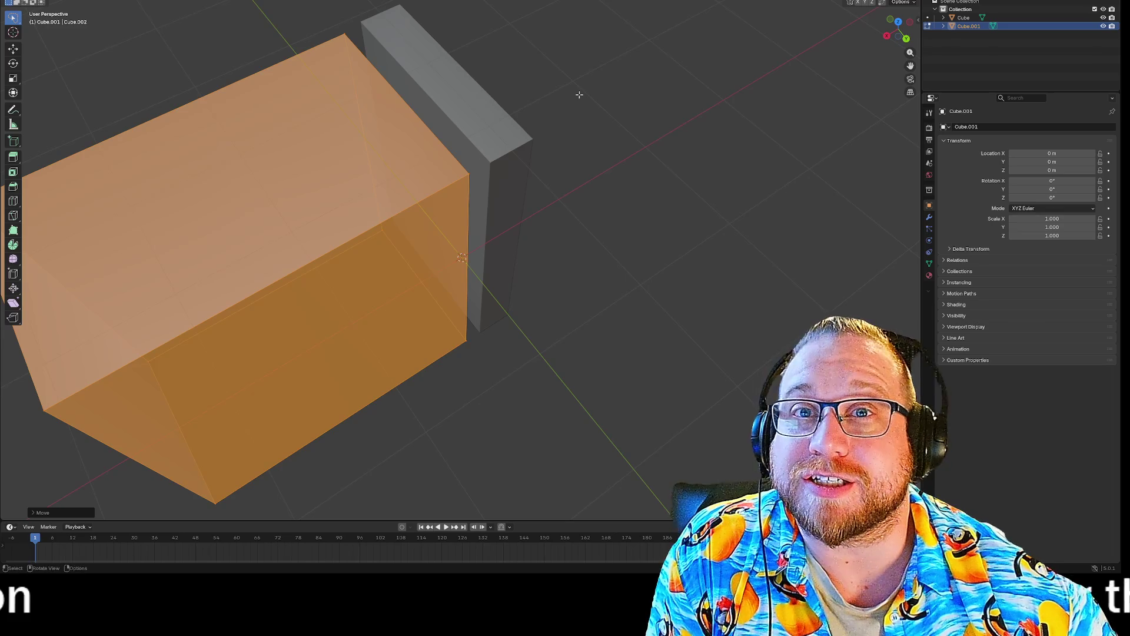
pyautogui.scroll(5, 602, 89)
pyautogui.scroll(-4, 601, 69)
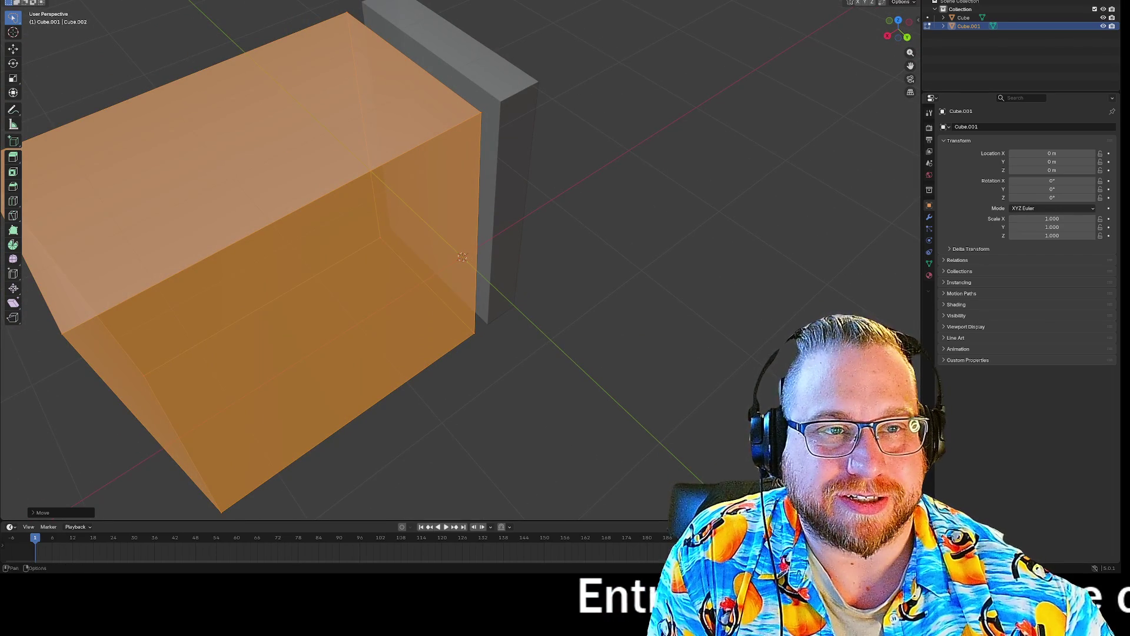
# Step: Select a top corner vertex of Cube.001, start moving it, and open the snapping options
pyautogui.click(479, 113)
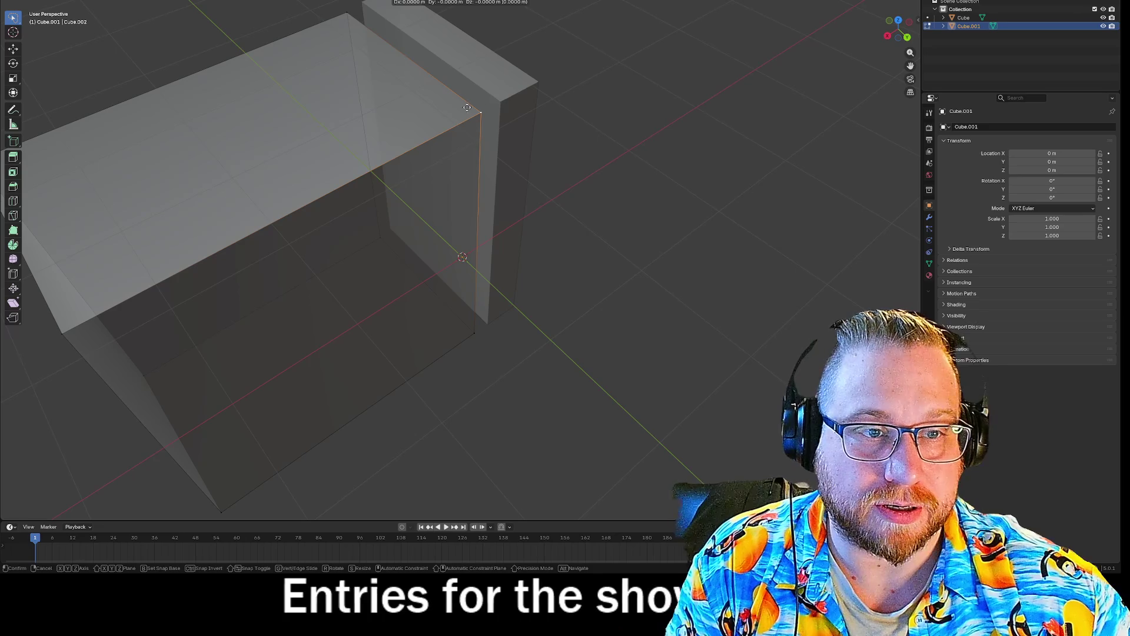
pyautogui.press('Escape')
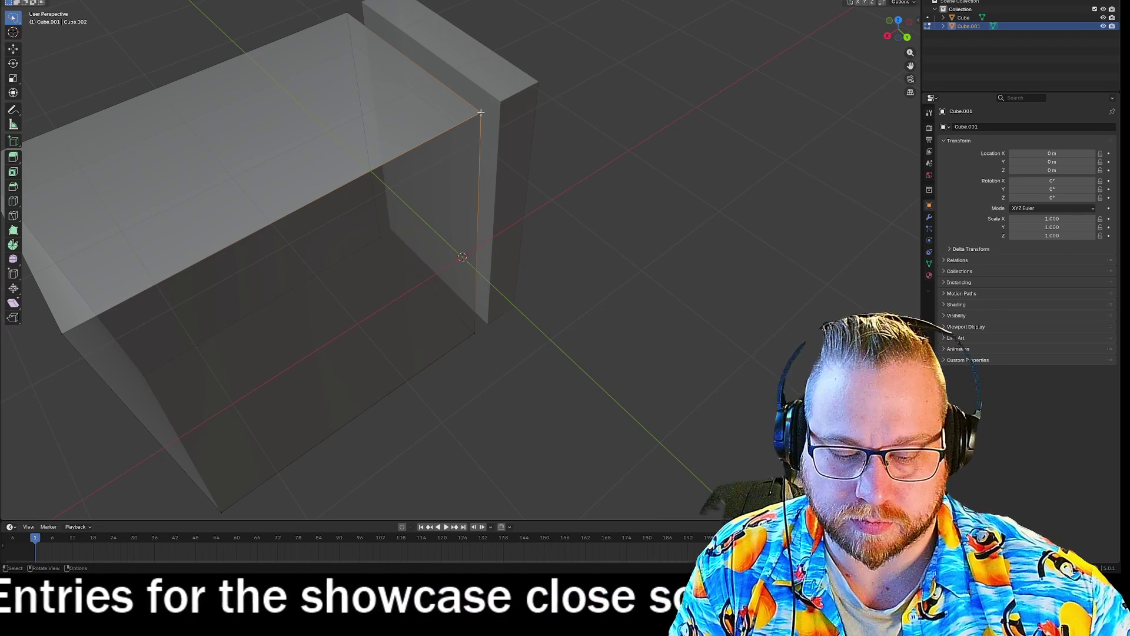
pyautogui.press('g')
pyautogui.press('Escape')
pyautogui.press('g')
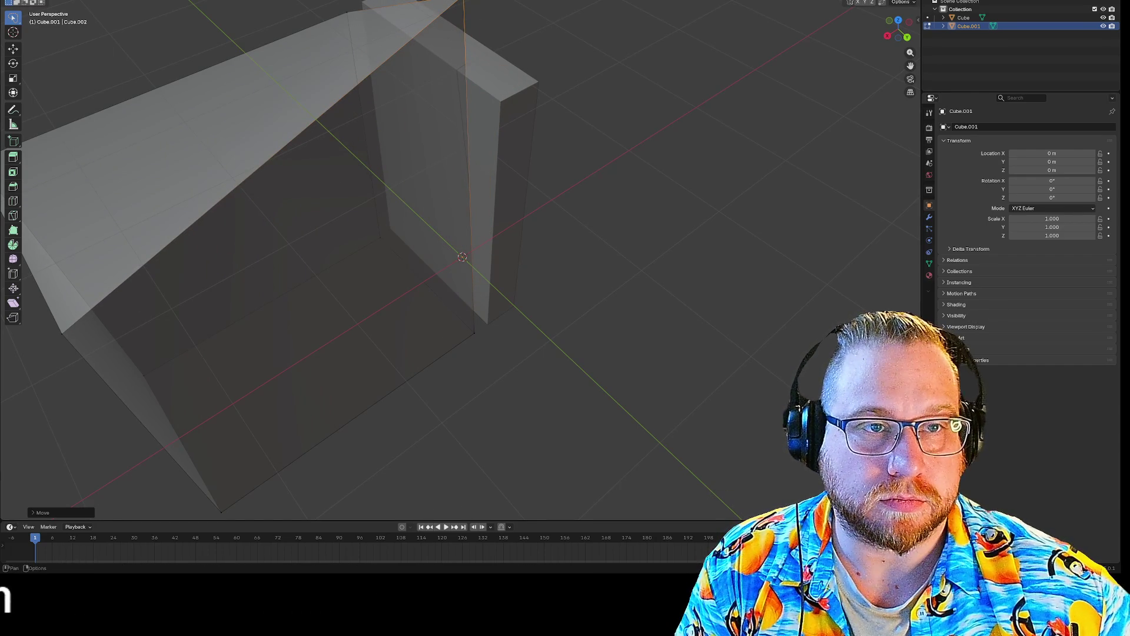
pyautogui.hotkey('shift', 'ctrl', 'Tab')
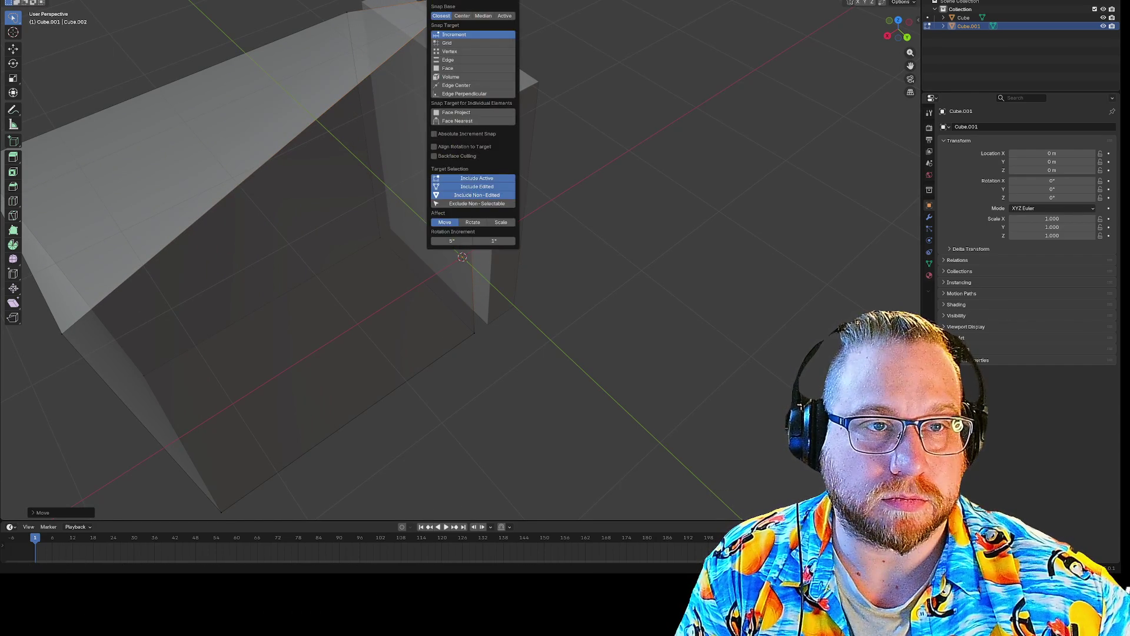
# Step: Switch snapping to Vertex and snap the wall corner onto the box's vertex
pyautogui.click(458, 52)
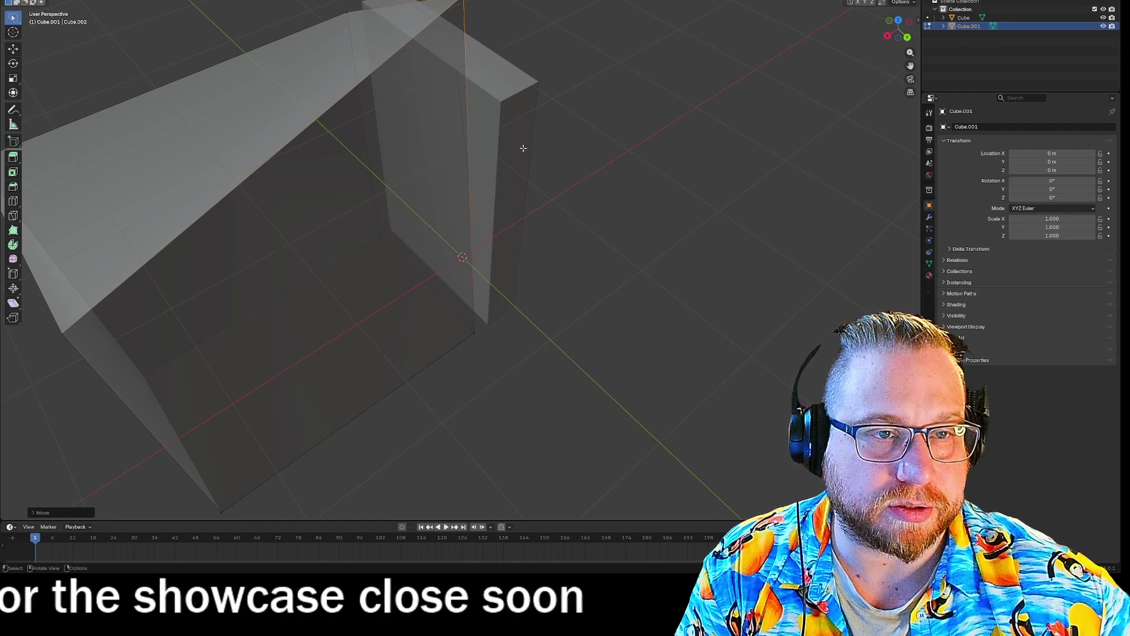
pyautogui.click(482, 60)
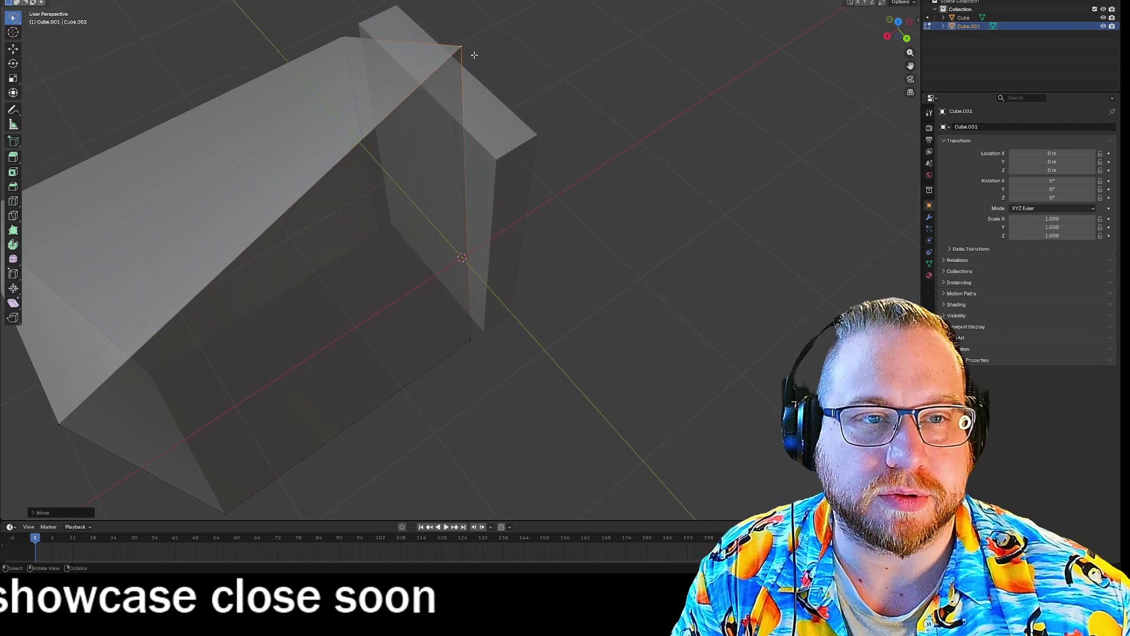
pyautogui.press('g')
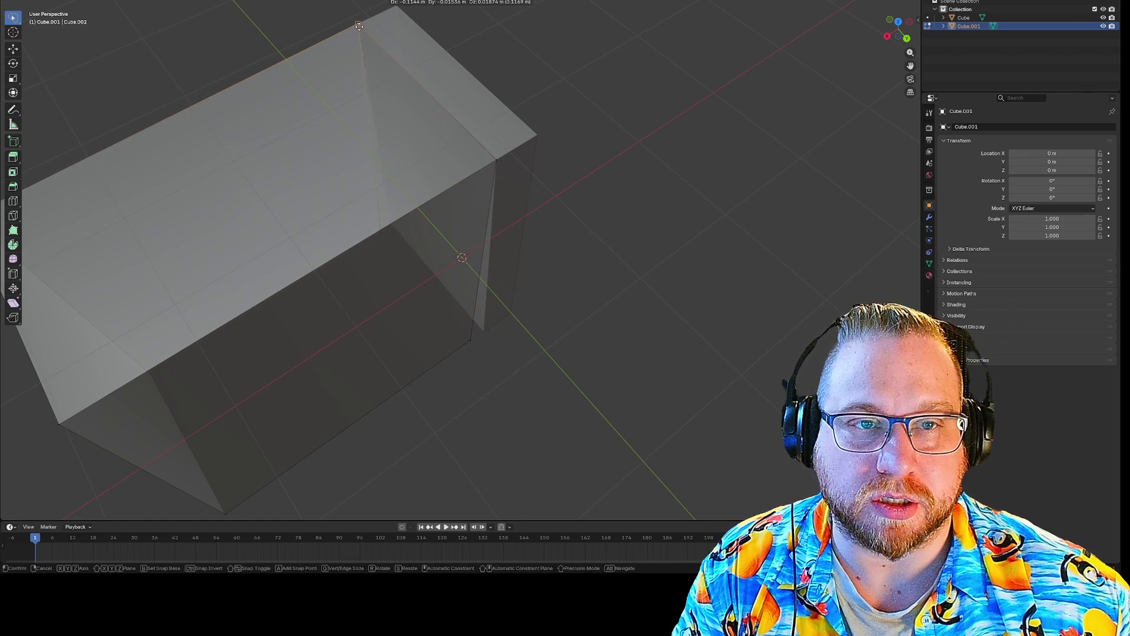
pyautogui.click(678, 255)
# Step: Snap the wall's bottom corner vertex onto the box and check the walls from above
pyautogui.press('g')
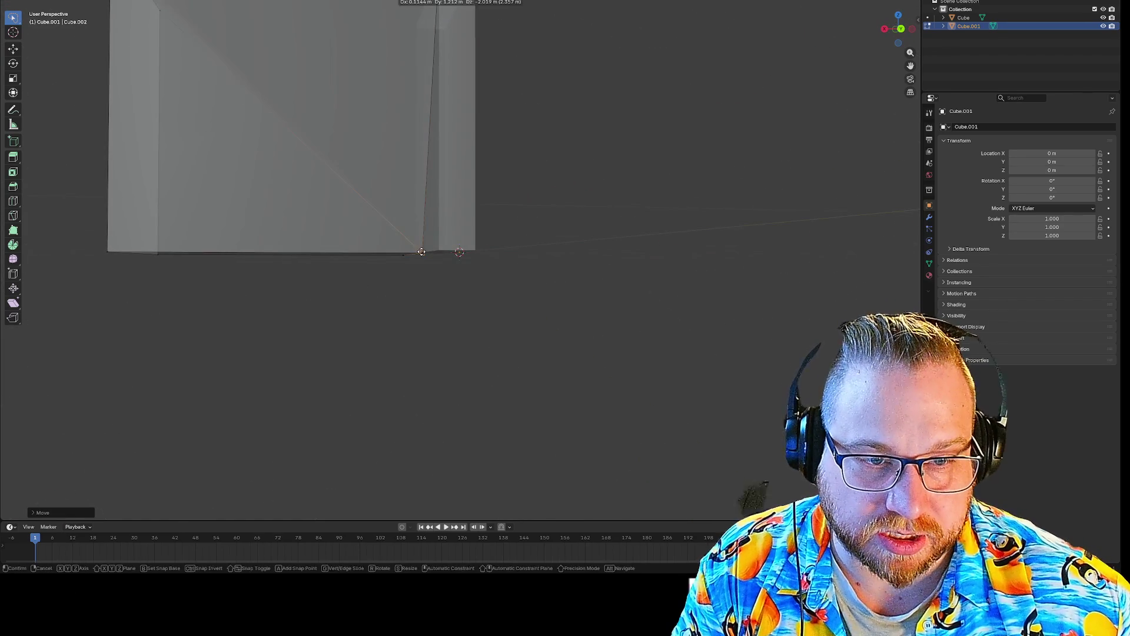
pyautogui.moveTo(578, 195)
pyautogui.mouseDown()
pyautogui.moveTo(613, 234)
pyautogui.moveTo(654, 243)
pyautogui.moveTo(605, 231)
pyautogui.mouseUp()
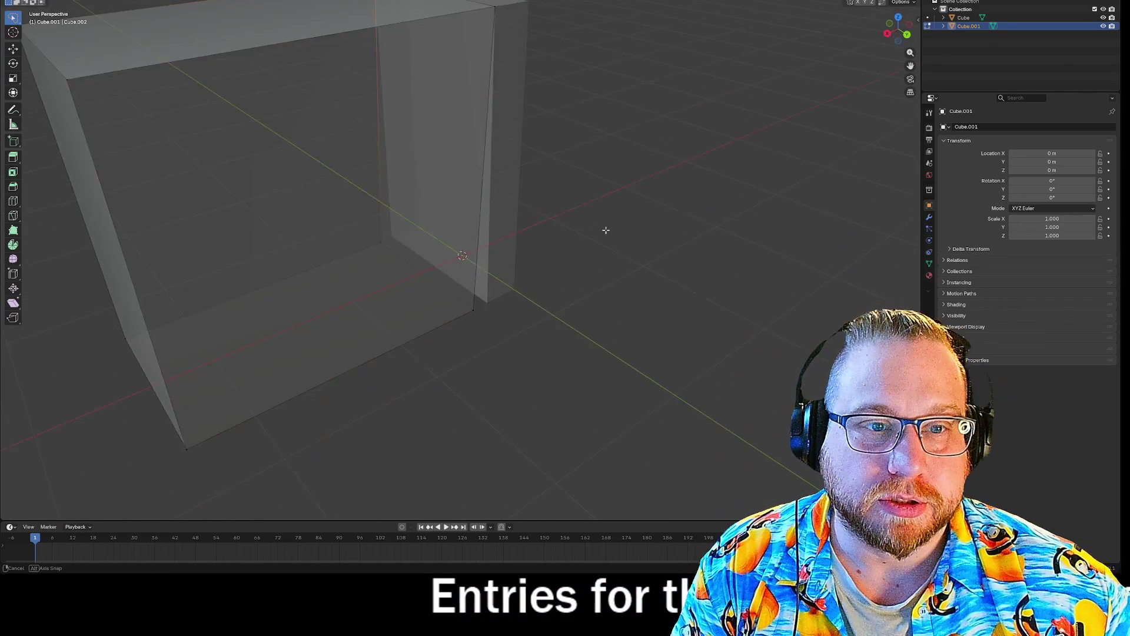
pyautogui.click(472, 310)
pyautogui.moveTo(637, 265); pyautogui.dragTo(588, 262)
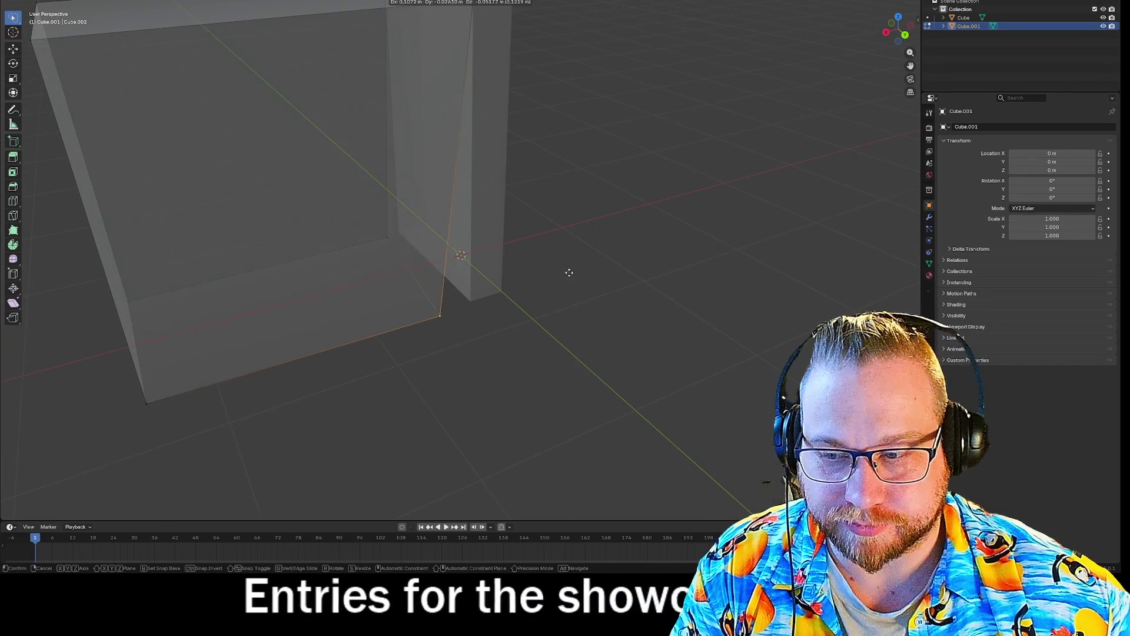
pyautogui.click(485, 299)
pyautogui.moveTo(467, 298)
pyautogui.mouseDown()
pyautogui.moveTo(416, 328)
pyautogui.moveTo(536, 308)
pyautogui.moveTo(501, 282)
pyautogui.moveTo(502, 321)
pyautogui.moveTo(449, 293)
pyautogui.moveTo(403, 313)
pyautogui.moveTo(399, 335)
pyautogui.moveTo(396, 323)
pyautogui.moveTo(503, 297)
pyautogui.moveTo(609, 235)
pyautogui.moveTo(543, 225)
pyautogui.moveTo(611, 194)
pyautogui.moveTo(532, 244)
pyautogui.mouseUp()
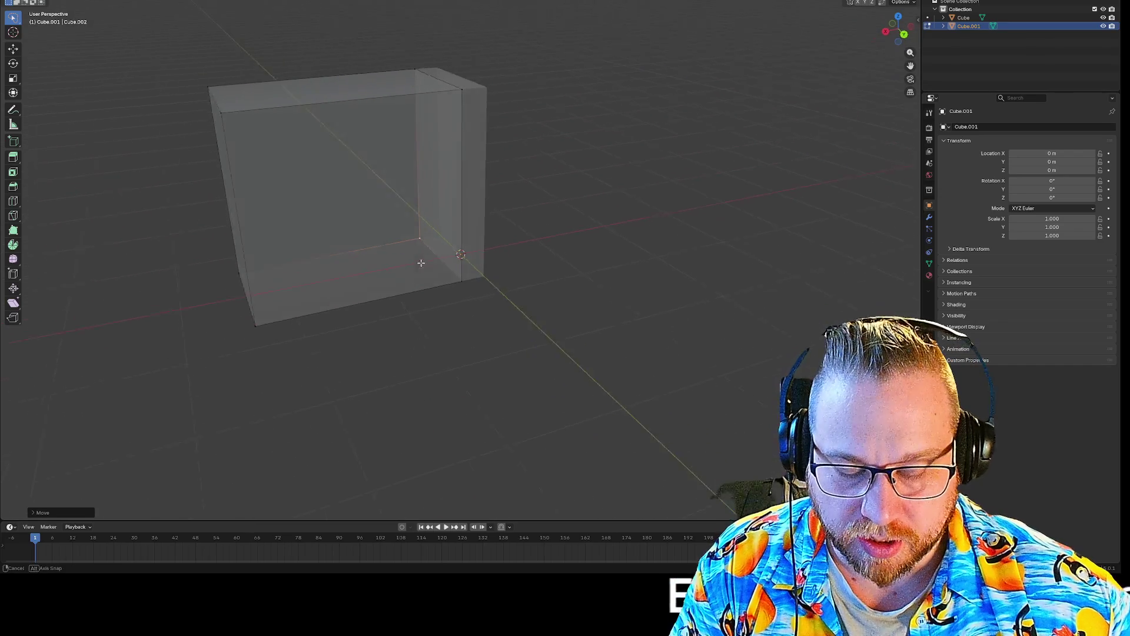
pyautogui.moveTo(412, 264); pyautogui.dragTo(411, 94)
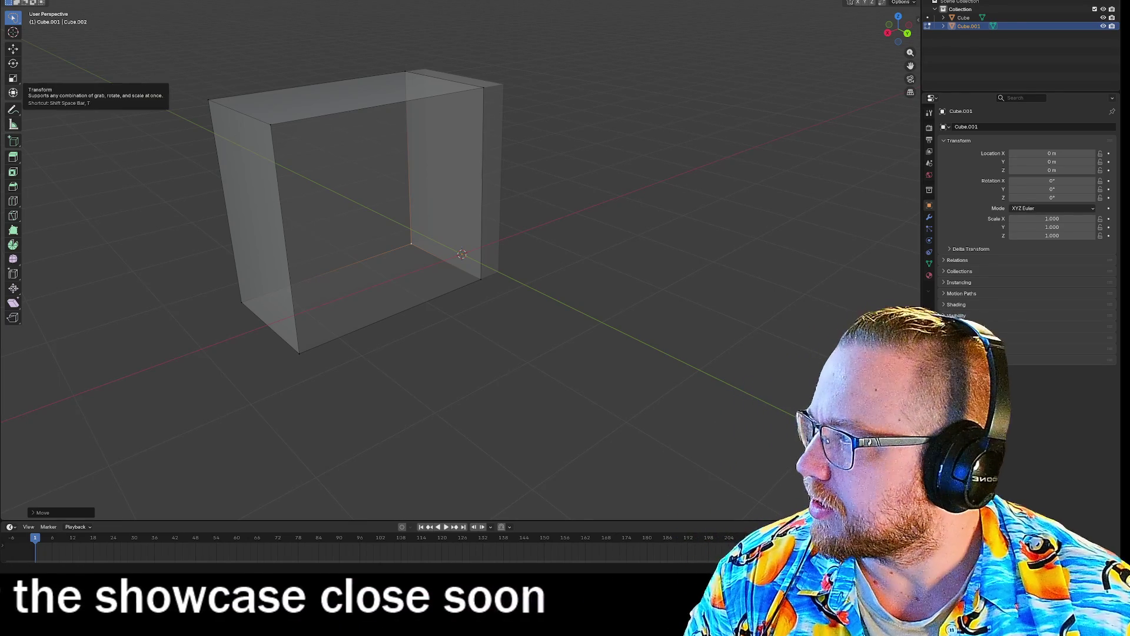
pyautogui.moveTo(663, 209)
pyautogui.mouseDown()
pyautogui.moveTo(764, 192)
pyautogui.moveTo(619, 214)
pyautogui.moveTo(641, 218)
pyautogui.moveTo(687, 196)
pyautogui.moveTo(691, 207)
pyautogui.moveTo(665, 226)
pyautogui.moveTo(723, 231)
pyautogui.mouseUp()
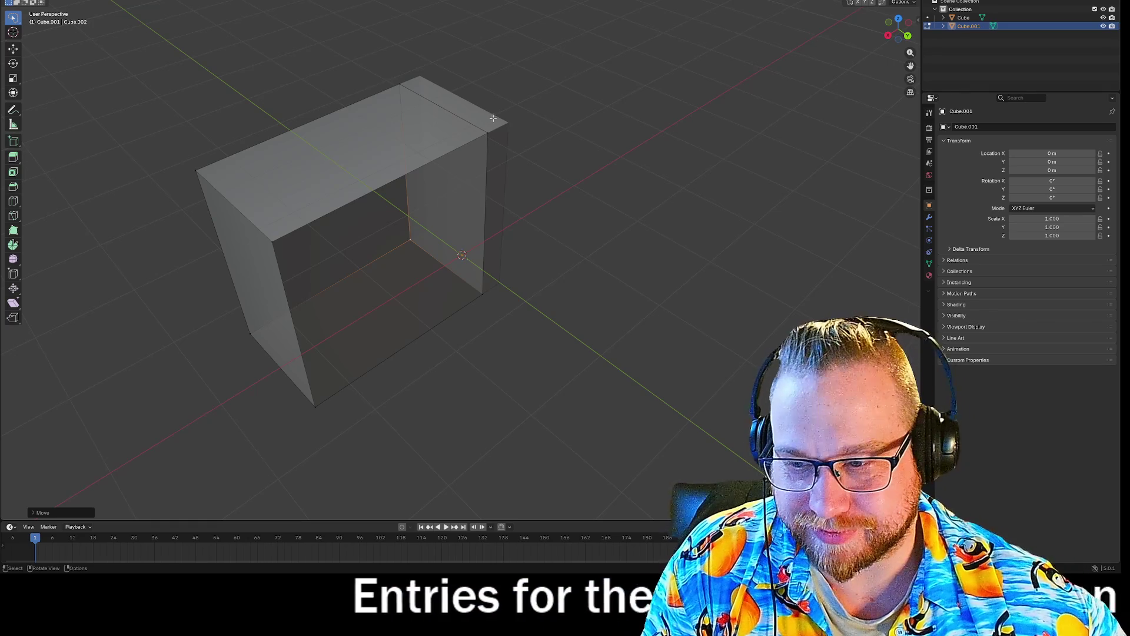
# Step: Delete the cabinet's left wall and top vertices, then box-select the remaining wall region
pyautogui.moveTo(574, 104); pyautogui.dragTo(635, 94)
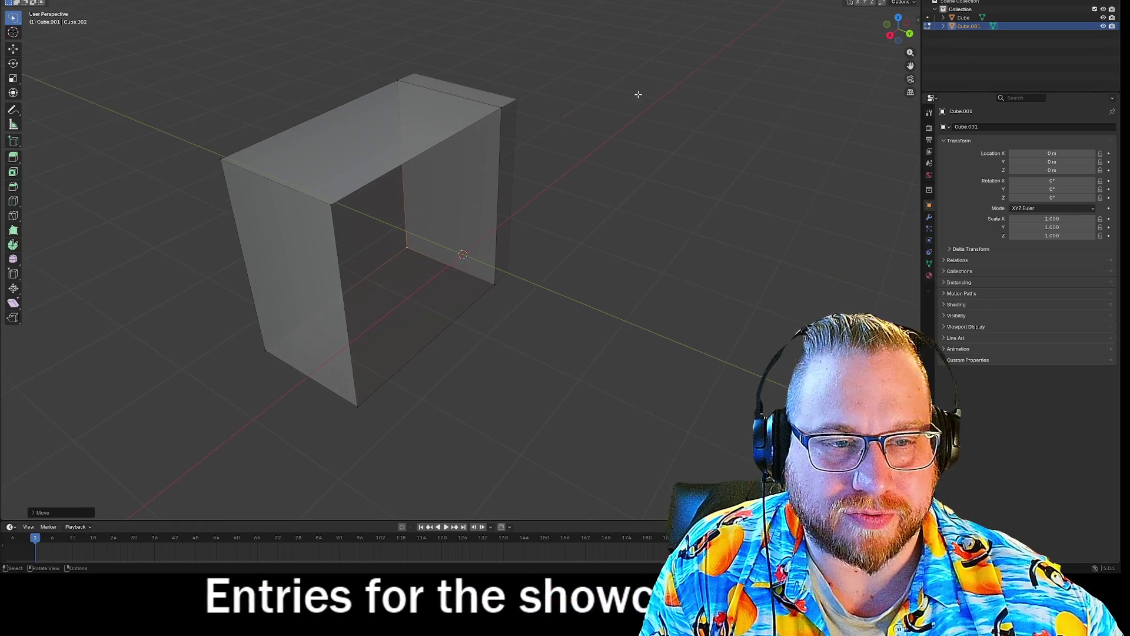
pyautogui.click(291, 176)
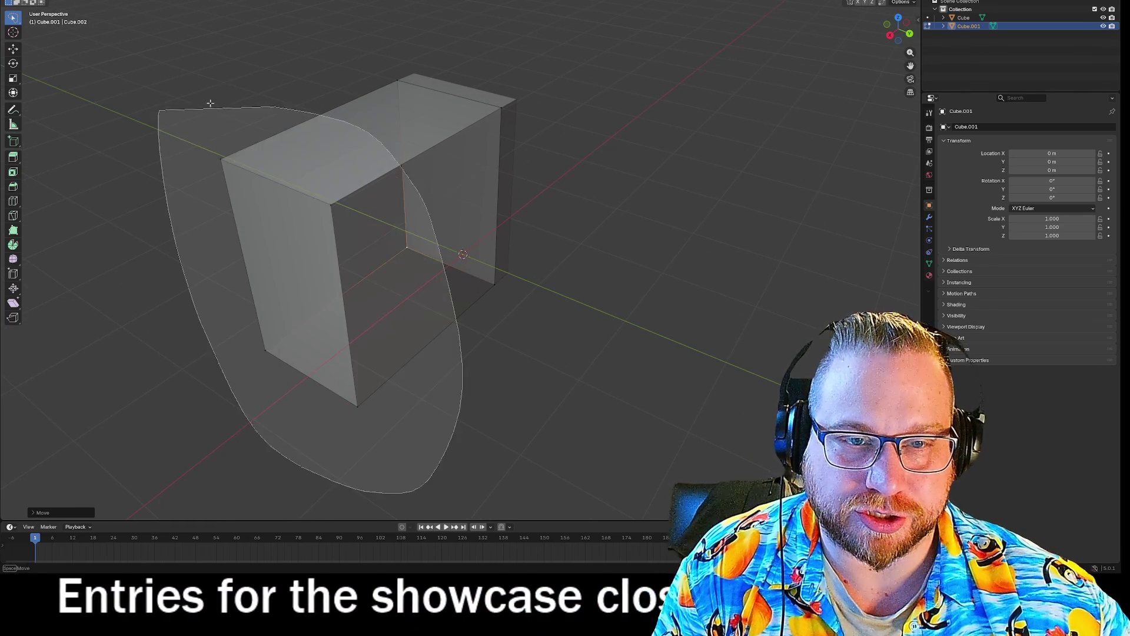
pyautogui.press('x')
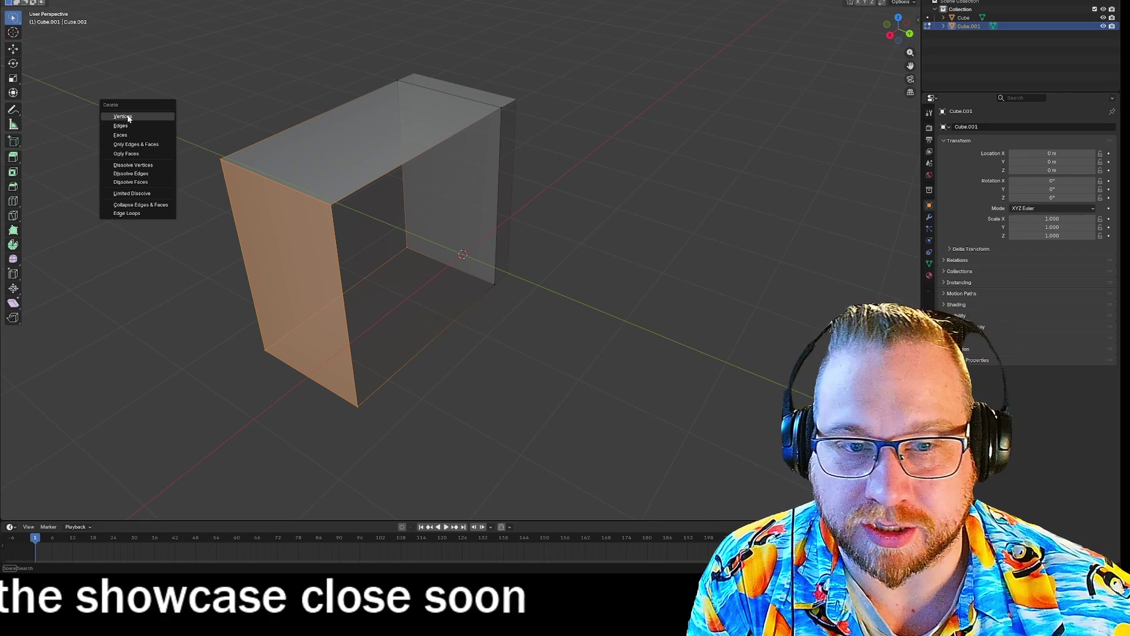
pyautogui.click(126, 116)
pyautogui.moveTo(648, 101)
pyautogui.mouseDown()
pyautogui.moveTo(638, 336)
pyautogui.moveTo(574, 196)
pyautogui.moveTo(626, 186)
pyautogui.mouseUp()
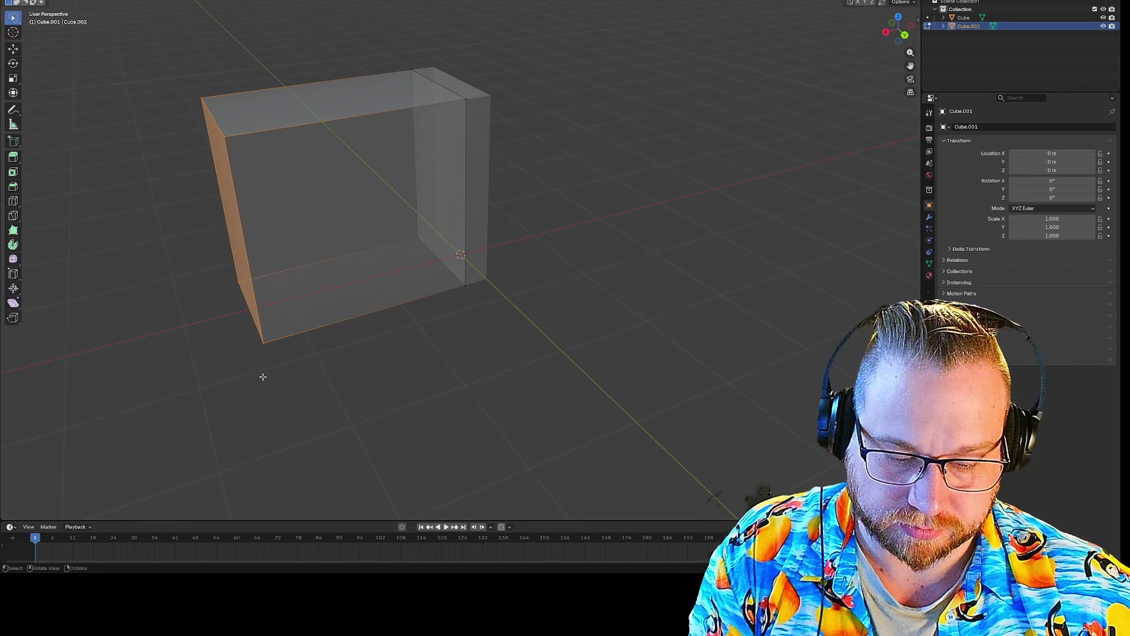
# Step: Delete the selected wall vertices so only one thin panel remains
pyautogui.press('x')
pyautogui.click(230, 377)
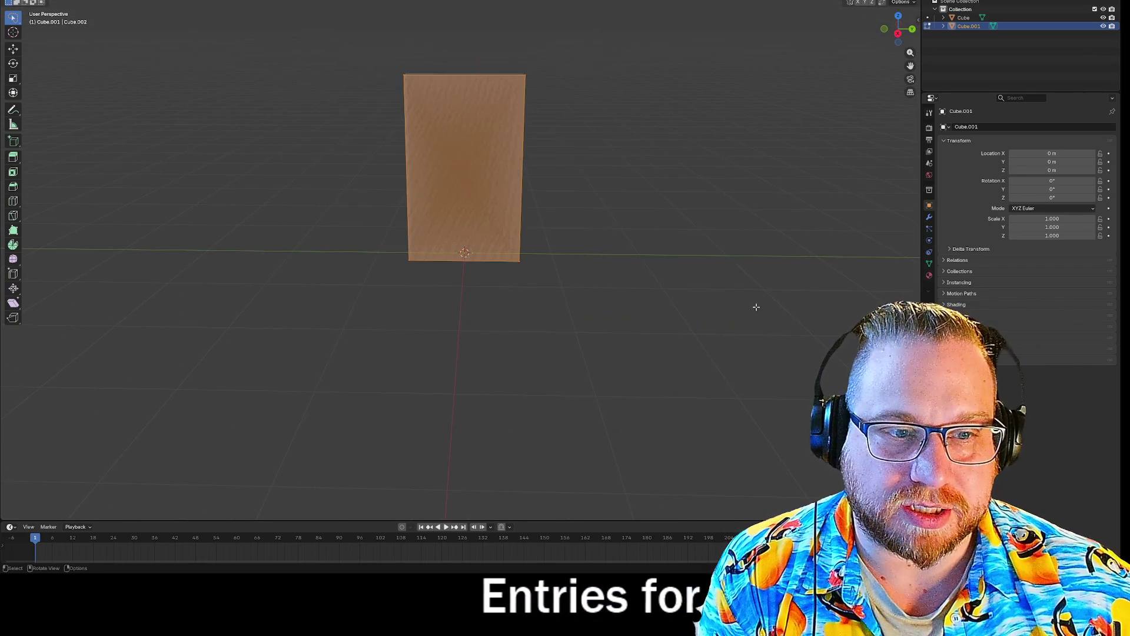
pyautogui.moveTo(700, 276)
pyautogui.mouseDown()
pyautogui.moveTo(609, 245)
pyautogui.moveTo(628, 235)
pyautogui.mouseUp()
# Step: Extrude the remaining thin panel along the X axis to thicken it
pyautogui.press('e')
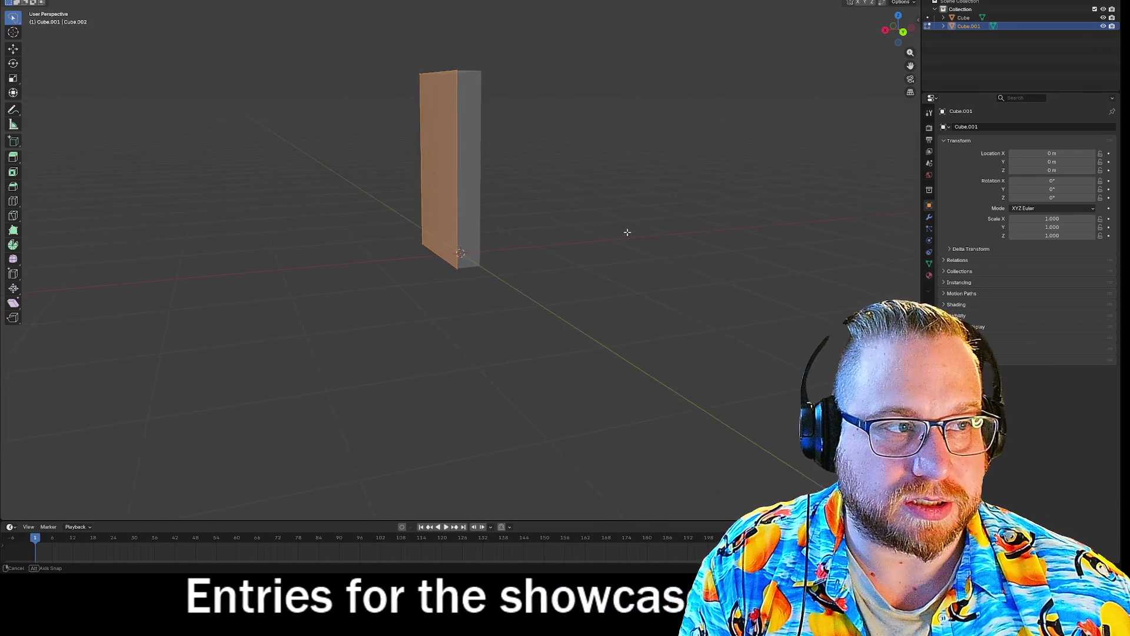
pyautogui.press('x')
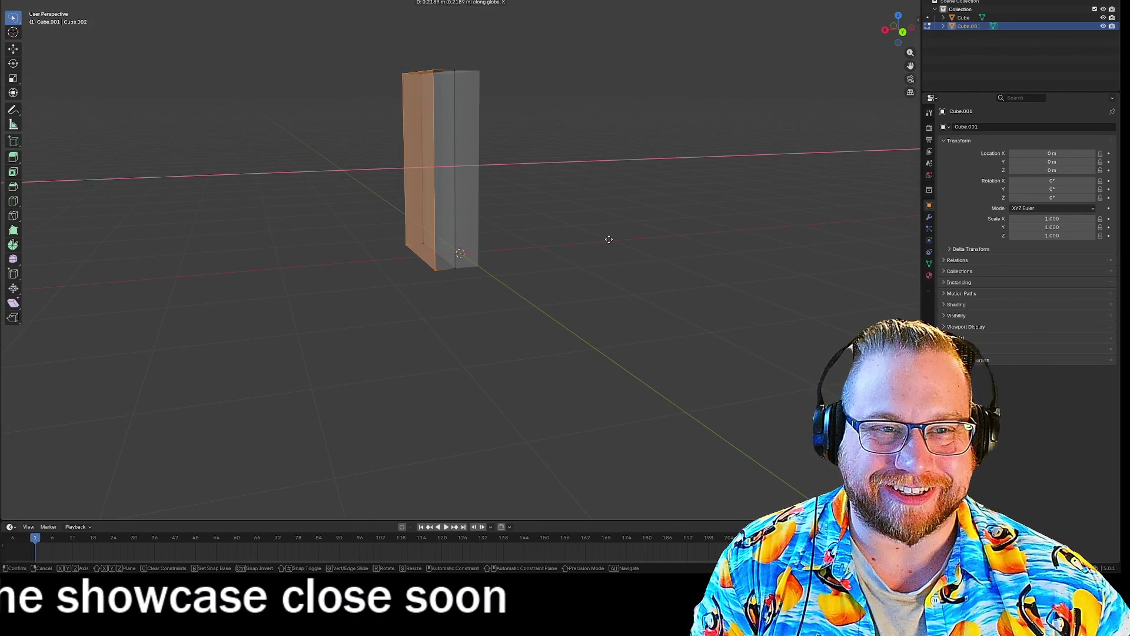
pyautogui.click(587, 252)
pyautogui.moveTo(587, 252); pyautogui.dragTo(640, 269)
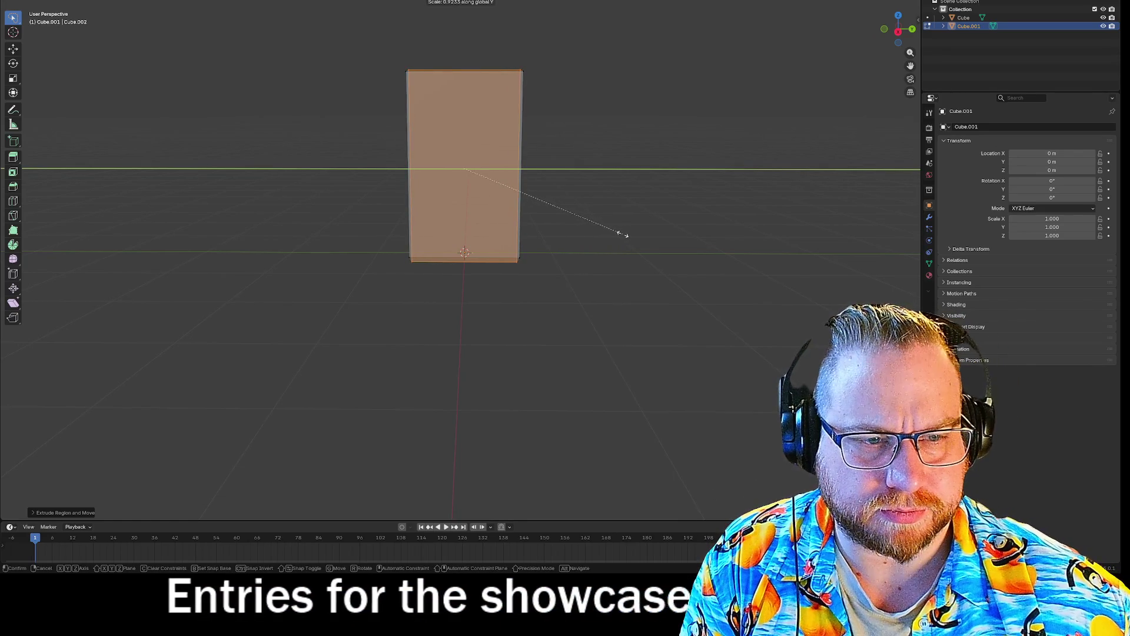
# Step: Orbit around the grey block to check the thickened panel's fit, then deselect the panel
pyautogui.moveTo(622, 234)
pyautogui.mouseDown()
pyautogui.moveTo(636, 116)
pyautogui.moveTo(553, 111)
pyautogui.moveTo(570, 101)
pyautogui.moveTo(643, 108)
pyautogui.moveTo(560, 116)
pyautogui.mouseUp()
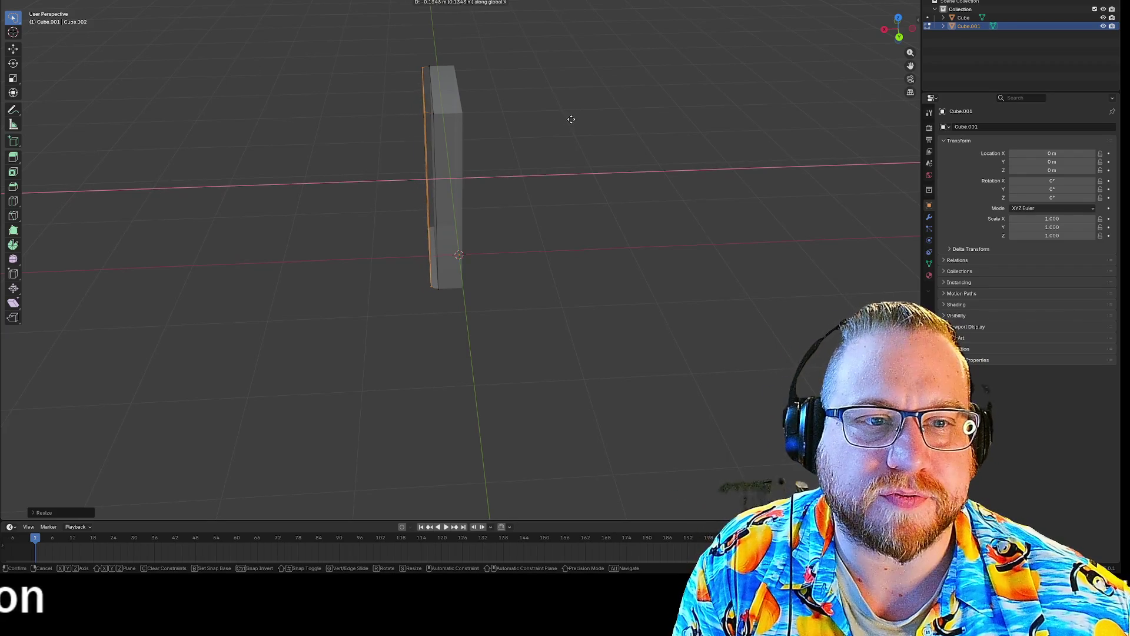
pyautogui.moveTo(560, 134)
pyautogui.mouseDown()
pyautogui.moveTo(600, 197)
pyautogui.moveTo(686, 222)
pyautogui.moveTo(723, 194)
pyautogui.moveTo(610, 240)
pyautogui.moveTo(538, 210)
pyautogui.moveTo(573, 189)
pyautogui.moveTo(560, 220)
pyautogui.moveTo(509, 194)
pyautogui.moveTo(558, 212)
pyautogui.mouseUp()
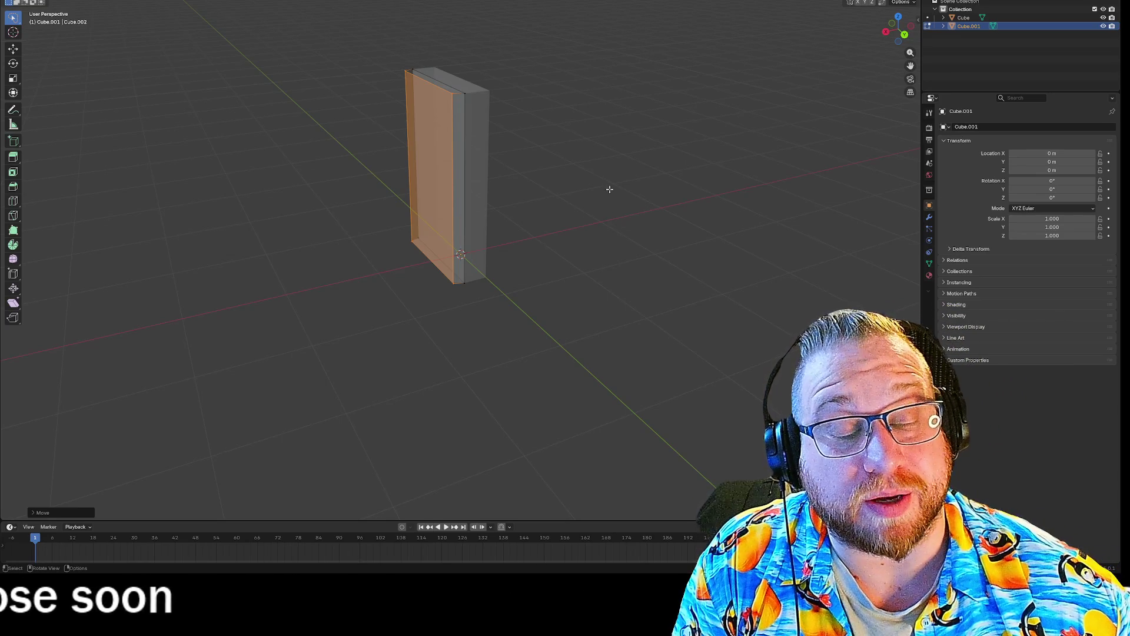
pyautogui.moveTo(605, 194)
pyautogui.mouseDown()
pyautogui.moveTo(644, 192)
pyautogui.moveTo(653, 225)
pyautogui.moveTo(733, 208)
pyautogui.moveTo(707, 222)
pyautogui.moveTo(671, 217)
pyautogui.mouseUp()
pyautogui.moveTo(616, 165); pyautogui.dragTo(601, 180)
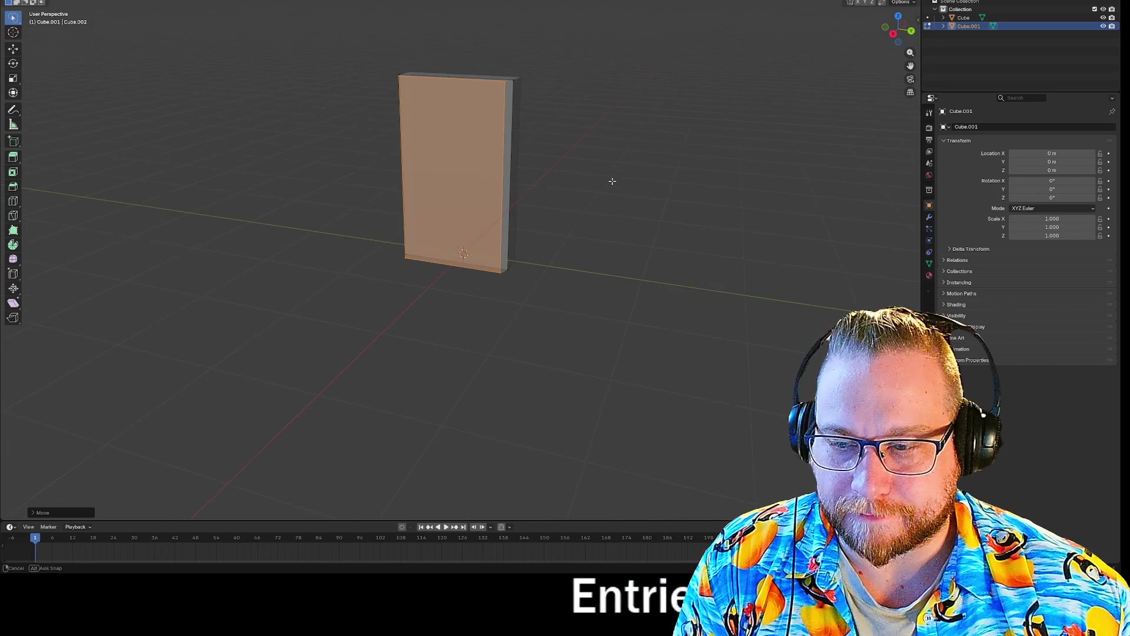
pyautogui.moveTo(641, 164)
pyautogui.mouseDown()
pyautogui.moveTo(595, 179)
pyautogui.moveTo(689, 171)
pyautogui.moveTo(735, 122)
pyautogui.moveTo(725, 176)
pyautogui.moveTo(734, 194)
pyautogui.moveTo(671, 149)
pyautogui.moveTo(628, 178)
pyautogui.moveTo(677, 167)
pyautogui.moveTo(616, 162)
pyautogui.moveTo(638, 158)
pyautogui.mouseUp()
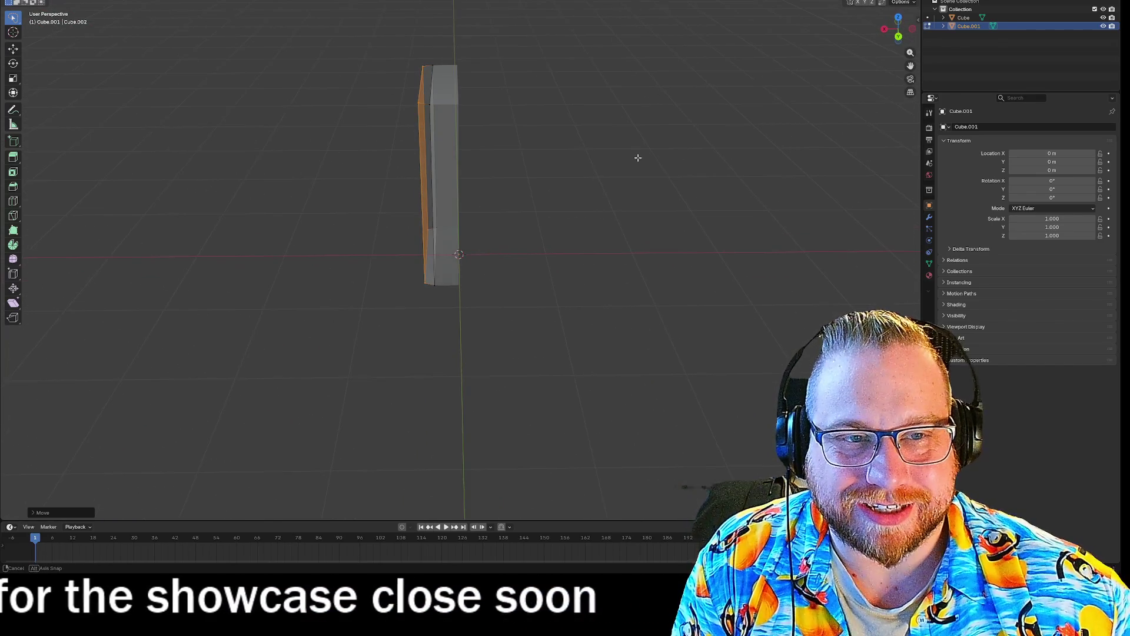
pyautogui.click(314, 66)
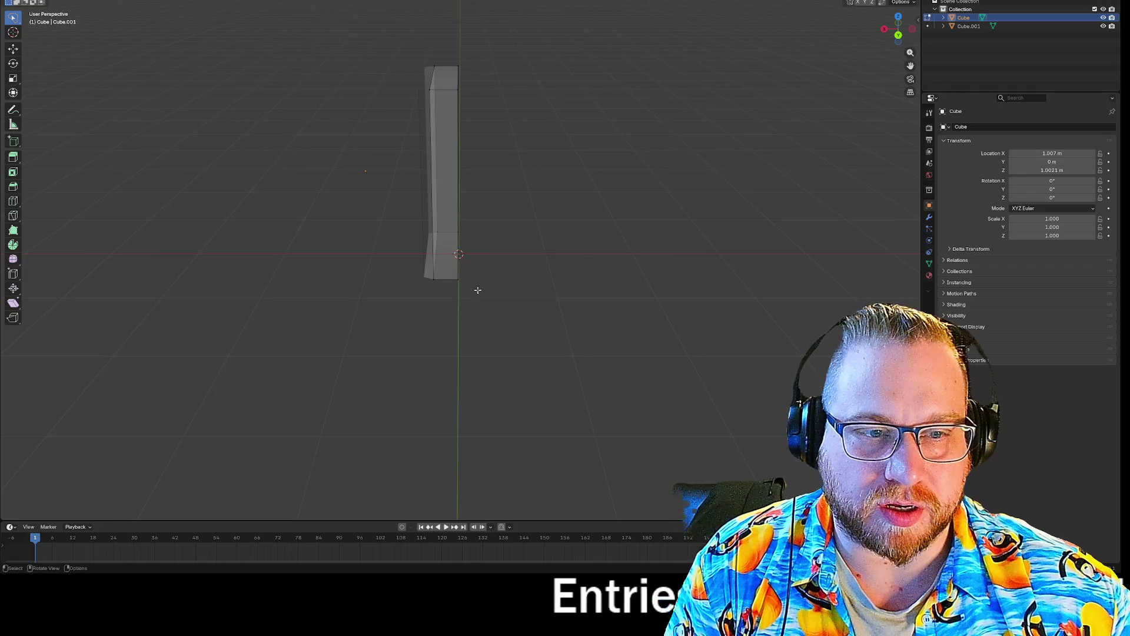
# Step: Cancel the accidental moves and stretch the other cube's faces along X into a wider block
pyautogui.press('Escape')
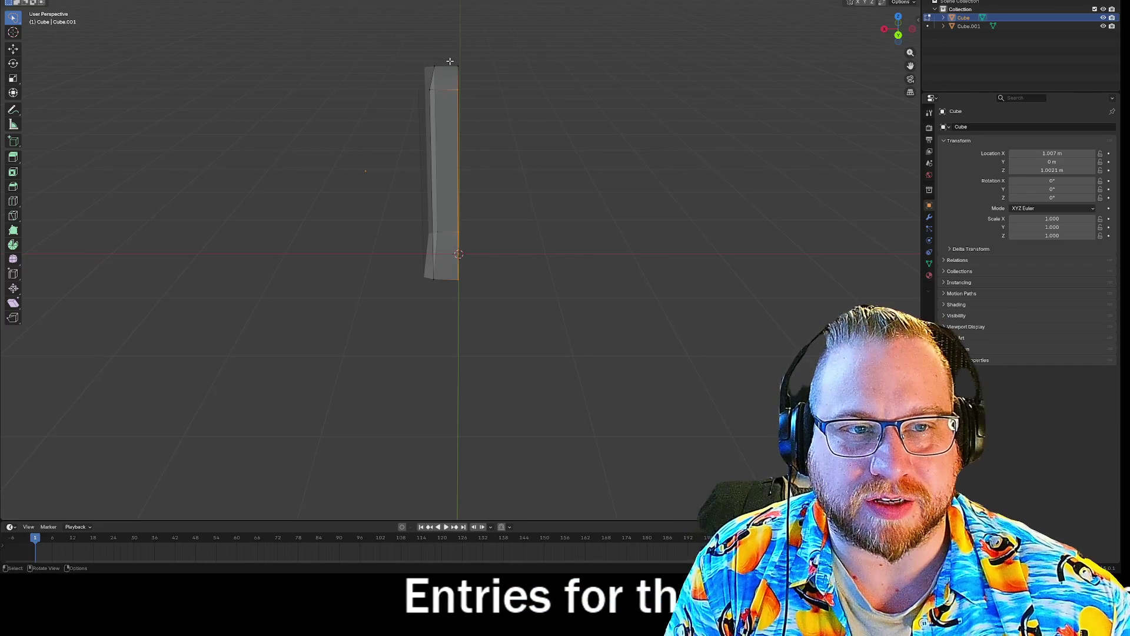
pyautogui.press('Escape')
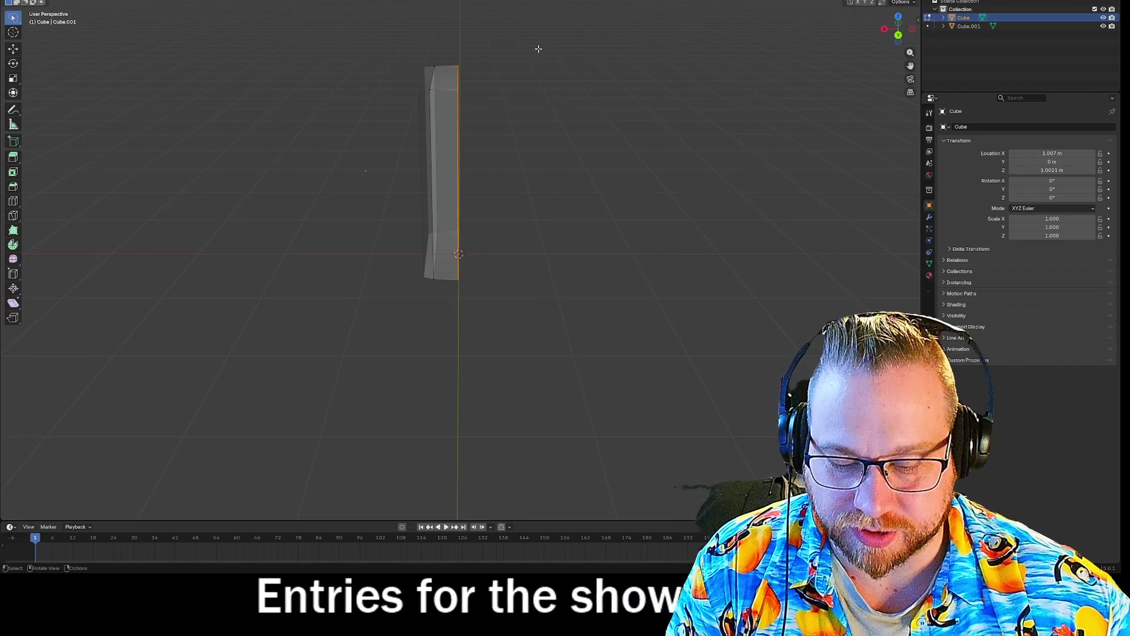
pyautogui.press('g')
pyautogui.press('x')
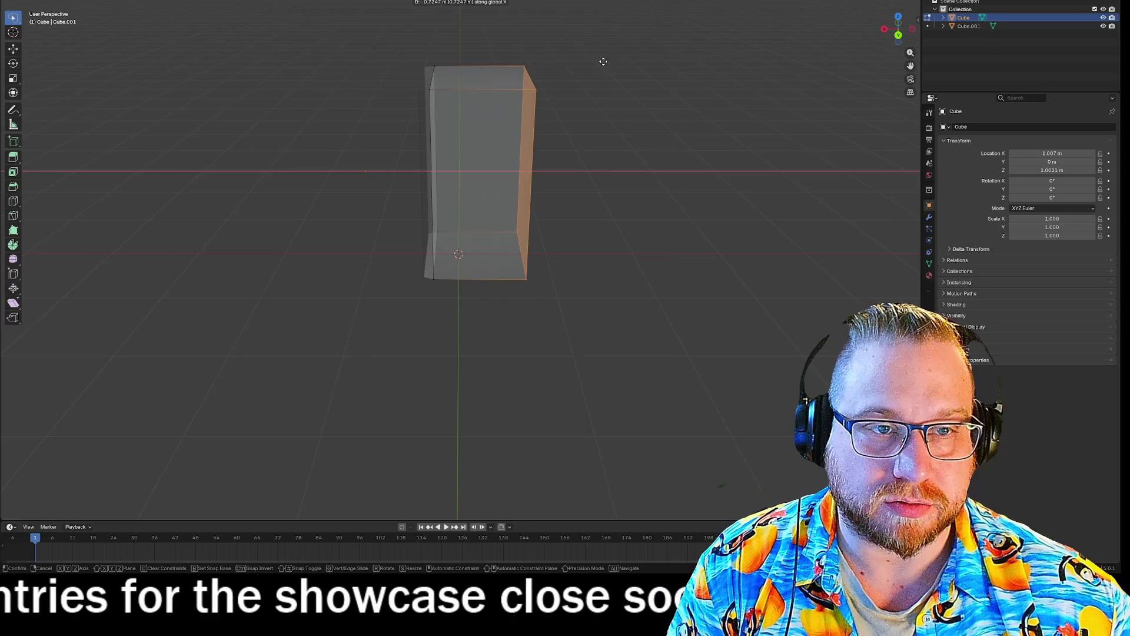
pyautogui.click(578, 86)
pyautogui.moveTo(578, 230)
pyautogui.mouseDown()
pyautogui.moveTo(664, 245)
pyautogui.moveTo(765, 236)
pyautogui.moveTo(603, 232)
pyautogui.mouseUp()
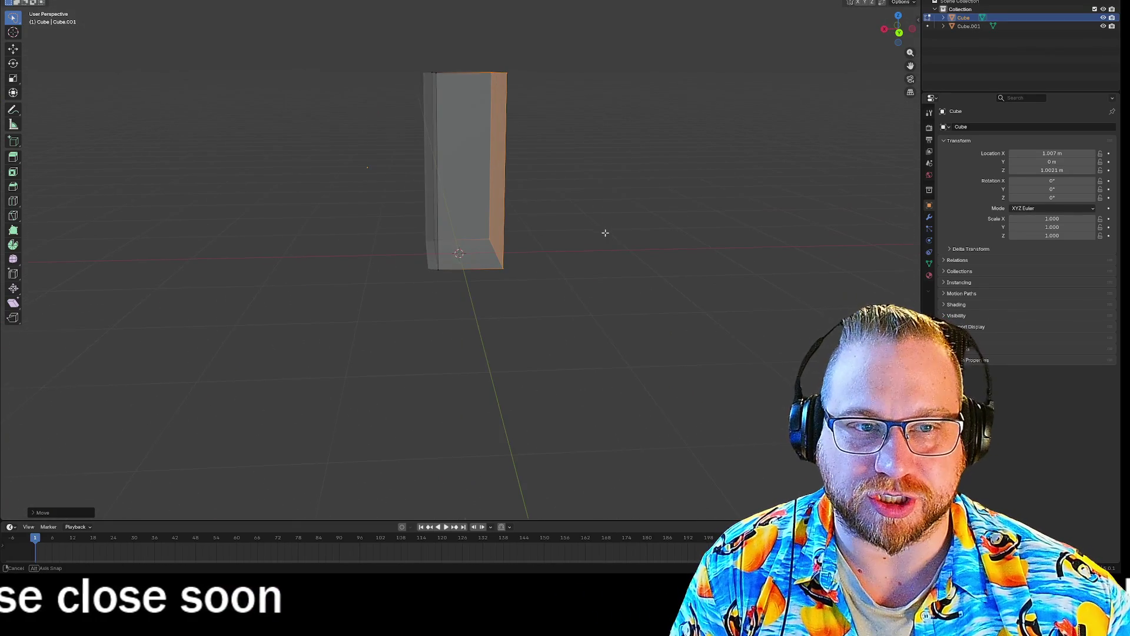
# Step: Return to Object Mode, view the tall cube, and launch the Godot game with F5
pyautogui.press('Tab')
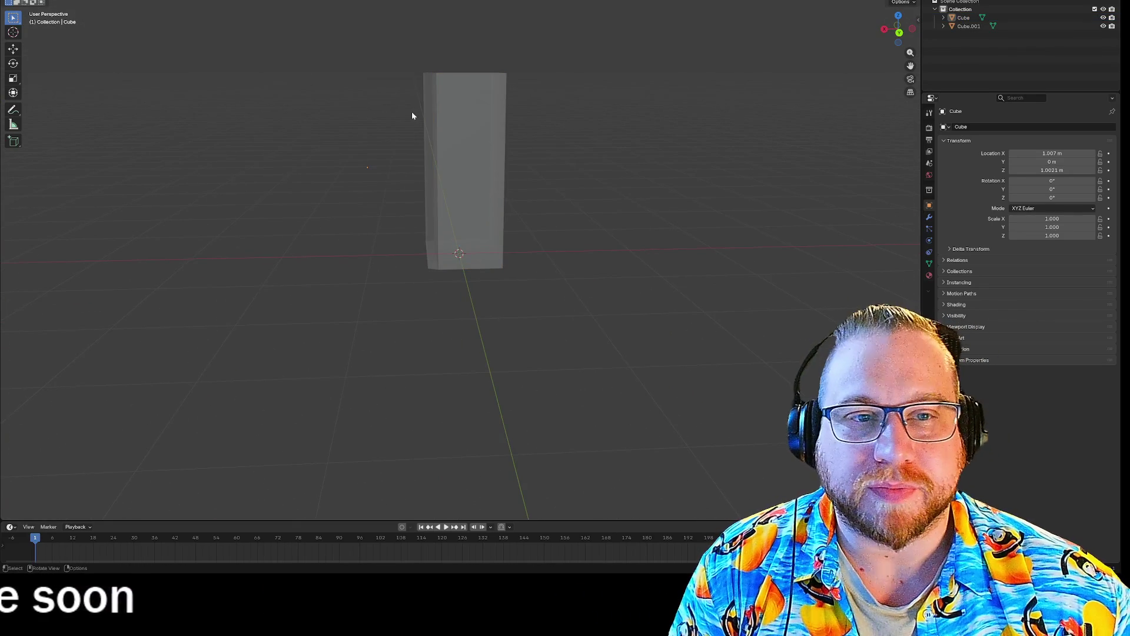
pyautogui.moveTo(388, 108)
pyautogui.mouseDown()
pyautogui.moveTo(358, 118)
pyautogui.moveTo(407, 123)
pyautogui.mouseUp()
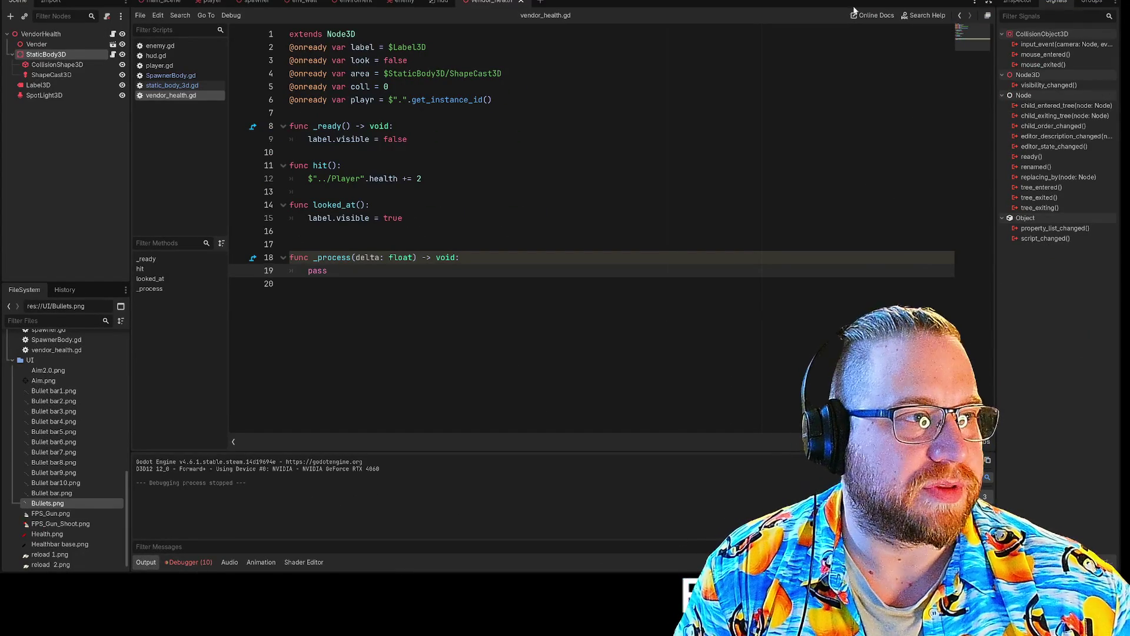
pyautogui.press('F5')
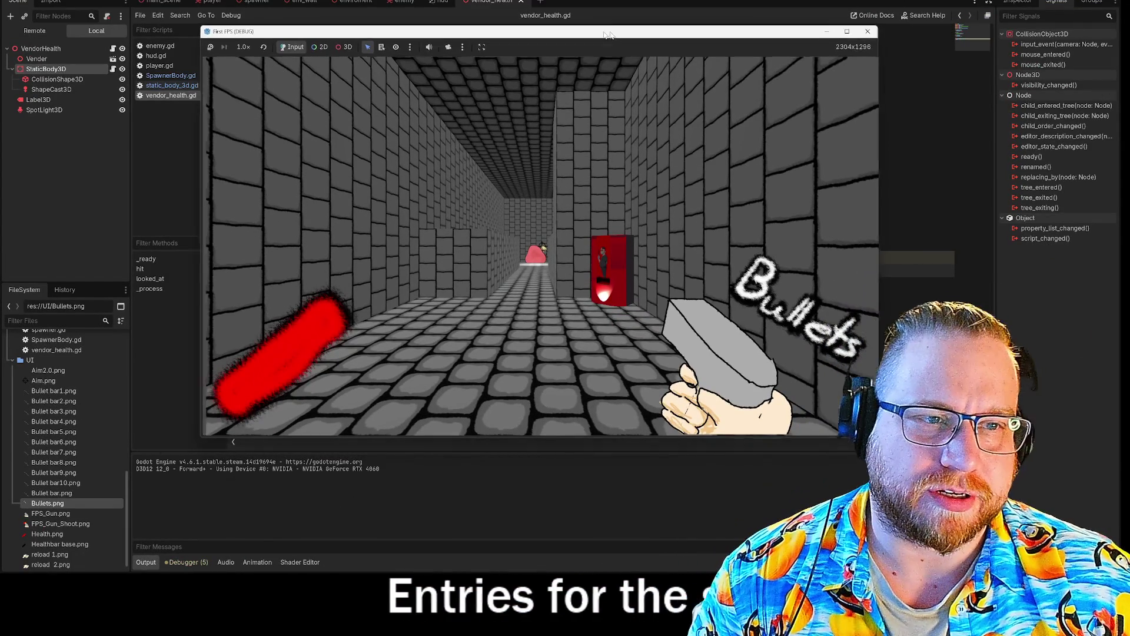
# Step: Move the game window up and walk through the maze to the red blood vendor
pyautogui.moveTo(587, 31); pyautogui.dragTo(483, 5)
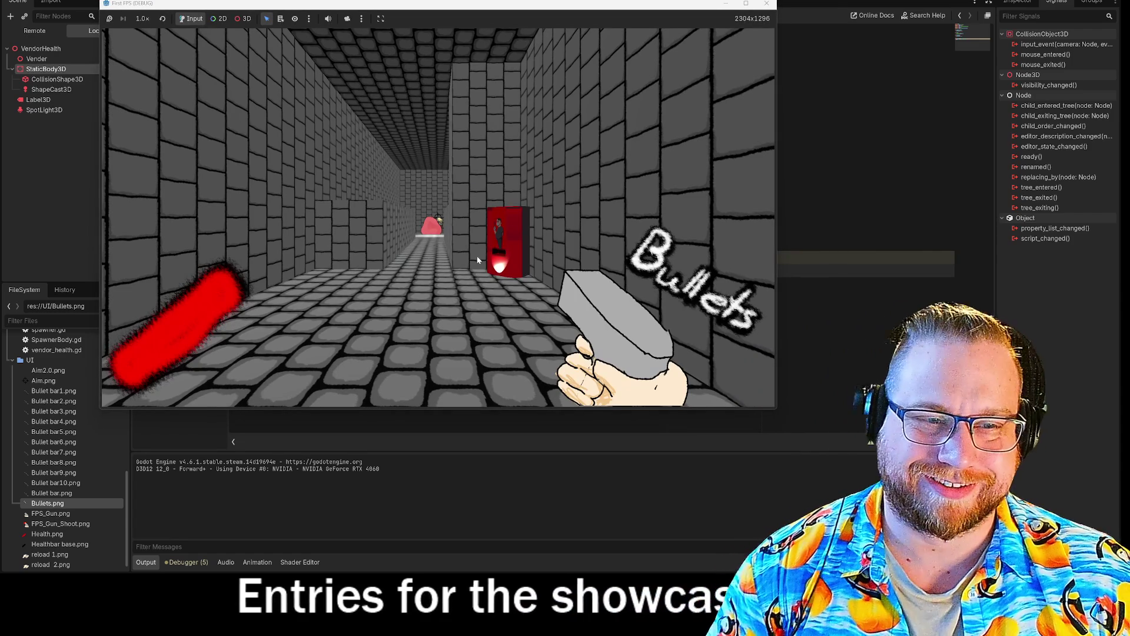
pyautogui.press('w')
pyautogui.press('w')
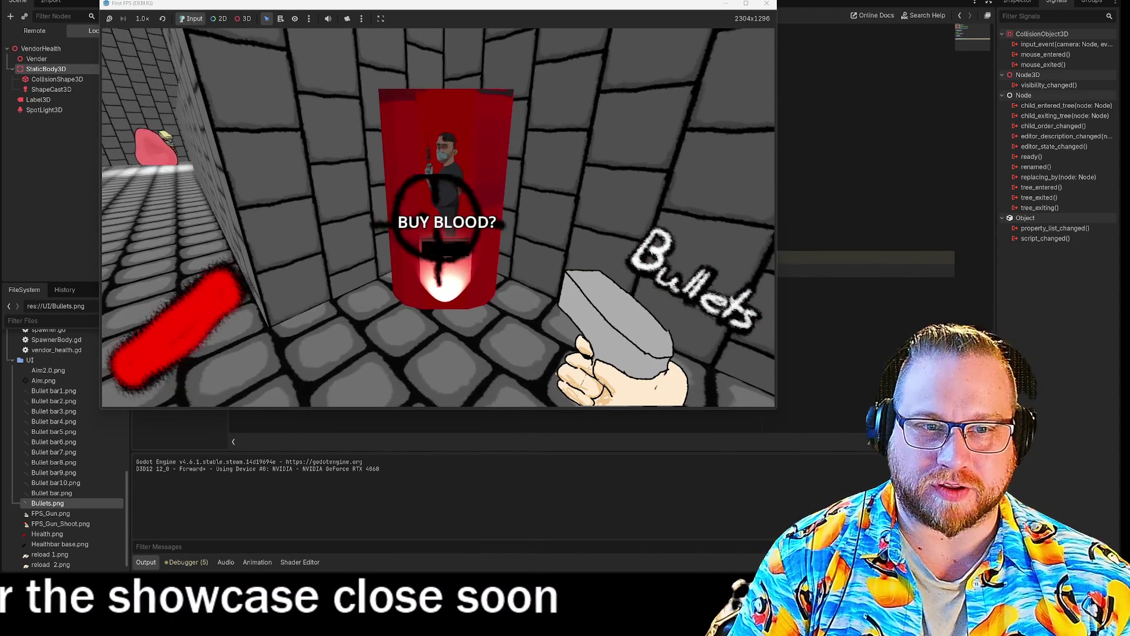
pyautogui.press('s')
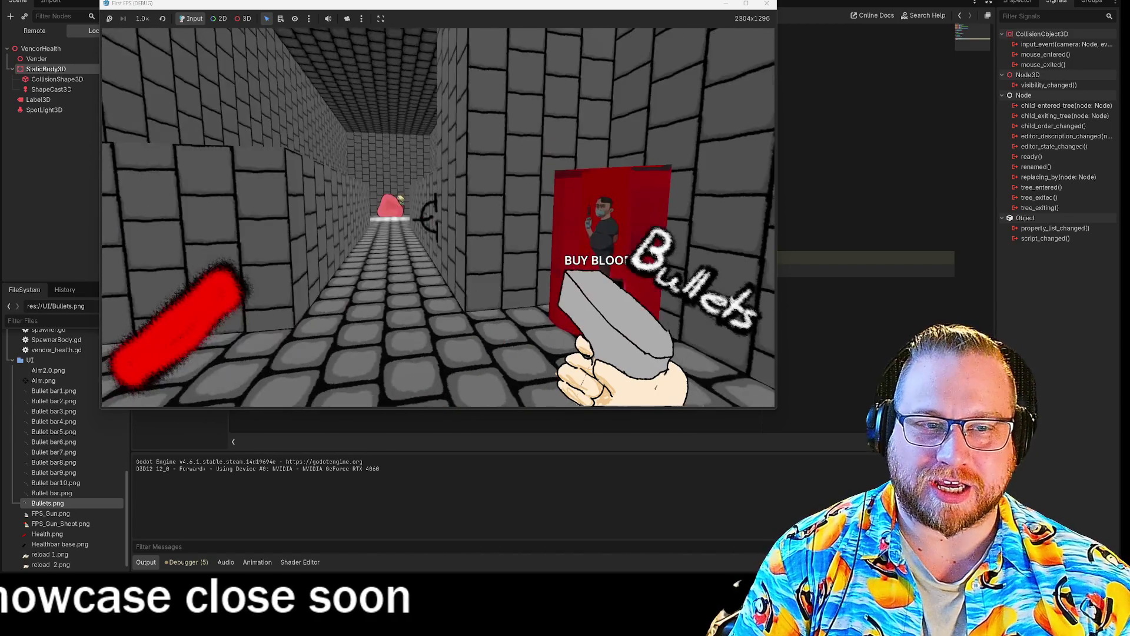
pyautogui.press('w')
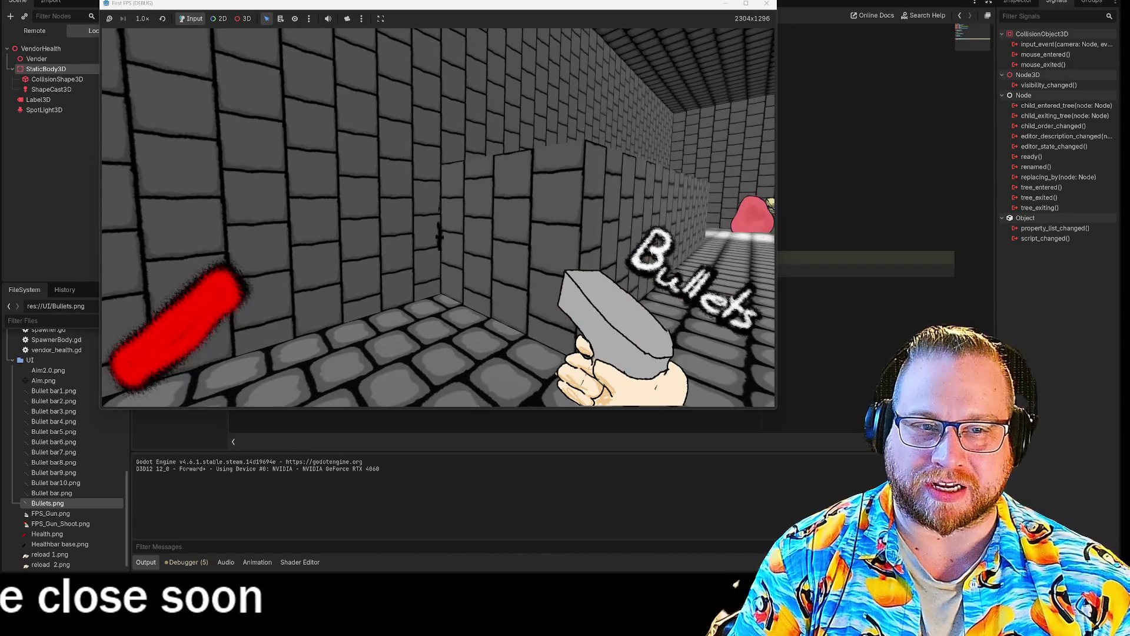
pyautogui.press('w')
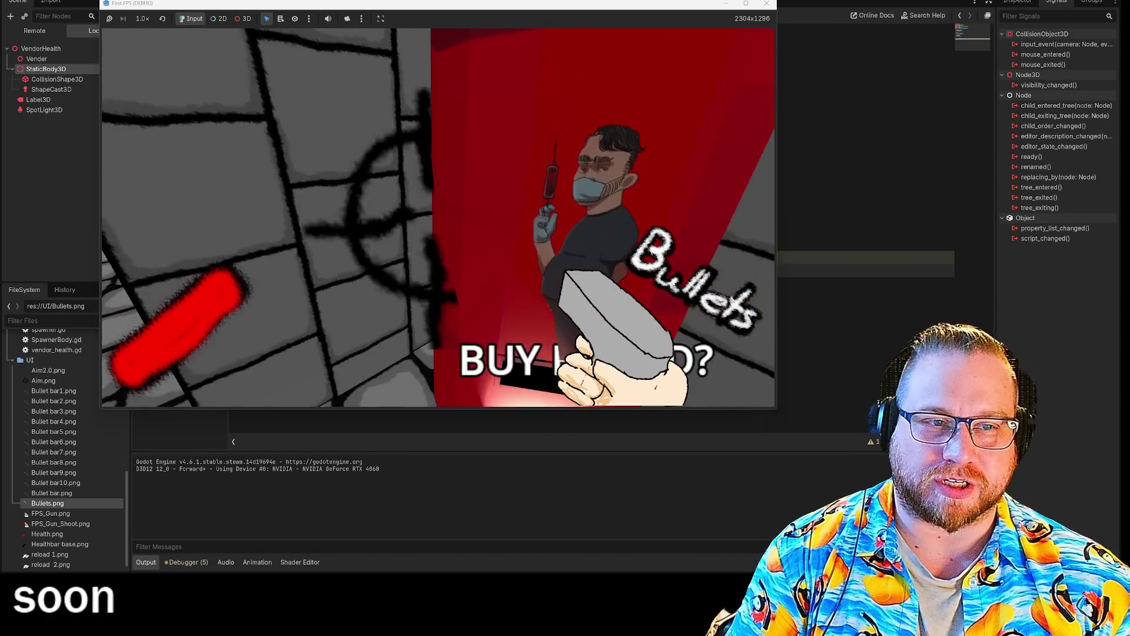
pyautogui.press('w')
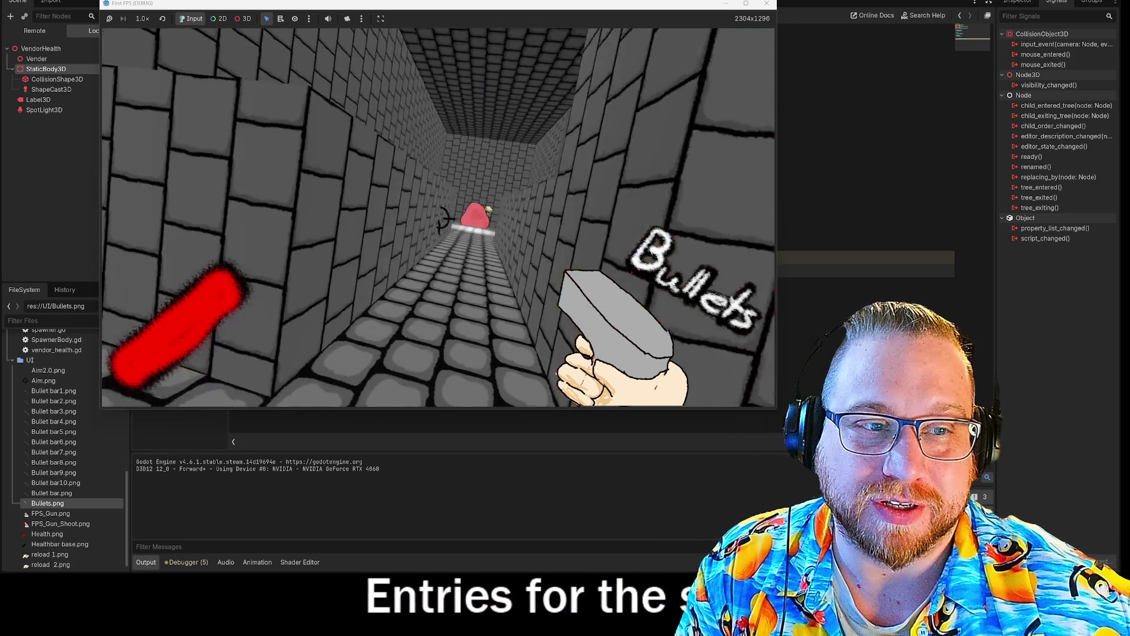
# Step: Advance toward the enemy, back up past the vendor booth, then stop the game with F8
pyautogui.press('w')
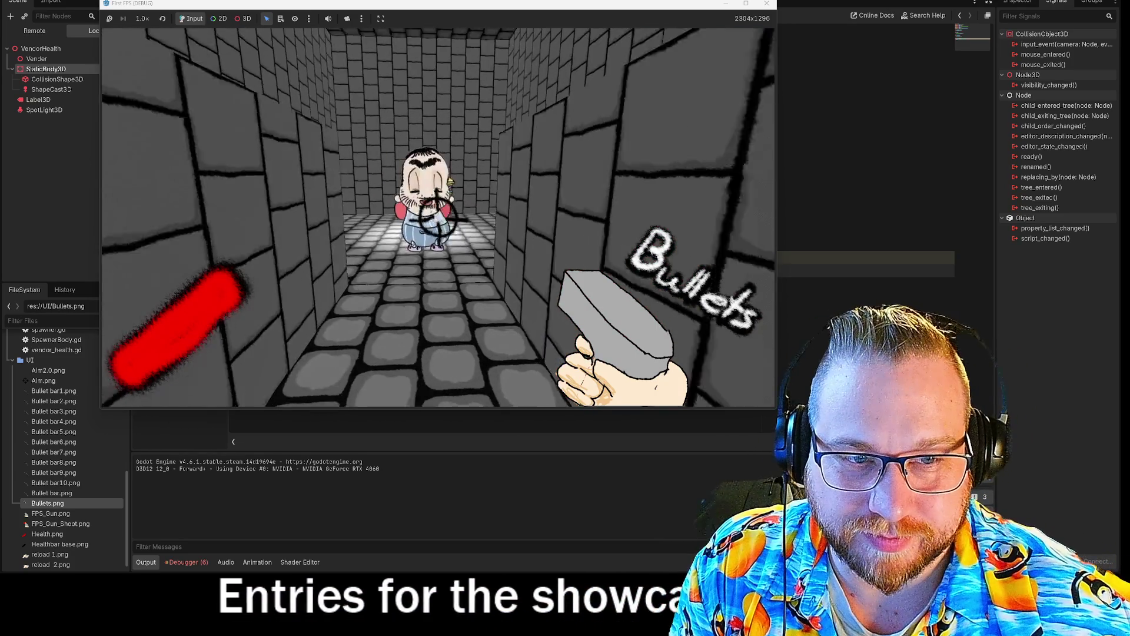
pyautogui.press('s')
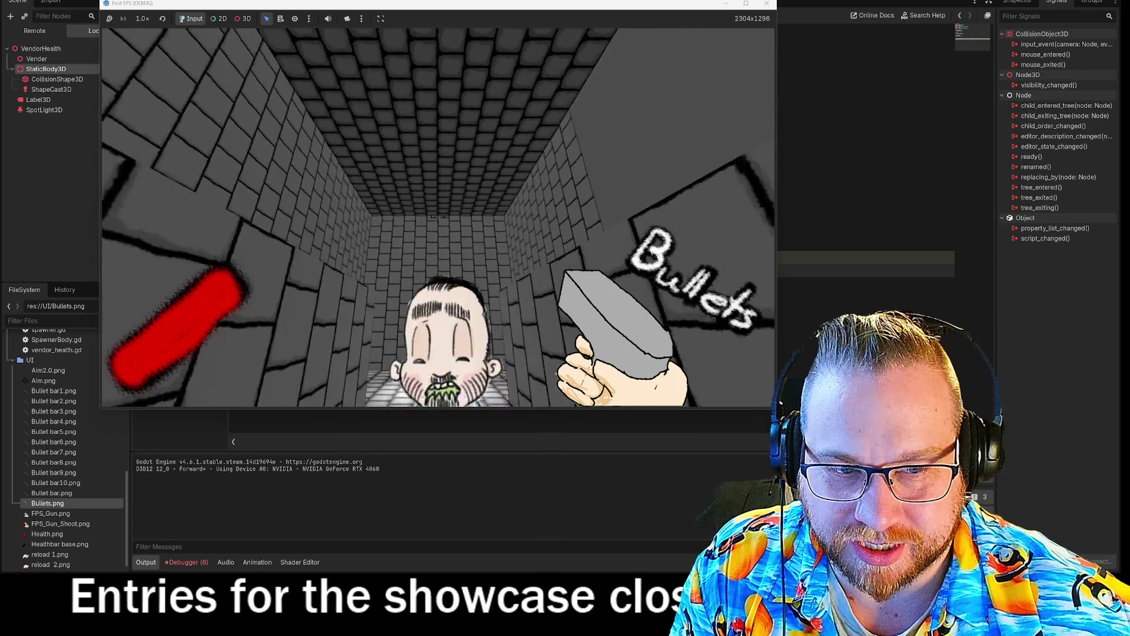
pyautogui.press('s')
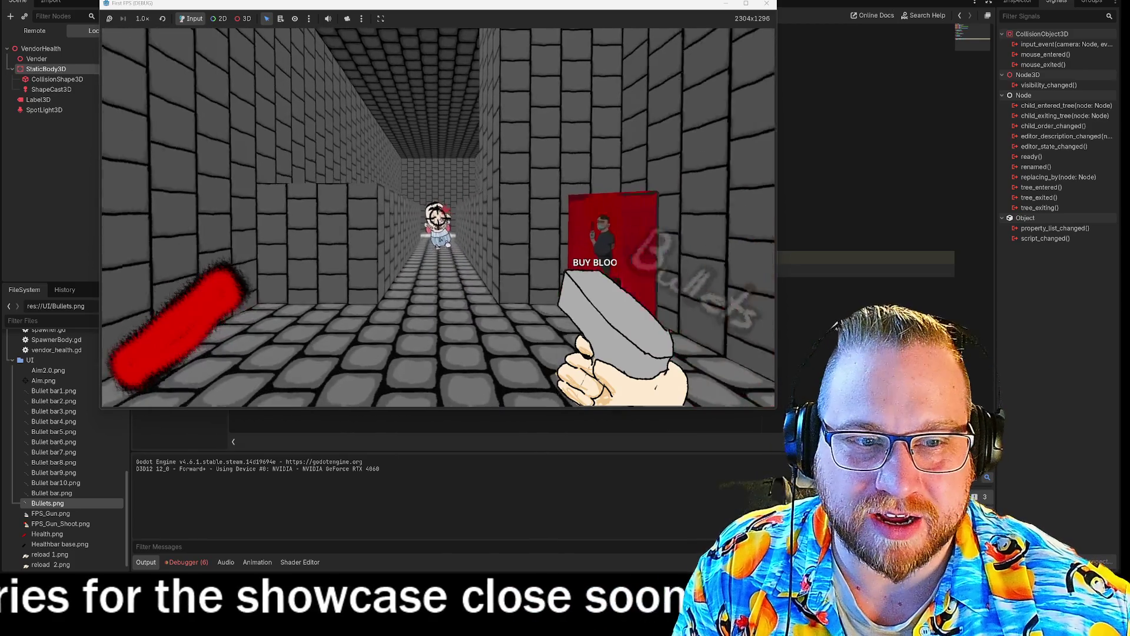
pyautogui.press('w')
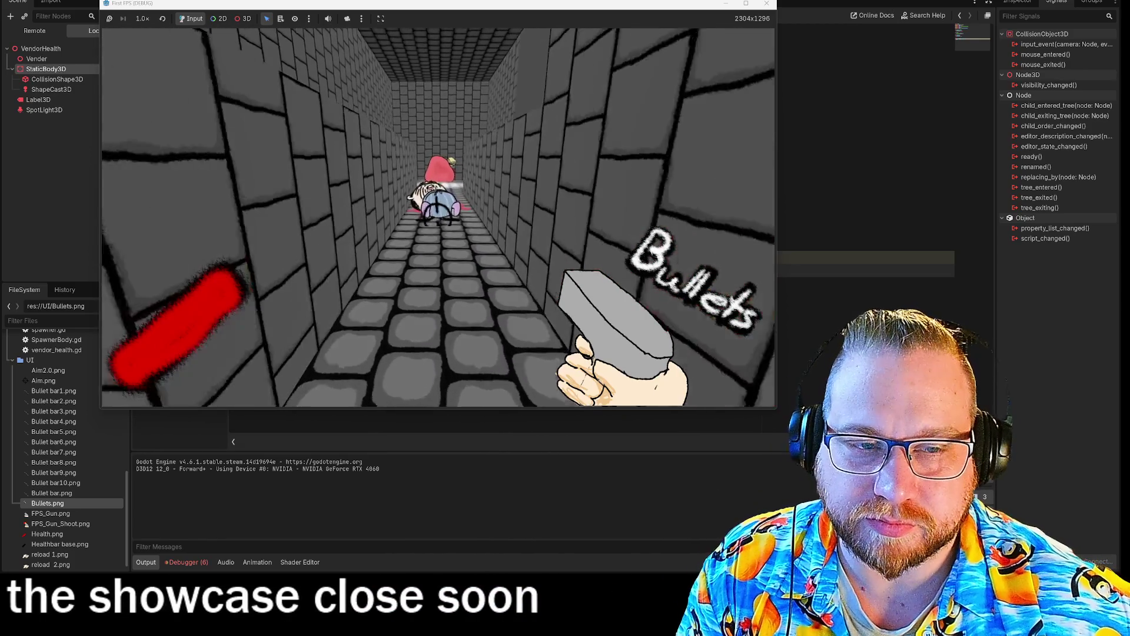
pyautogui.moveTo(438, 223)
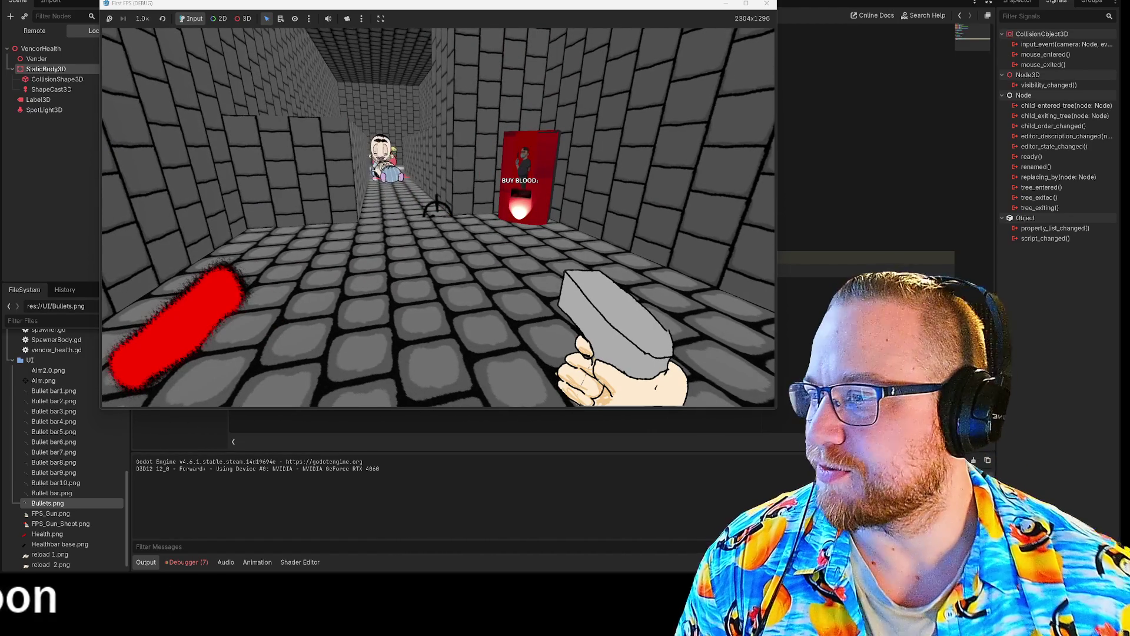
pyautogui.press('F8')
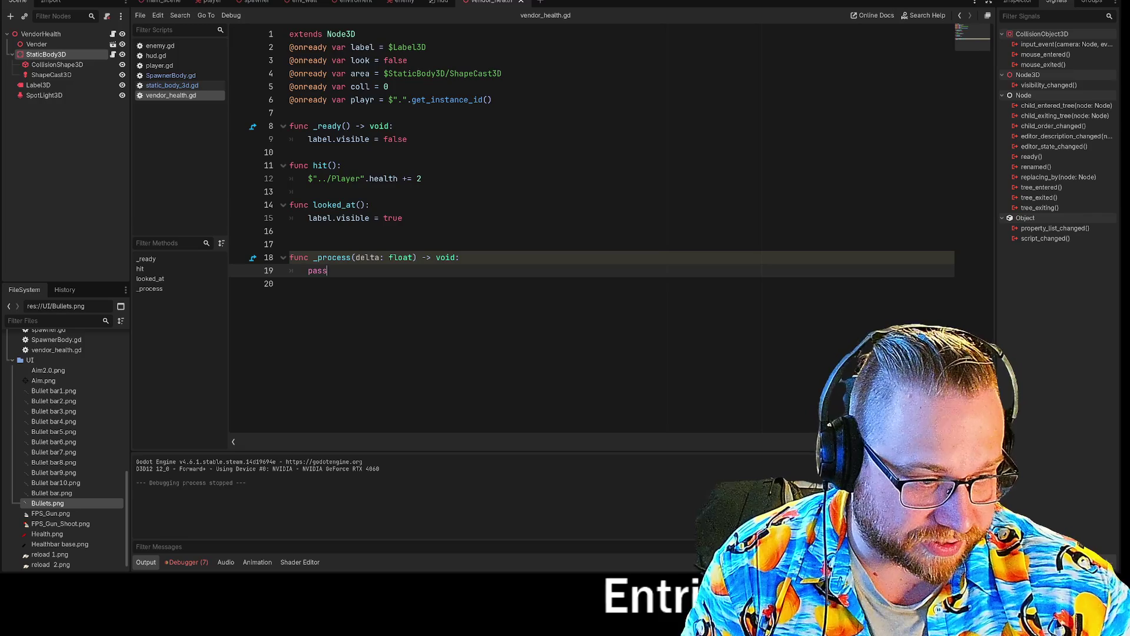
# Step: Place the cursor on the script's empty last line, then open the Tskuxy picture from File Explorer
pyautogui.click(290, 283)
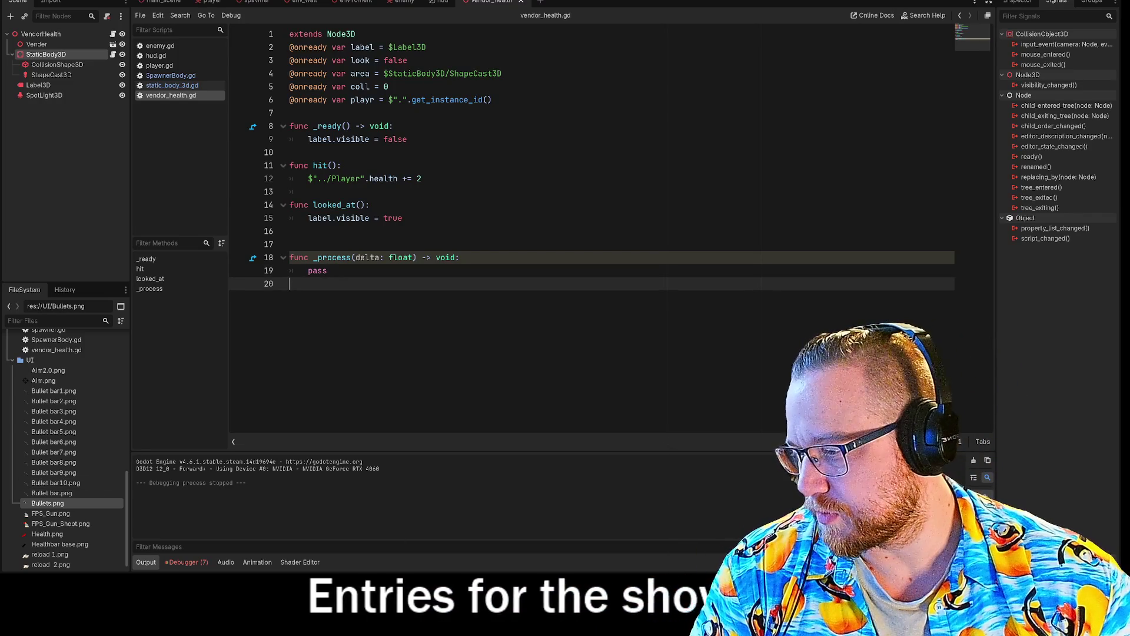
pyautogui.press('super+e')
pyautogui.click(408, 236)
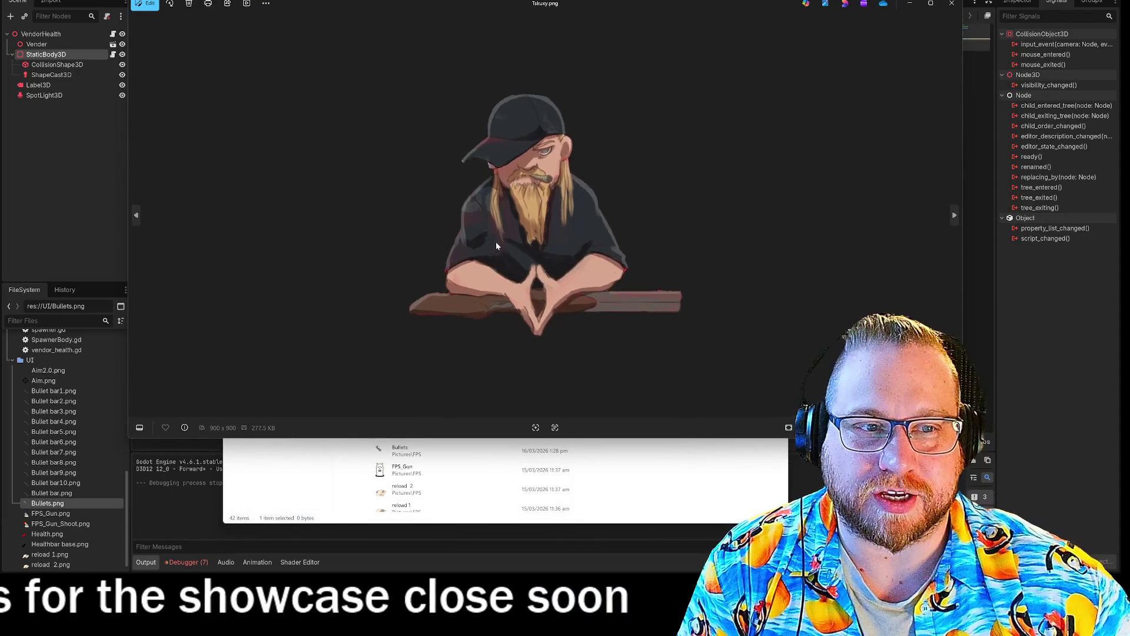
# Step: Zoom into the Tskuxy.png artwork, then close the Photos viewer
pyautogui.scroll(2, 495, 246)
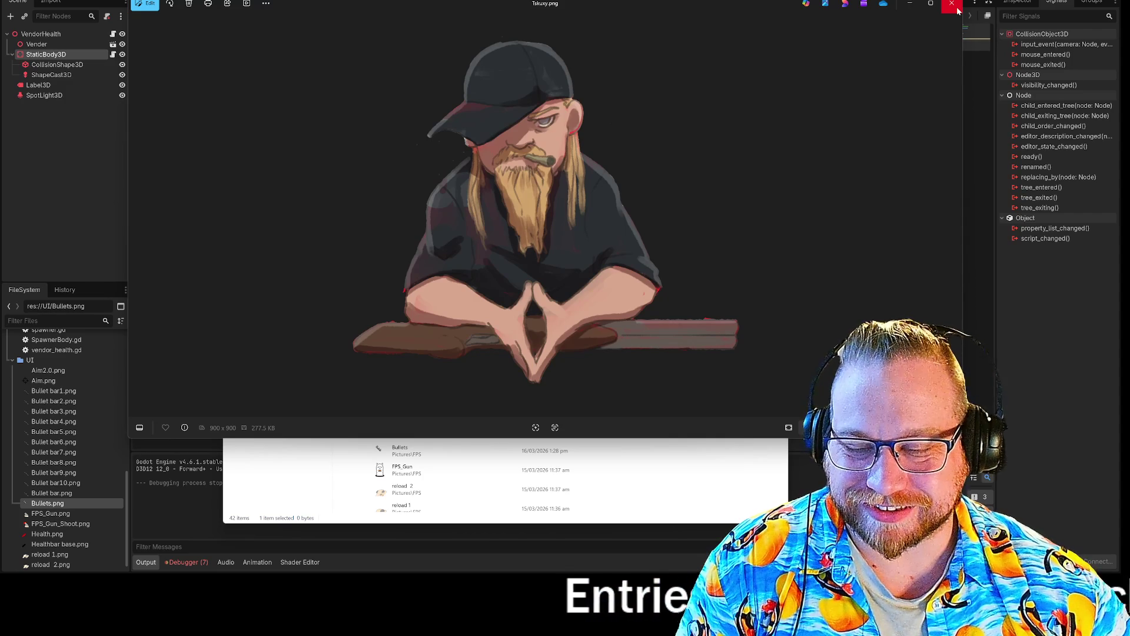
pyautogui.click(958, 10)
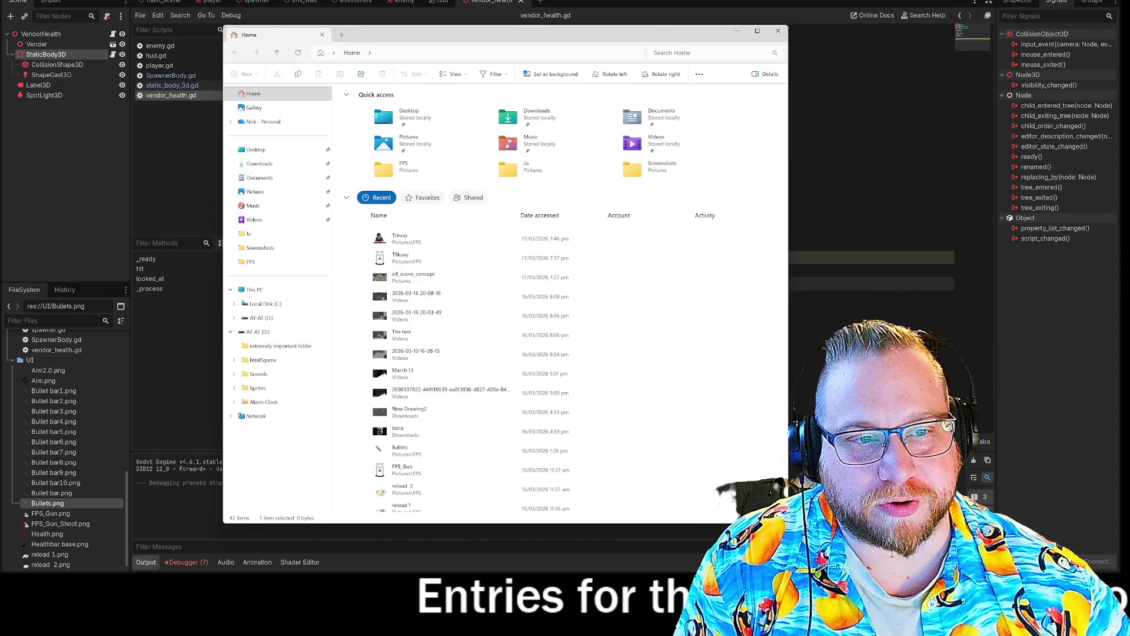
# Step: Close the File Explorer window, then open a new one with Win+E
pyautogui.click(779, 32)
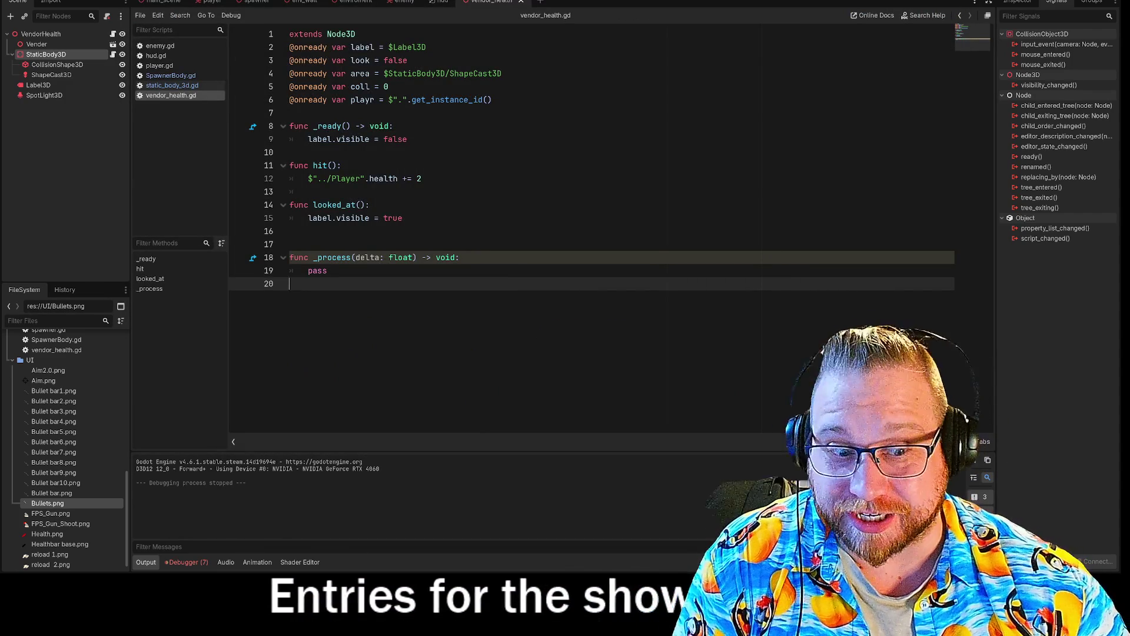
pyautogui.press('super+e')
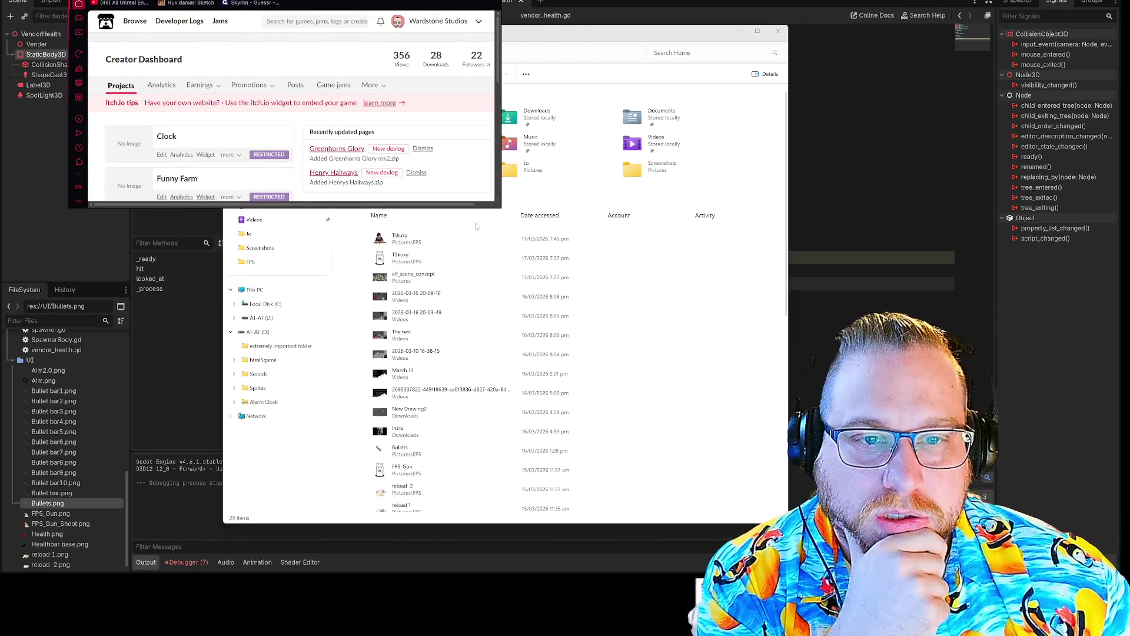
# Step: Enlarge the browser, open the Funny Farm game page, and zoom it to 200%
pyautogui.moveTo(498, 206)
pyautogui.mouseDown()
pyautogui.moveTo(883, 424)
pyautogui.moveTo(744, 450)
pyautogui.moveTo(669, 524)
pyautogui.mouseUp()
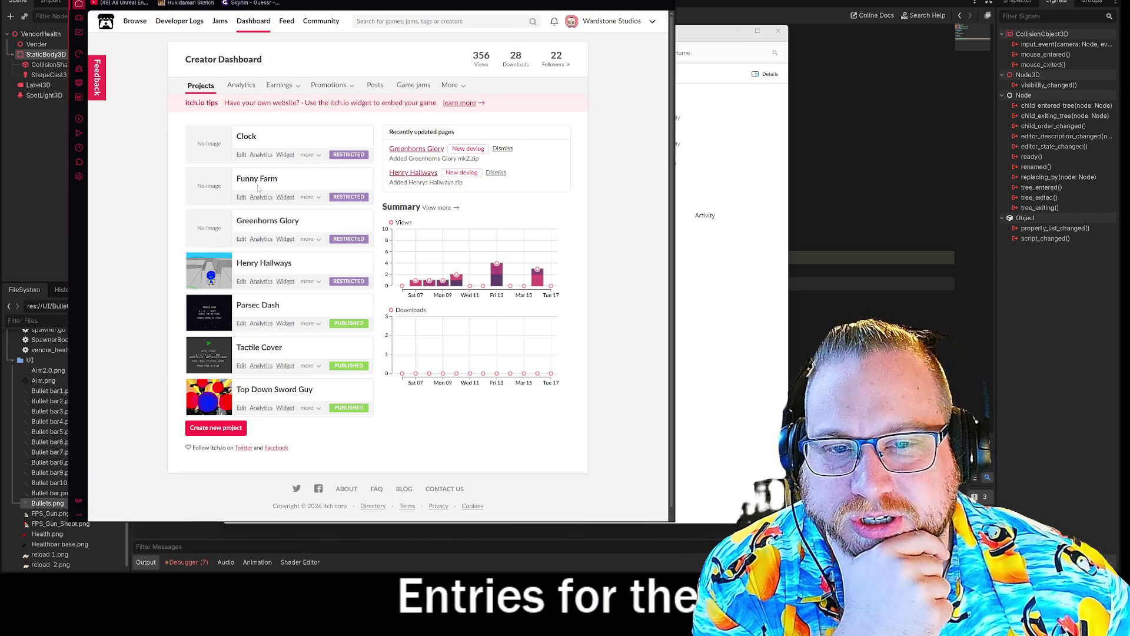
pyautogui.click(258, 185)
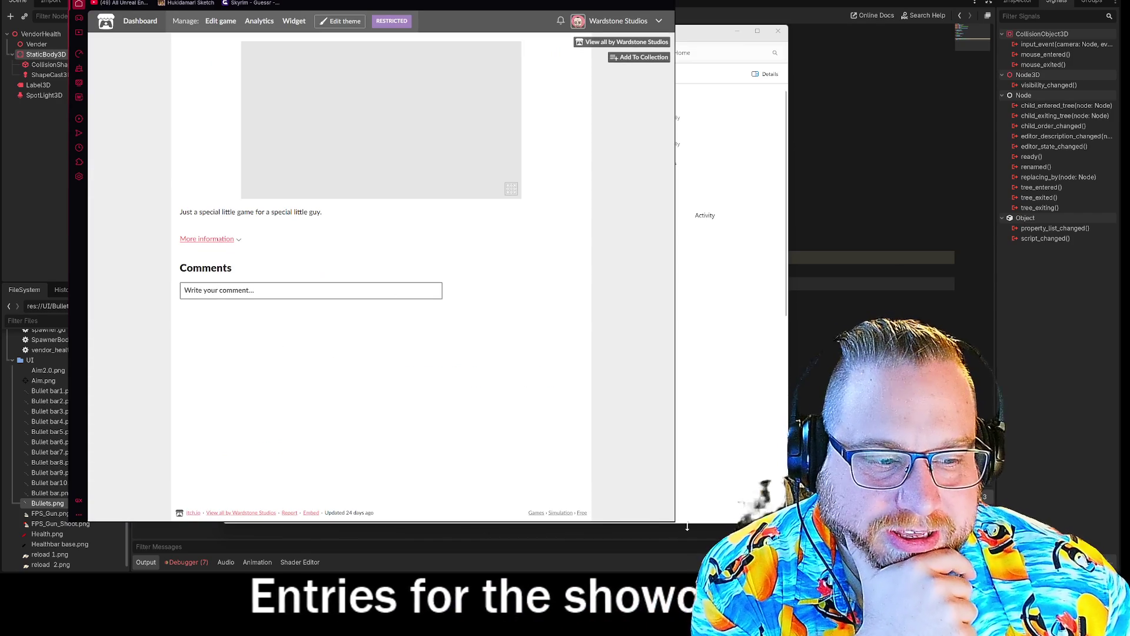
pyautogui.moveTo(674, 524); pyautogui.dragTo(802, 525)
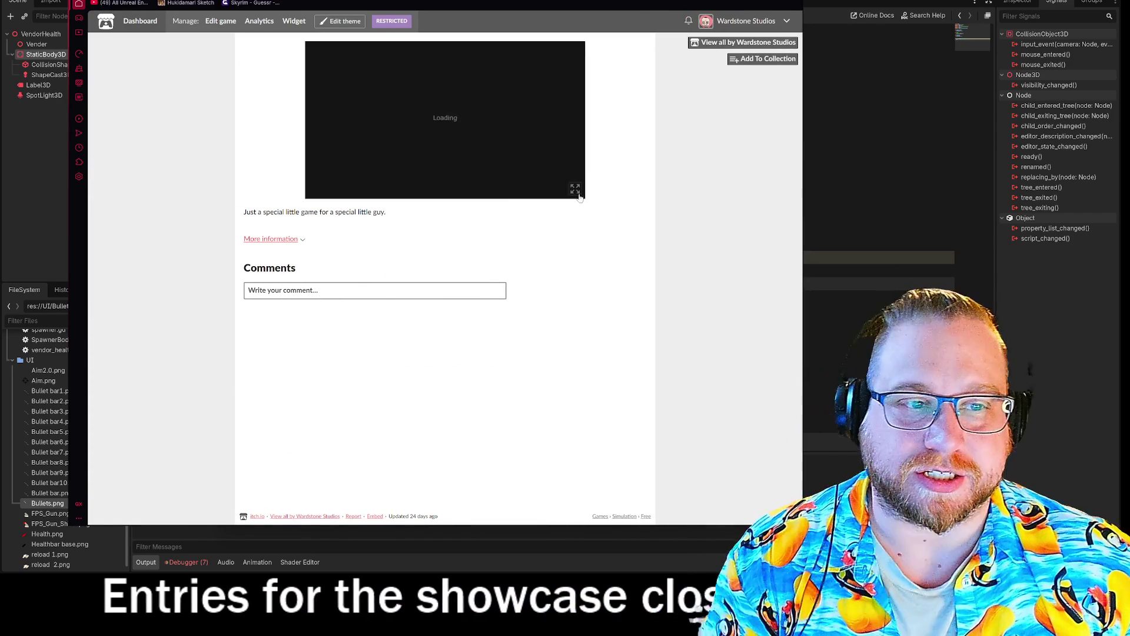
pyautogui.hotkey('ctrl', '+')
pyautogui.hotkey('ctrl', '+')
pyautogui.hotkey('ctrl', '+')
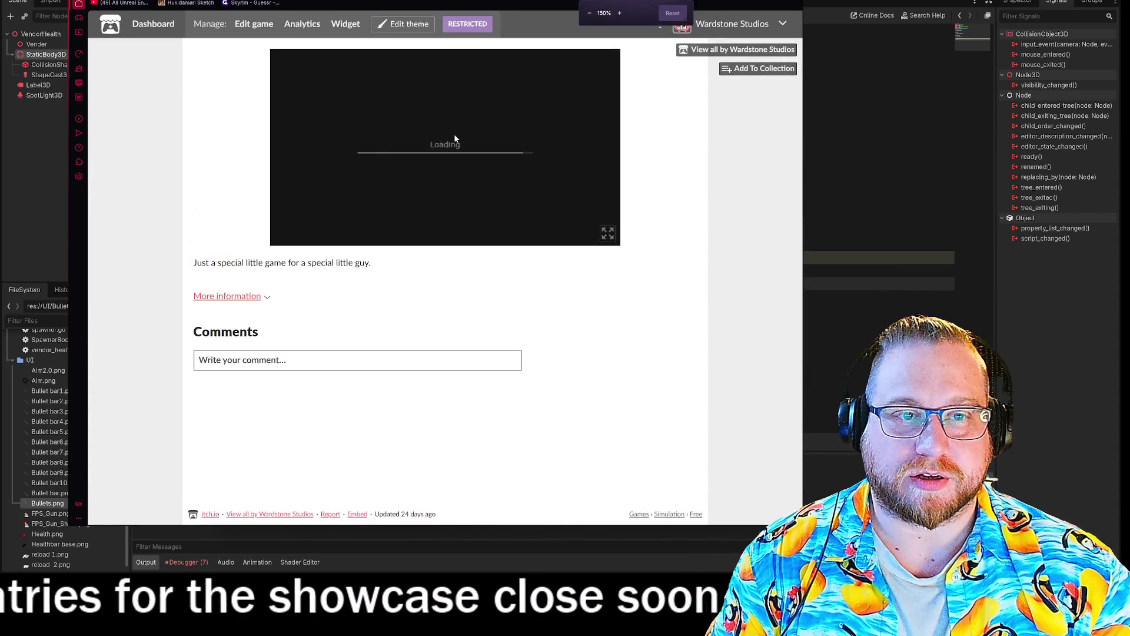
# Step: Walk the character to the tree and boulder, gathering Wood and Stone
pyautogui.press('w')
pyautogui.press('a')
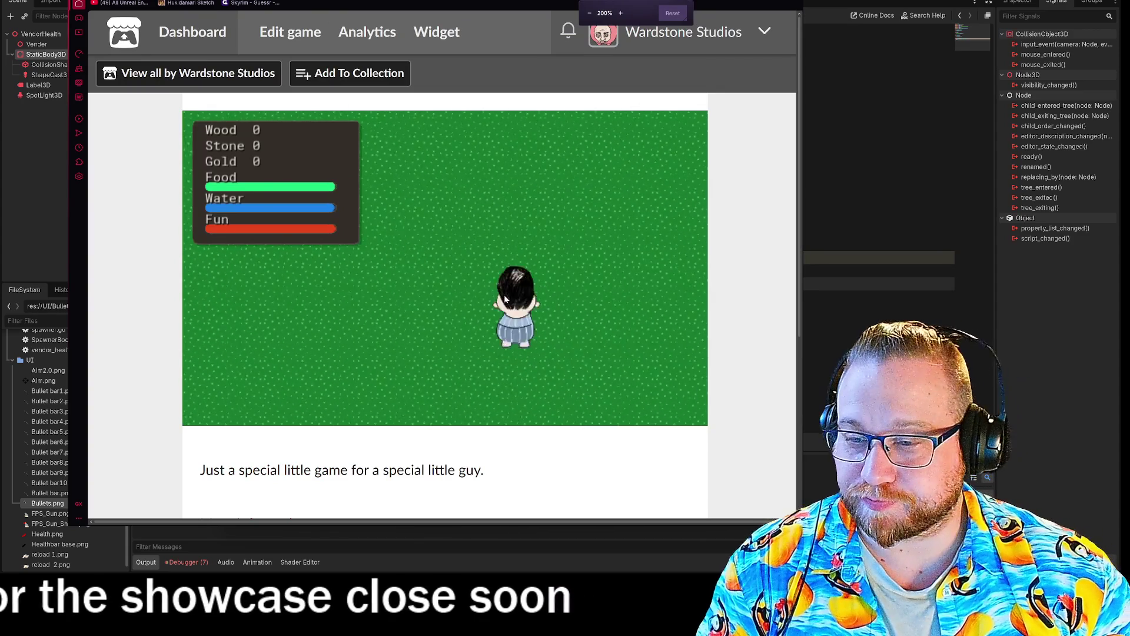
pyautogui.press('a')
pyautogui.press('w')
pyautogui.press('s')
pyautogui.press('d')
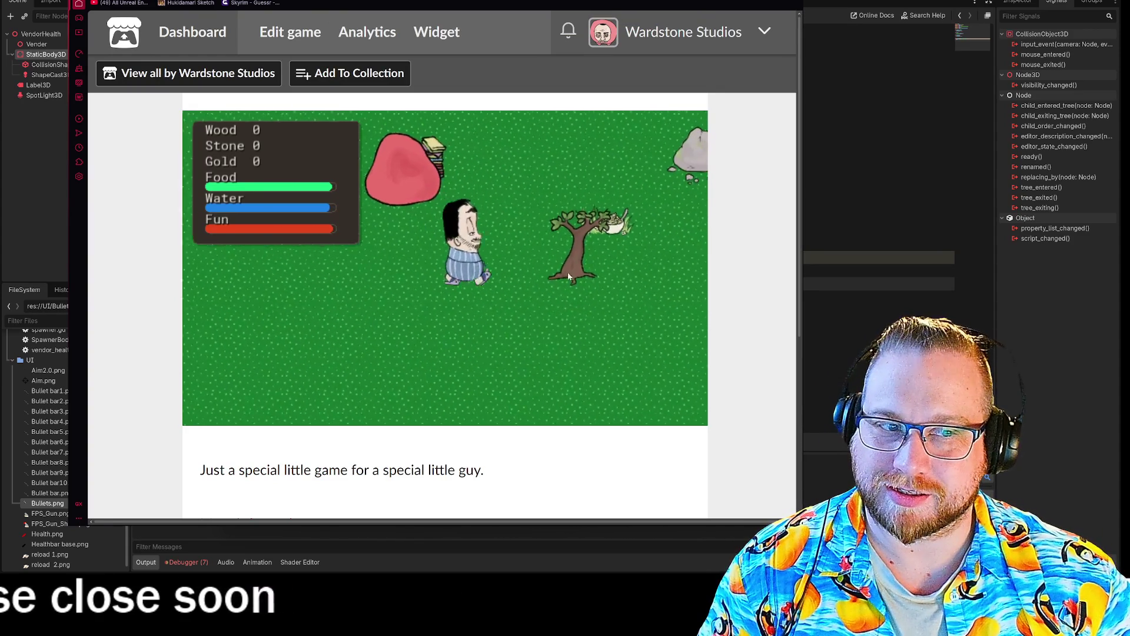
pyautogui.press('d')
pyautogui.press('w')
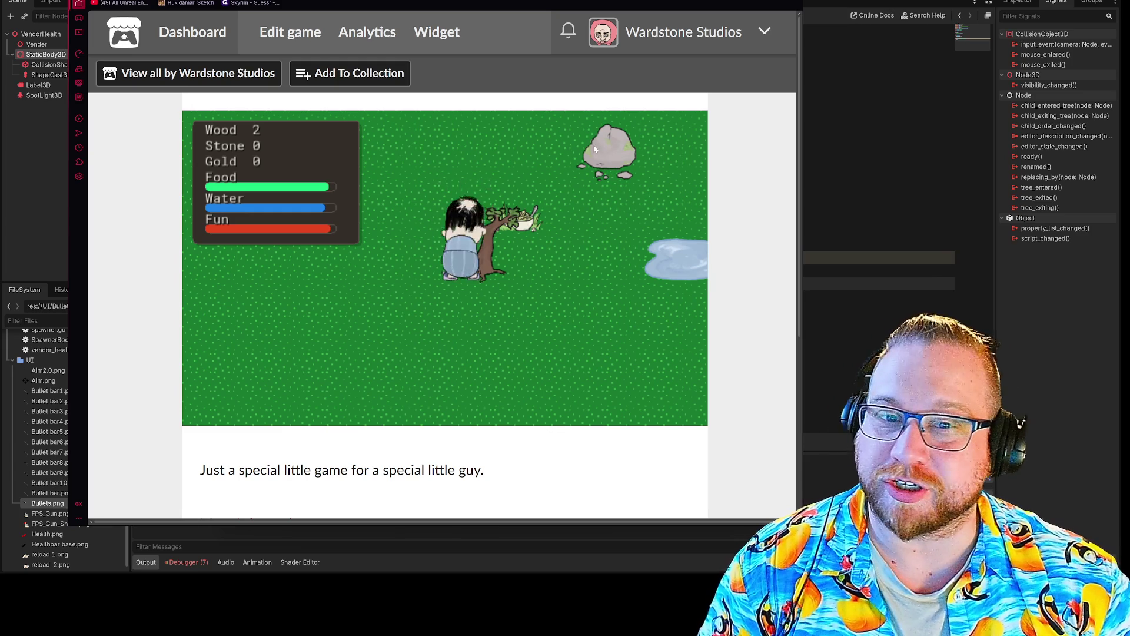
pyautogui.press('e')
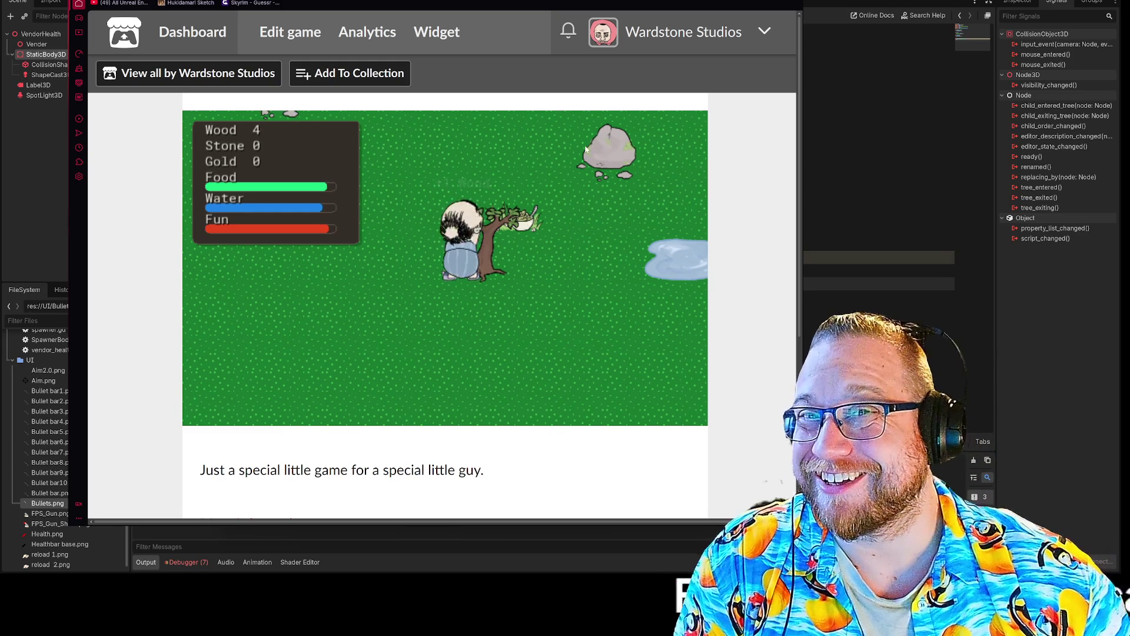
pyautogui.press('d')
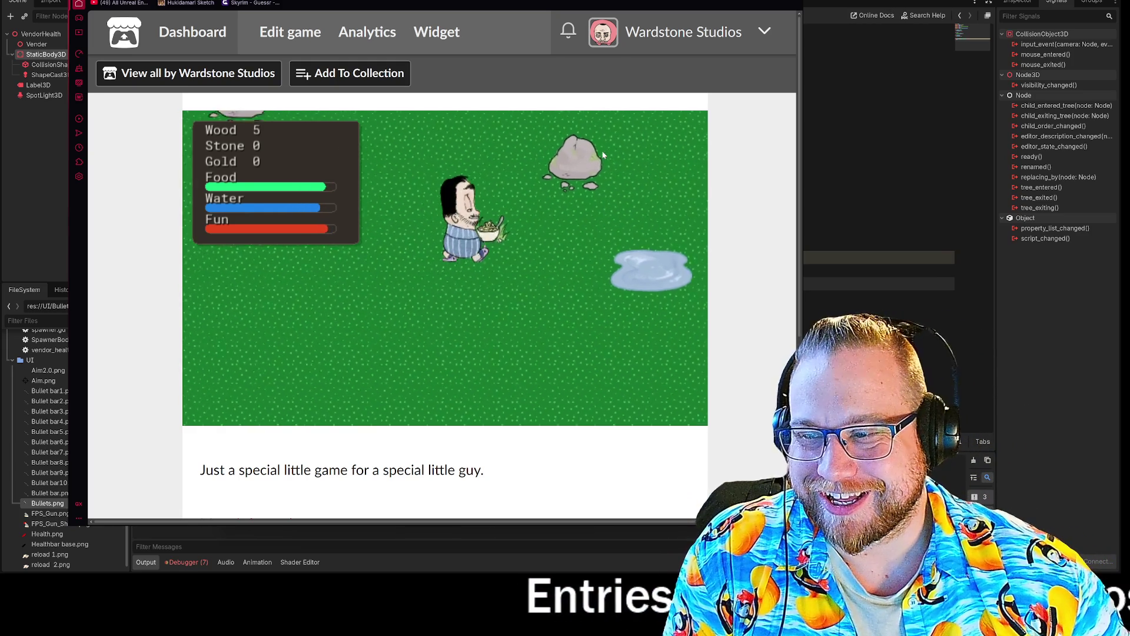
pyautogui.press('w')
pyautogui.press('w')
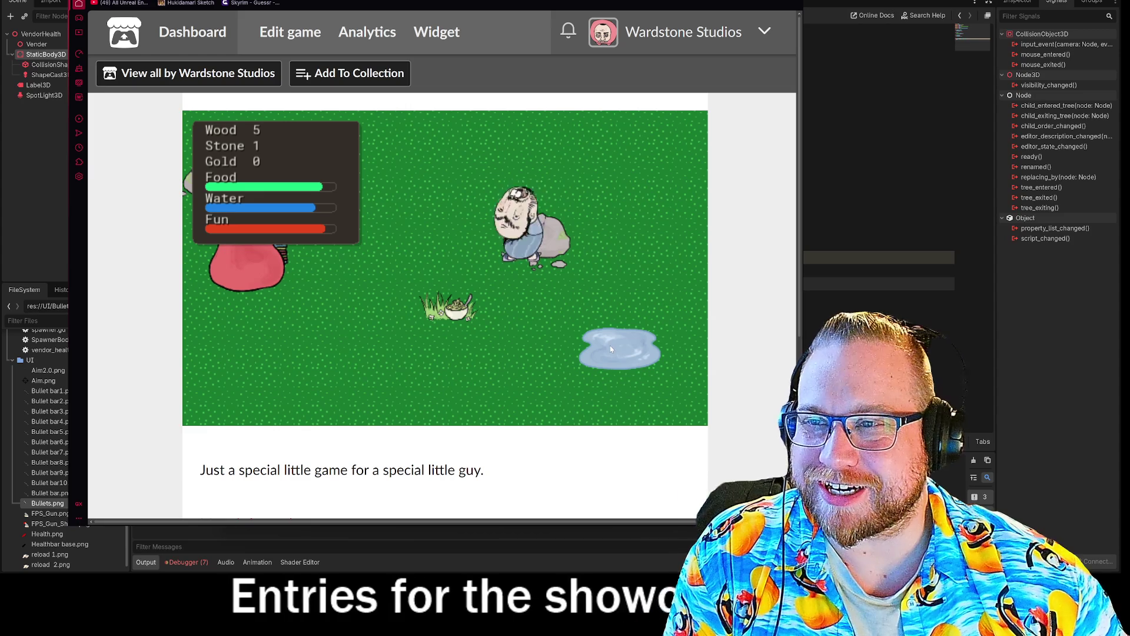
pyautogui.press('e')
pyautogui.press('e')
pyautogui.press('e')
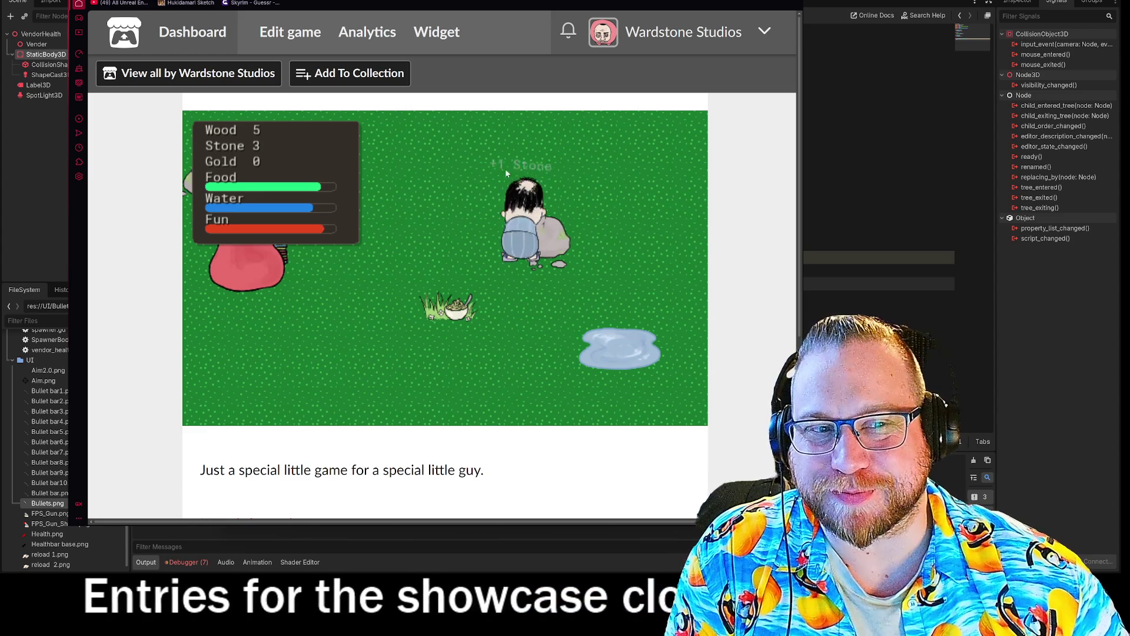
# Step: Drink from the puddle, eat the grass bush, and sit on the bean bag to raise Water, Food and Fun
pyautogui.press('s')
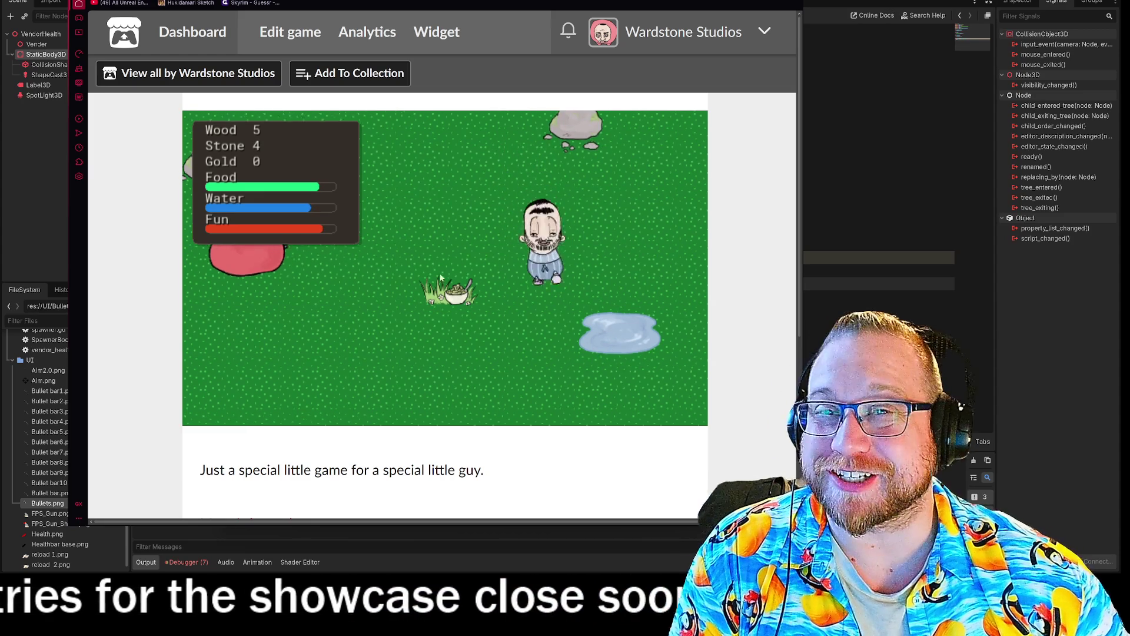
pyautogui.press('d')
pyautogui.press('e')
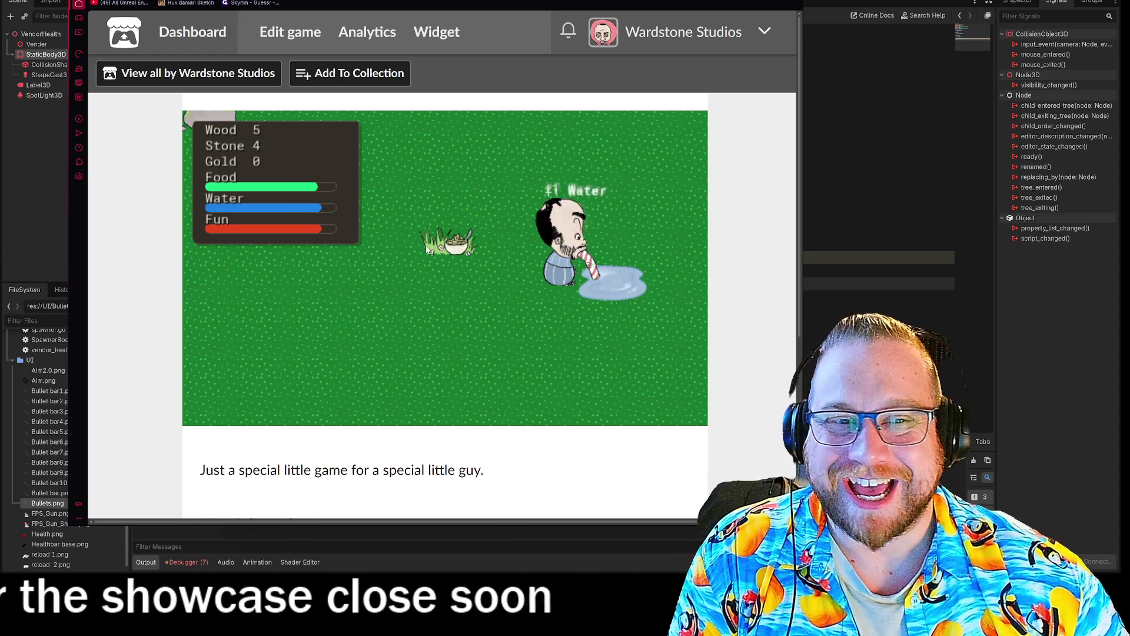
pyautogui.press('e')
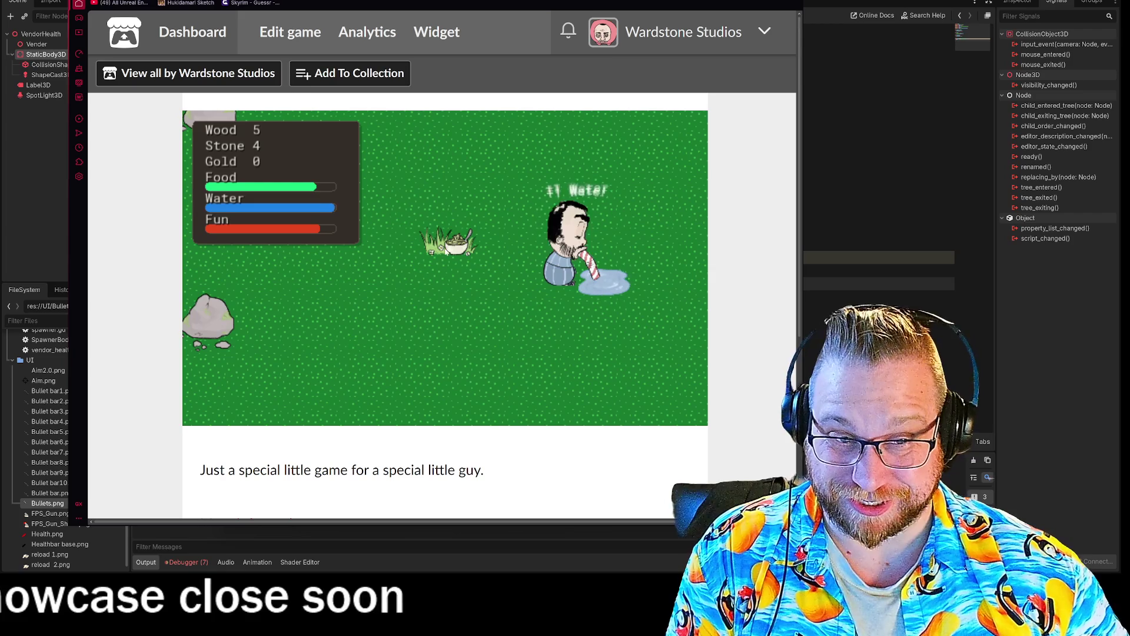
pyautogui.press('a')
pyautogui.press('e')
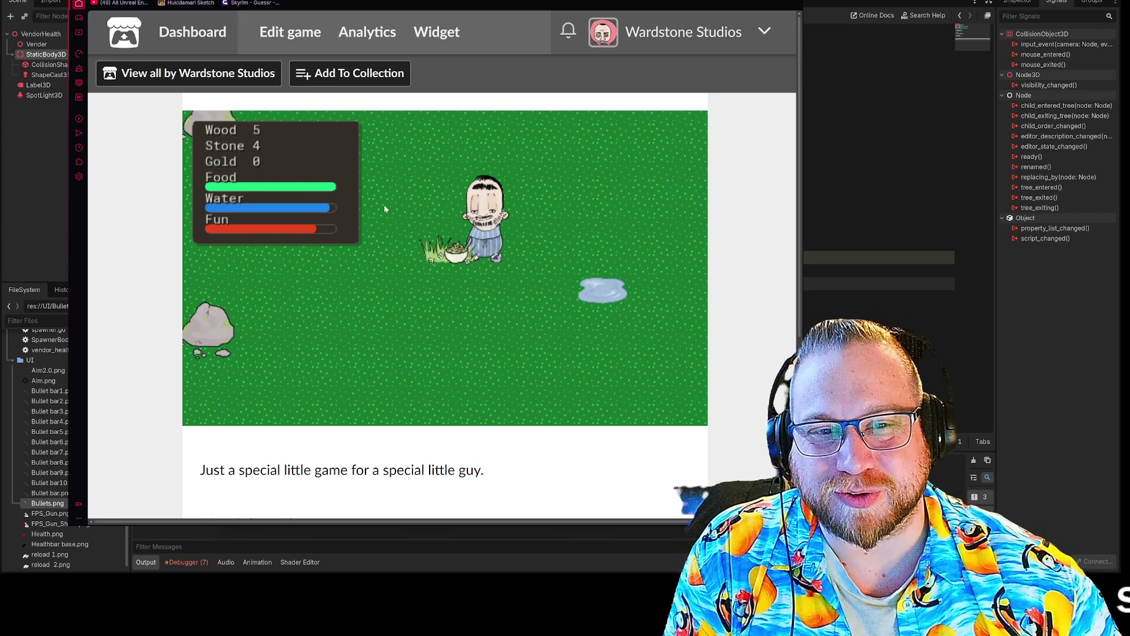
pyautogui.press('a')
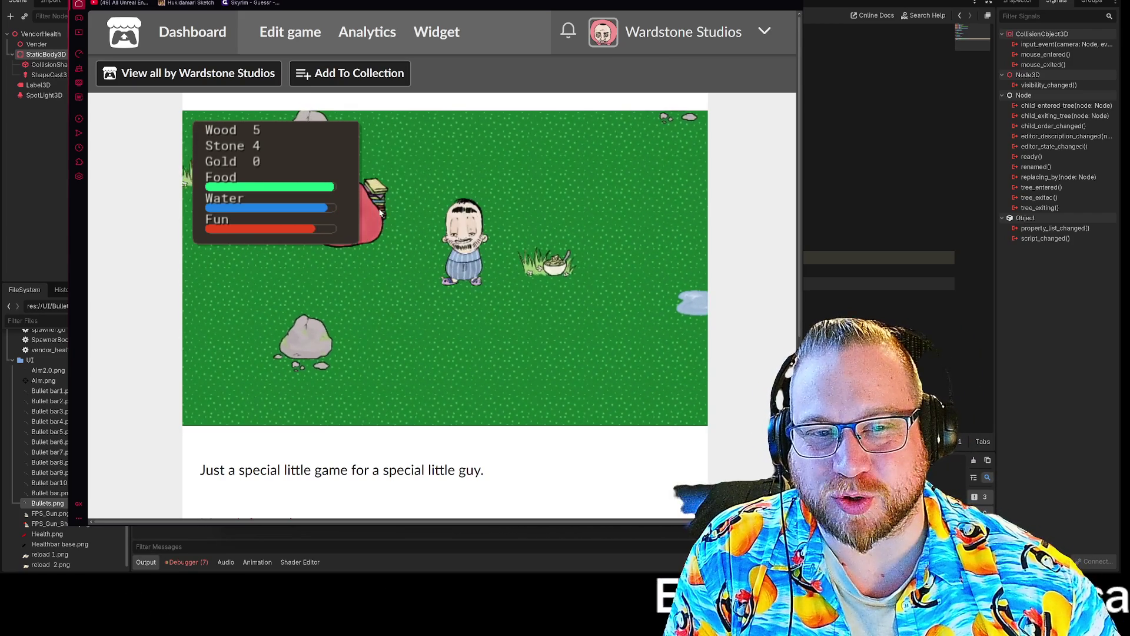
pyautogui.press('e')
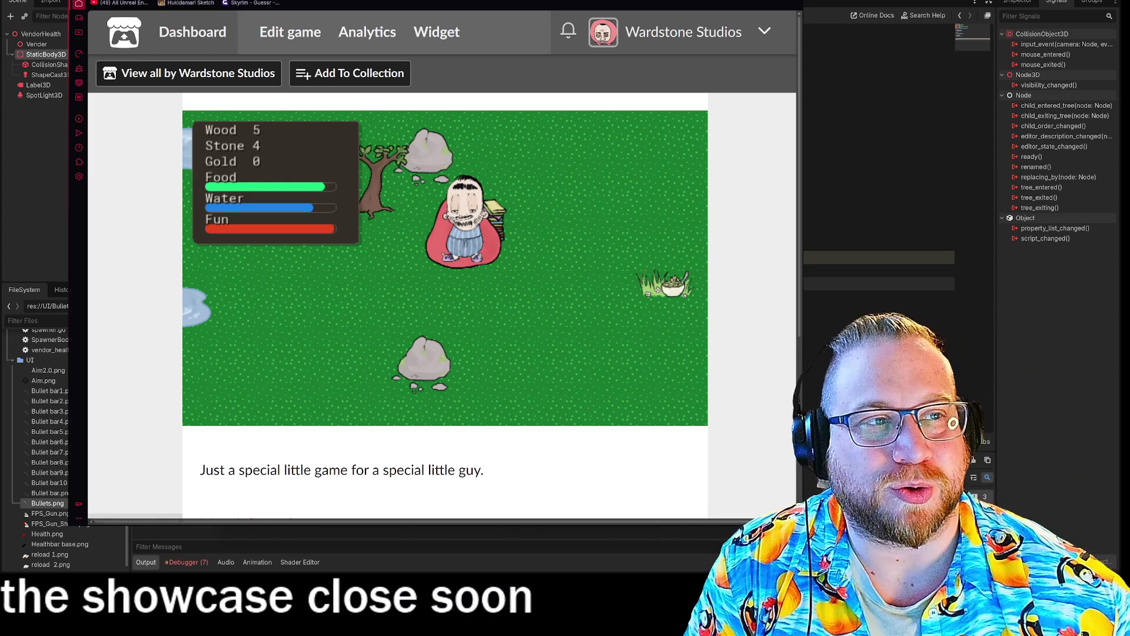
# Step: Zoom the game page back out to normal size and switch to File Explorer
pyautogui.click(455, 154)
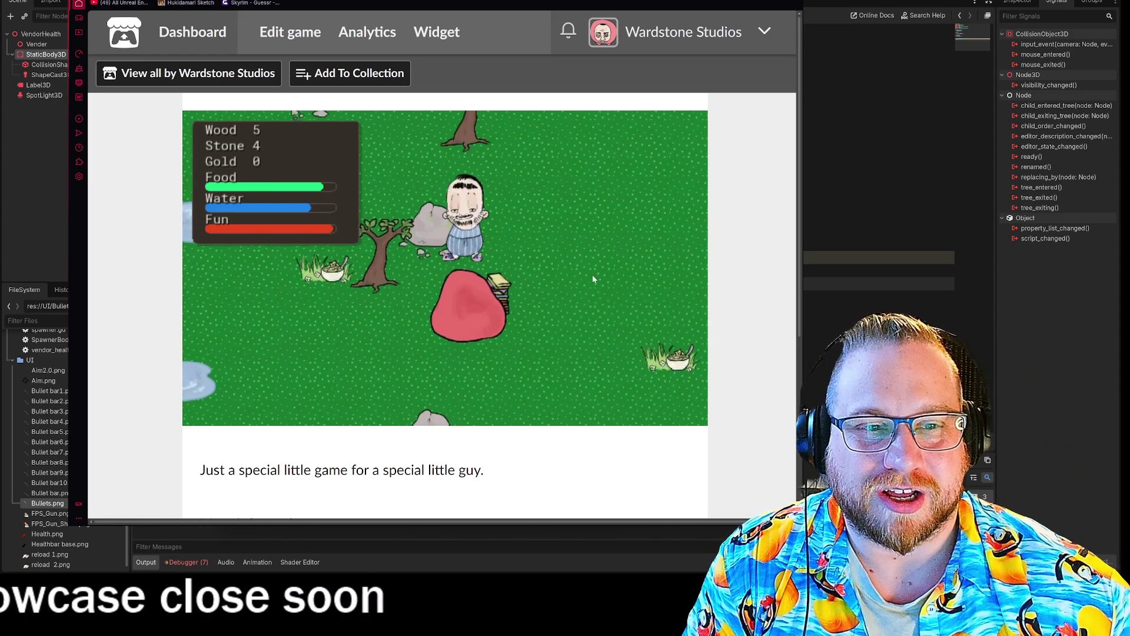
pyautogui.hotkey('ctrl', '-')
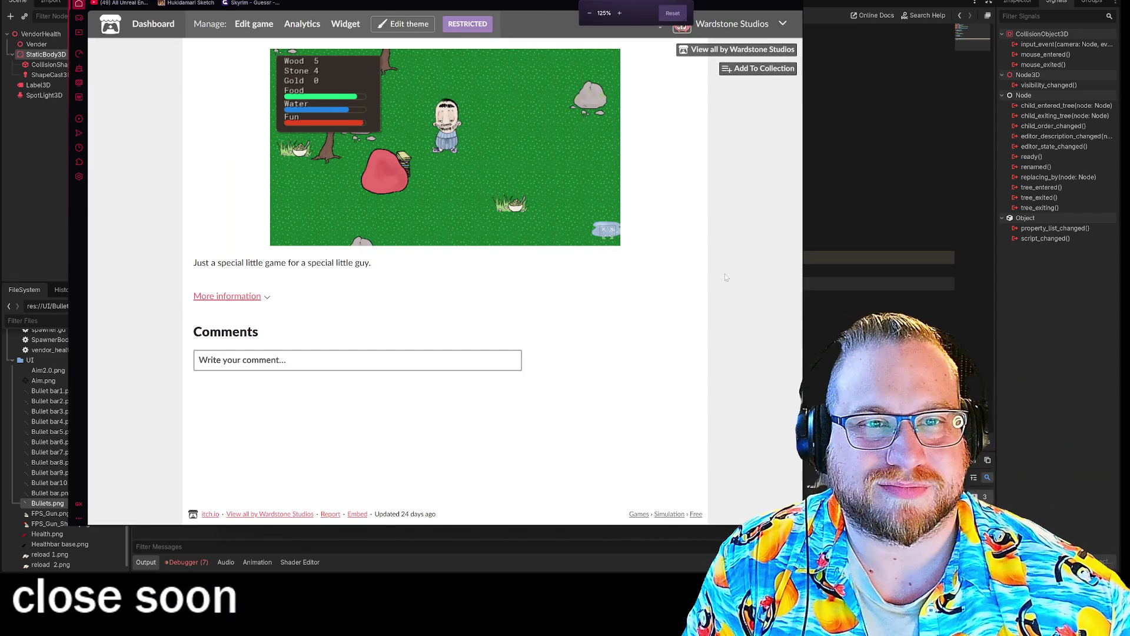
pyautogui.hotkey('ctrl', '-')
pyautogui.hotkey('ctrl', '-')
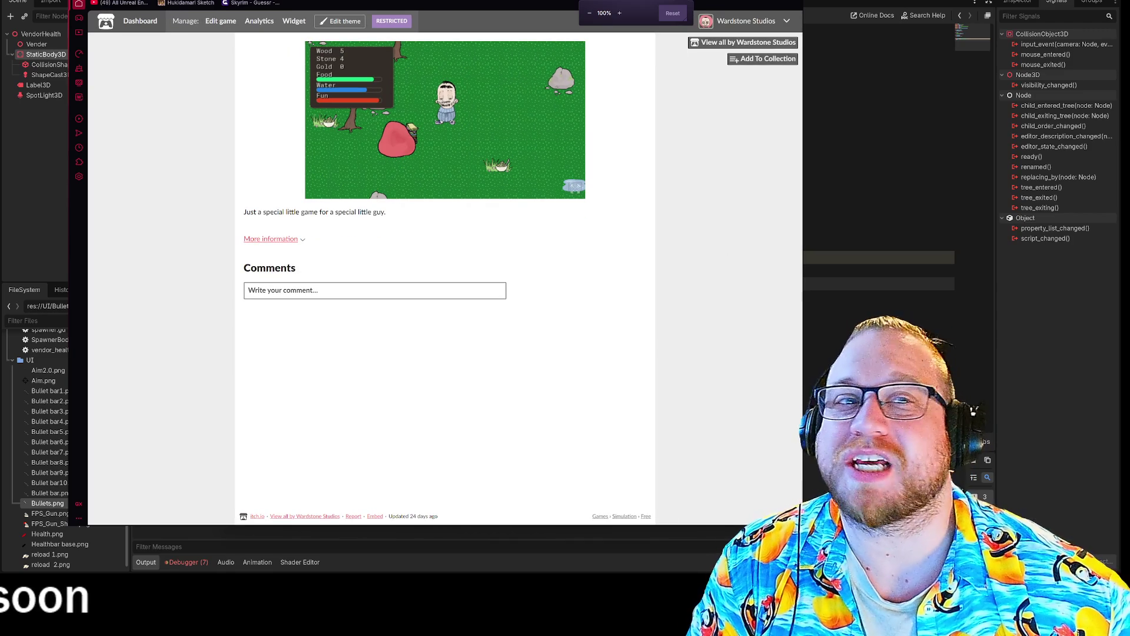
pyautogui.press('super+e')
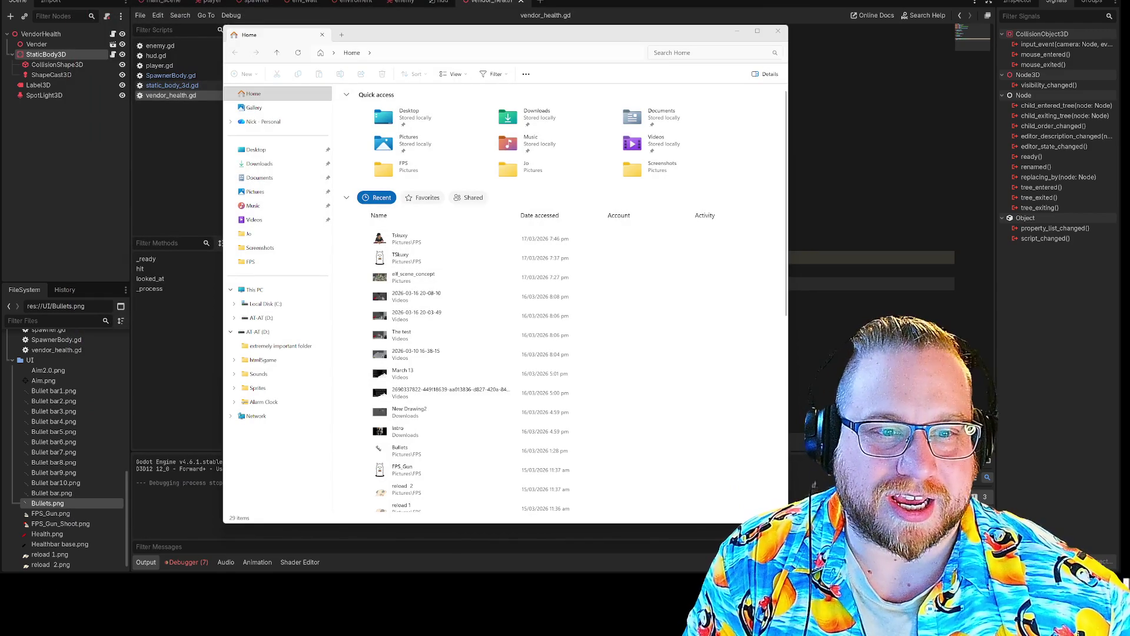
# Step: Close File Explorer and show the hud scene's 2D canvas with the gun sprite
pyautogui.click(779, 33)
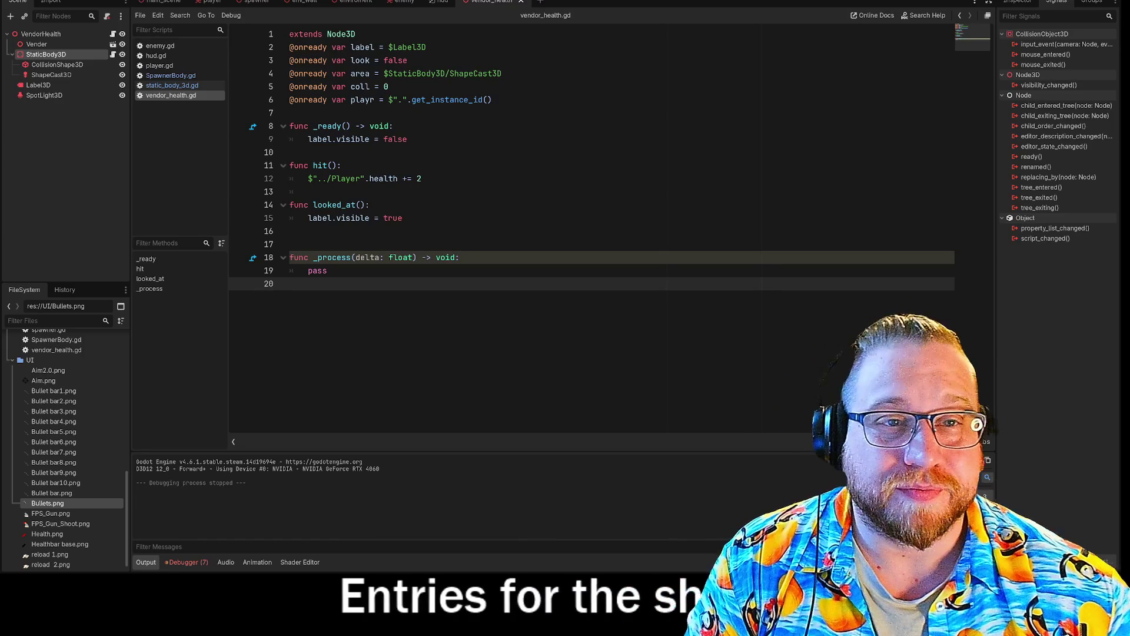
pyautogui.click(440, 2)
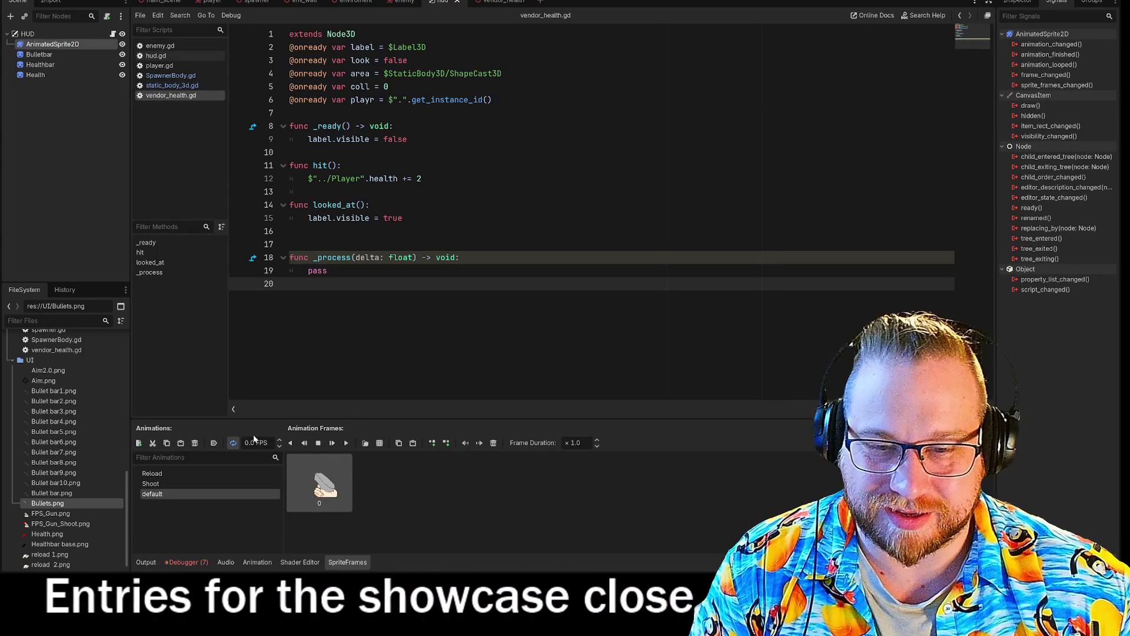
pyautogui.hotkey('ctrl', 'F1')
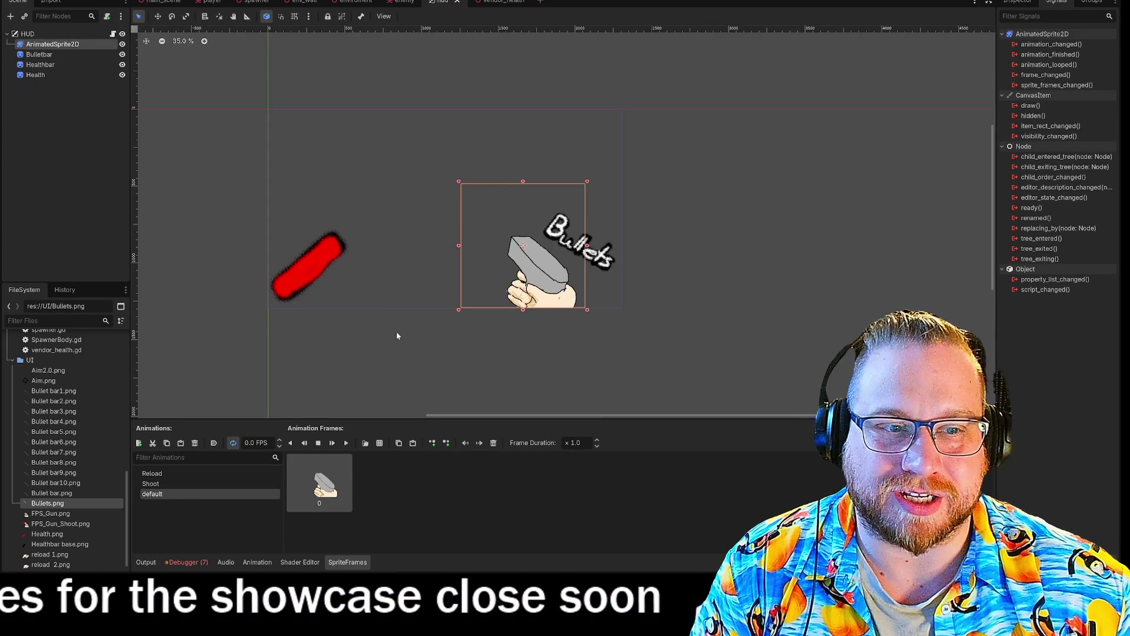
# Step: Check the gun's Reload and two-frame Shoot animations, then switch to the vendor_health scene
pyautogui.click(157, 486)
pyautogui.press('Up')
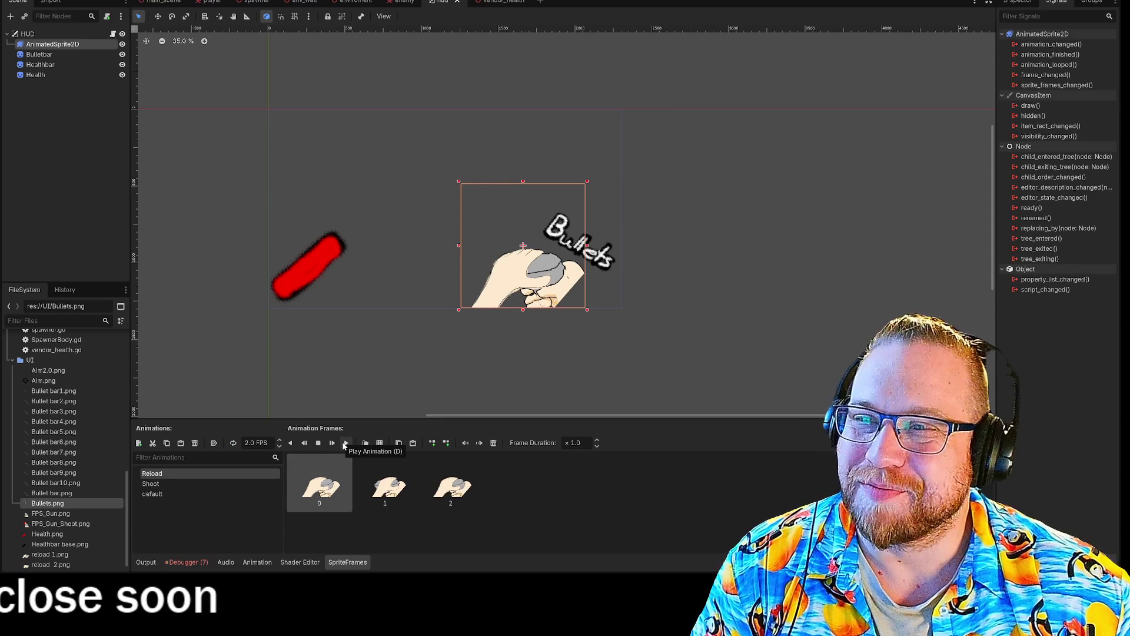
pyautogui.click(155, 484)
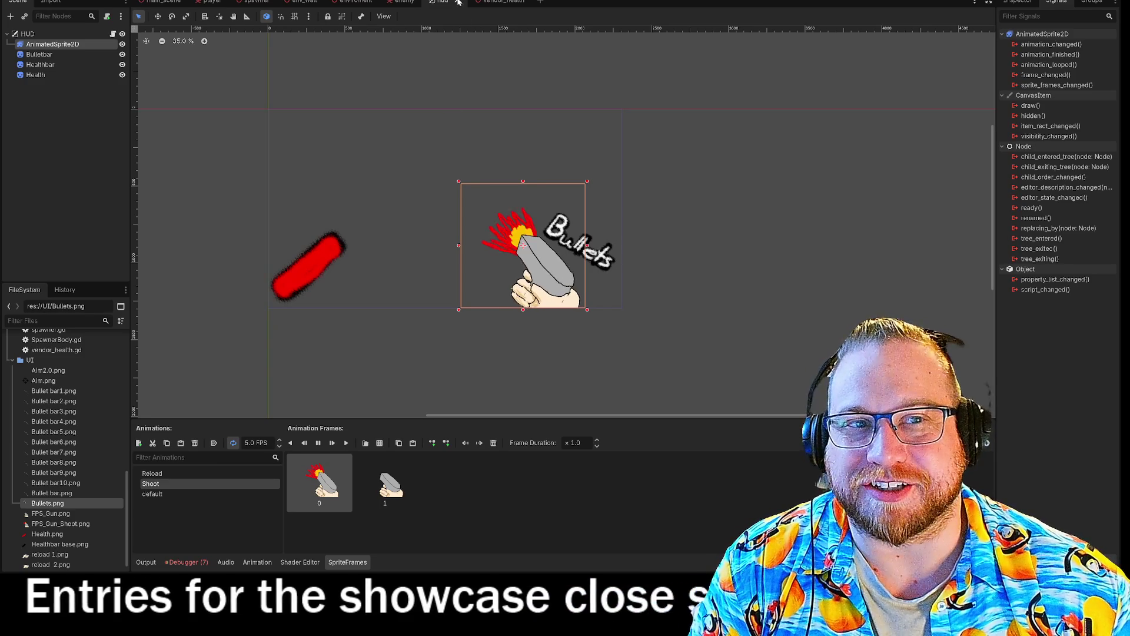
pyautogui.click(487, 2)
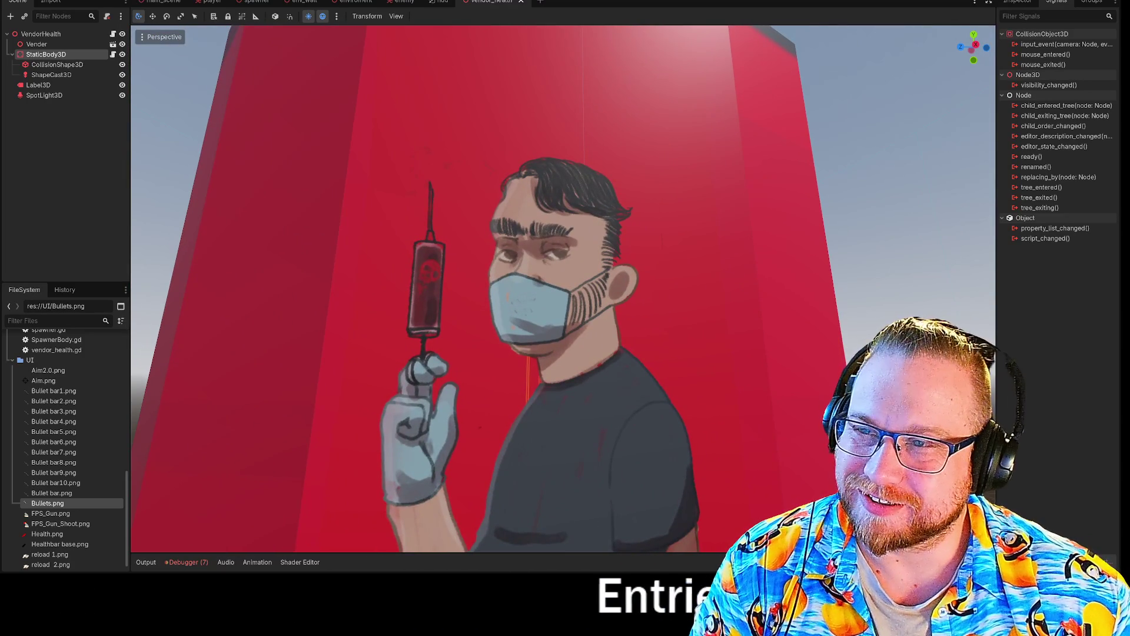
# Step: Open main_scene in Godot and fly the camera to the red BUY BLOOD? vending machine in the tiled corridor
pyautogui.scroll(-5, 718, 251)
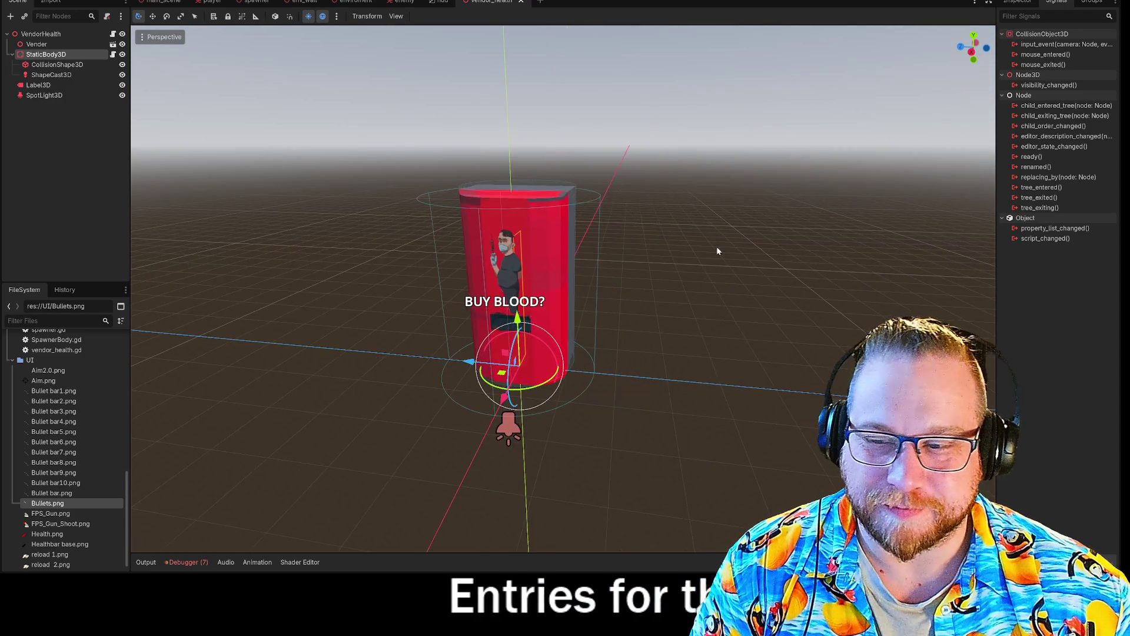
pyautogui.scroll(6, 718, 251)
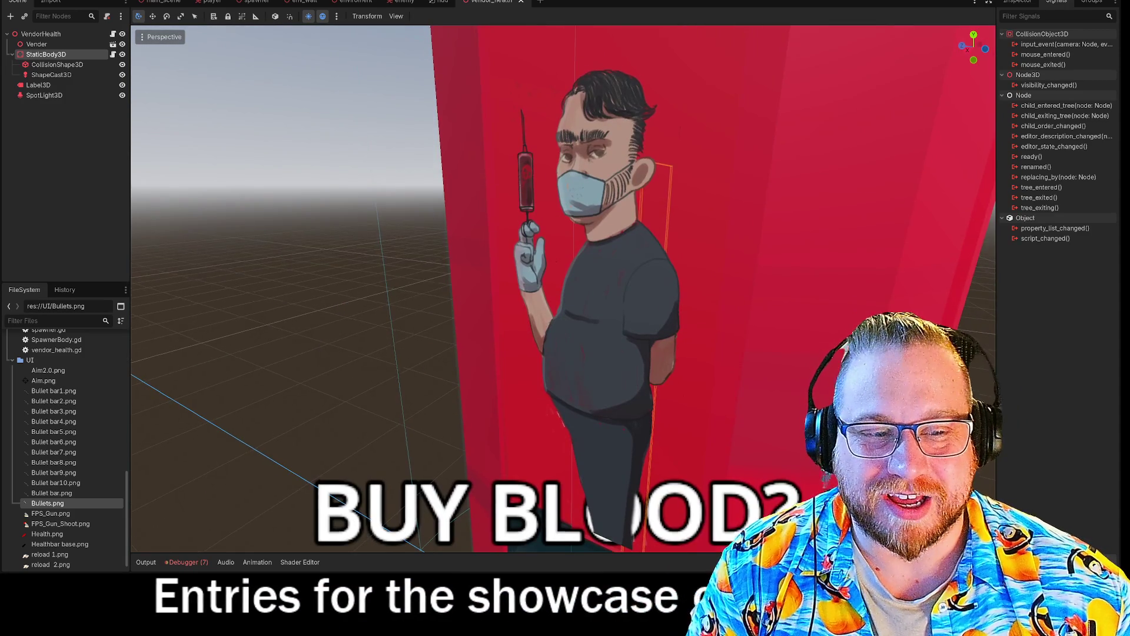
pyautogui.scroll(-4, 563, 289)
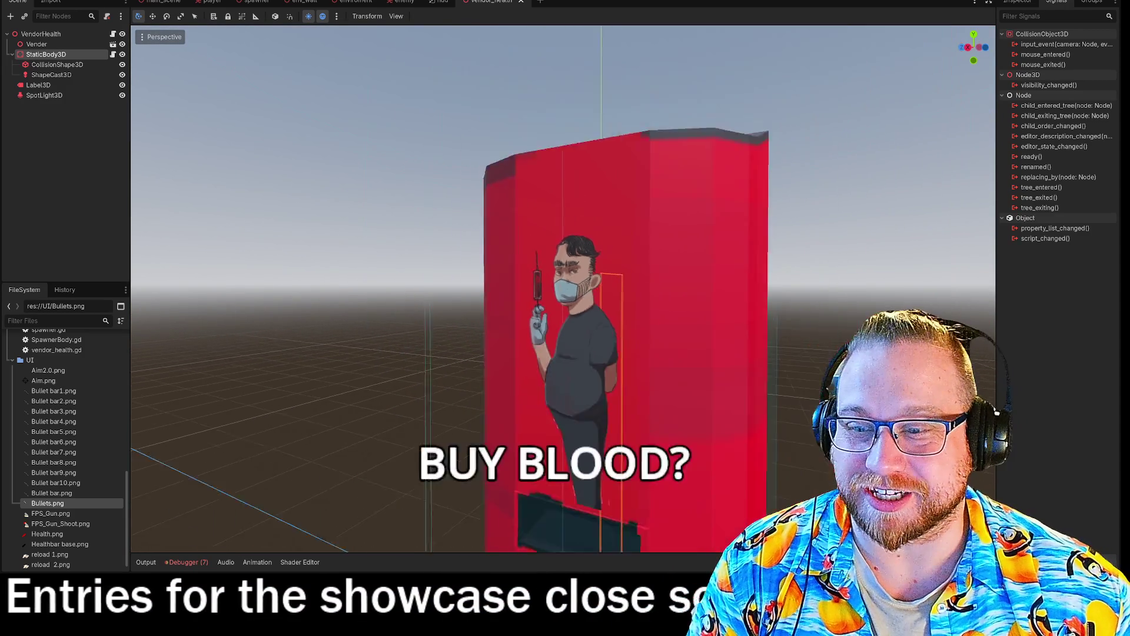
pyautogui.scroll(-5, 571, 271)
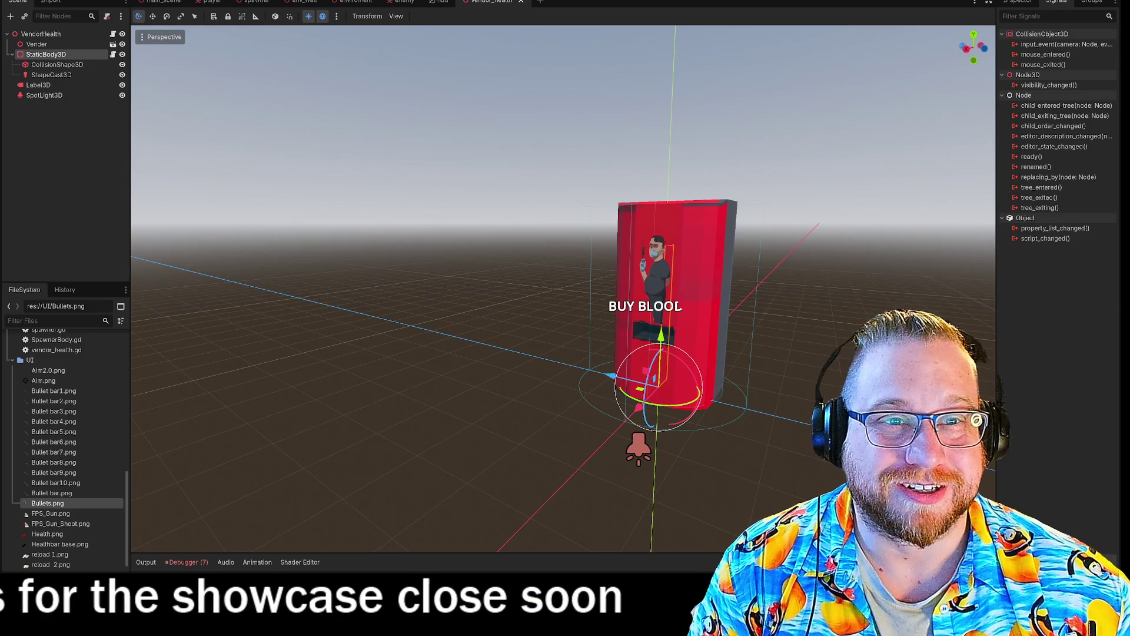
pyautogui.click(159, 3)
pyautogui.press('w')
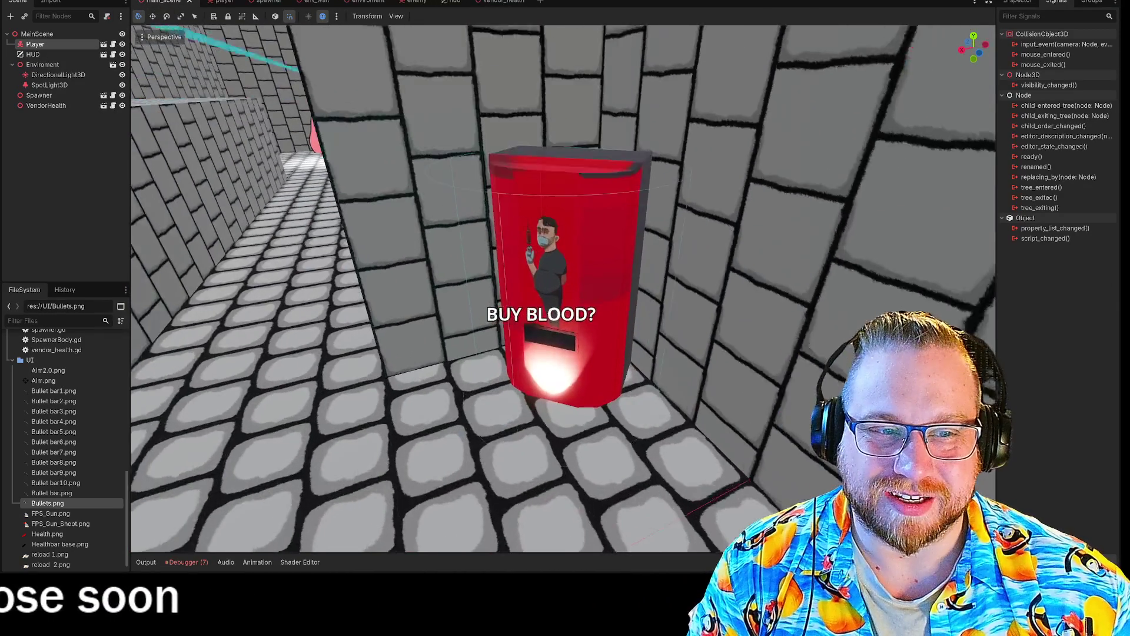
pyautogui.press('s')
pyautogui.press('w')
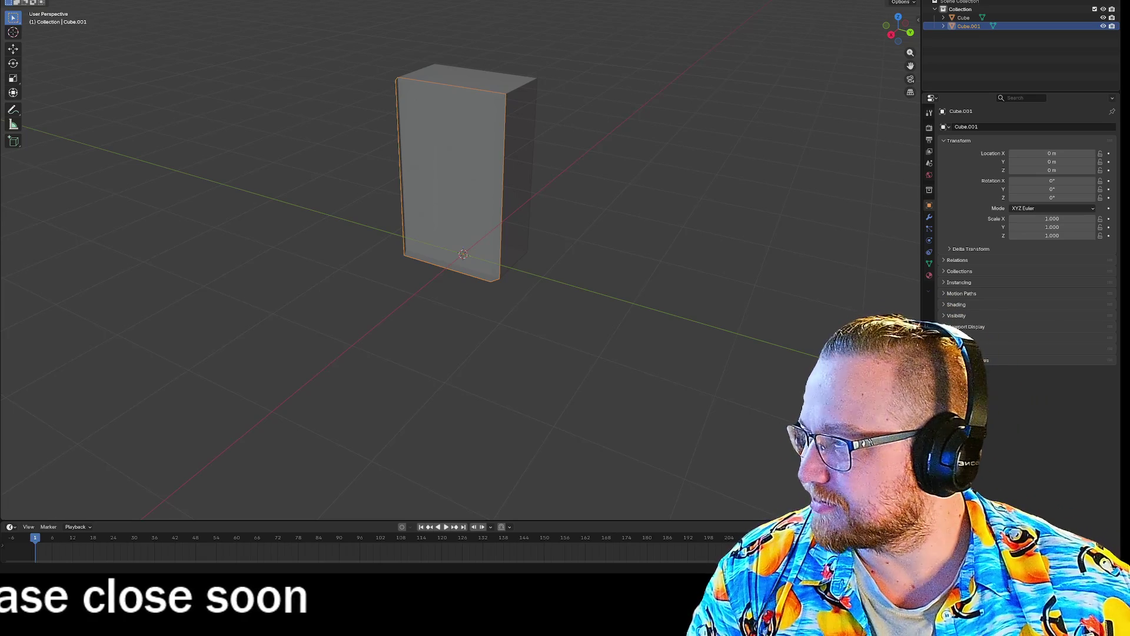
# Step: Put the tall box Cube.001 into Edit Mode and bring up the Shift+A Add Mesh menu
pyautogui.moveTo(585, 159)
pyautogui.mouseDown()
pyautogui.moveTo(536, 194)
pyautogui.moveTo(550, 147)
pyautogui.moveTo(684, 156)
pyautogui.moveTo(653, 172)
pyautogui.moveTo(565, 171)
pyautogui.moveTo(533, 135)
pyautogui.moveTo(561, 152)
pyautogui.mouseUp()
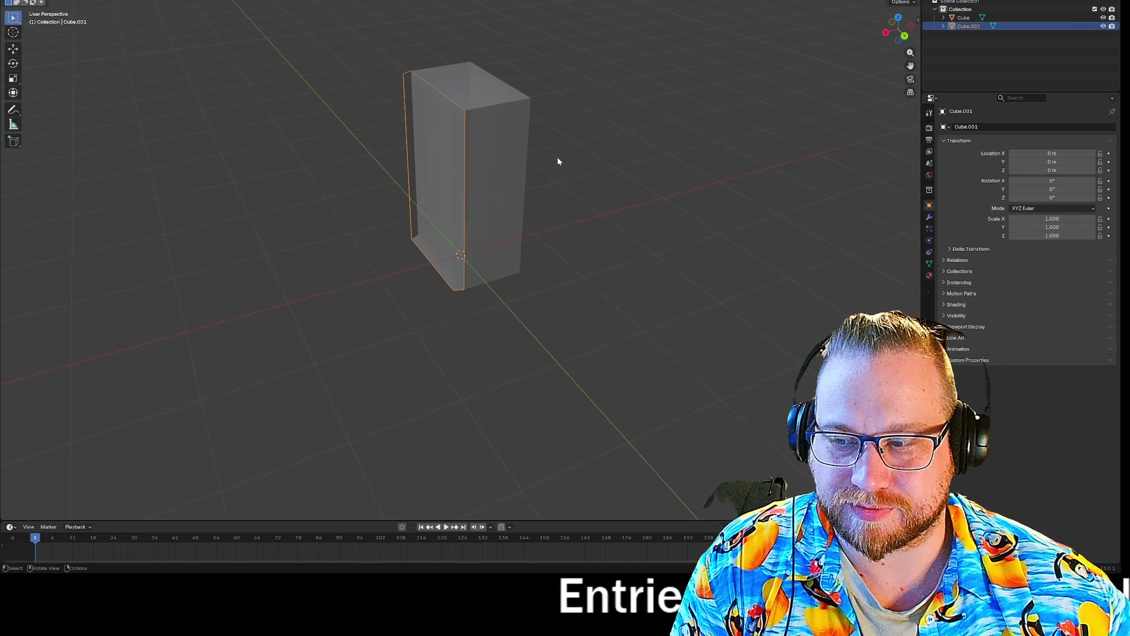
pyautogui.press('Tab')
pyautogui.moveTo(590, 165)
pyautogui.mouseDown()
pyautogui.moveTo(570, 143)
pyautogui.moveTo(636, 181)
pyautogui.mouseUp()
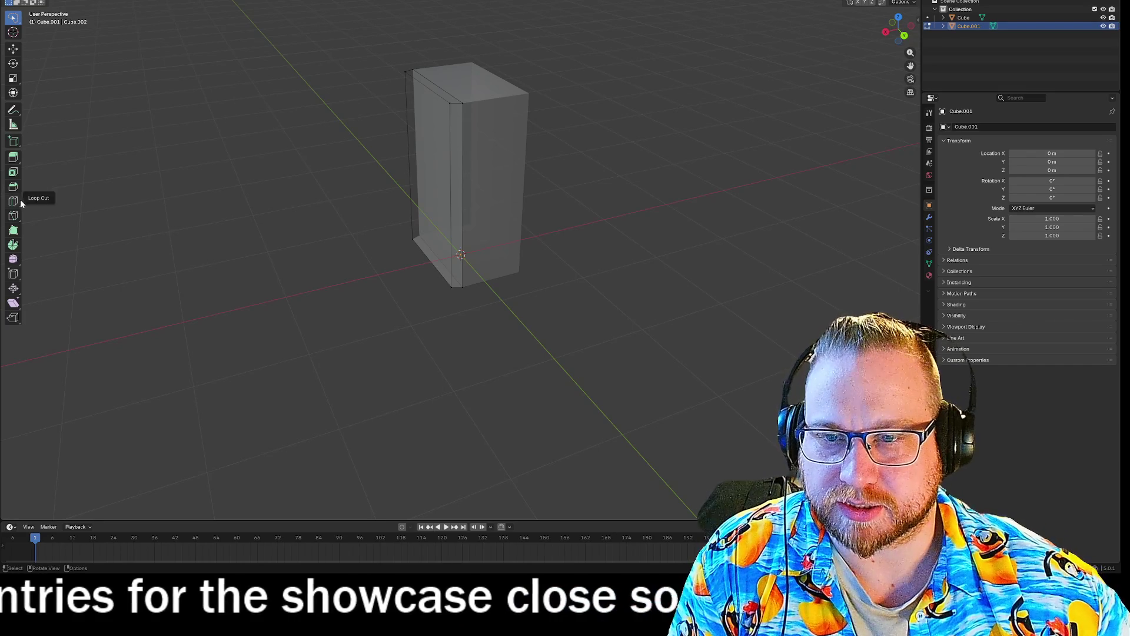
pyautogui.hotkey('shift', 'a')
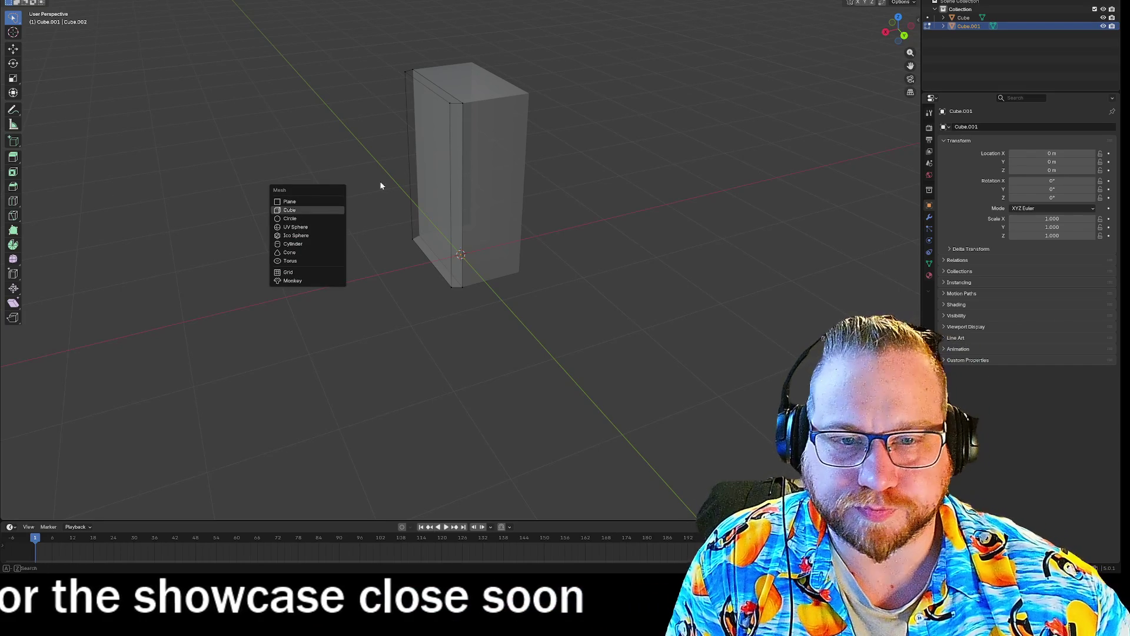
pyautogui.click(293, 244)
pyautogui.moveTo(601, 318)
pyautogui.mouseDown()
pyautogui.moveTo(606, 303)
pyautogui.moveTo(623, 348)
pyautogui.moveTo(671, 330)
pyautogui.moveTo(593, 321)
pyautogui.moveTo(658, 318)
pyautogui.mouseUp()
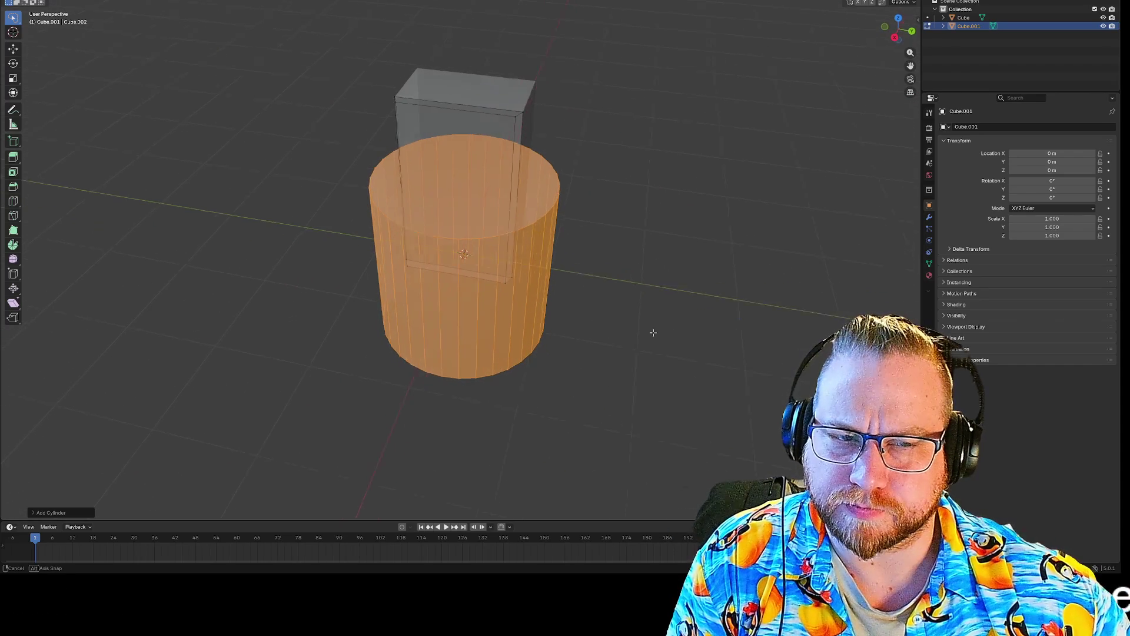
pyautogui.moveTo(666, 280)
pyautogui.mouseDown()
pyautogui.moveTo(673, 255)
pyautogui.moveTo(624, 255)
pyautogui.moveTo(644, 258)
pyautogui.mouseUp()
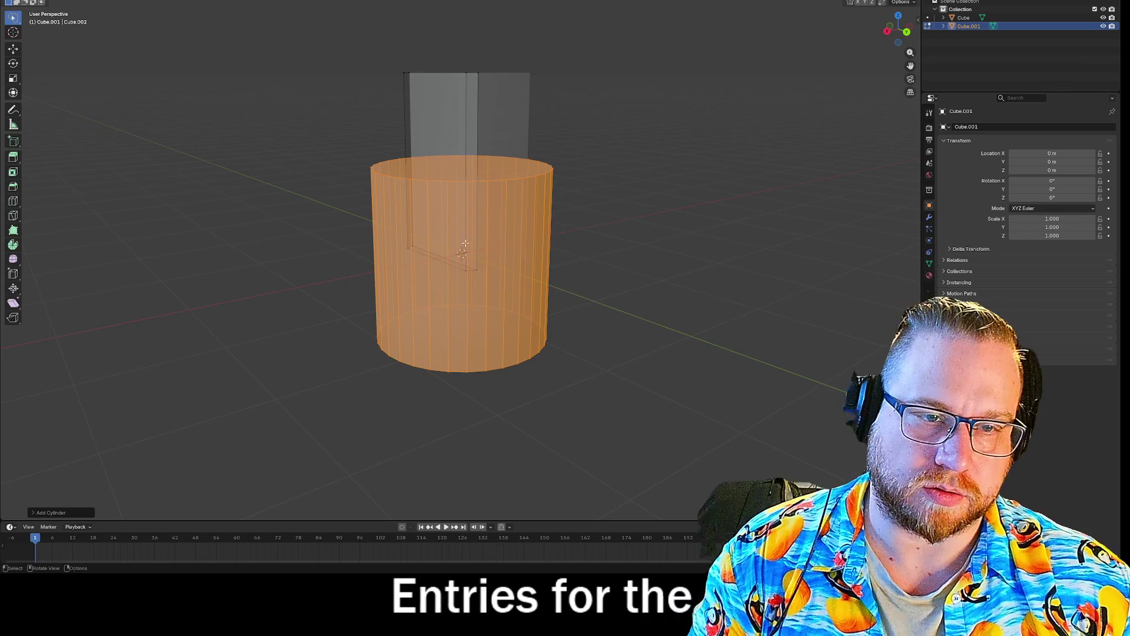
pyautogui.press('x')
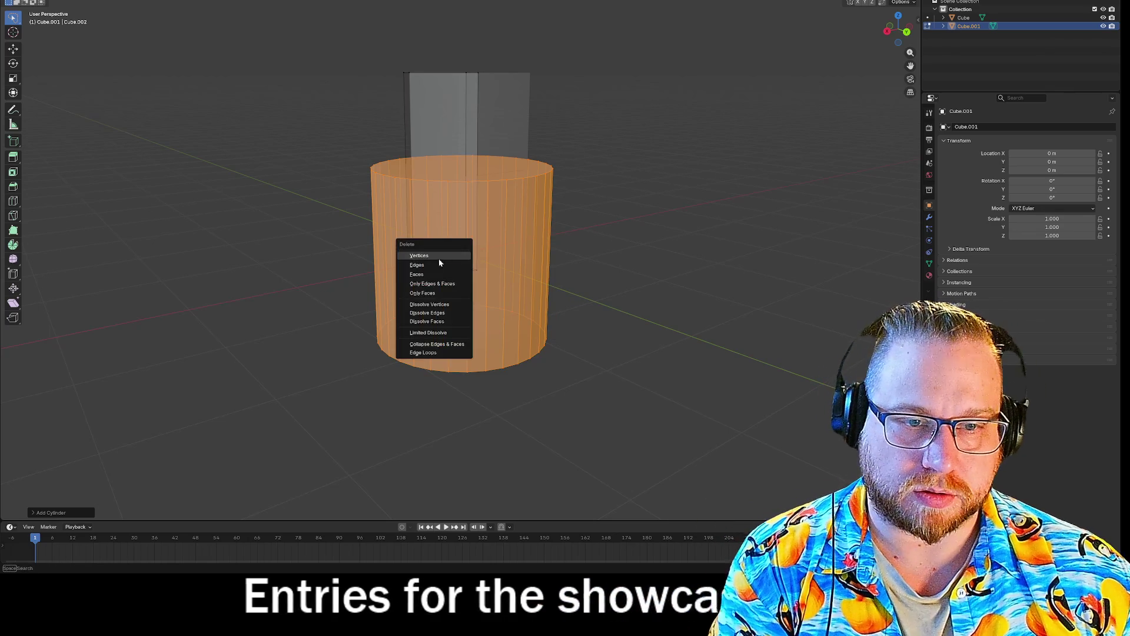
pyautogui.click(448, 257)
pyautogui.moveTo(591, 242)
pyautogui.mouseDown()
pyautogui.moveTo(639, 257)
pyautogui.moveTo(634, 195)
pyautogui.moveTo(600, 194)
pyautogui.moveTo(603, 235)
pyautogui.moveTo(640, 228)
pyautogui.moveTo(631, 207)
pyautogui.moveTo(651, 197)
pyautogui.moveTo(628, 155)
pyautogui.moveTo(636, 174)
pyautogui.moveTo(589, 159)
pyautogui.moveTo(735, 136)
pyautogui.mouseUp()
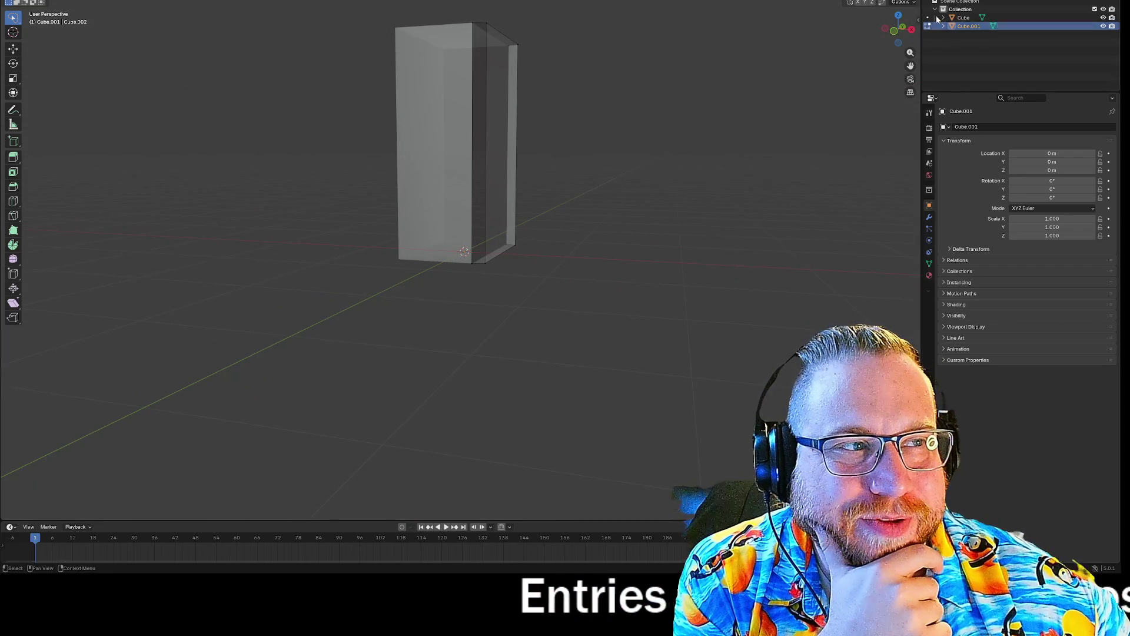
# Step: Switch the tall box to solid display and inspect it from several angles
pyautogui.hotkey('alt', 'z')
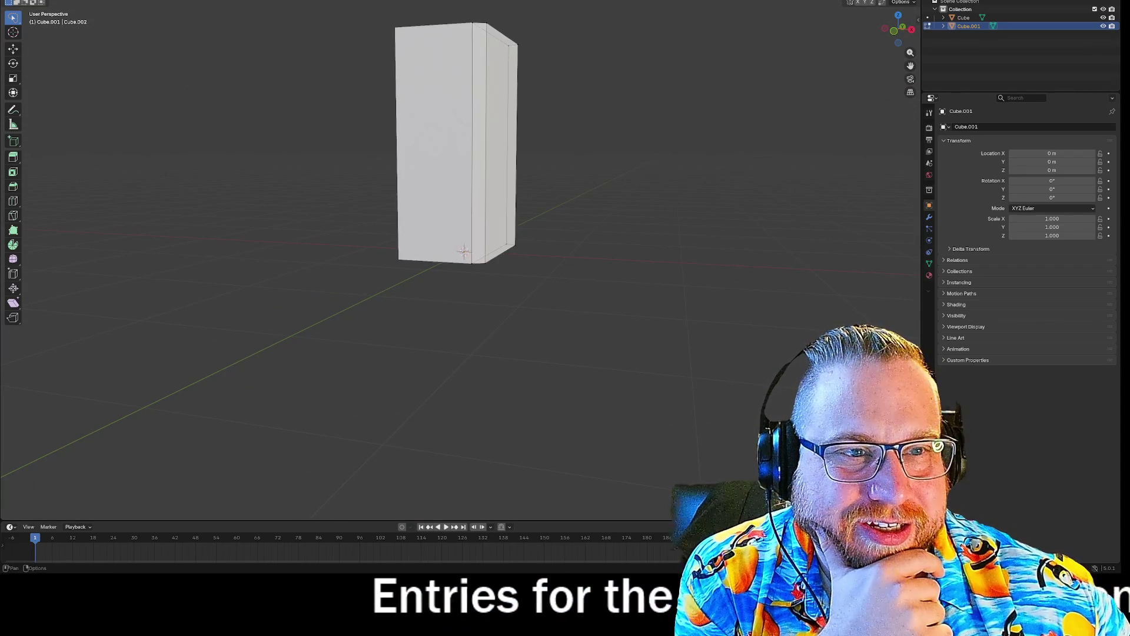
pyautogui.moveTo(734, 92)
pyautogui.mouseDown()
pyautogui.moveTo(689, 101)
pyautogui.moveTo(617, 65)
pyautogui.moveTo(573, 107)
pyautogui.moveTo(776, 81)
pyautogui.moveTo(681, 78)
pyautogui.moveTo(669, 88)
pyautogui.mouseUp()
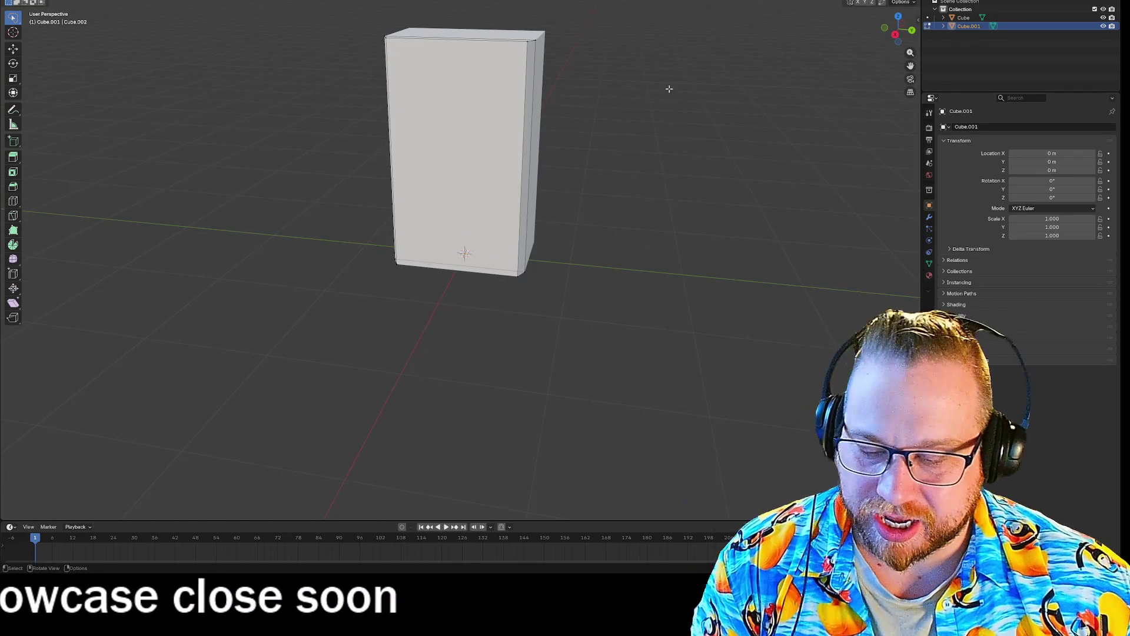
pyautogui.moveTo(640, 75)
pyautogui.mouseDown()
pyautogui.moveTo(638, 90)
pyautogui.moveTo(672, 71)
pyautogui.moveTo(708, 82)
pyautogui.moveTo(560, 68)
pyautogui.moveTo(623, 86)
pyautogui.moveTo(719, 81)
pyautogui.mouseUp()
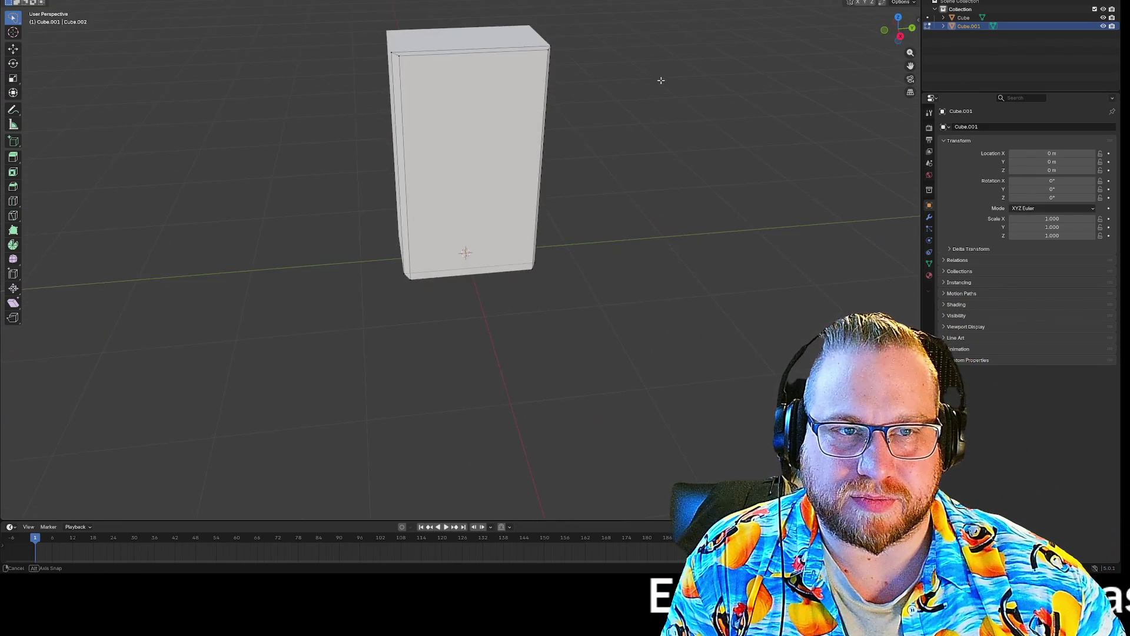
pyautogui.moveTo(645, 70)
pyautogui.mouseDown()
pyautogui.moveTo(603, 63)
pyautogui.moveTo(650, 60)
pyautogui.mouseUp()
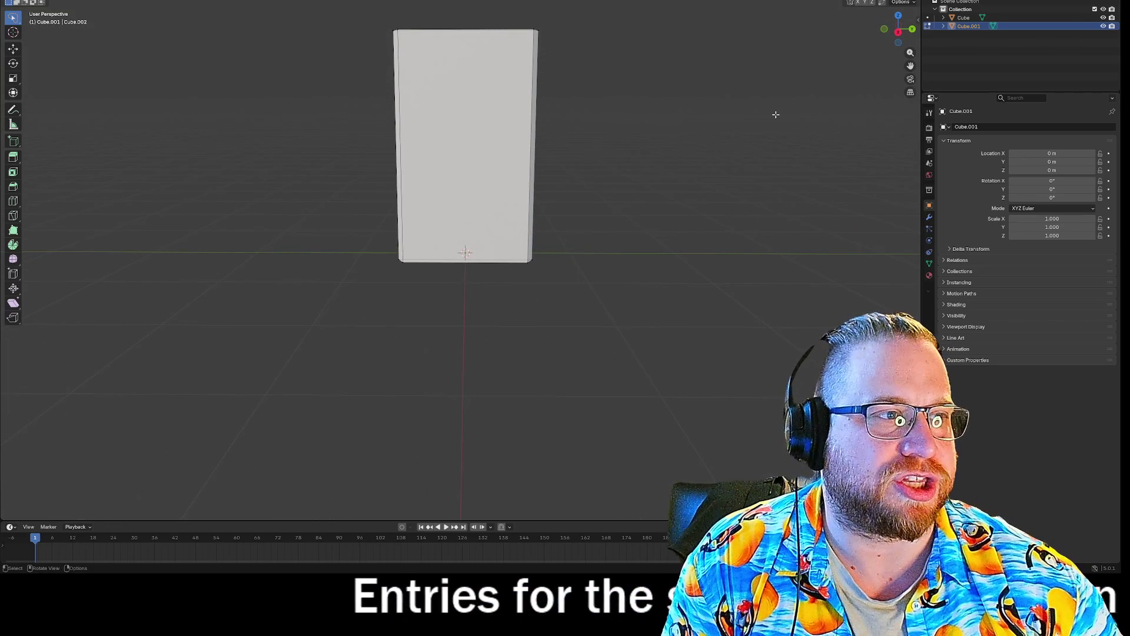
pyautogui.moveTo(672, 159)
pyautogui.mouseDown()
pyautogui.moveTo(674, 132)
pyautogui.moveTo(553, 134)
pyautogui.mouseUp()
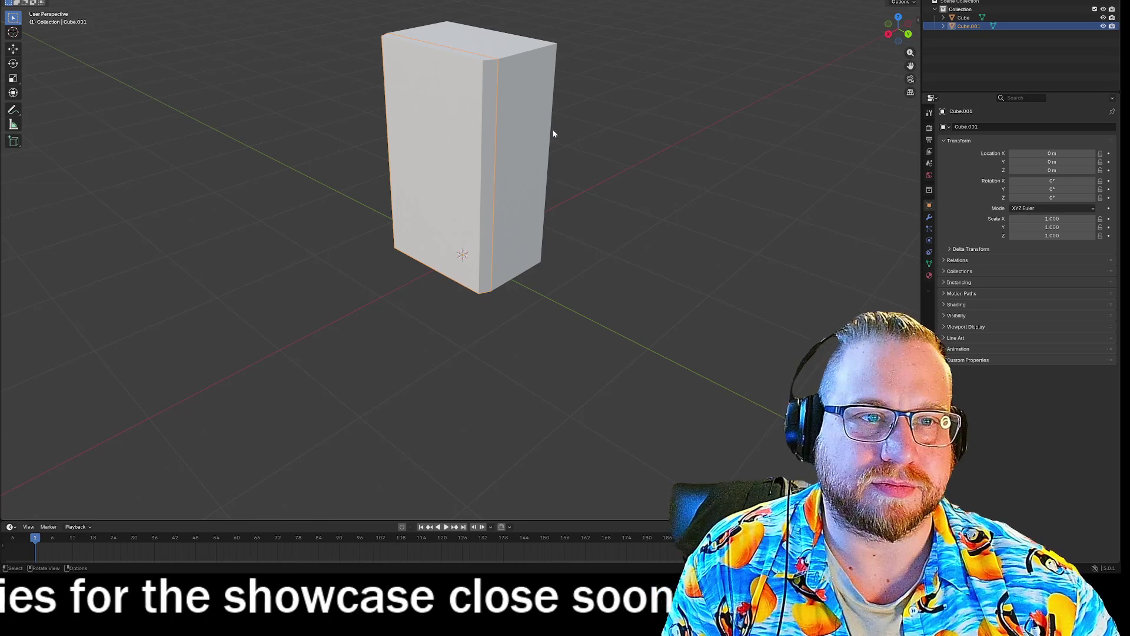
pyautogui.moveTo(689, 133); pyautogui.dragTo(695, 134)
# Step: Enter Edit Mode on the box and delete its front face
pyautogui.press('Tab')
pyautogui.moveTo(566, 116)
pyautogui.mouseDown()
pyautogui.moveTo(675, 96)
pyautogui.moveTo(682, 124)
pyautogui.moveTo(624, 118)
pyautogui.mouseUp()
pyautogui.press('Tab')
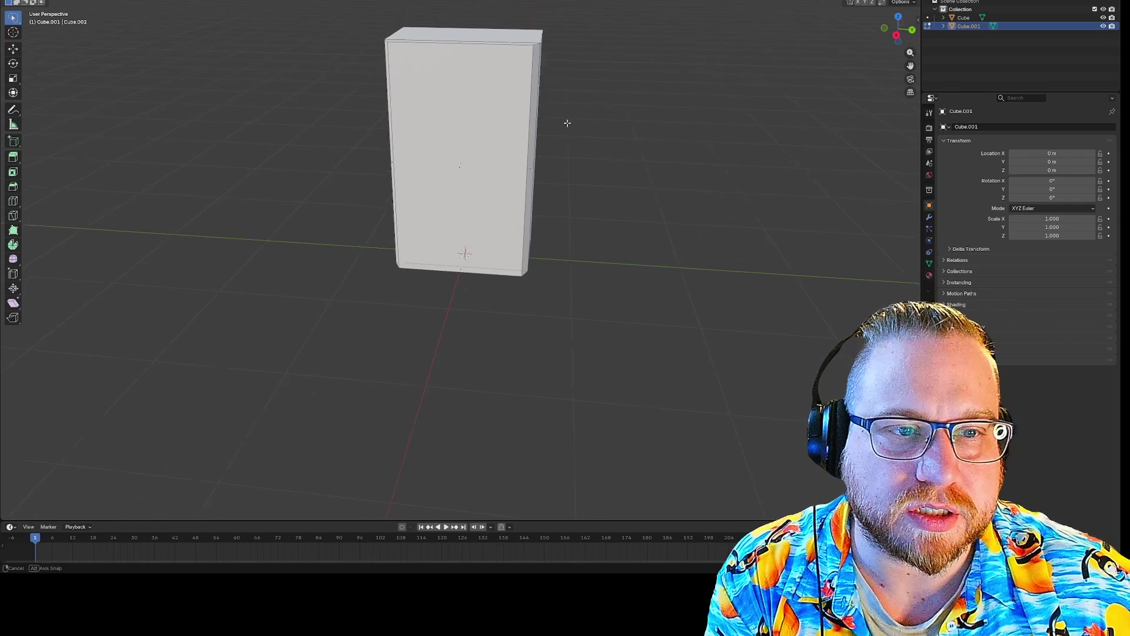
pyautogui.moveTo(572, 122); pyautogui.dragTo(437, 122)
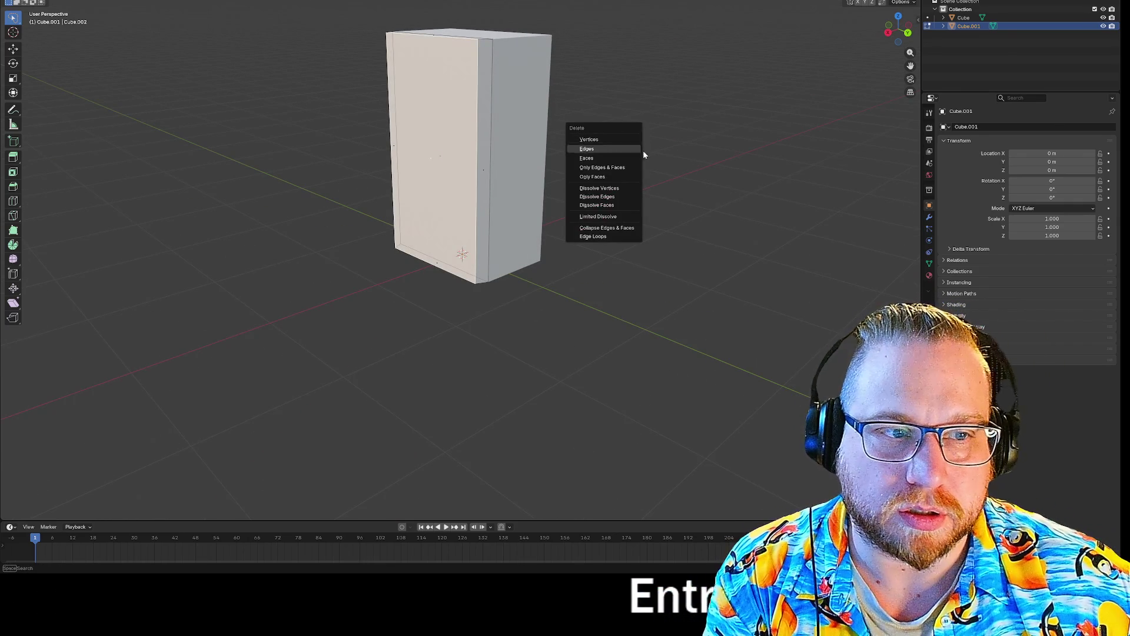
pyautogui.click(587, 159)
pyautogui.moveTo(607, 156)
pyautogui.mouseDown()
pyautogui.moveTo(653, 154)
pyautogui.moveTo(641, 146)
pyautogui.moveTo(630, 172)
pyautogui.moveTo(619, 172)
pyautogui.moveTo(646, 159)
pyautogui.moveTo(642, 115)
pyautogui.mouseUp()
pyautogui.press('Tab')
# Step: Switch to solid shading, confirm the front face deletion, and reselect the cabinet box
pyautogui.click(646, 158)
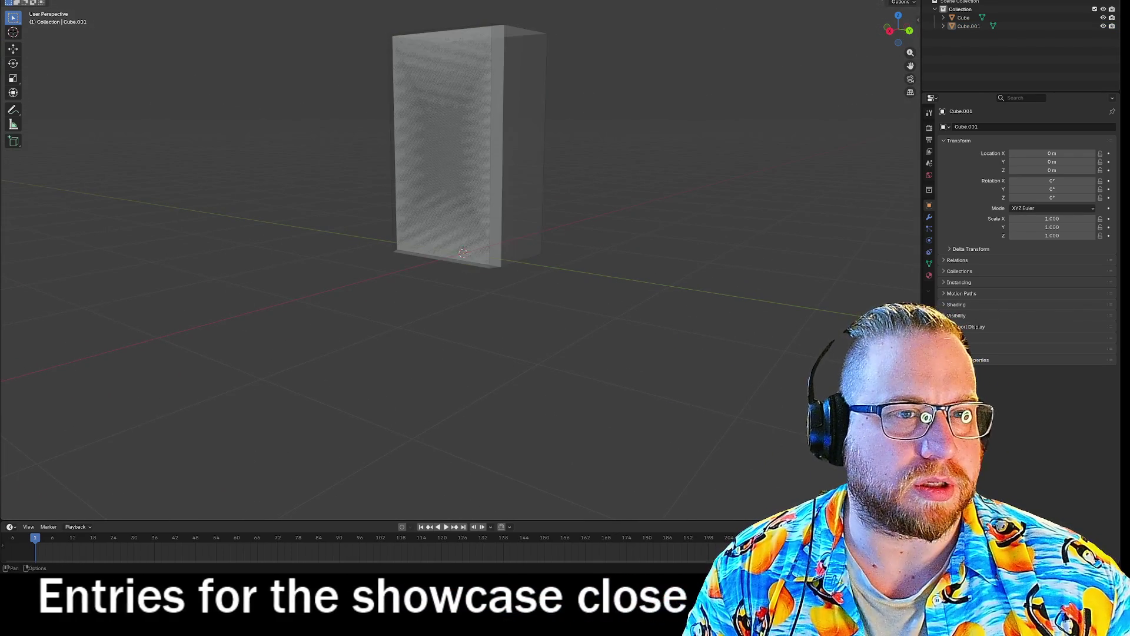
pyautogui.click(842, 5)
pyautogui.moveTo(842, 5)
pyautogui.mouseDown()
pyautogui.moveTo(744, 70)
pyautogui.moveTo(802, 66)
pyautogui.moveTo(694, 121)
pyautogui.moveTo(803, 62)
pyautogui.mouseUp()
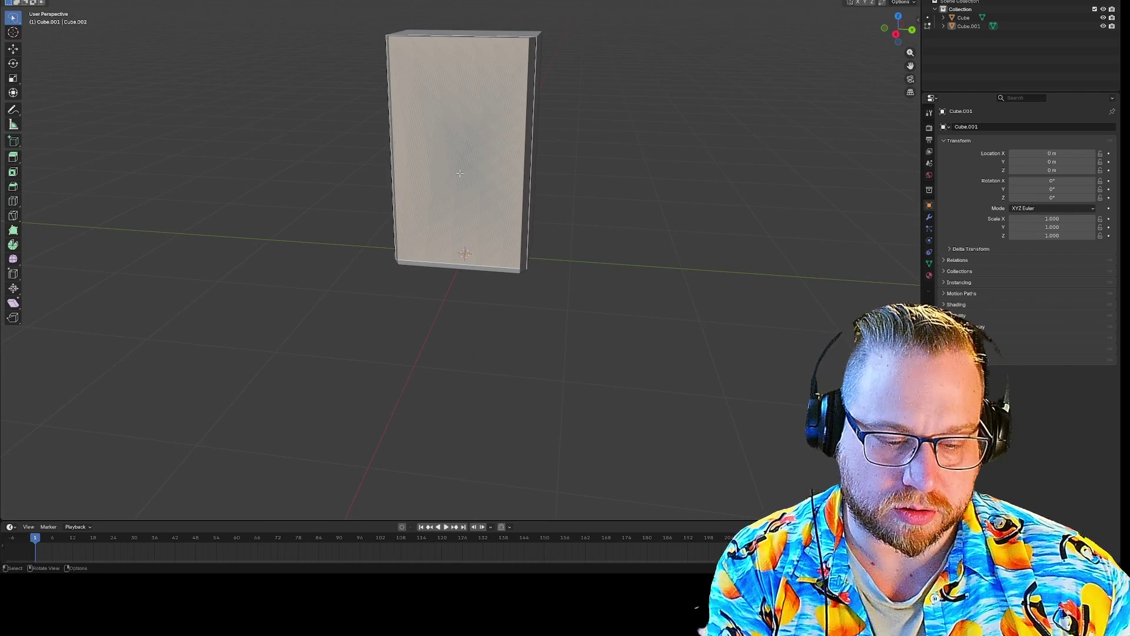
pyautogui.press('Return')
pyautogui.moveTo(680, 150)
pyautogui.mouseDown()
pyautogui.moveTo(608, 169)
pyautogui.moveTo(673, 169)
pyautogui.moveTo(737, 144)
pyautogui.moveTo(732, 156)
pyautogui.moveTo(654, 169)
pyautogui.moveTo(465, 127)
pyautogui.mouseUp()
pyautogui.click(465, 127)
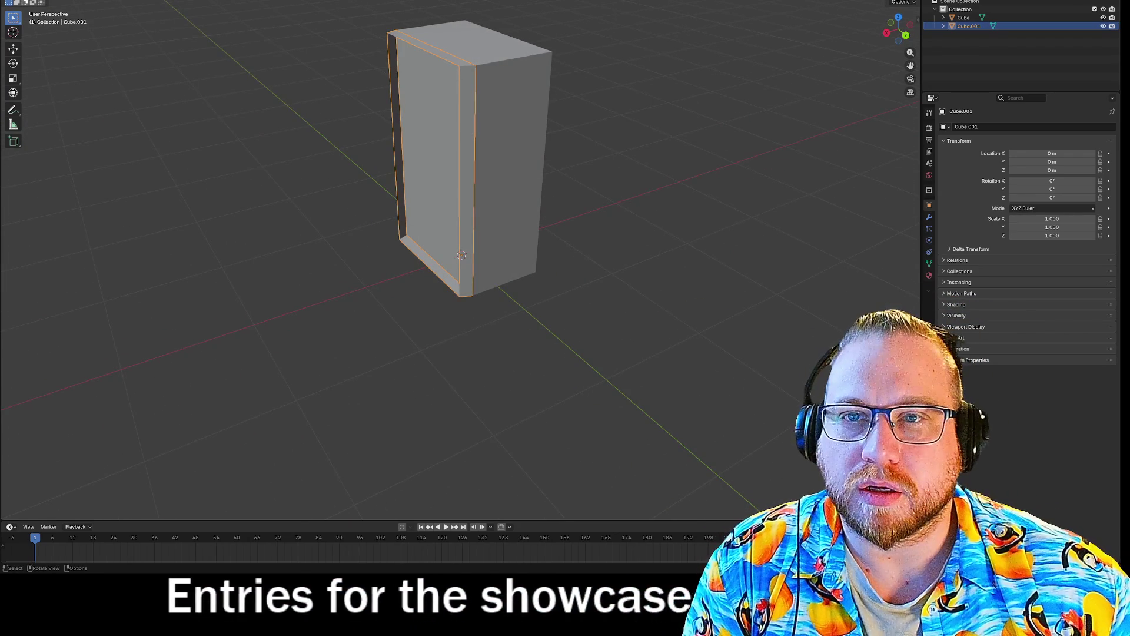
# Step: Add a new cube inside the cabinet's mesh in Edit Mode
pyautogui.press('Tab')
pyautogui.moveTo(328, 168); pyautogui.dragTo(312, 165)
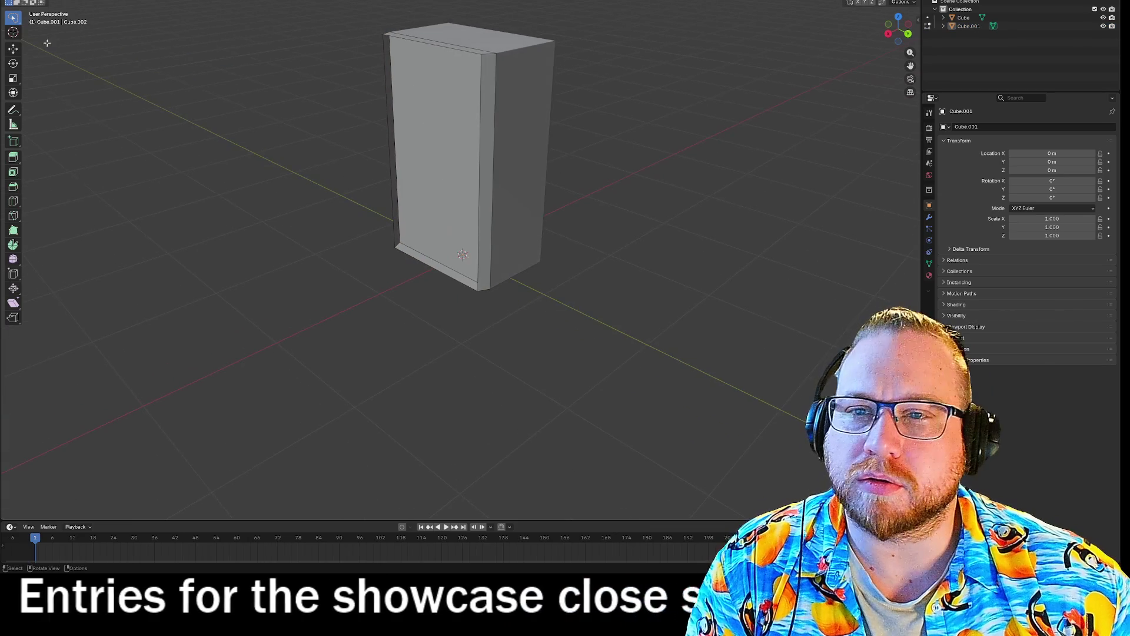
pyautogui.hotkey('shift', 'a')
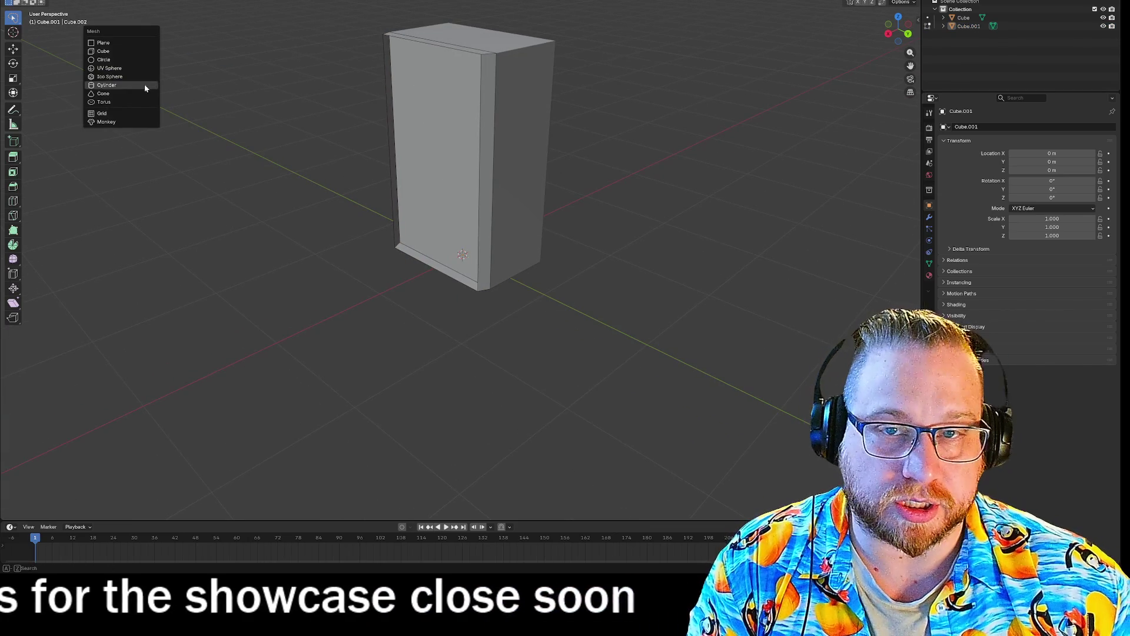
pyautogui.click(103, 51)
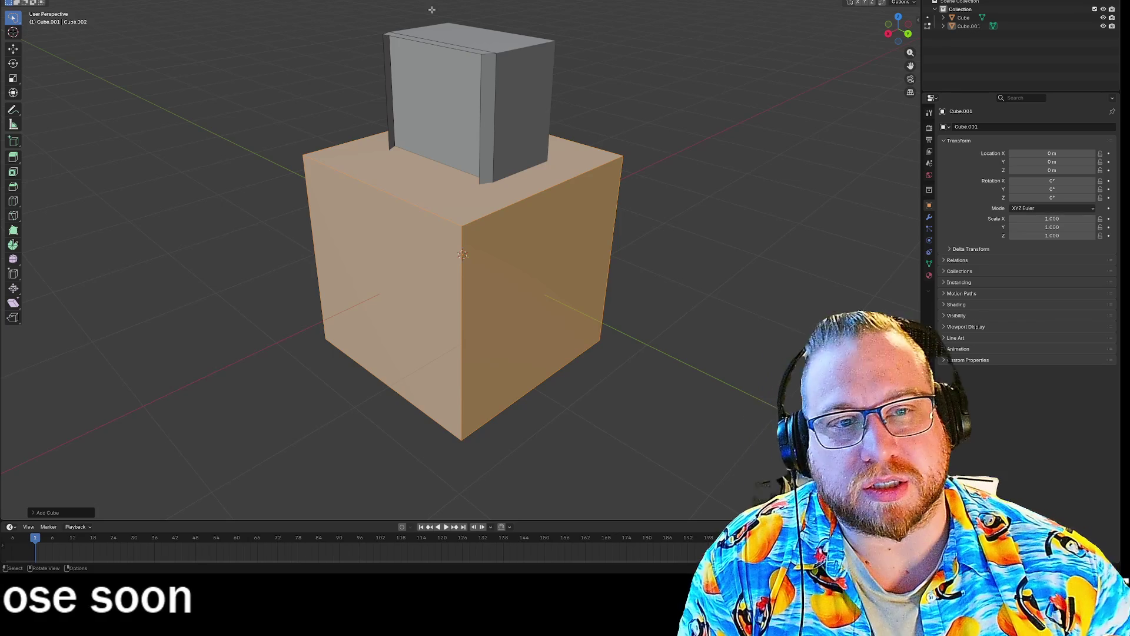
# Step: Delete the big cube's front face, redoing it after an undo
pyautogui.moveTo(759, 223)
pyautogui.mouseDown()
pyautogui.moveTo(830, 214)
pyautogui.moveTo(719, 229)
pyautogui.moveTo(745, 234)
pyautogui.moveTo(626, 215)
pyautogui.moveTo(732, 220)
pyautogui.moveTo(657, 210)
pyautogui.moveTo(507, 272)
pyautogui.mouseUp()
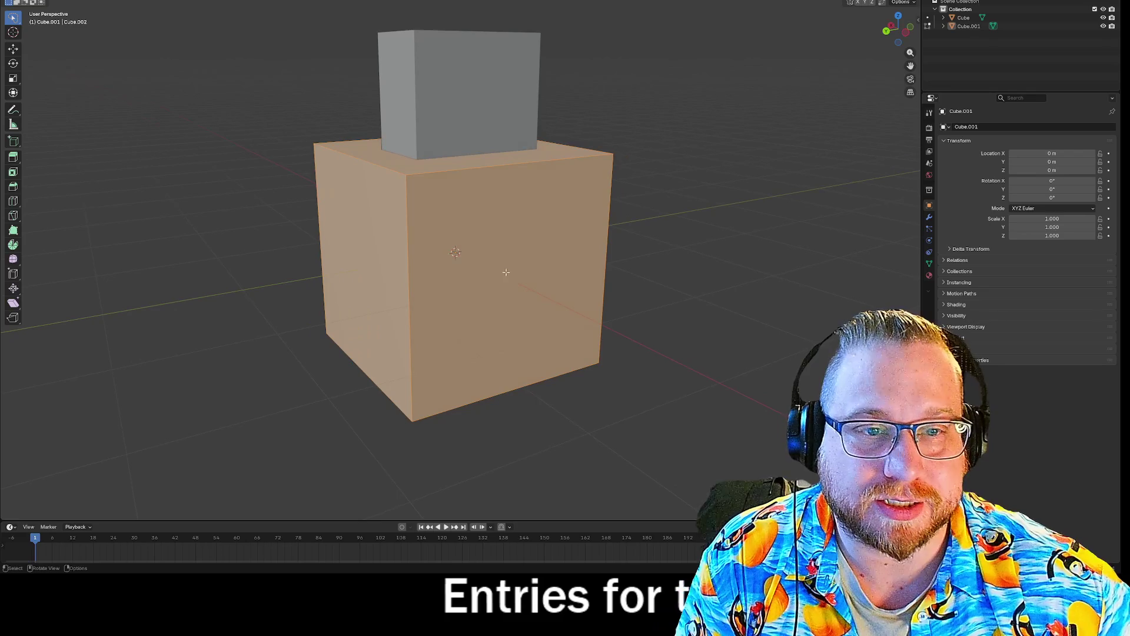
pyautogui.click(516, 257)
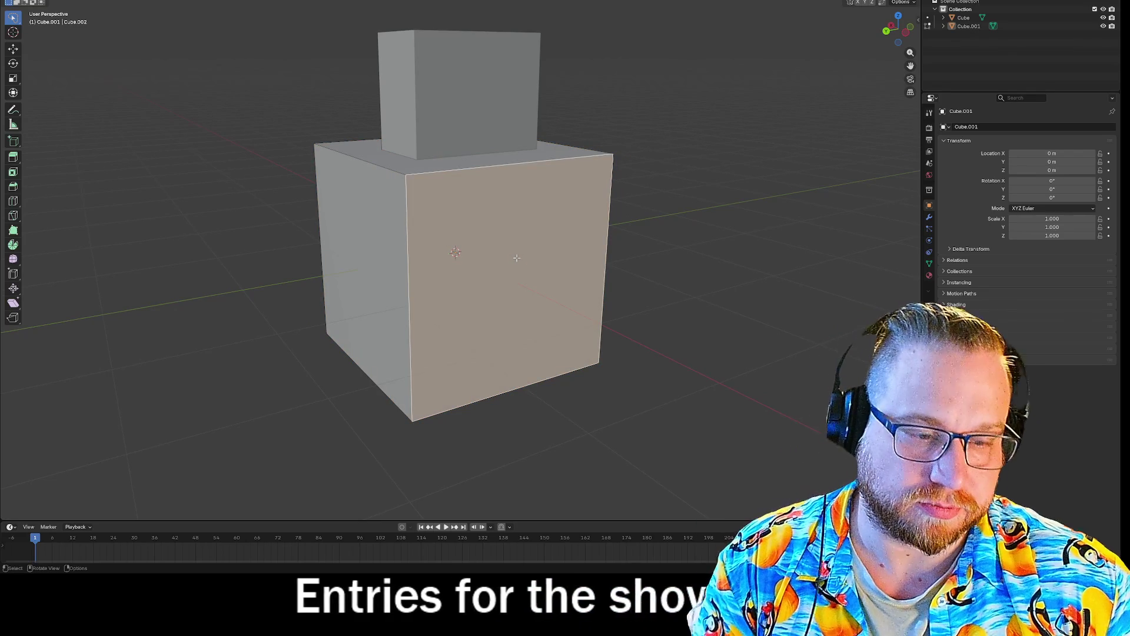
pyautogui.press('x')
pyautogui.click(497, 257)
pyautogui.moveTo(497, 257)
pyautogui.mouseDown()
pyautogui.moveTo(410, 258)
pyautogui.moveTo(510, 282)
pyautogui.mouseUp()
pyautogui.hotkey('ctrl', 'z')
pyautogui.press('x')
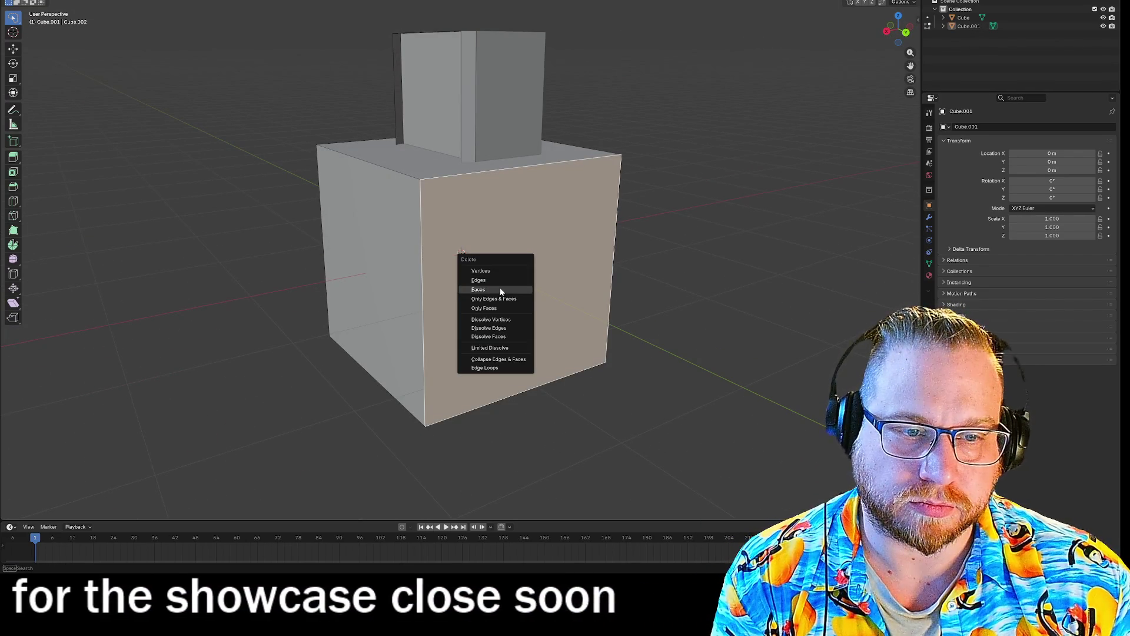
pyautogui.click(500, 290)
# Step: Delete the horizontal shelf face of the lower box
pyautogui.click(365, 166)
pyautogui.press('x')
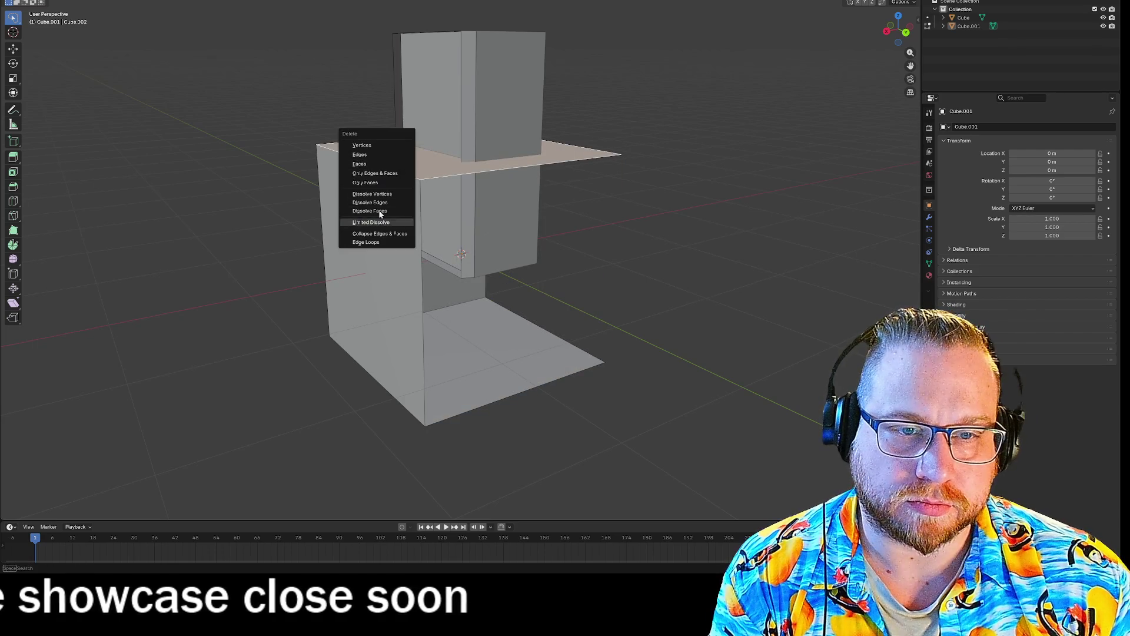
pyautogui.click(361, 164)
pyautogui.moveTo(709, 256)
pyautogui.mouseDown()
pyautogui.moveTo(671, 252)
pyautogui.moveTo(858, 249)
pyautogui.mouseUp()
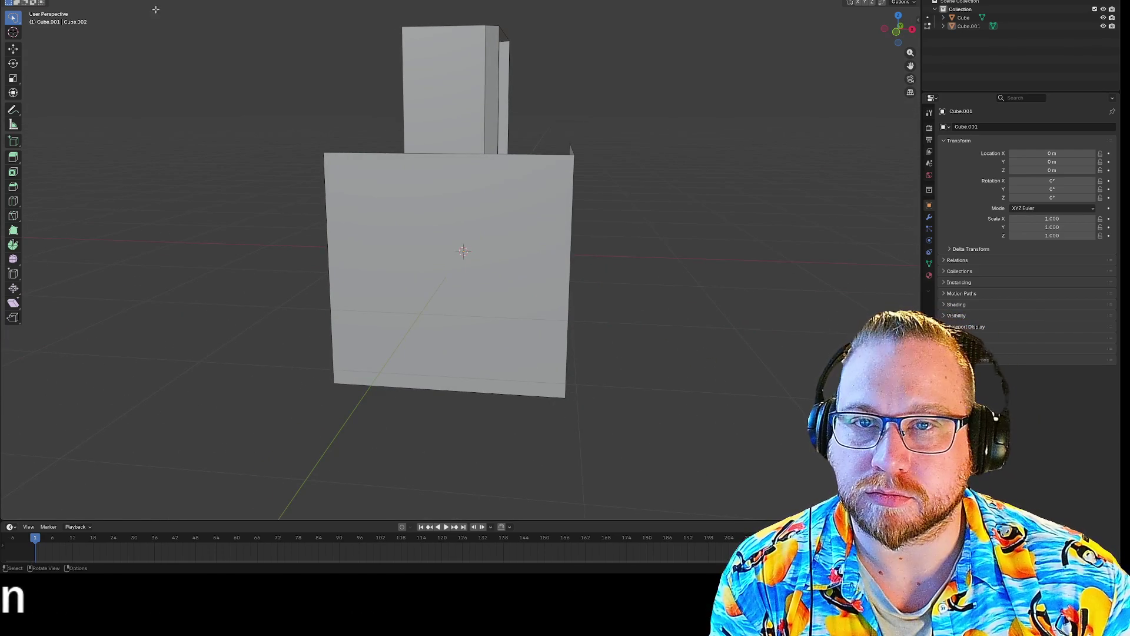
# Step: Delete the leftover large front face and horizontal face
pyautogui.click(483, 288)
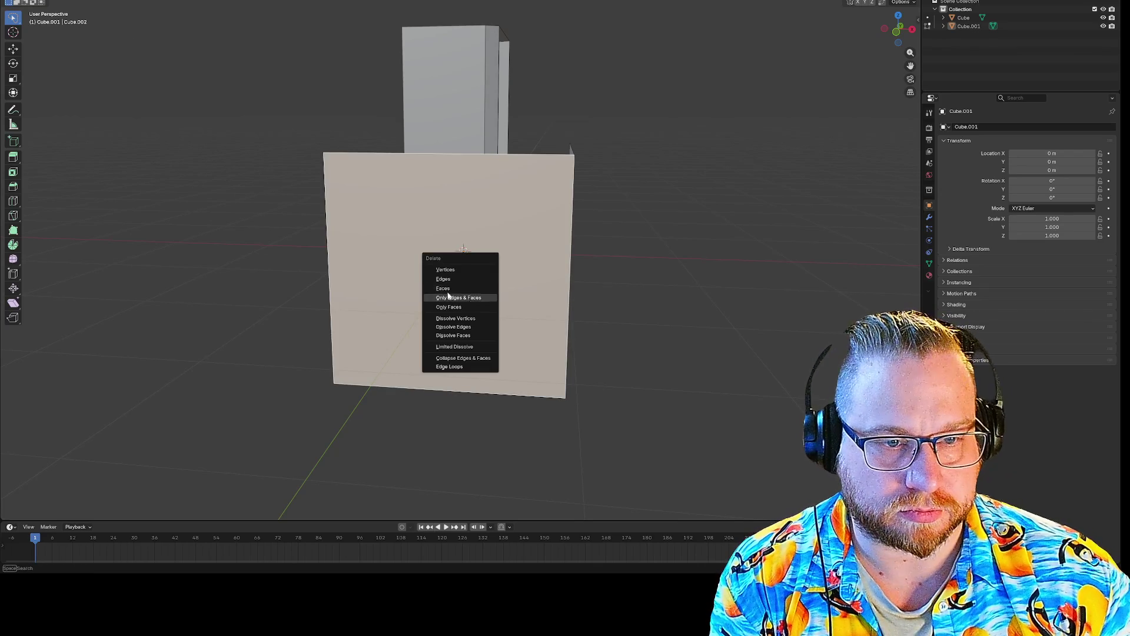
pyautogui.click(443, 290)
pyautogui.click(435, 356)
pyautogui.press('x')
pyautogui.click(437, 361)
pyautogui.moveTo(424, 354)
pyautogui.mouseDown()
pyautogui.moveTo(609, 319)
pyautogui.moveTo(557, 324)
pyautogui.moveTo(541, 348)
pyautogui.moveTo(517, 348)
pyautogui.moveTo(565, 351)
pyautogui.mouseUp()
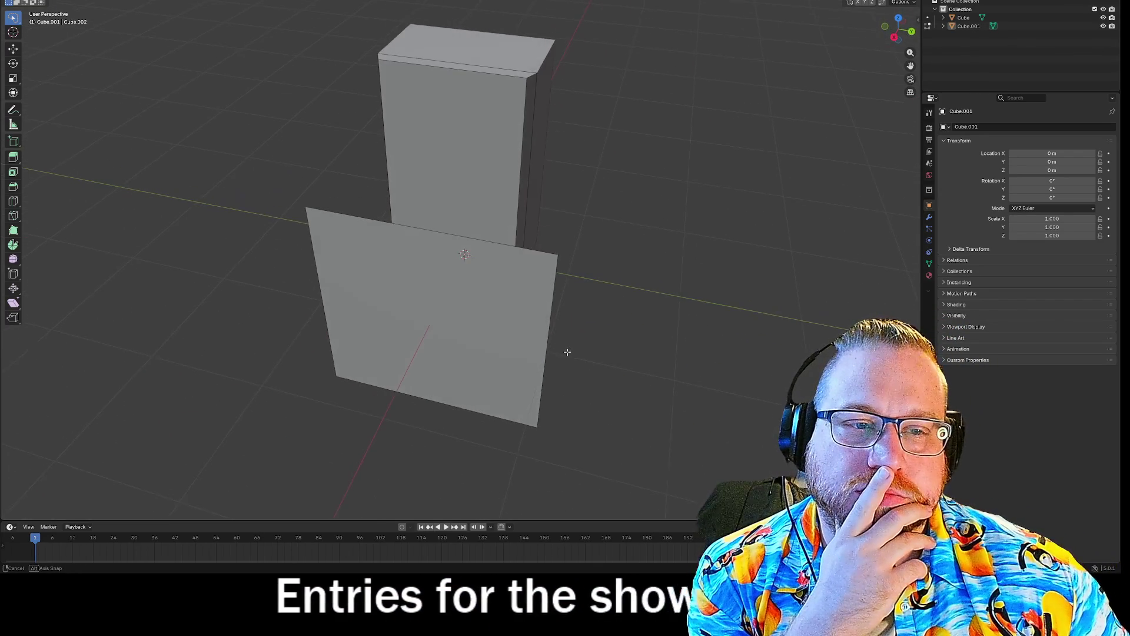
pyautogui.moveTo(629, 316); pyautogui.dragTo(664, 283)
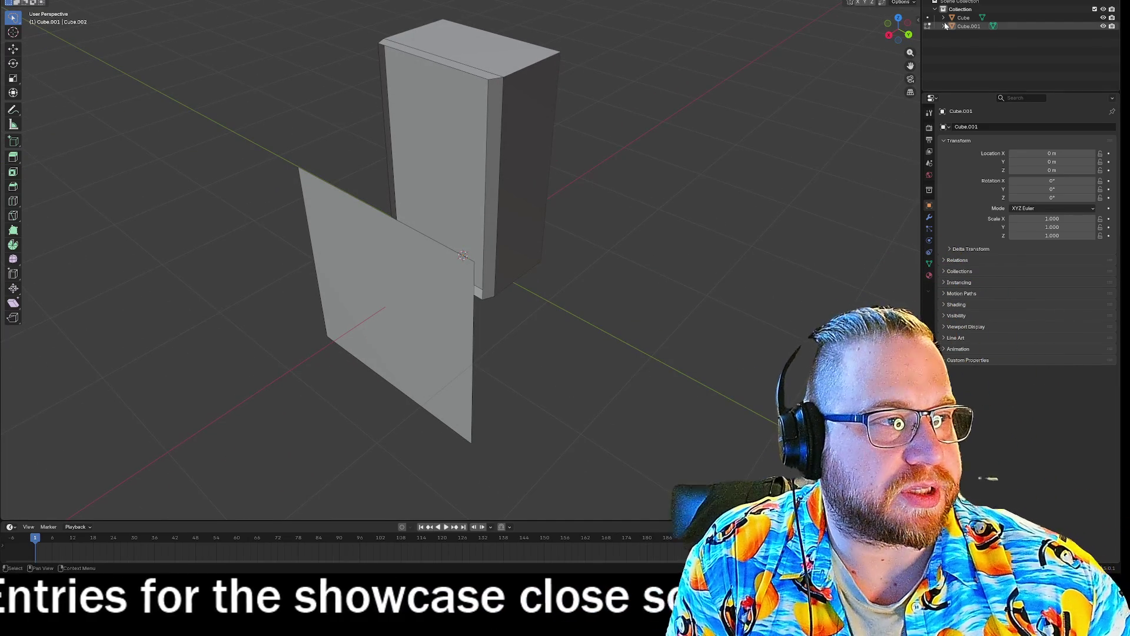
# Step: Expand Cube and Cube.001 in the outliner and select the flat panel object
pyautogui.click(944, 23)
pyautogui.click(945, 18)
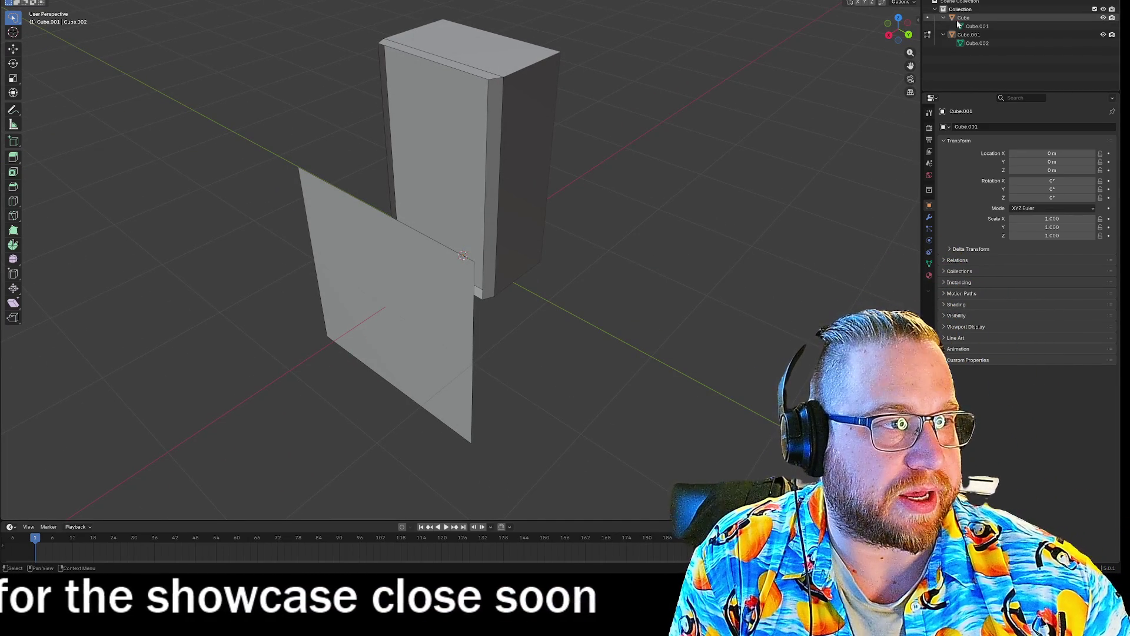
pyautogui.moveTo(789, 126)
pyautogui.mouseDown()
pyautogui.moveTo(766, 121)
pyautogui.moveTo(797, 112)
pyautogui.mouseUp()
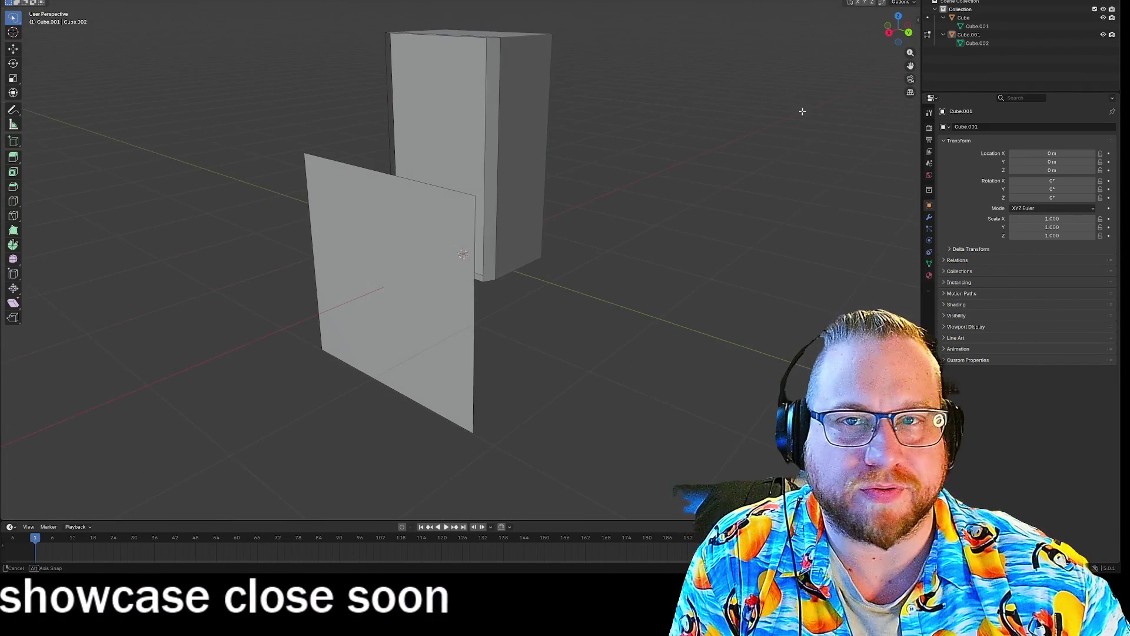
pyautogui.press('Tab')
pyautogui.click(407, 217)
pyautogui.moveTo(406, 216); pyautogui.dragTo(642, 221)
# Step: Delete all faces of the flat panel in Edit Mode
pyautogui.press('Tab')
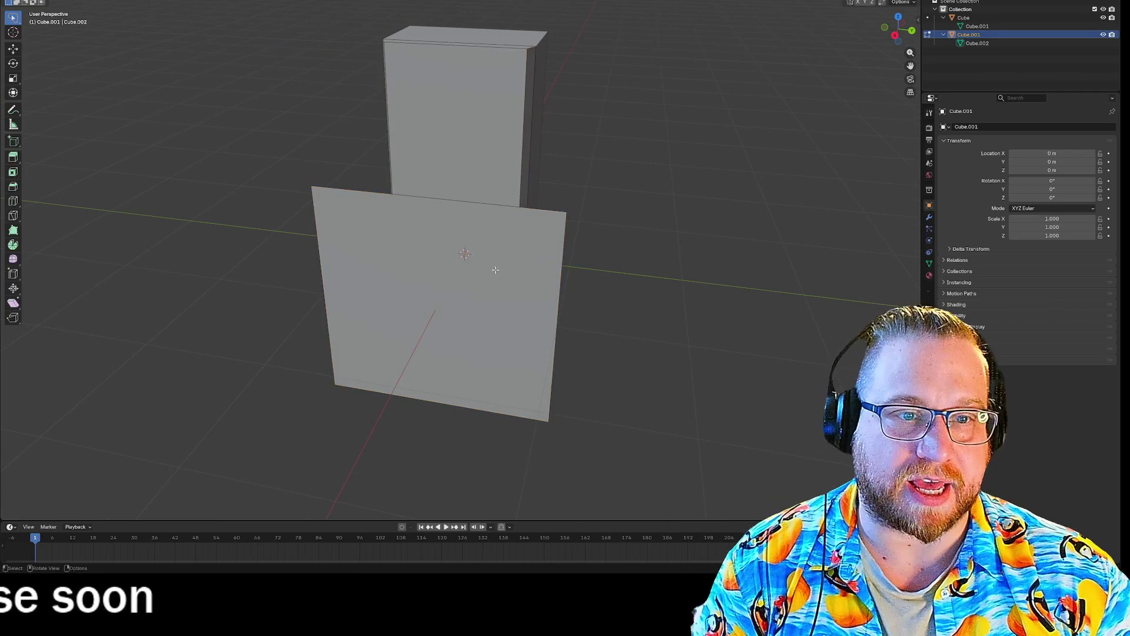
pyautogui.press('a')
pyautogui.press('x')
pyautogui.click(647, 248)
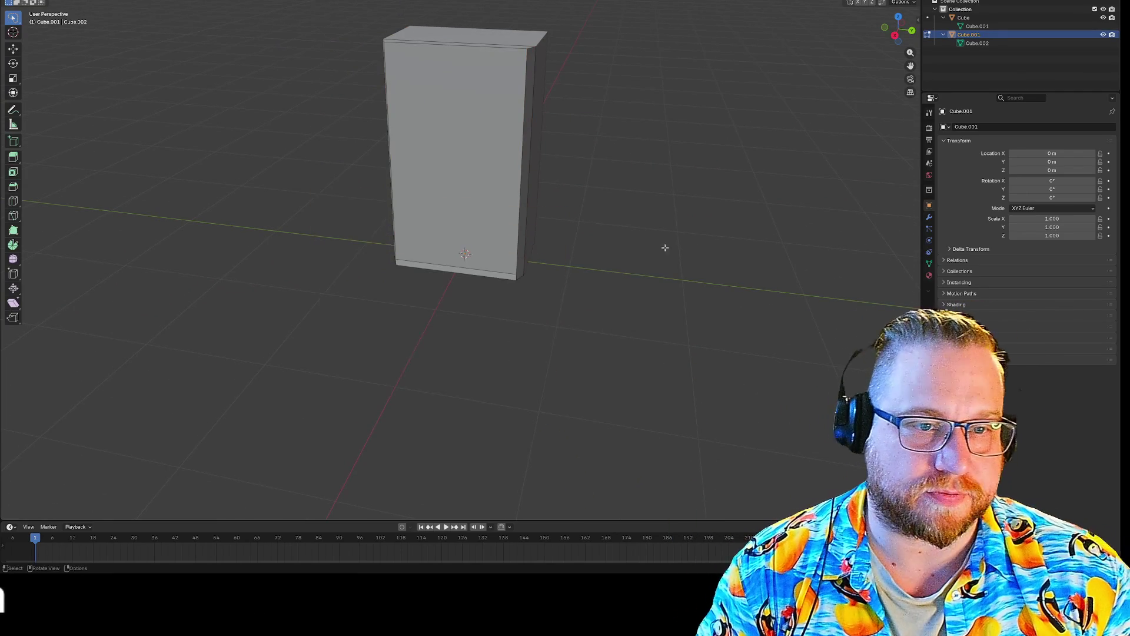
pyautogui.moveTo(646, 245); pyautogui.dragTo(665, 241)
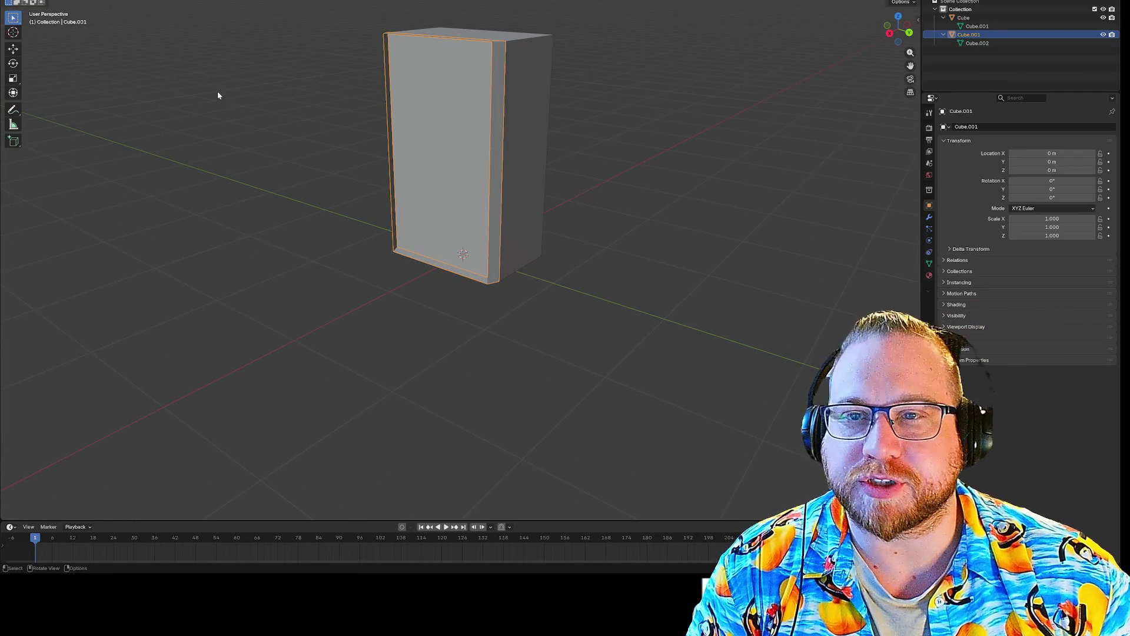
# Step: Add a new cube object, Cube.002, at the origin
pyautogui.hotkey('shift', 'a')
pyautogui.moveTo(245, 158)
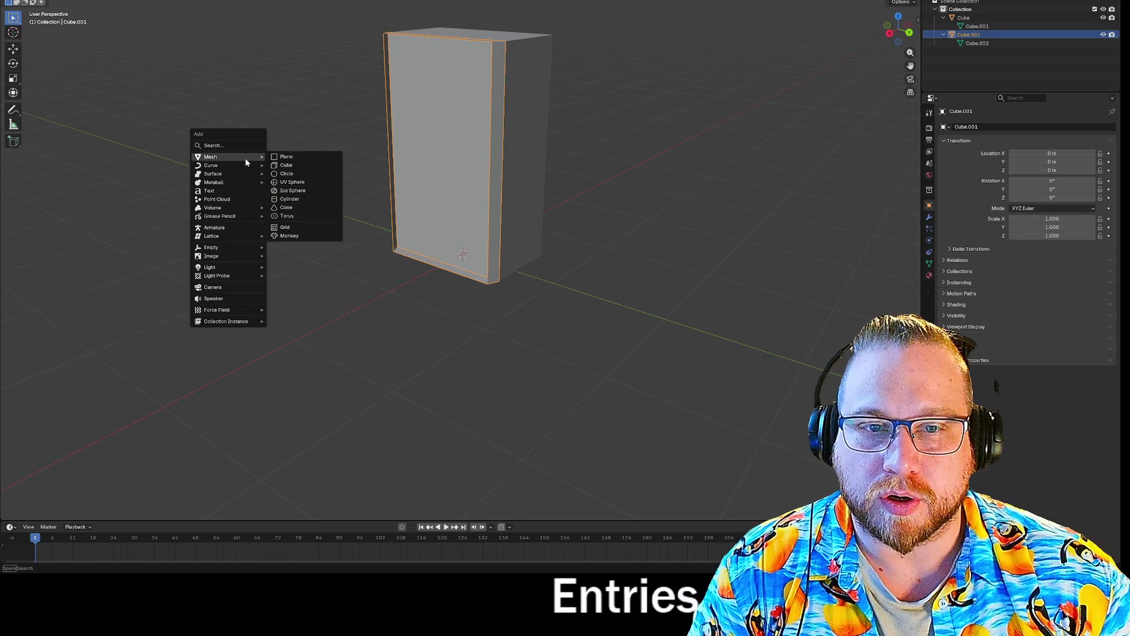
pyautogui.click(285, 169)
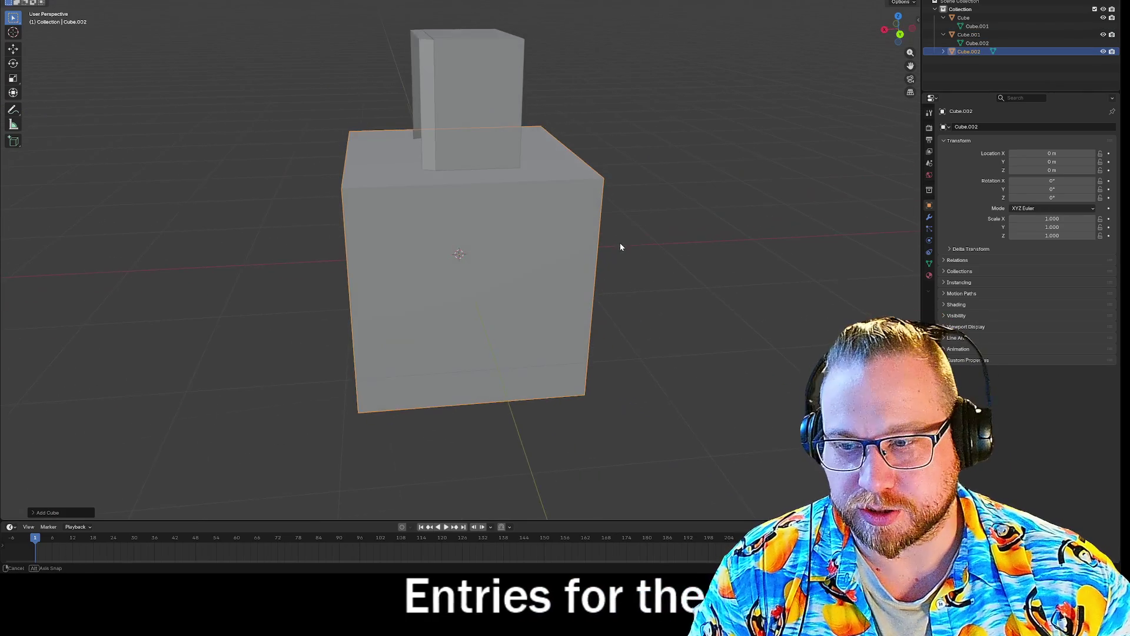